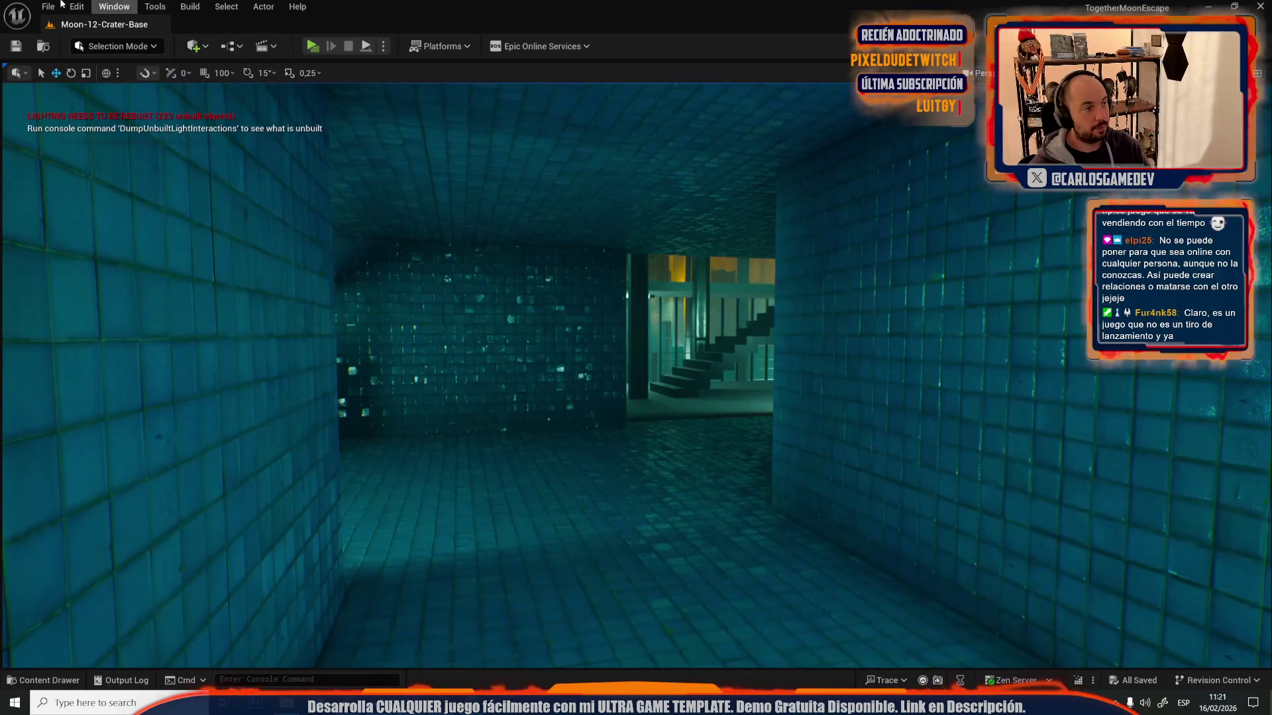
- Open the Moon-09-Crater level from the _Moon/Maps folder, replacing Moon-12-Crater-Base
left_click(48, 6)
left_click(111, 70)
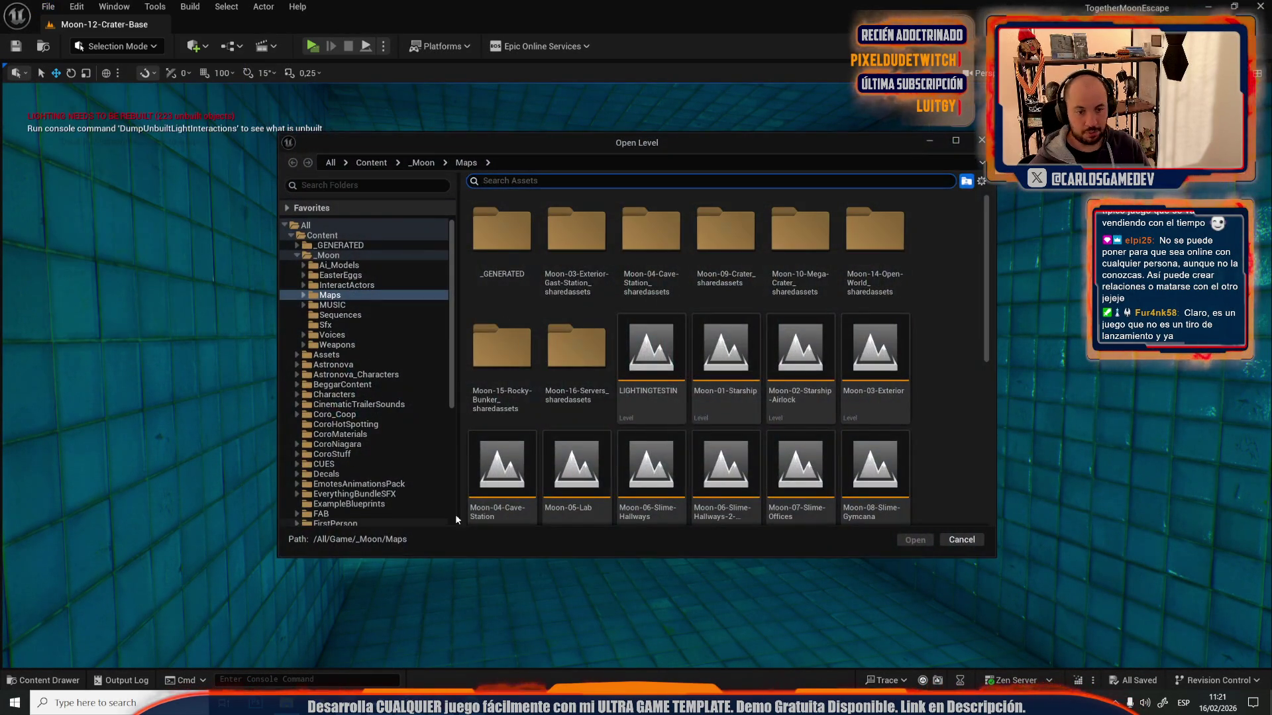
scroll(782, 381, "down", 2)
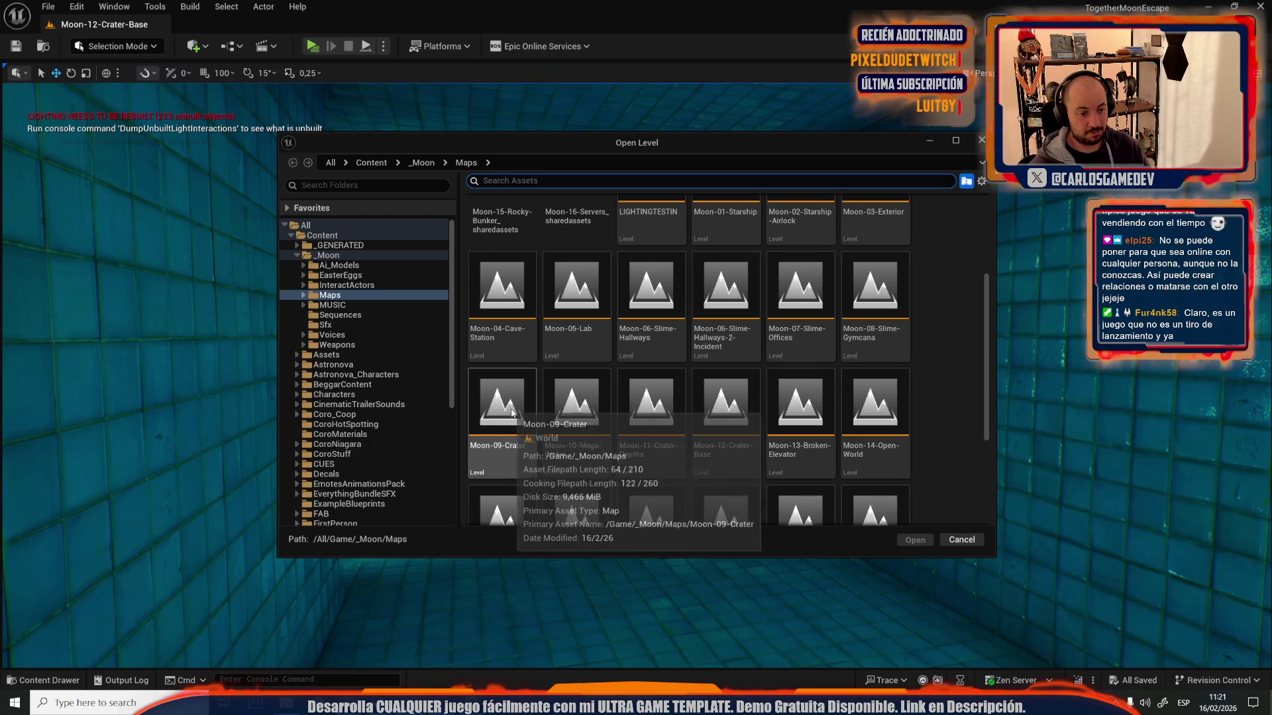
left_click(512, 414)
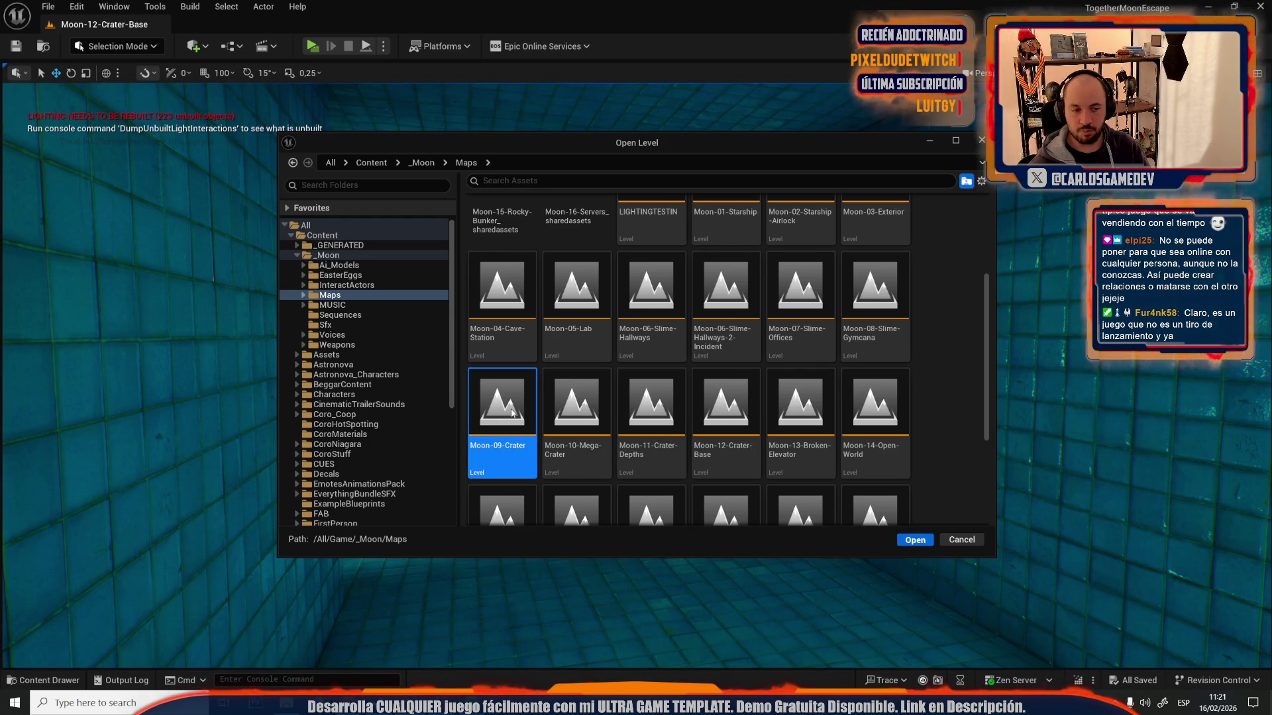
double_click(512, 413)
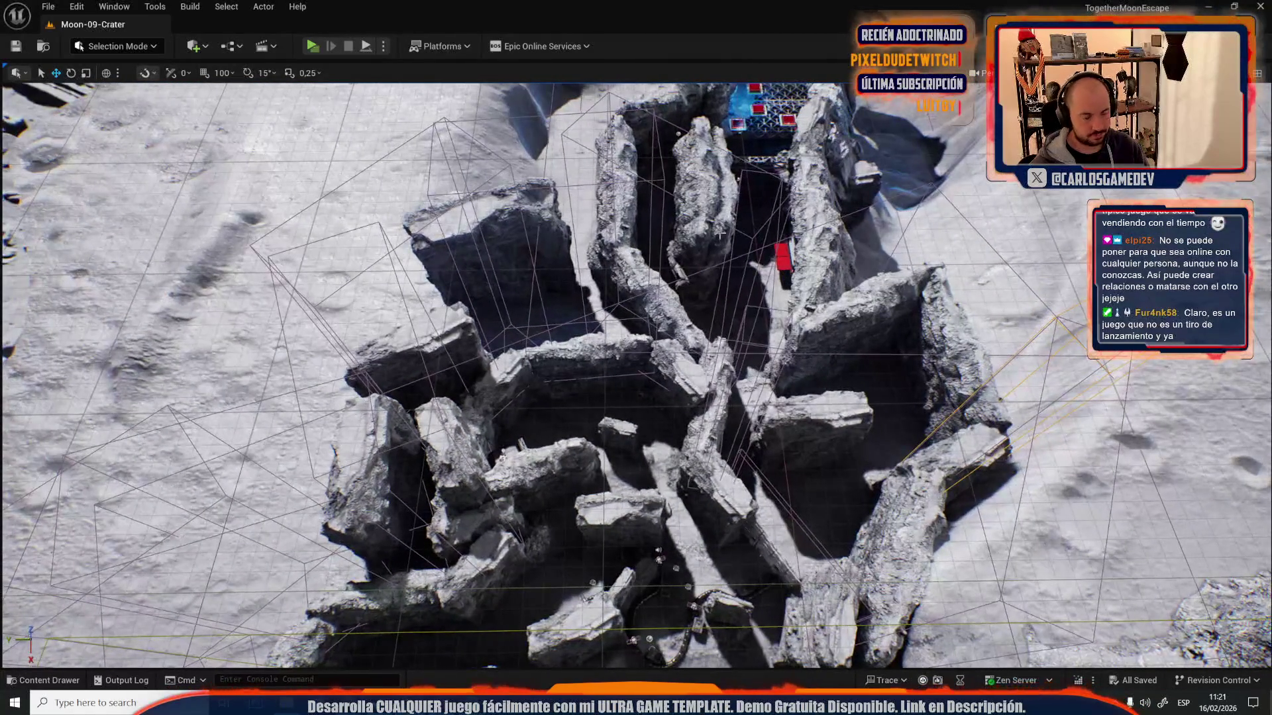
- Set the crater viewport's view mode from Lit to Wireframe (Alt+2)
left_click(983, 75)
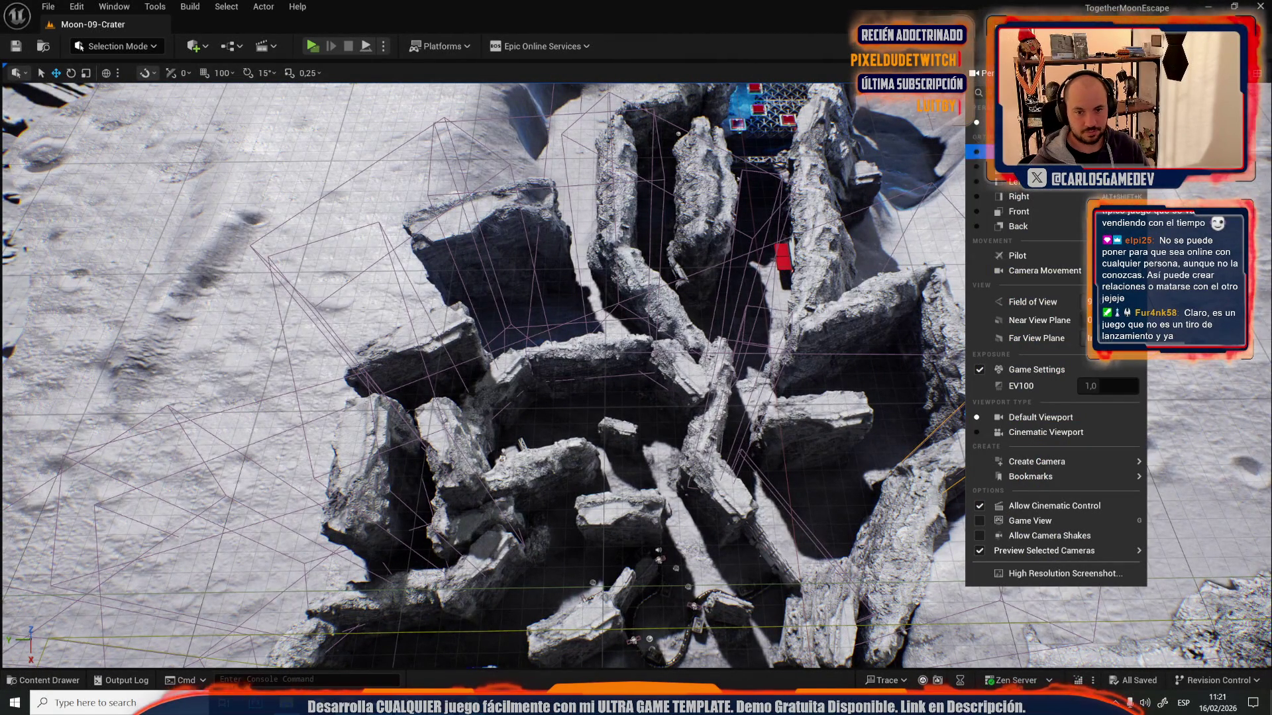
left_click(1099, 72)
left_click(1099, 73)
key("alt+2")
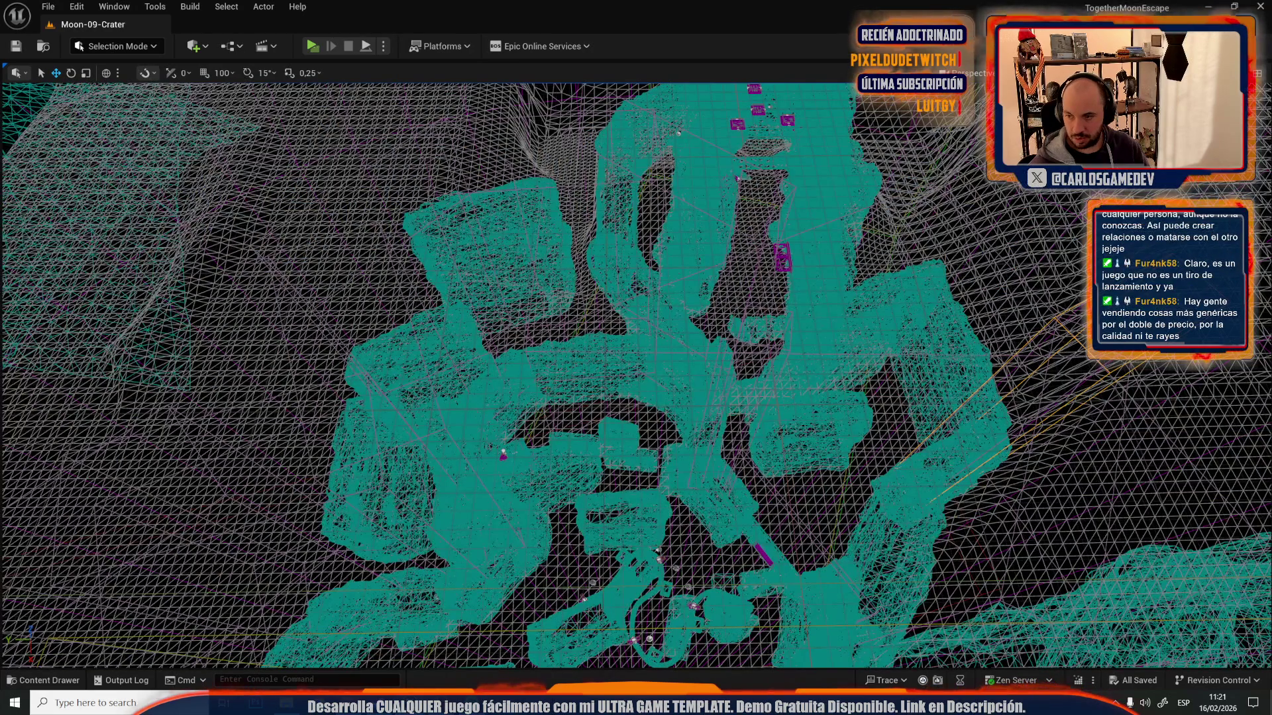
- Switch the viewport to the Top view rendered in wireframe
left_click(974, 71)
left_click(984, 151)
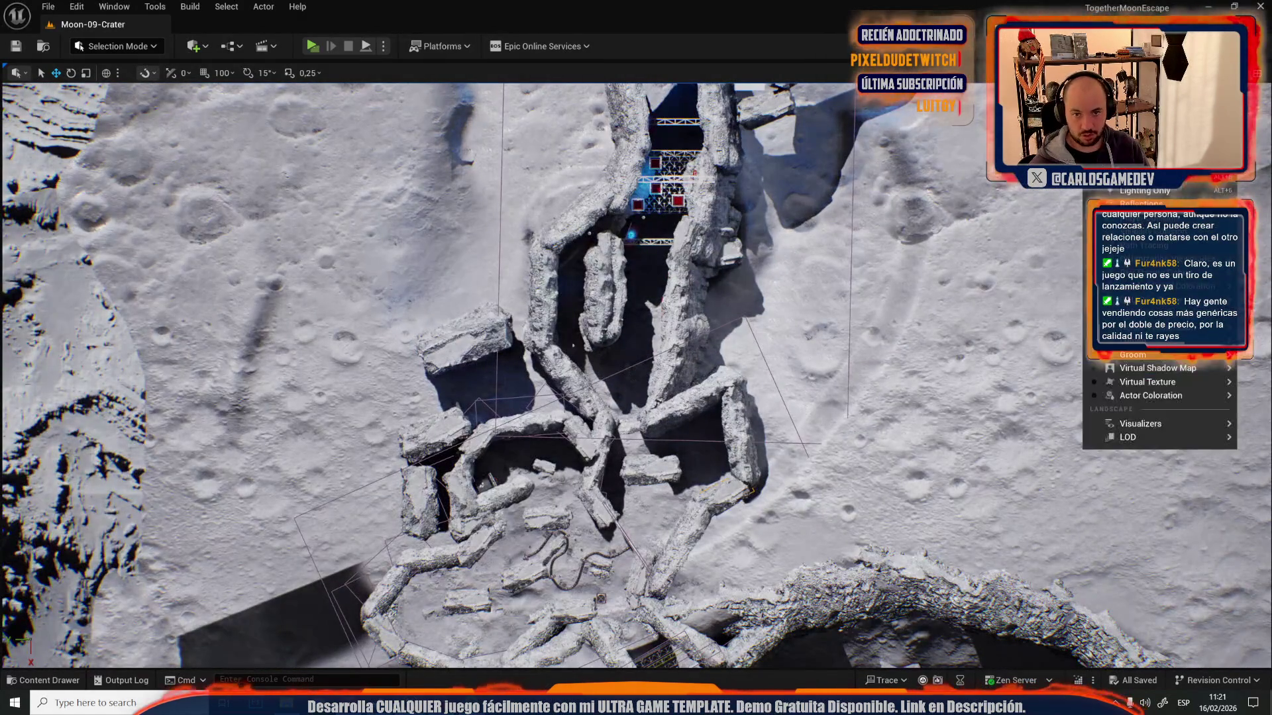
key("alt+2")
scroll(750, 443, "up", 6)
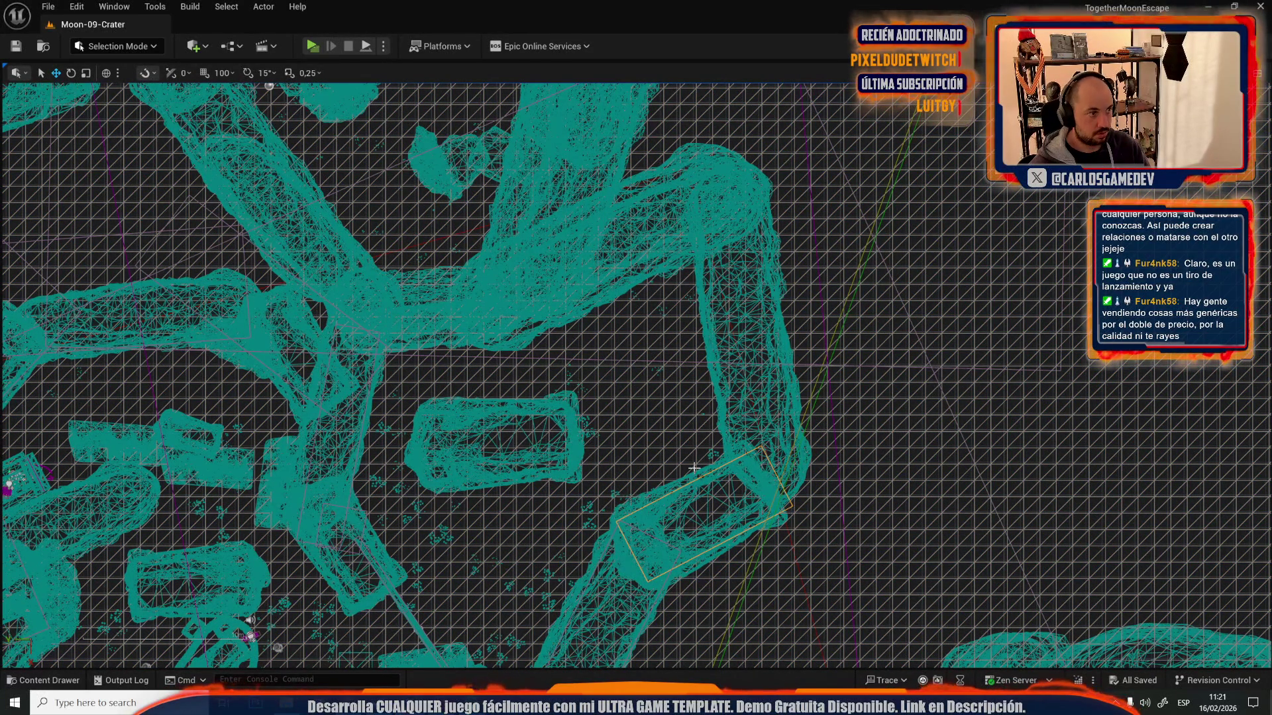
- Frame the whole crater, then zoom in and select a rock slab on its wall
key("ctrl+a")
key("f")
scroll(620, 477, "up", 6)
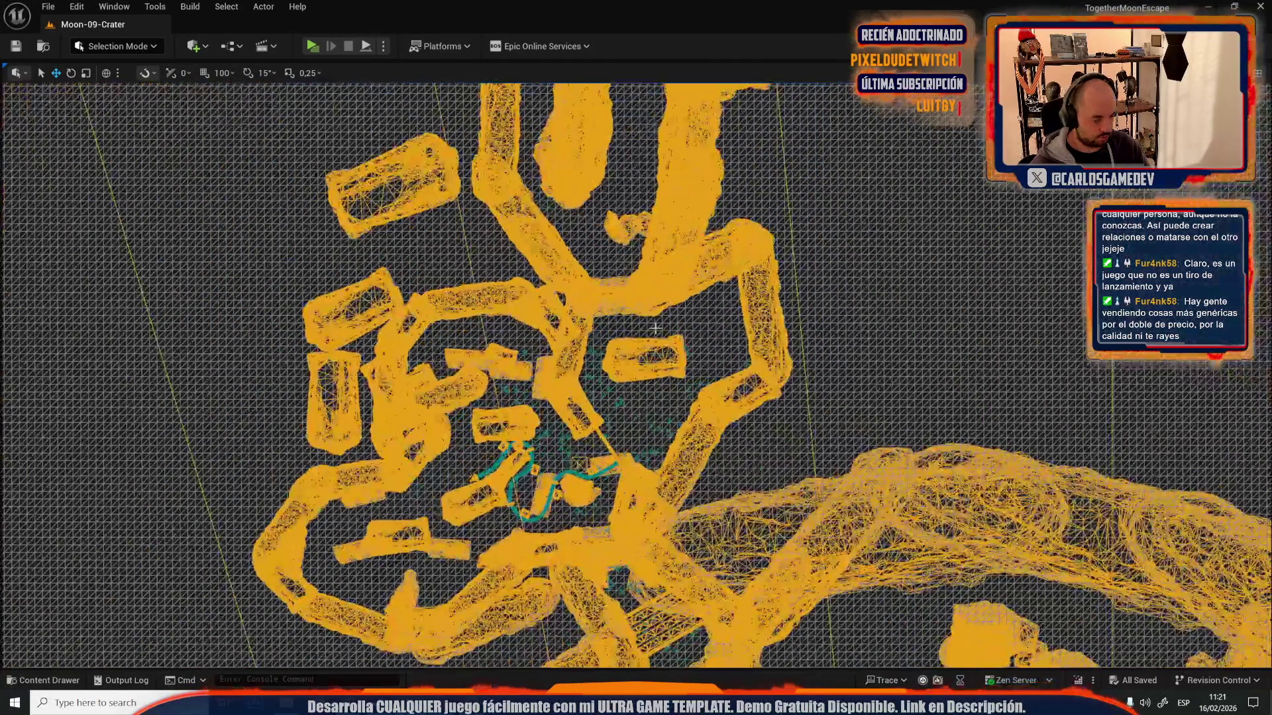
key("Escape")
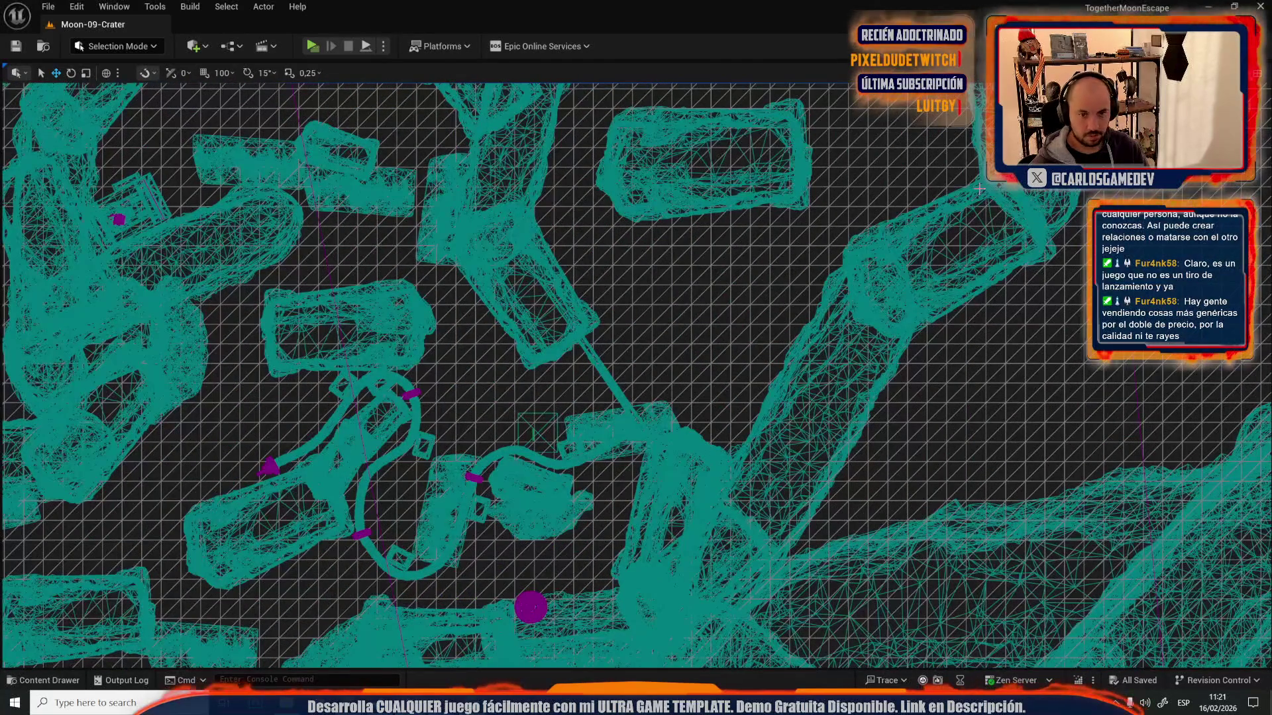
scroll(824, 363, "down", 8)
left_click(678, 129)
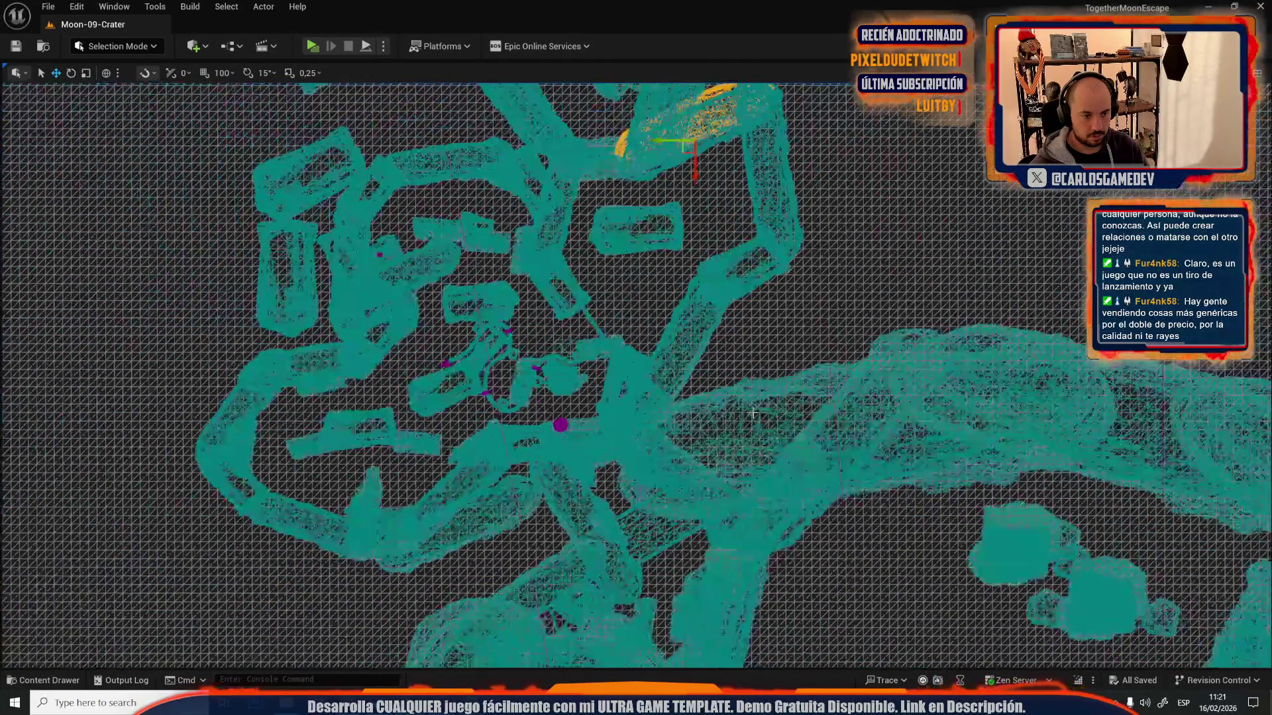
scroll(677, 263, "up", 5)
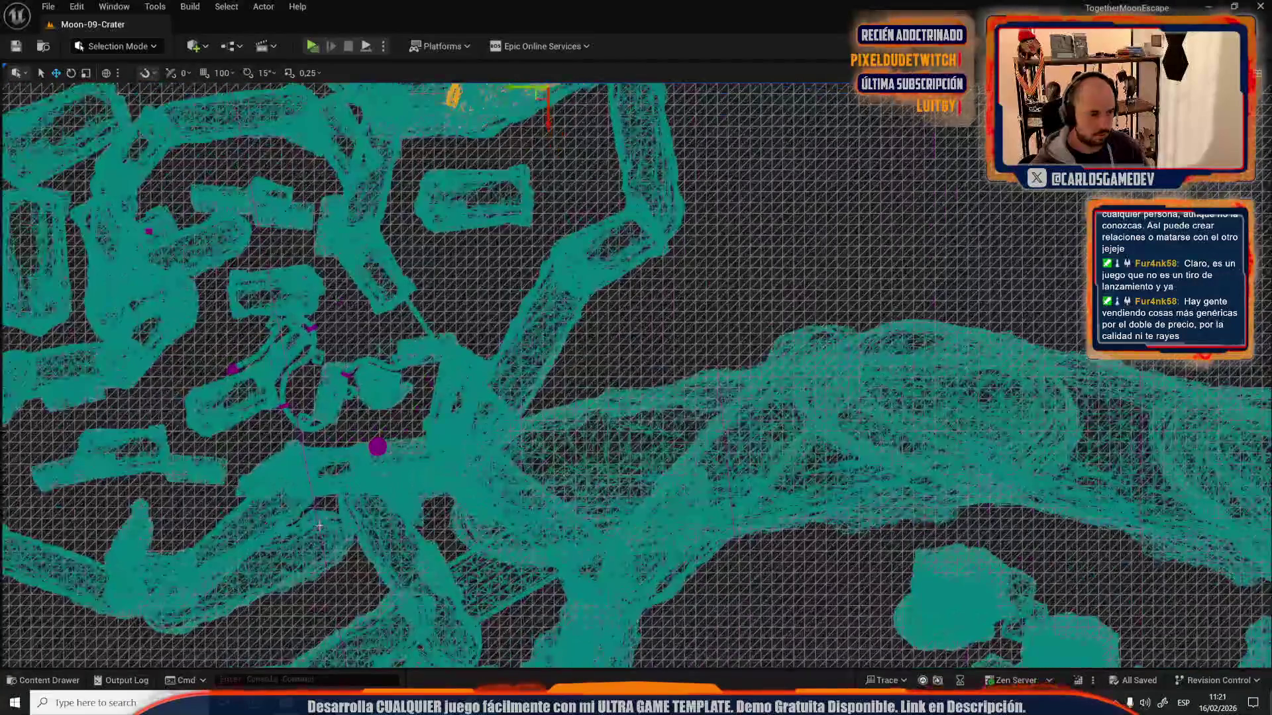
scroll(620, 275, "up", 3)
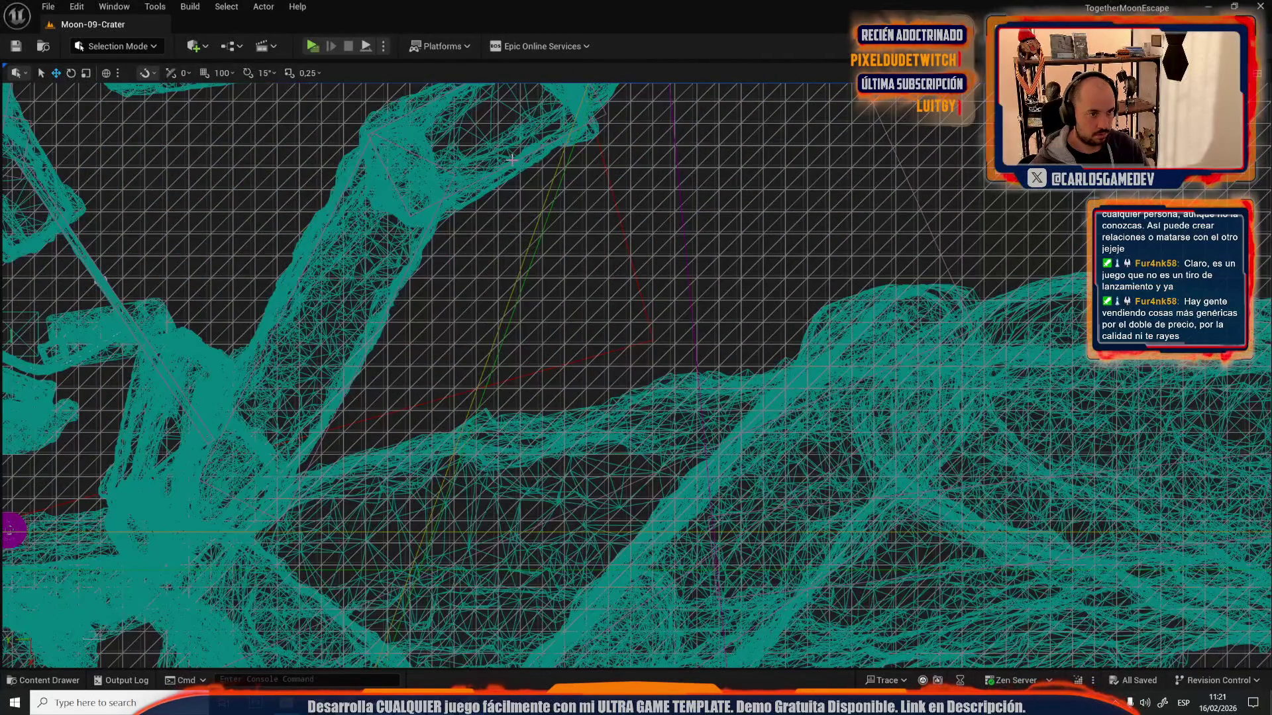
scroll(603, 385, "up", 3)
- Move the rock slab up-right, stretch it lengthwise and rotate it diagonally, undoing one bad move
left_click_drag(603, 384, 651, 481)
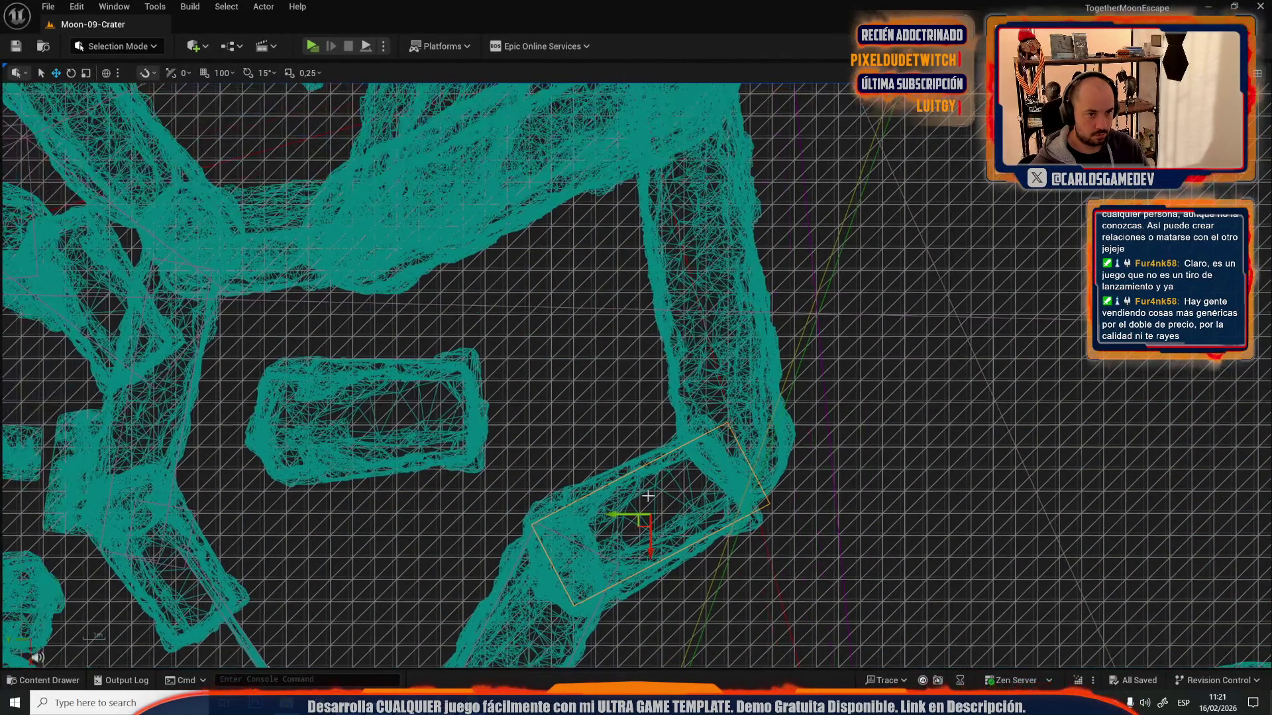
mouse_move(635, 527)
left_mouse_down()
mouse_move(692, 265)
mouse_move(714, 274)
left_mouse_up()
mouse_move(693, 324)
left_mouse_down()
mouse_move(683, 311)
mouse_move(696, 318)
left_mouse_up()
left_click_drag(713, 243, 715, 198)
scroll(848, 451, "down", 3)
left_click_drag(848, 451, 768, 451)
scroll(768, 451, "up", 3)
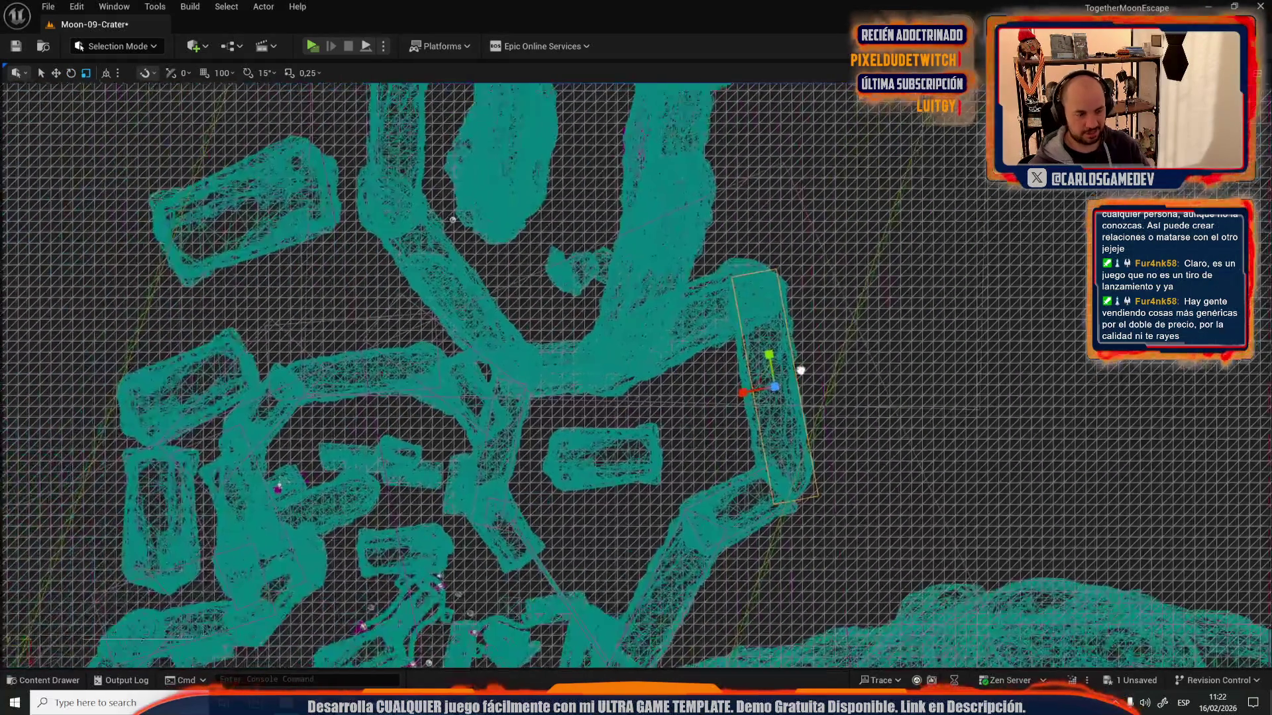
key("w")
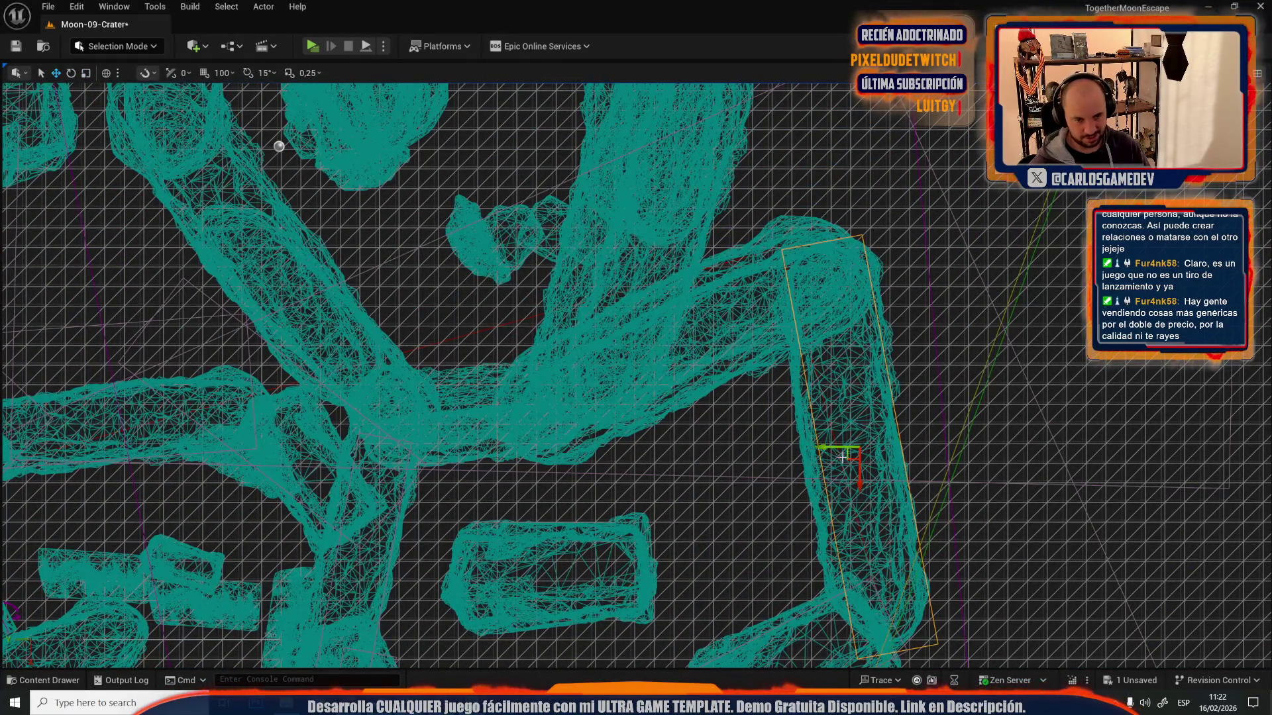
key("ctrl+z")
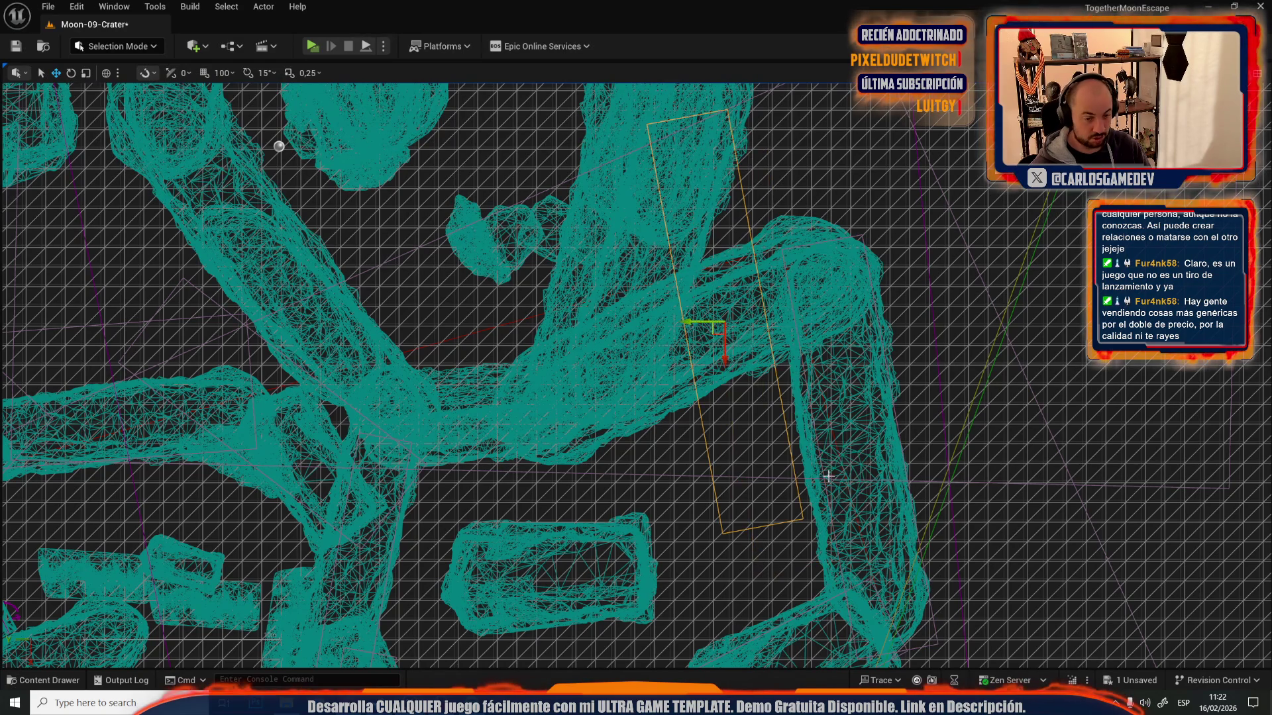
mouse_move(714, 377)
left_mouse_down()
mouse_move(824, 341)
mouse_move(904, 377)
left_mouse_up()
- Shift the slab toward the crater's centre between the rock walls and scale it smaller
key("r")
scroll(904, 378, "down", 3)
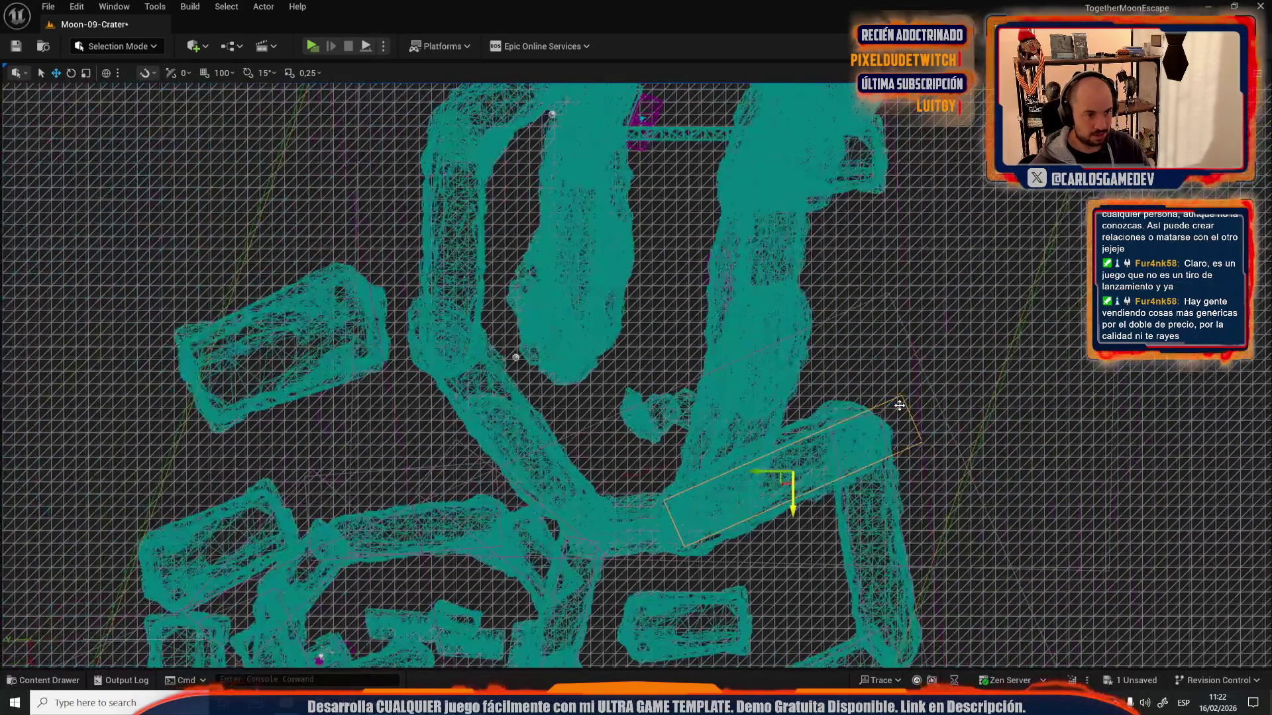
scroll(822, 423, "up", 2)
scroll(821, 421, "down", 2)
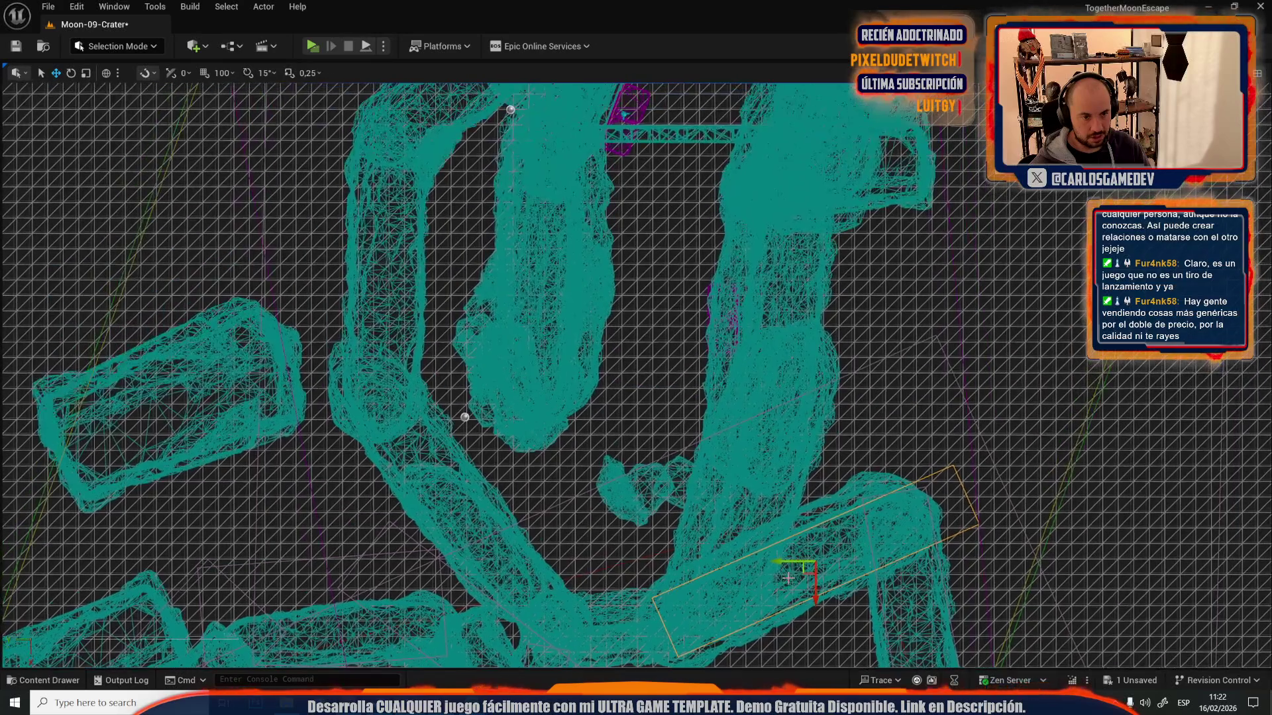
mouse_move(772, 455)
left_mouse_down()
mouse_move(849, 536)
mouse_move(795, 596)
left_mouse_up()
scroll(847, 425, "up", 6)
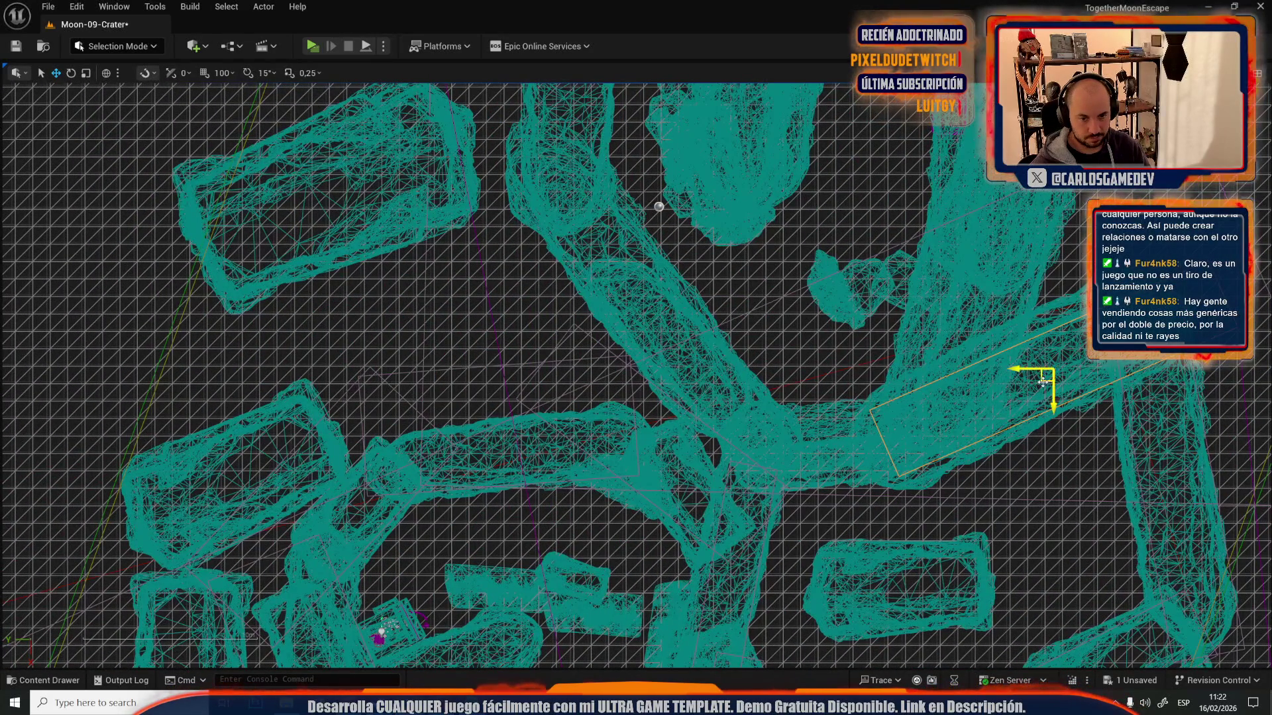
mouse_move(1021, 382)
left_mouse_down()
mouse_move(739, 411)
mouse_move(669, 374)
mouse_move(683, 373)
mouse_move(682, 443)
mouse_move(701, 428)
mouse_move(638, 382)
mouse_move(626, 396)
left_mouse_up()
key("e")
key("r")
mouse_move(668, 347)
left_mouse_down()
mouse_move(676, 365)
mouse_move(665, 365)
left_mouse_up()
key("w")
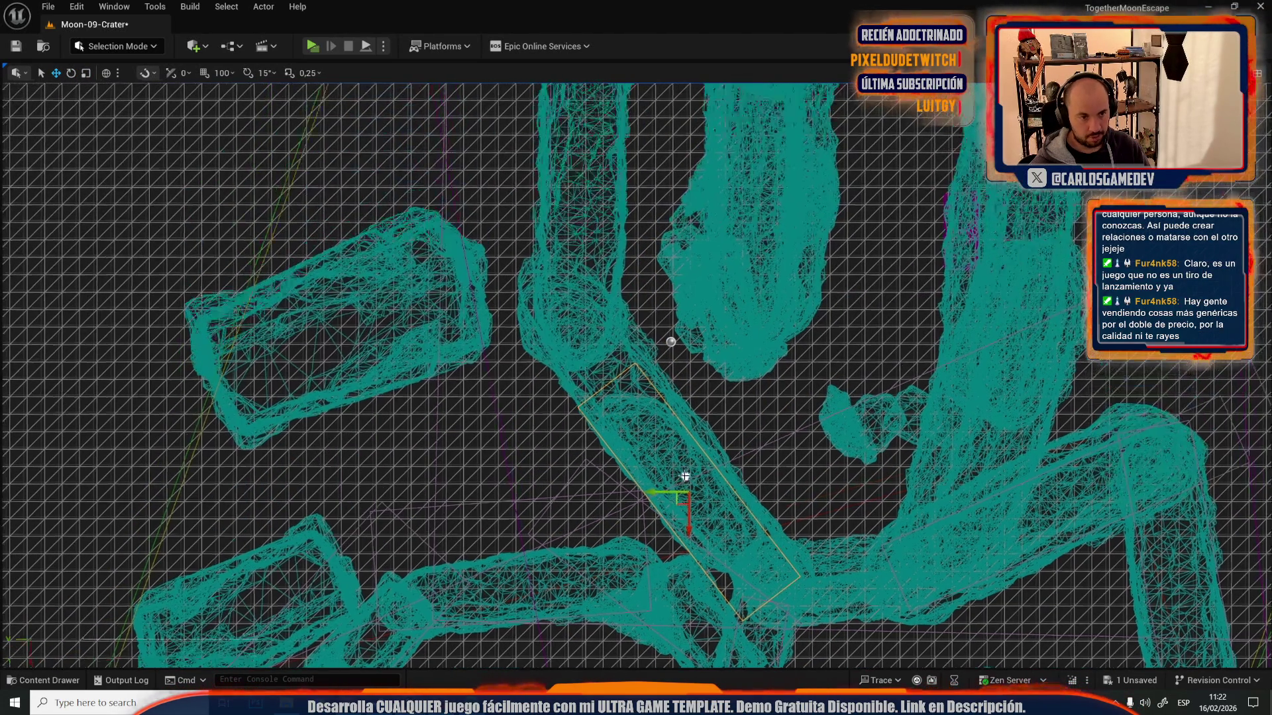
- Move the slab up-left and turn it about 10° counter-clockwise
left_click_drag(668, 511, 561, 295)
key("e")
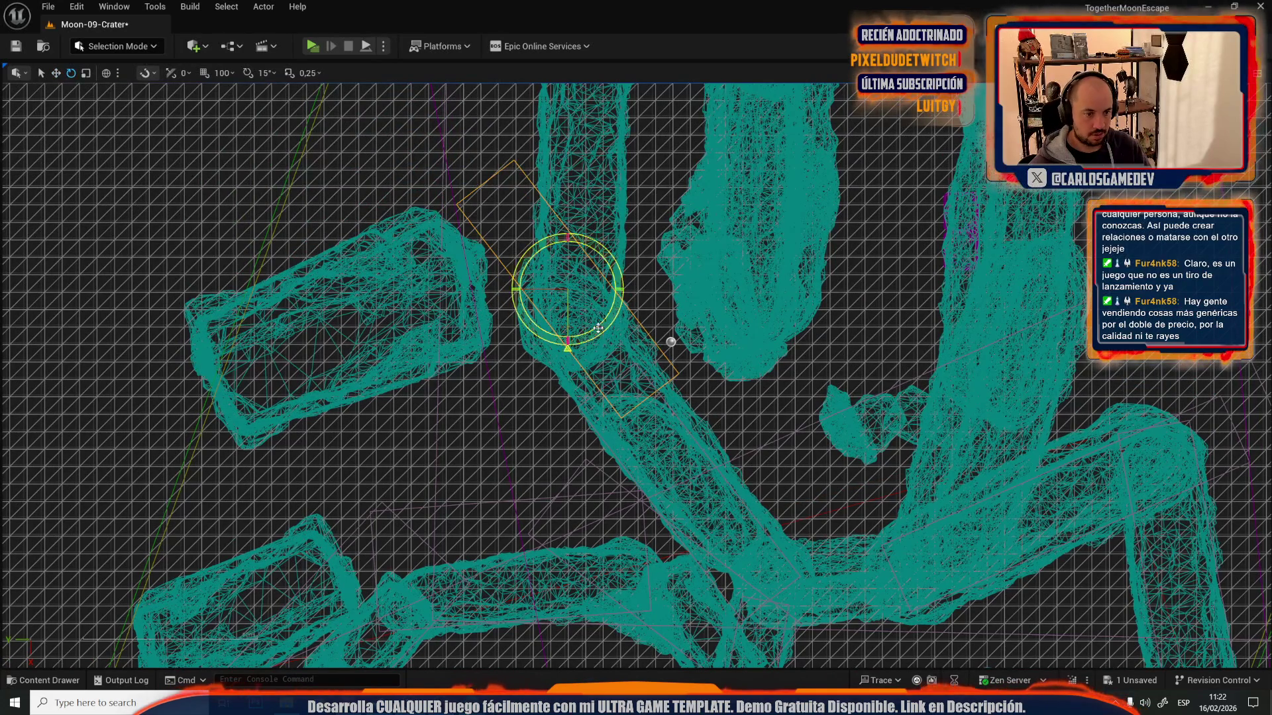
left_click_drag(607, 333, 620, 318)
scroll(552, 412, "up", 5)
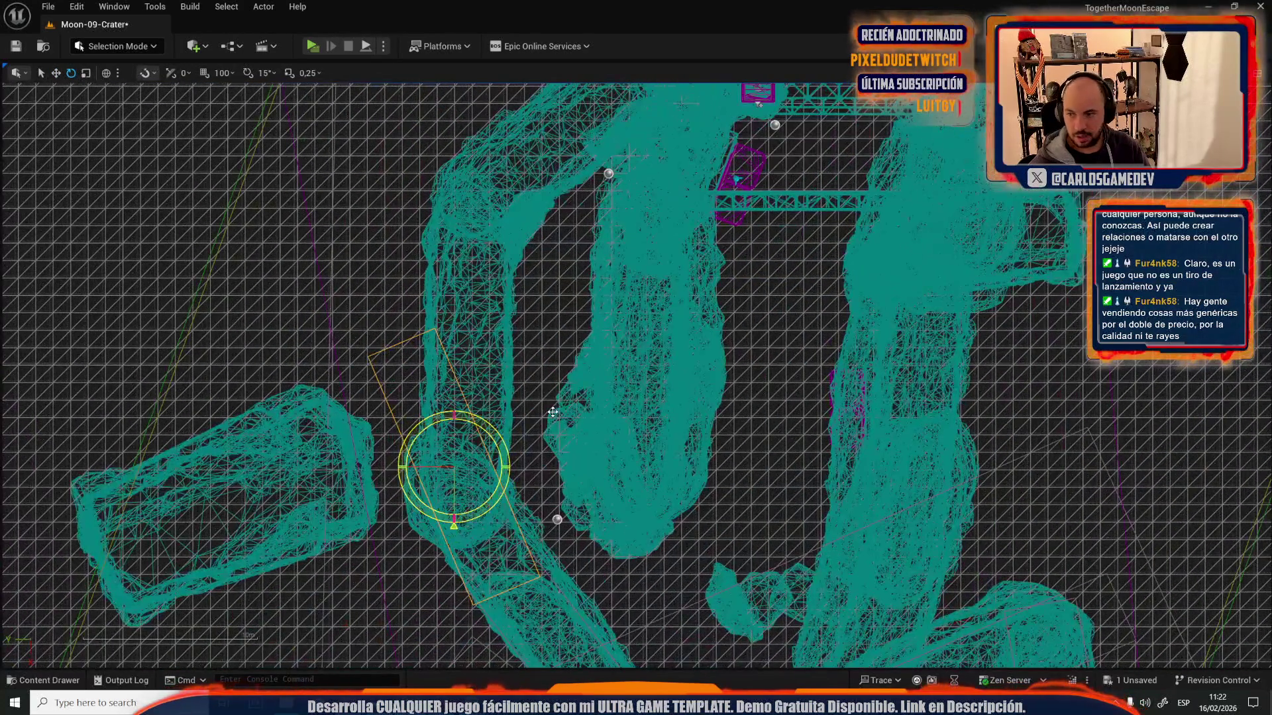
left_click_drag(552, 412, 695, 366)
key("r")
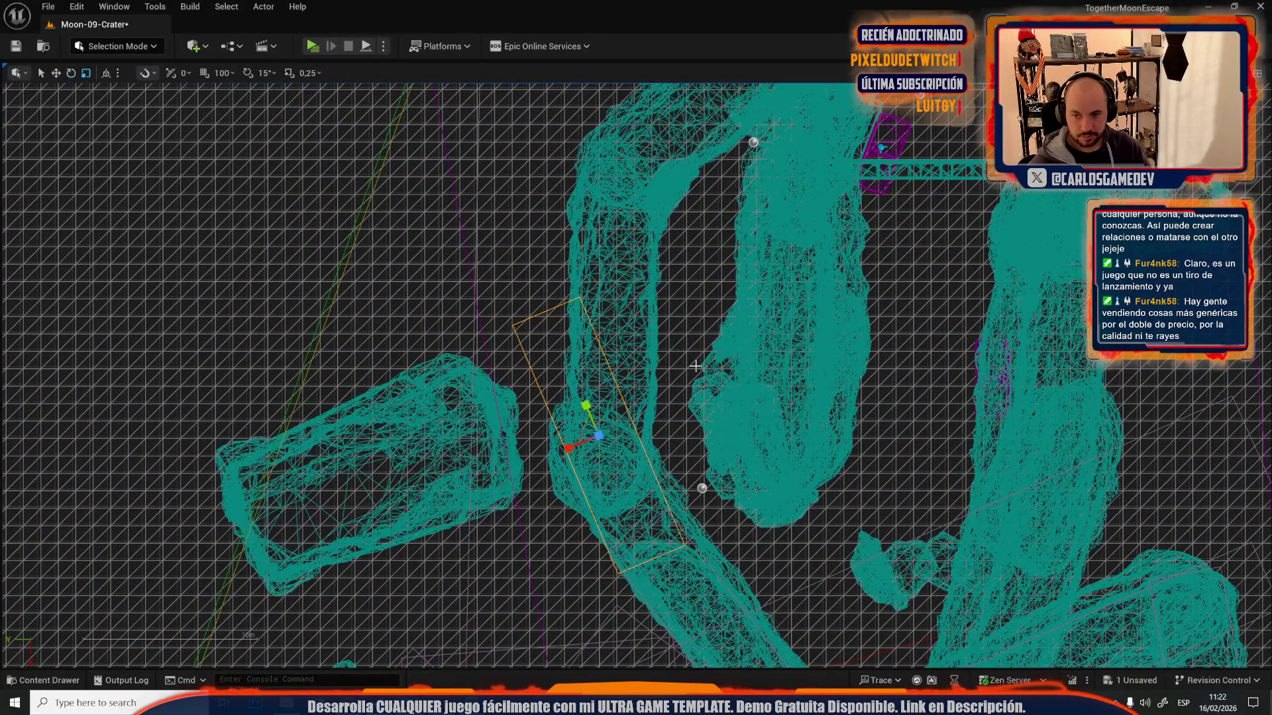
key("w")
- Slide the slab upward along the wall and rotate it to stand vertical
left_click_drag(583, 446, 584, 287)
key("e")
mouse_move(627, 332)
left_mouse_down()
mouse_move(659, 315)
mouse_move(621, 341)
mouse_move(611, 327)
left_mouse_up()
key("r")
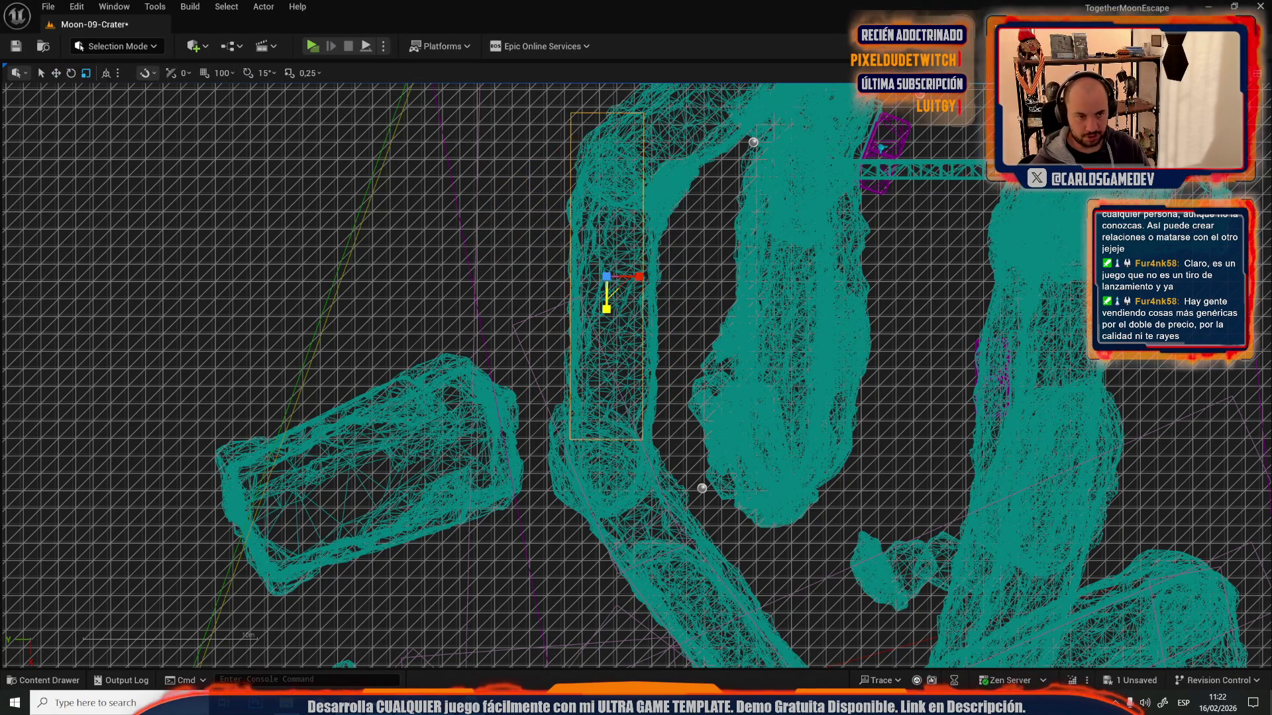
scroll(595, 379, "down", 2)
scroll(629, 369, "up", 1)
scroll(663, 358, "up", 1)
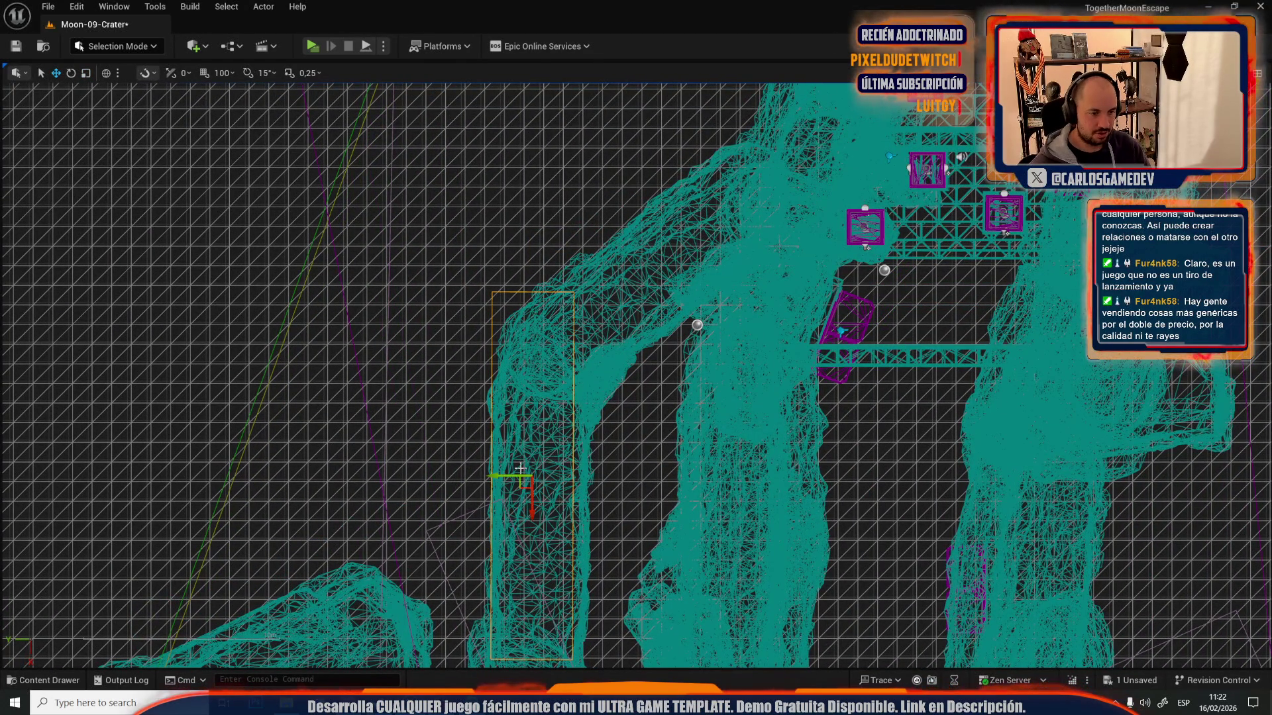
scroll(530, 467, "down", 2)
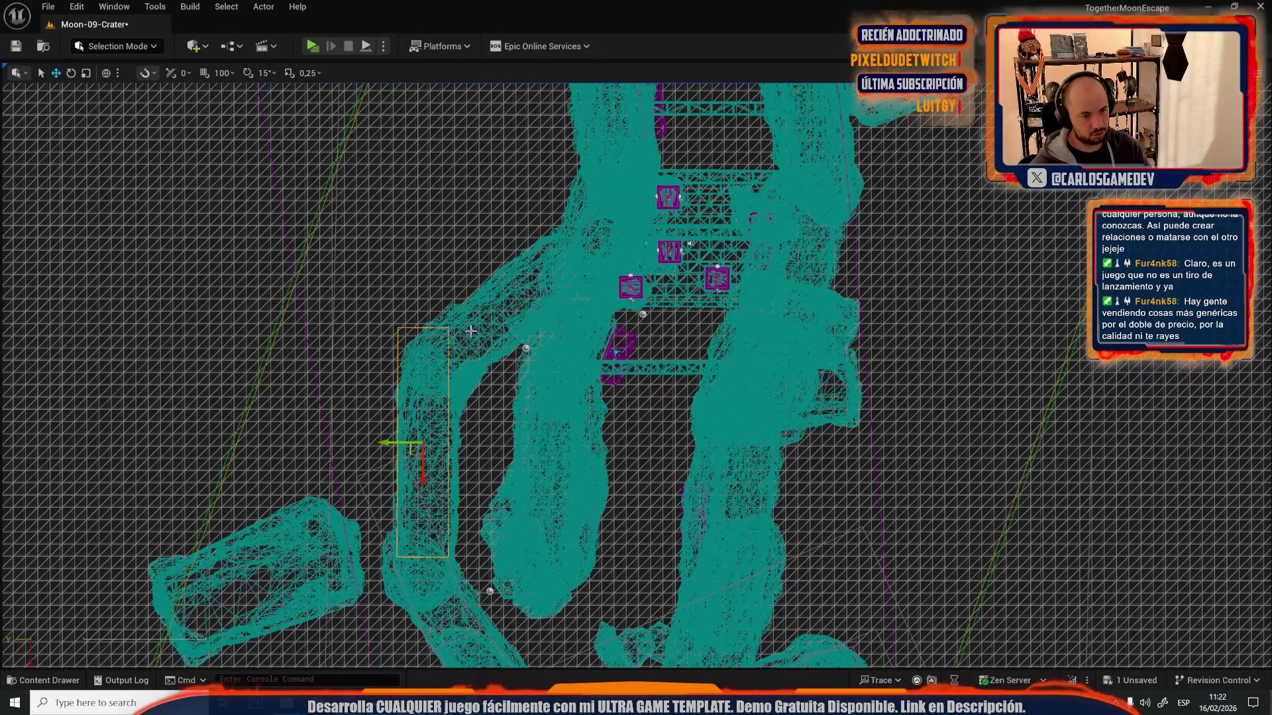
scroll(588, 269, "up", 3)
scroll(588, 269, "down", 2)
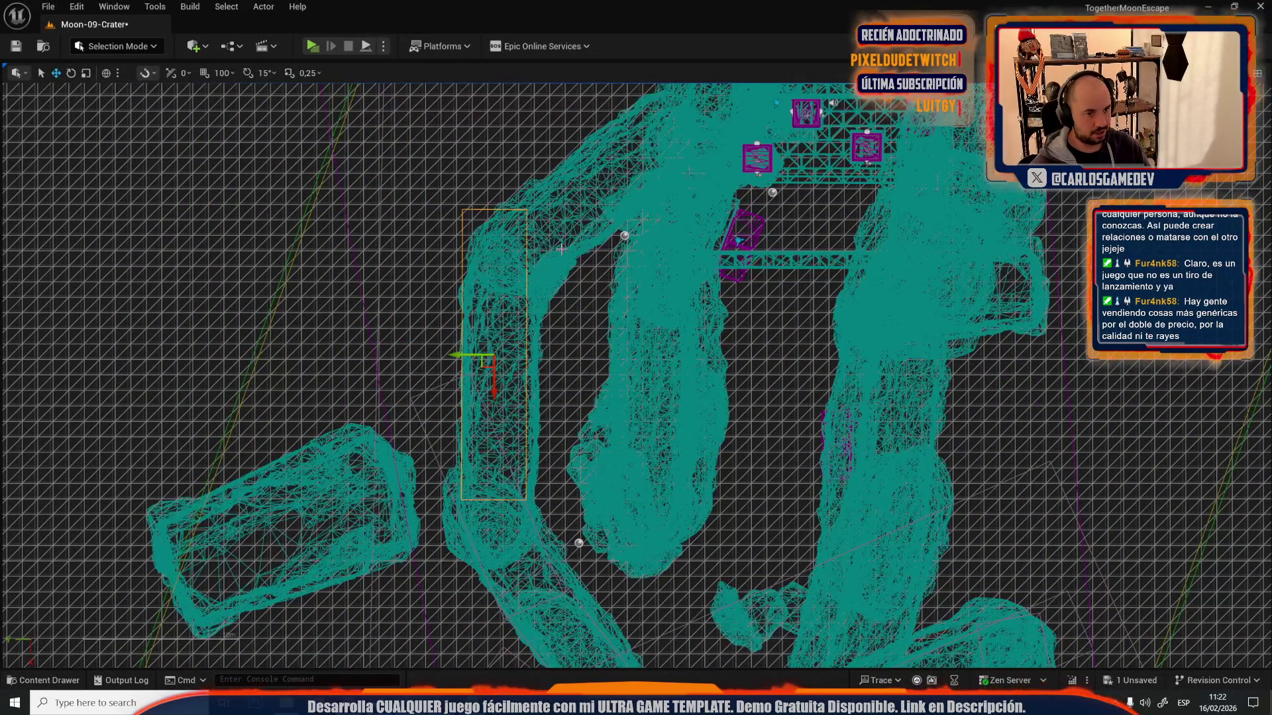
- Move the slab up-right and rotate it about 130° to lie diagonally along the upper wall
left_click_drag(561, 249, 523, 285)
mouse_move(443, 401)
left_mouse_down()
mouse_move(496, 221)
mouse_move(546, 213)
mouse_move(549, 348)
mouse_move(610, 273)
left_mouse_up()
key("e")
left_click_drag(622, 212, 623, 398)
scroll(623, 397, "down", 2)
scroll(623, 396, "up", 2)
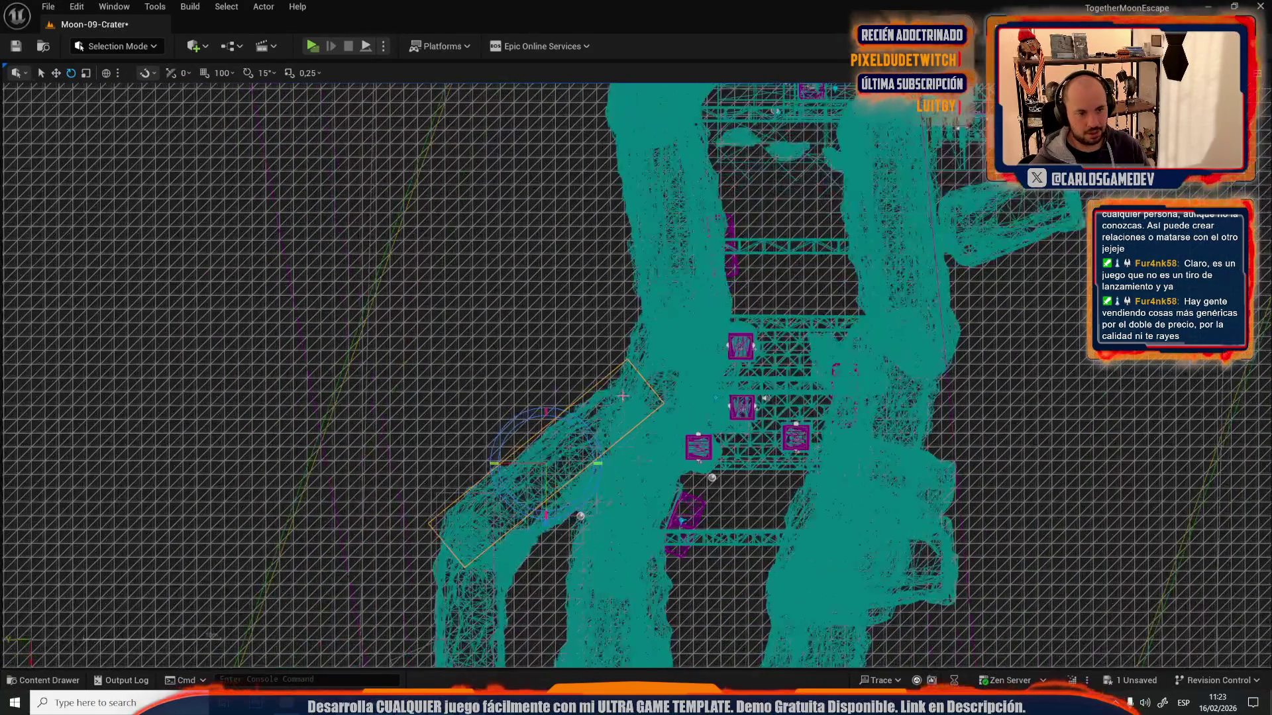
- Recentre the top view on the crater and open the viewport view mode list
mouse_move(640, 459)
left_mouse_down()
mouse_move(633, 347)
mouse_move(724, 251)
left_mouse_up()
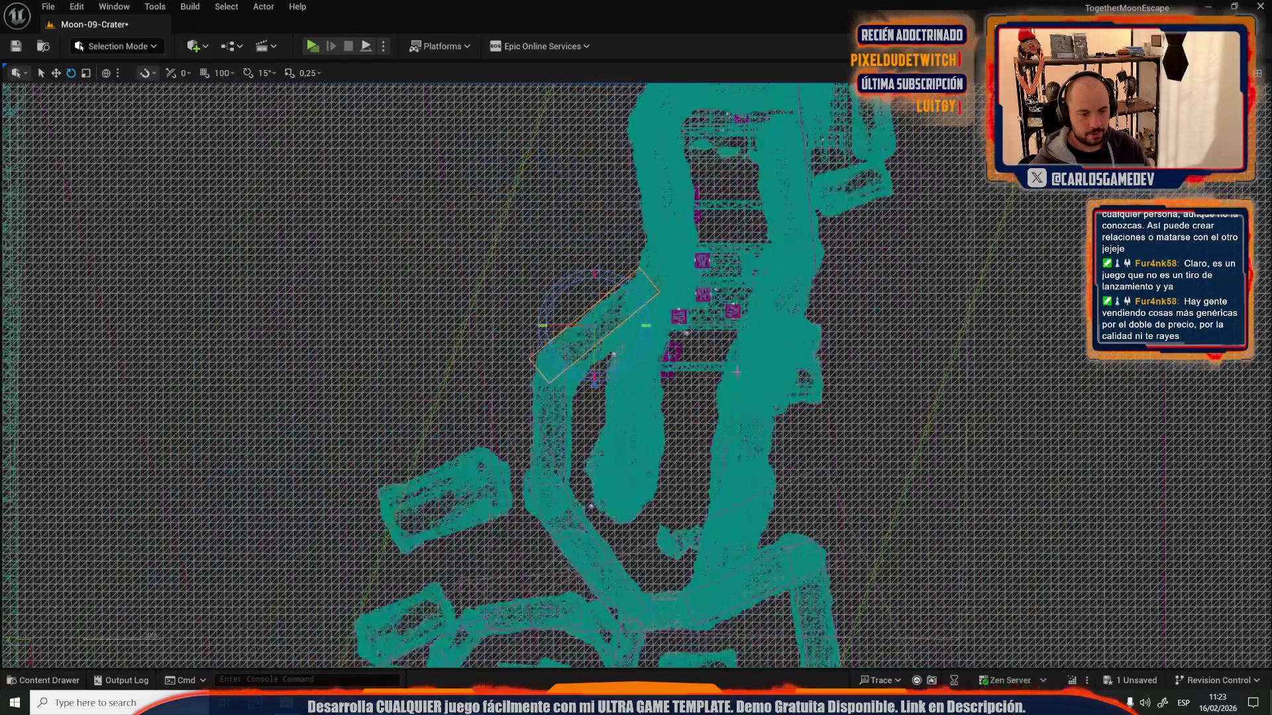
scroll(696, 425, "up", 1)
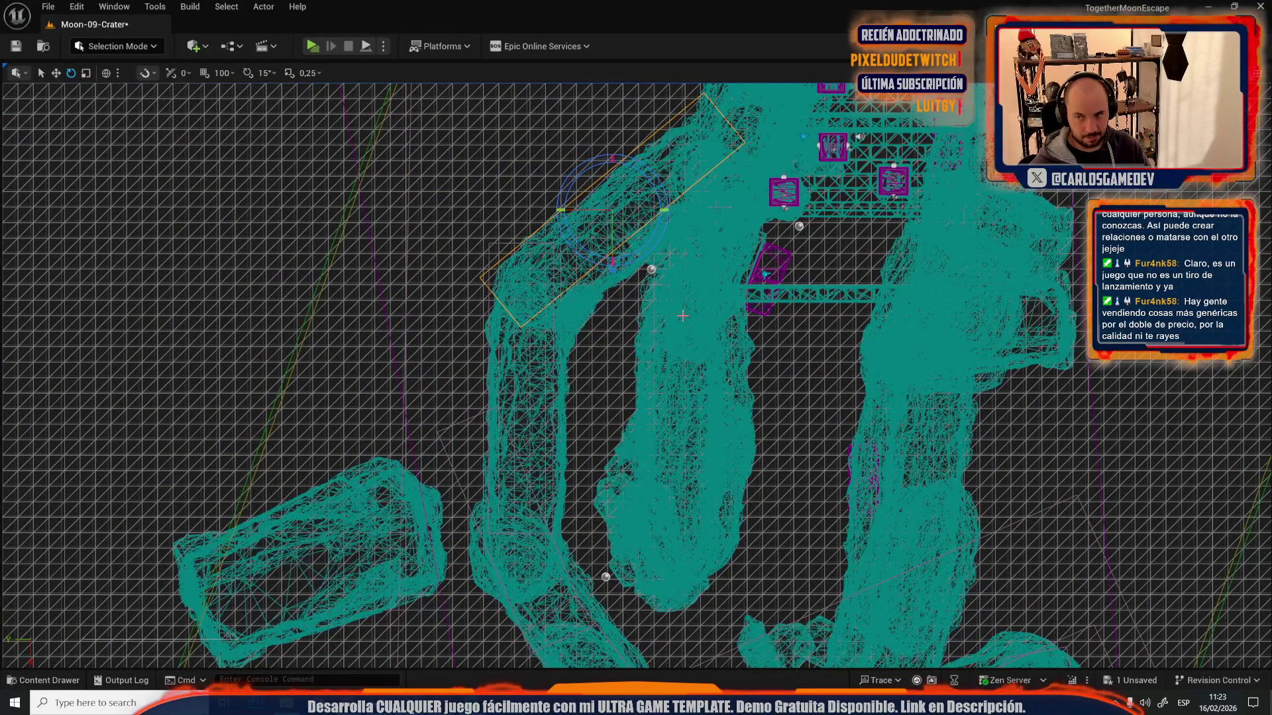
left_click(1086, 72)
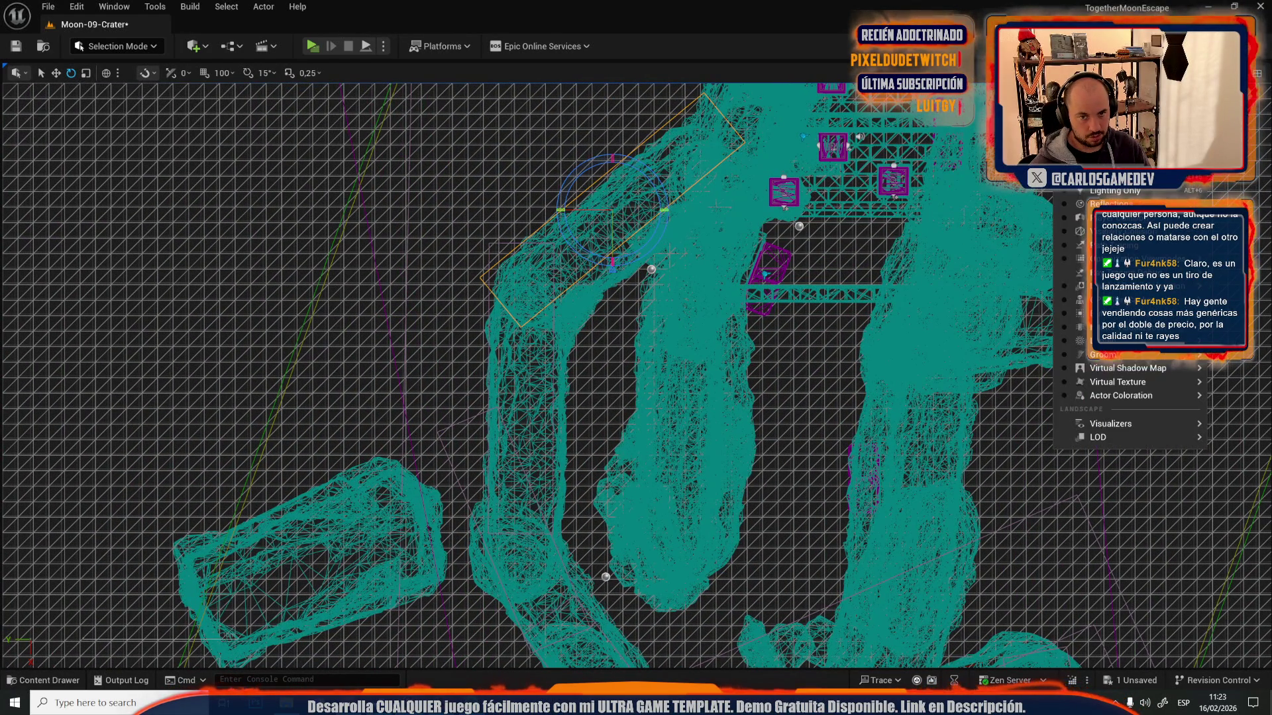
- Return the viewport to a lit Perspective view looking steeply down on the crater
key("alt+4")
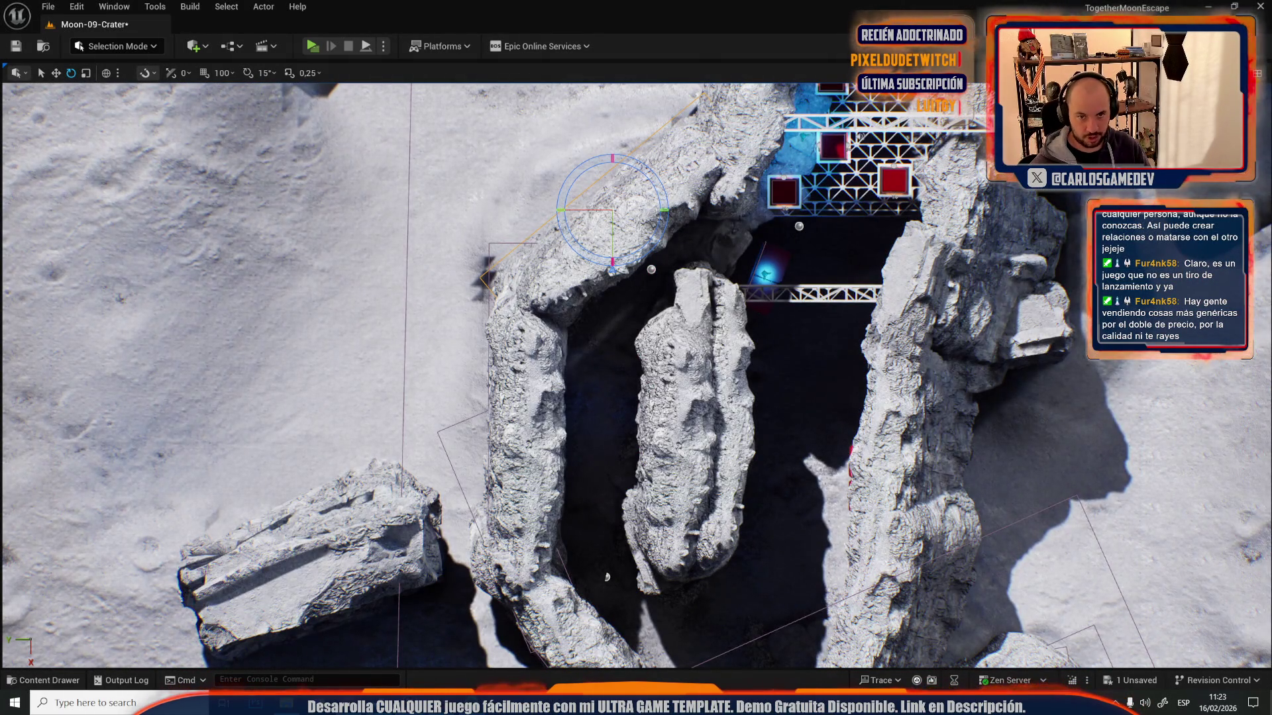
left_click(1257, 73)
key("alt+2")
key("alt+g")
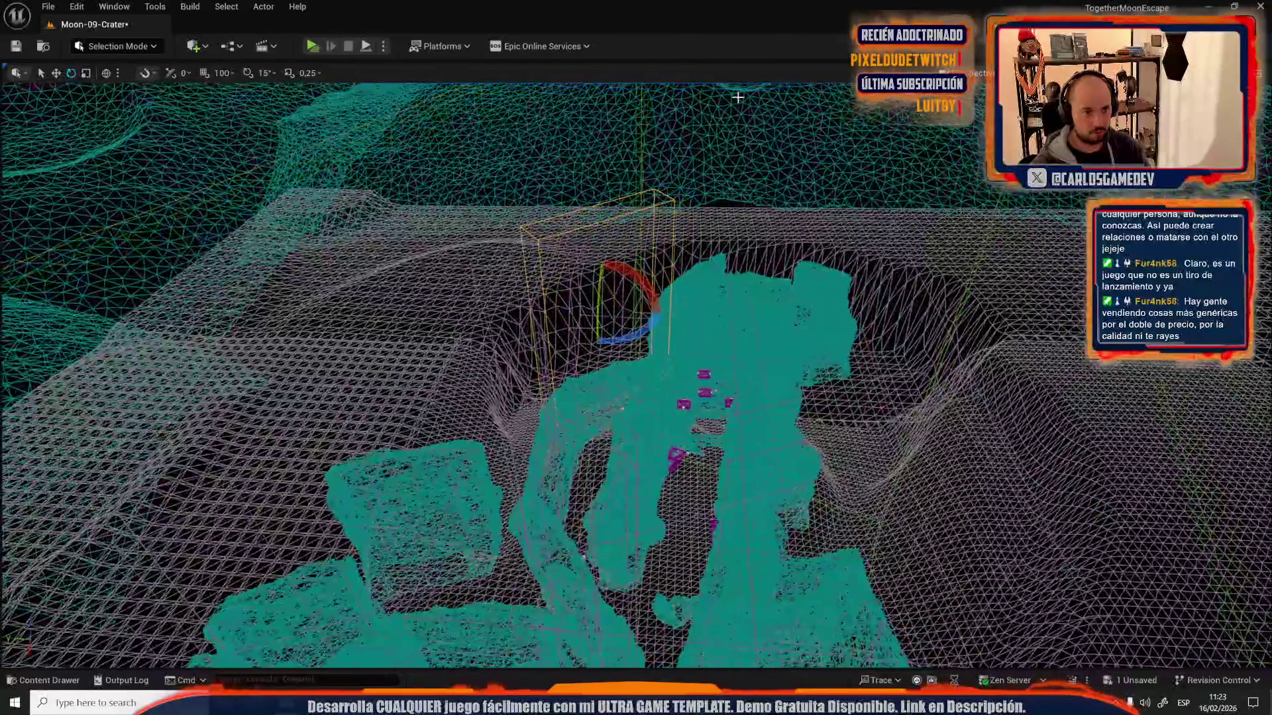
left_click(957, 73)
left_click(1059, 73)
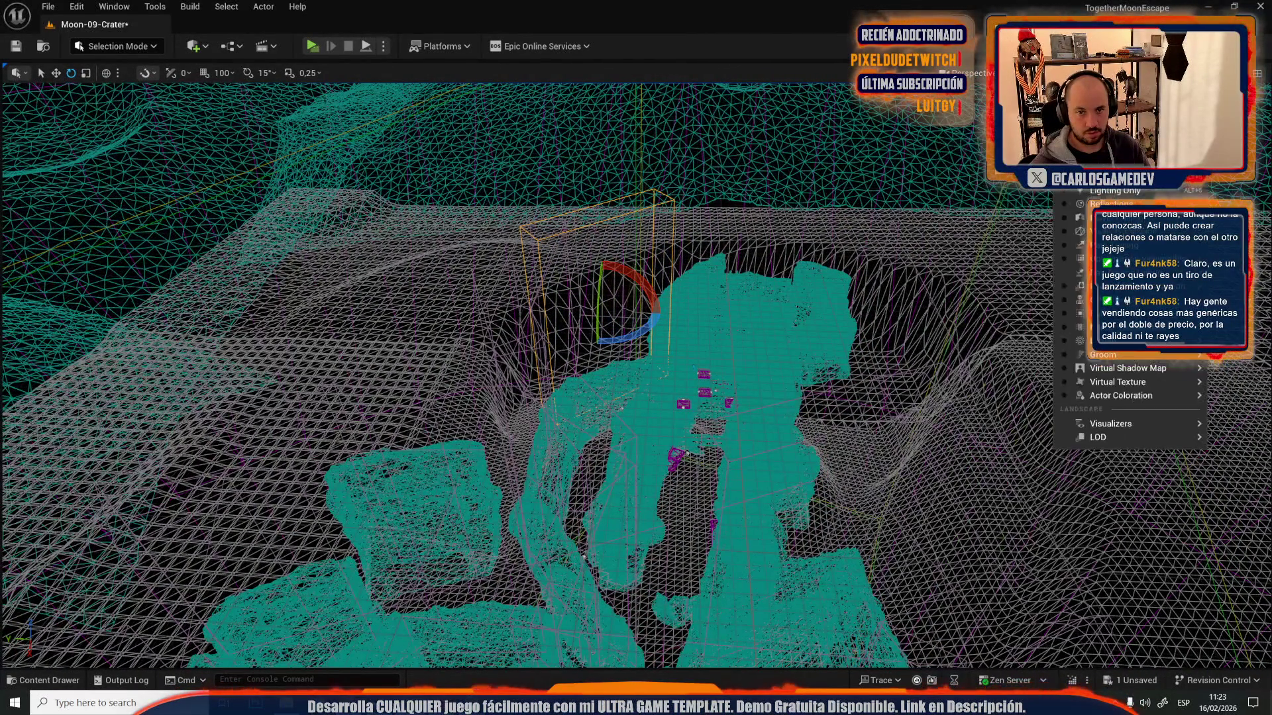
key("alt+4")
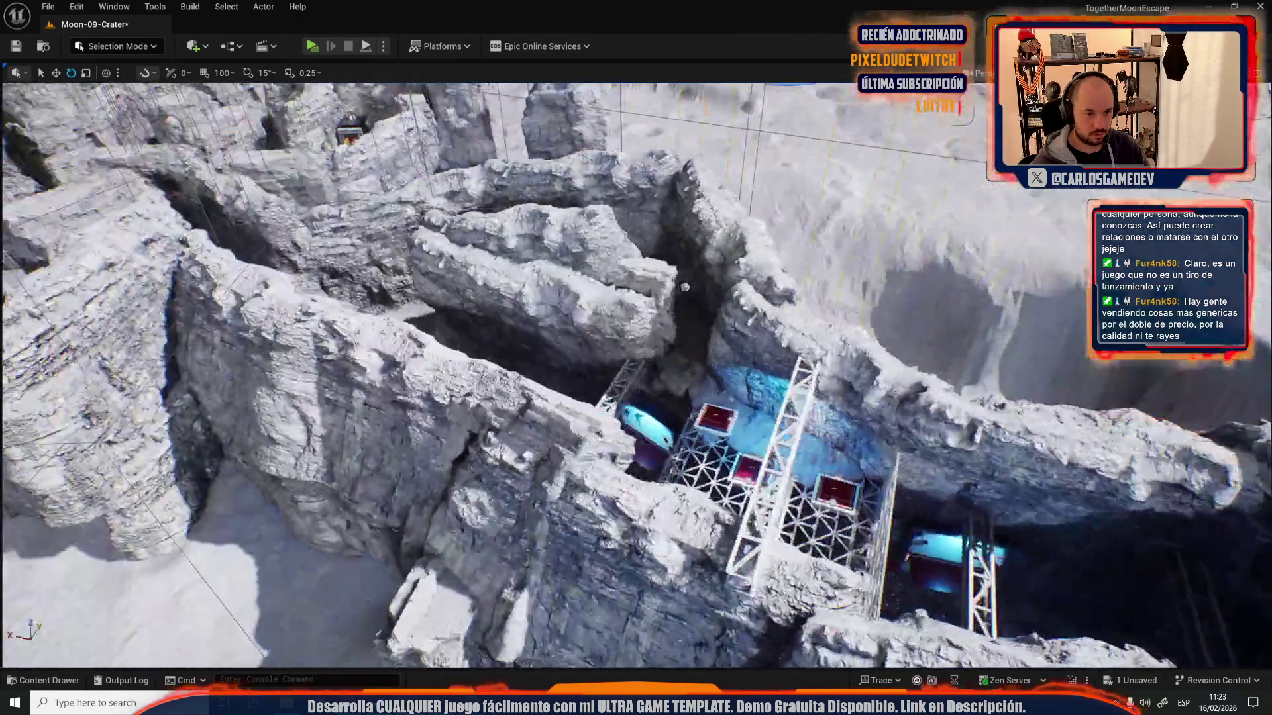
left_click_drag(685, 286, 646, 463)
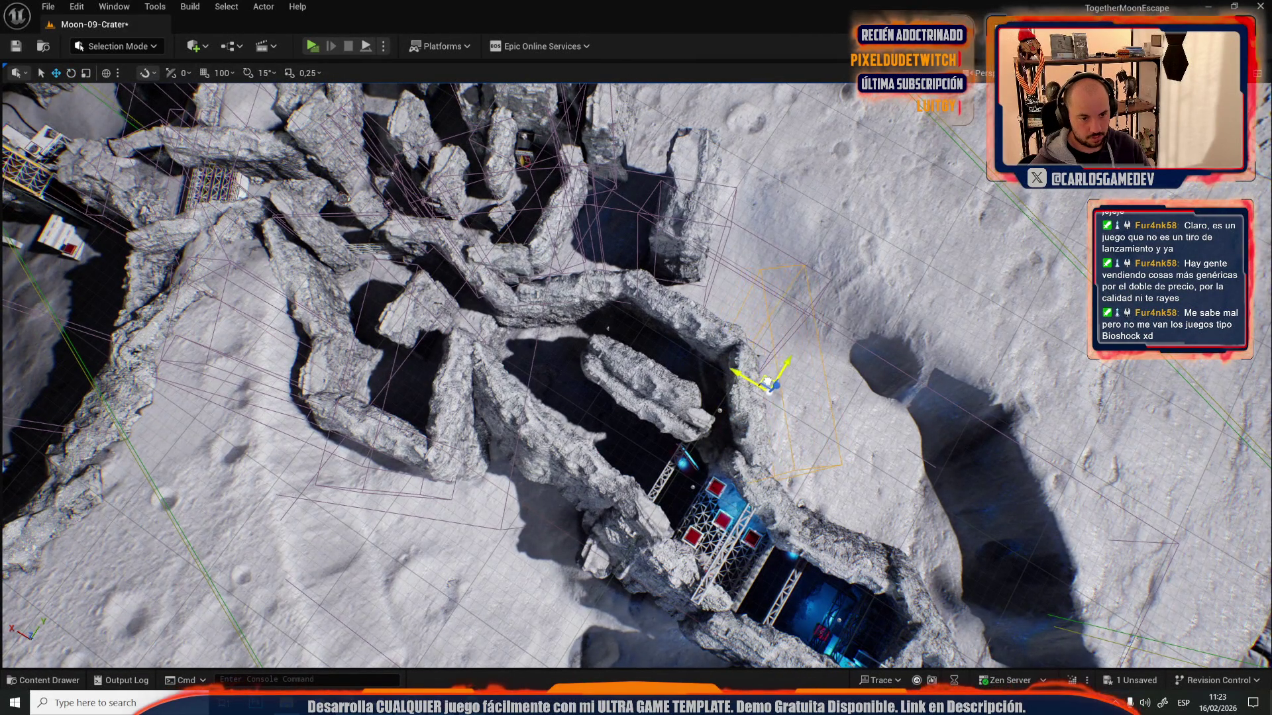
- Move the orange-bounded actor up and right across the crater floor toward the rim
left_click_drag(646, 463, 426, 516)
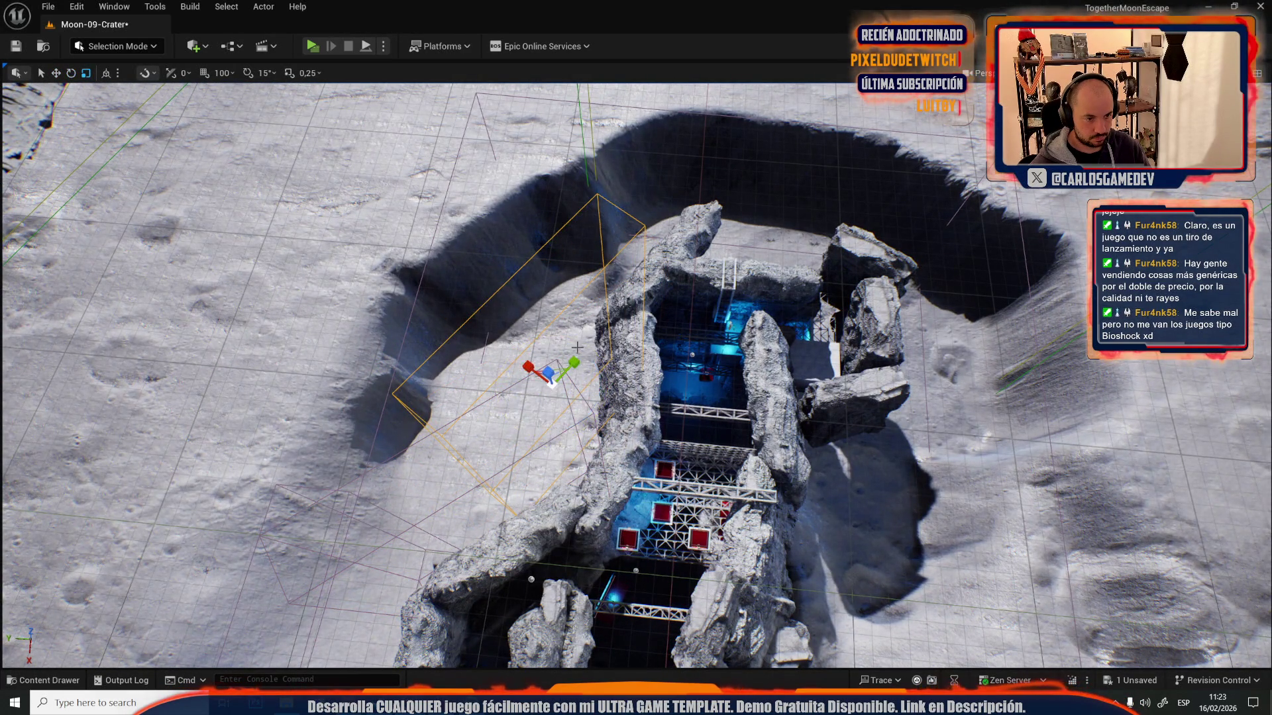
left_click_drag(636, 371, 457, 387)
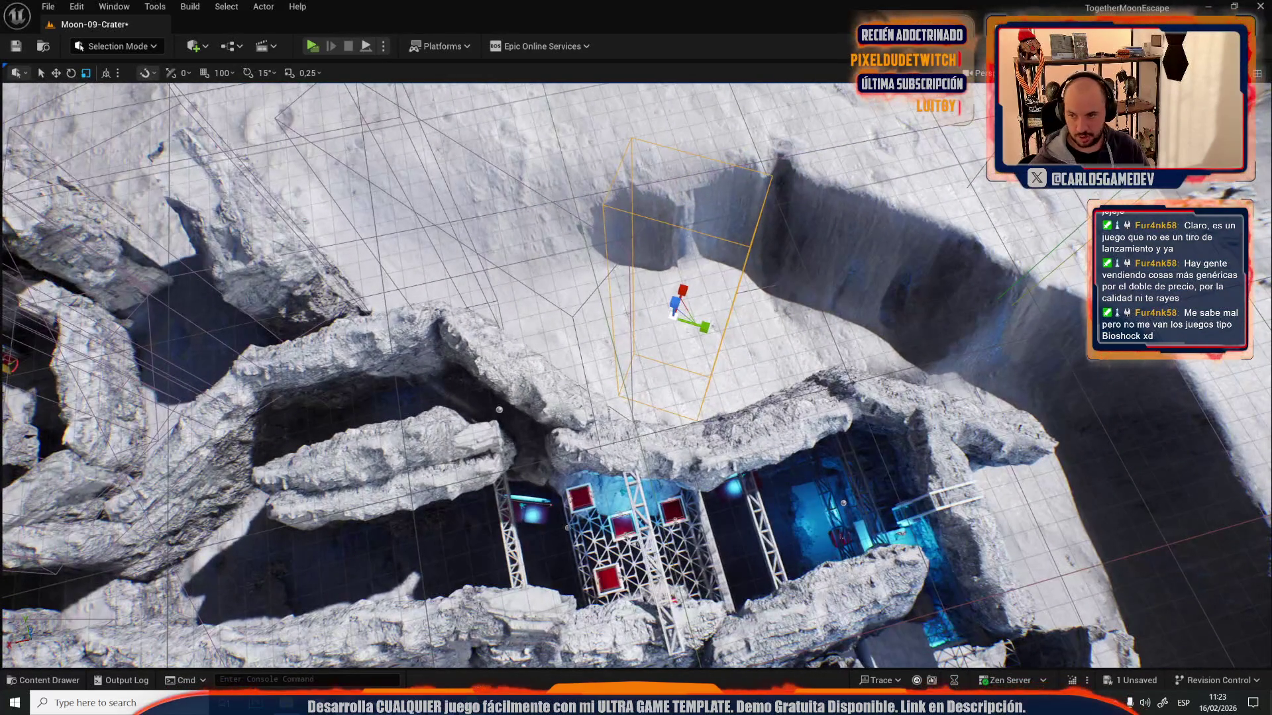
mouse_move(696, 313)
left_mouse_down()
mouse_move(649, 310)
mouse_move(697, 313)
left_mouse_up()
key("w")
scroll(696, 313, "up", 2)
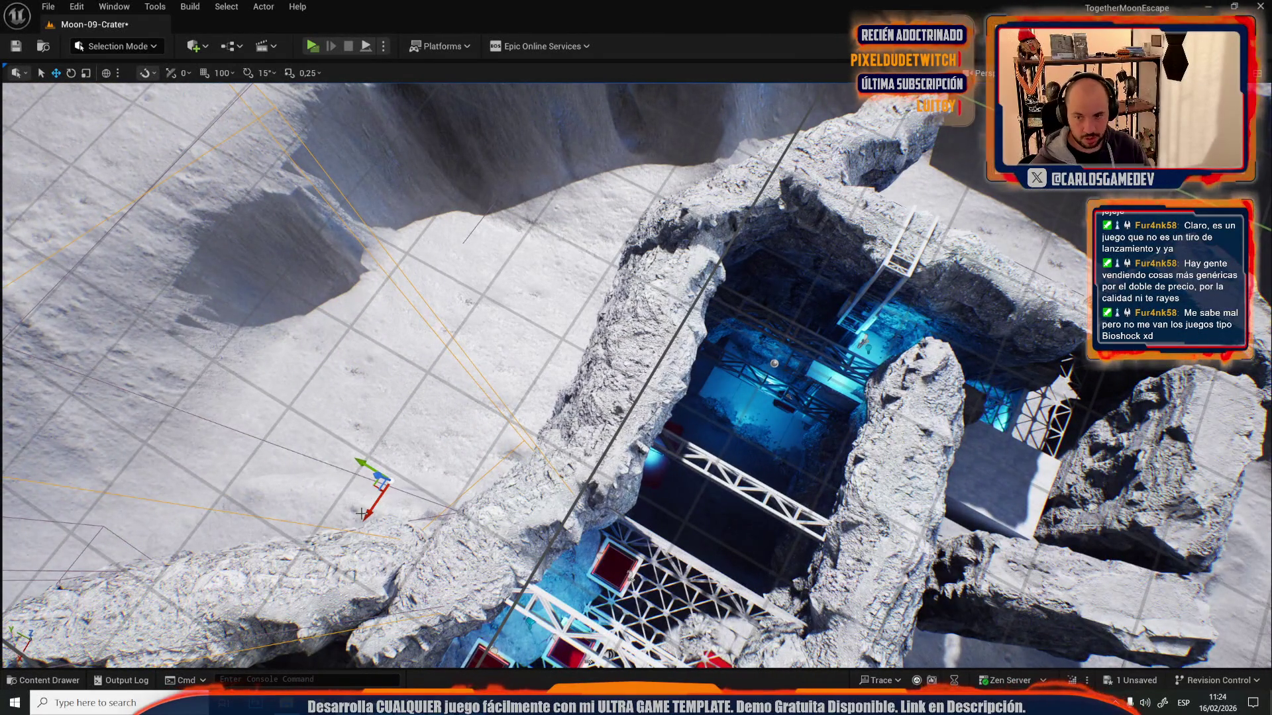
mouse_move(373, 488)
left_mouse_down()
mouse_move(548, 299)
mouse_move(539, 358)
mouse_move(575, 338)
left_mouse_up()
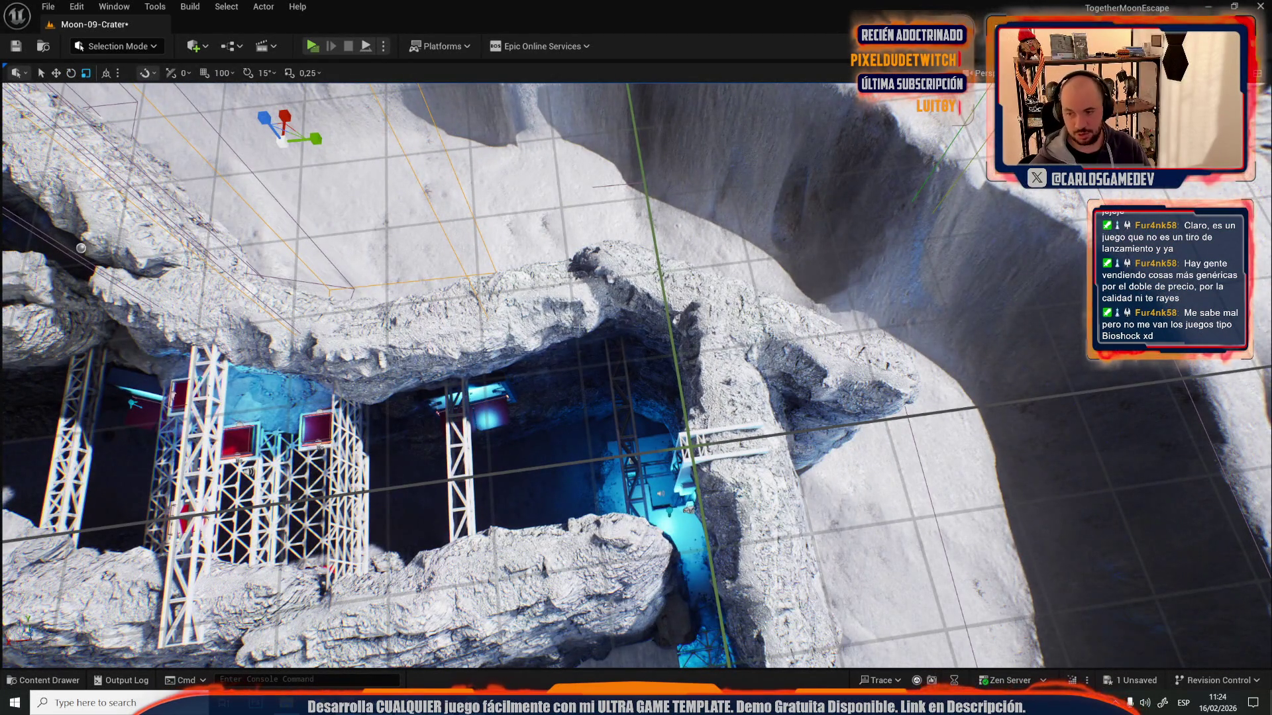
key("w")
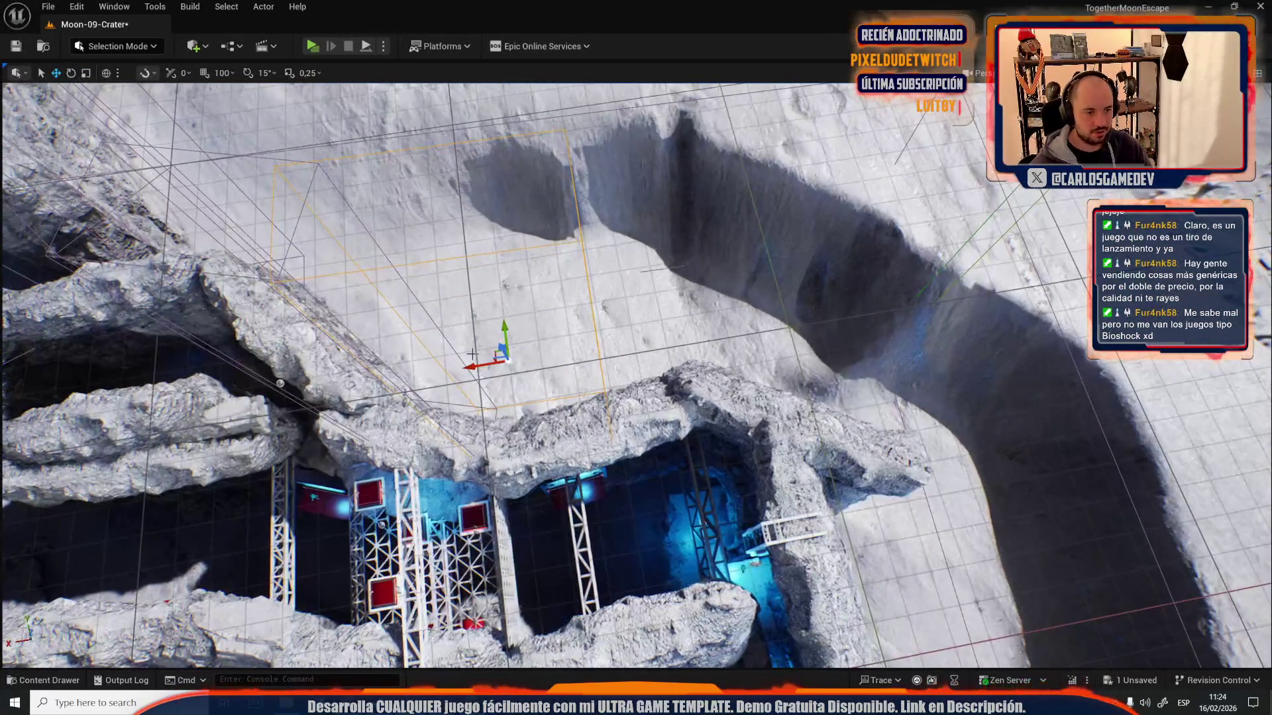
mouse_move(498, 352)
left_mouse_down()
mouse_move(666, 295)
mouse_move(610, 323)
left_mouse_up()
- Rotate the actor about -8.44° and save the Moon-09-Crater map
key("e")
key("w")
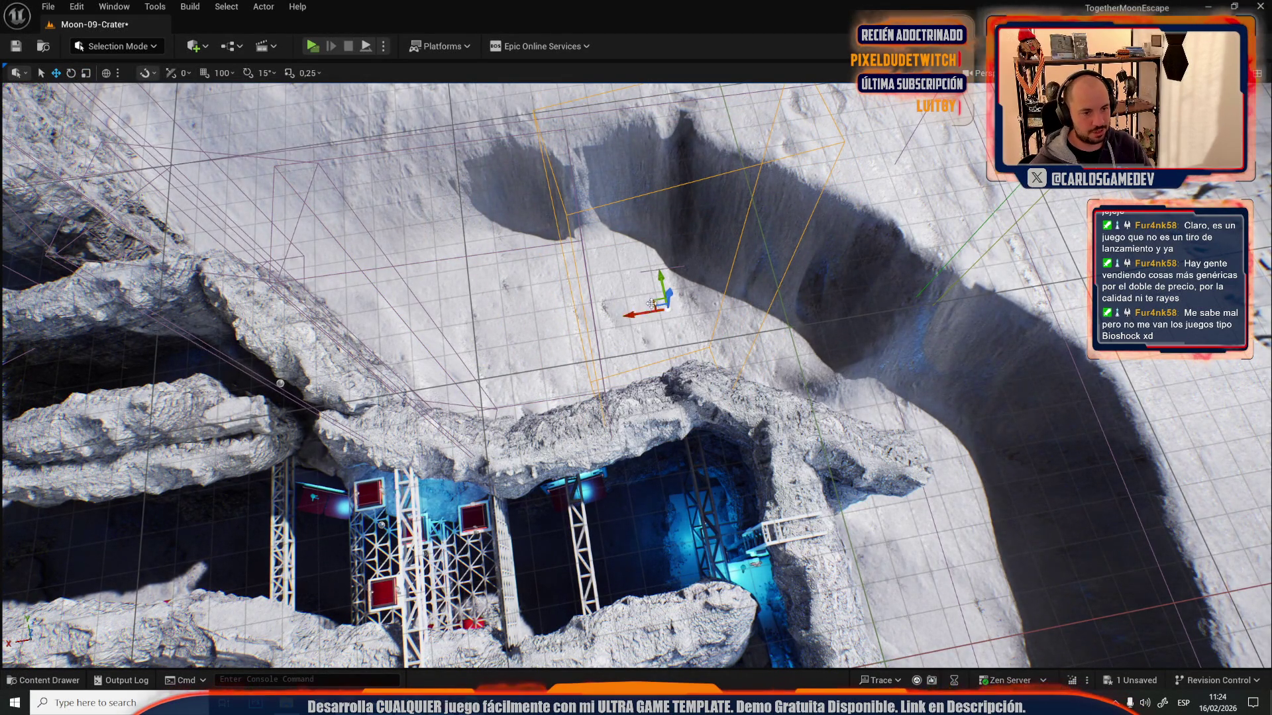
left_click_drag(651, 305, 651, 219)
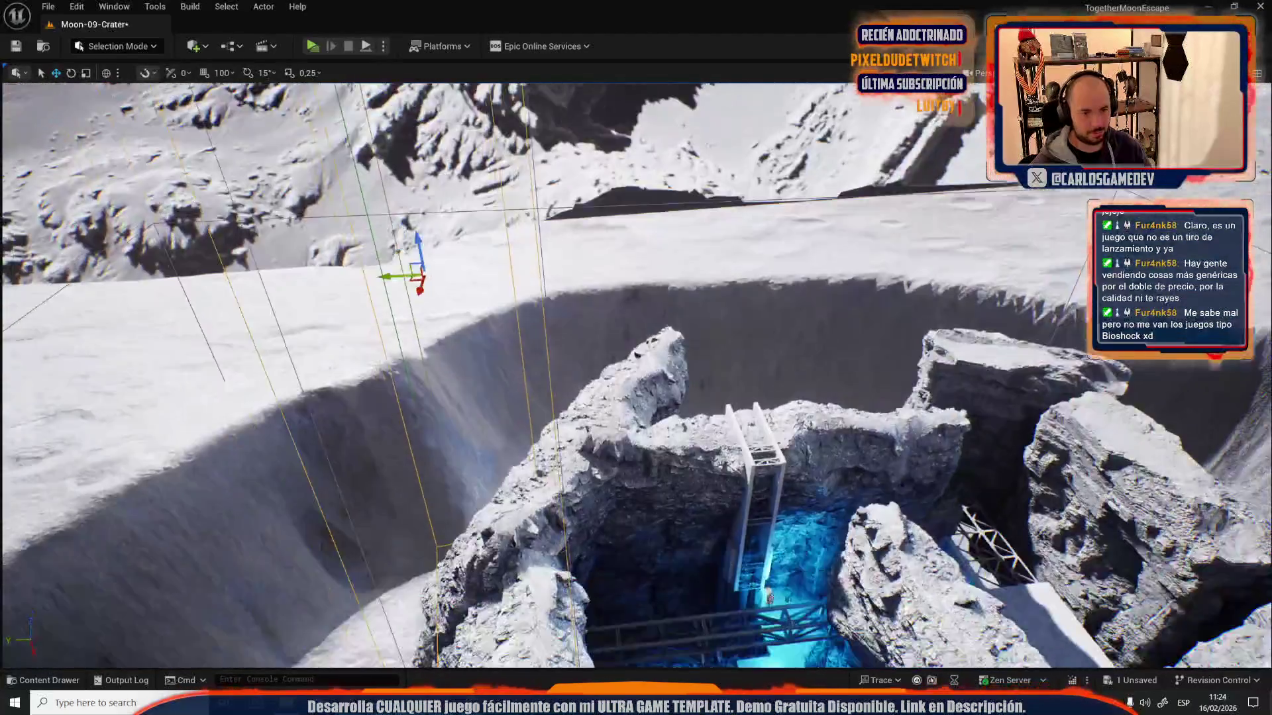
key("ctrl+s")
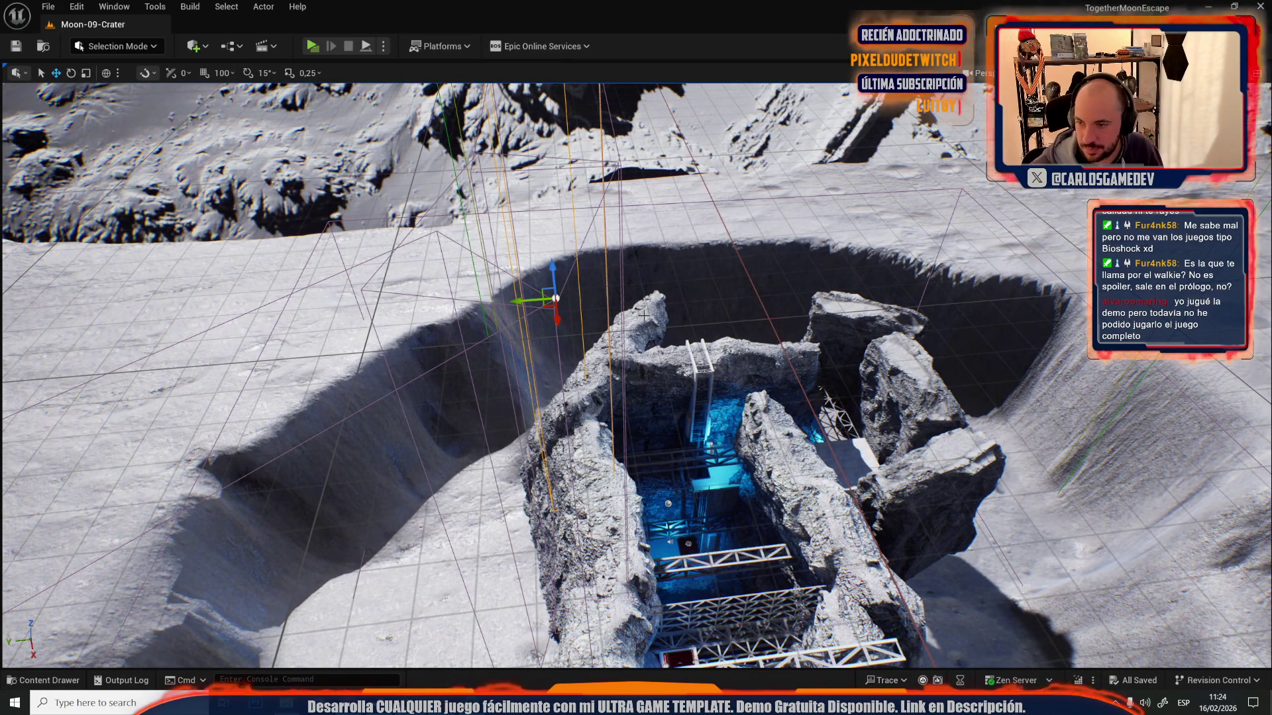
- Move the box actor right over the rocks above the crater pit
left_click_drag(543, 265, 570, 318)
left_click_drag(479, 401, 481, 403)
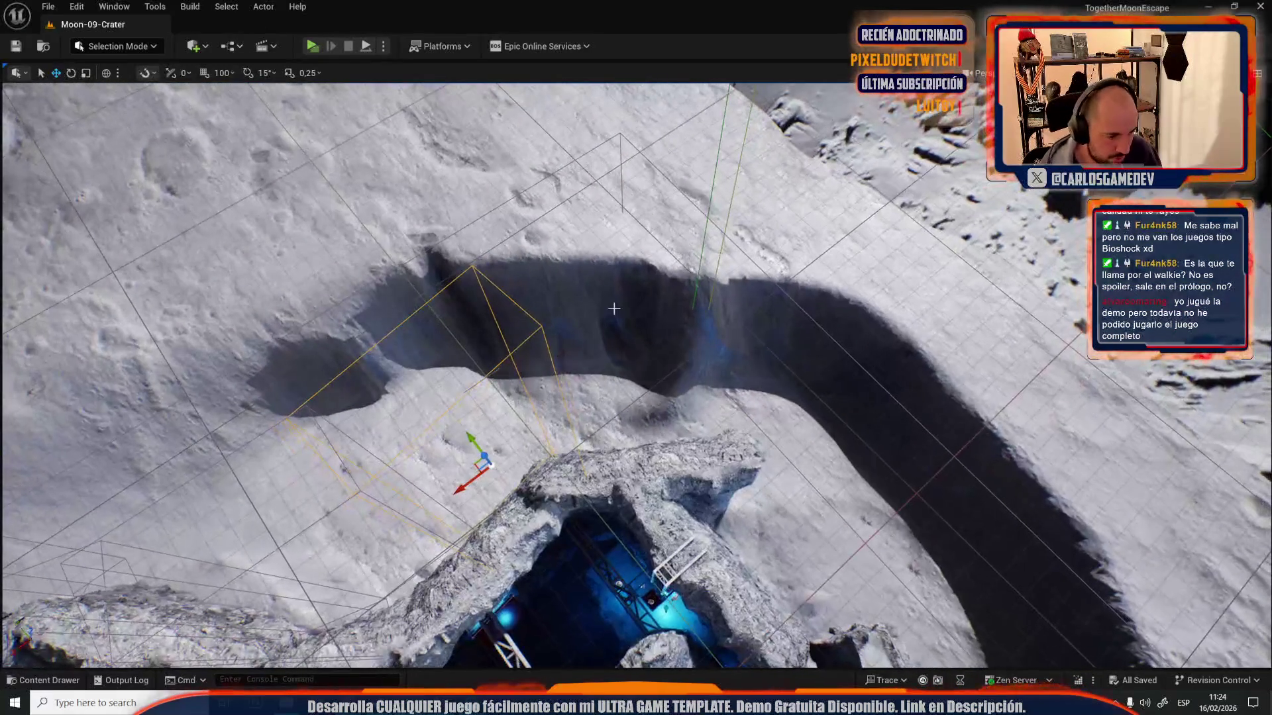
mouse_move(477, 463)
left_mouse_down()
mouse_move(596, 438)
mouse_move(556, 418)
left_mouse_up()
key("e")
mouse_move(438, 423)
left_mouse_down()
mouse_move(438, 404)
mouse_move(439, 423)
mouse_move(598, 423)
left_mouse_up()
key("w")
- Rotate the box about 46 degrees and nudge it onto the rocks
key("e")
left_click_drag(637, 468, 573, 469)
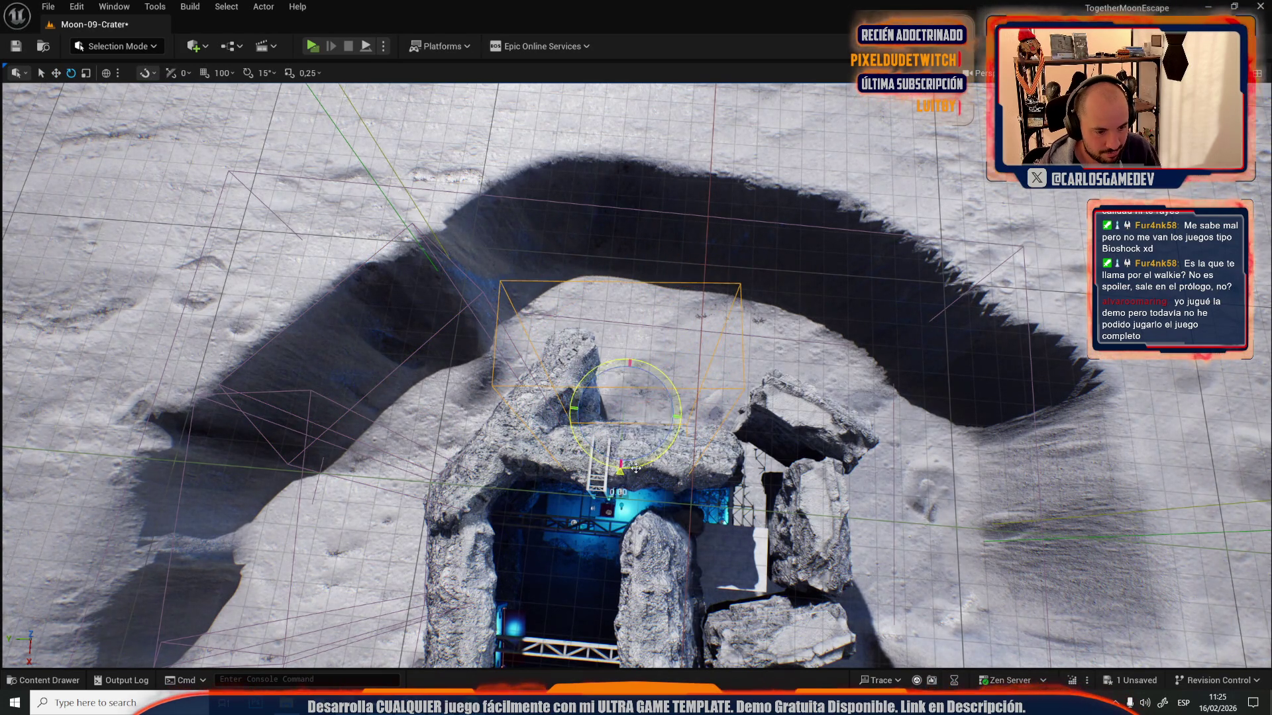
key("r")
key("w")
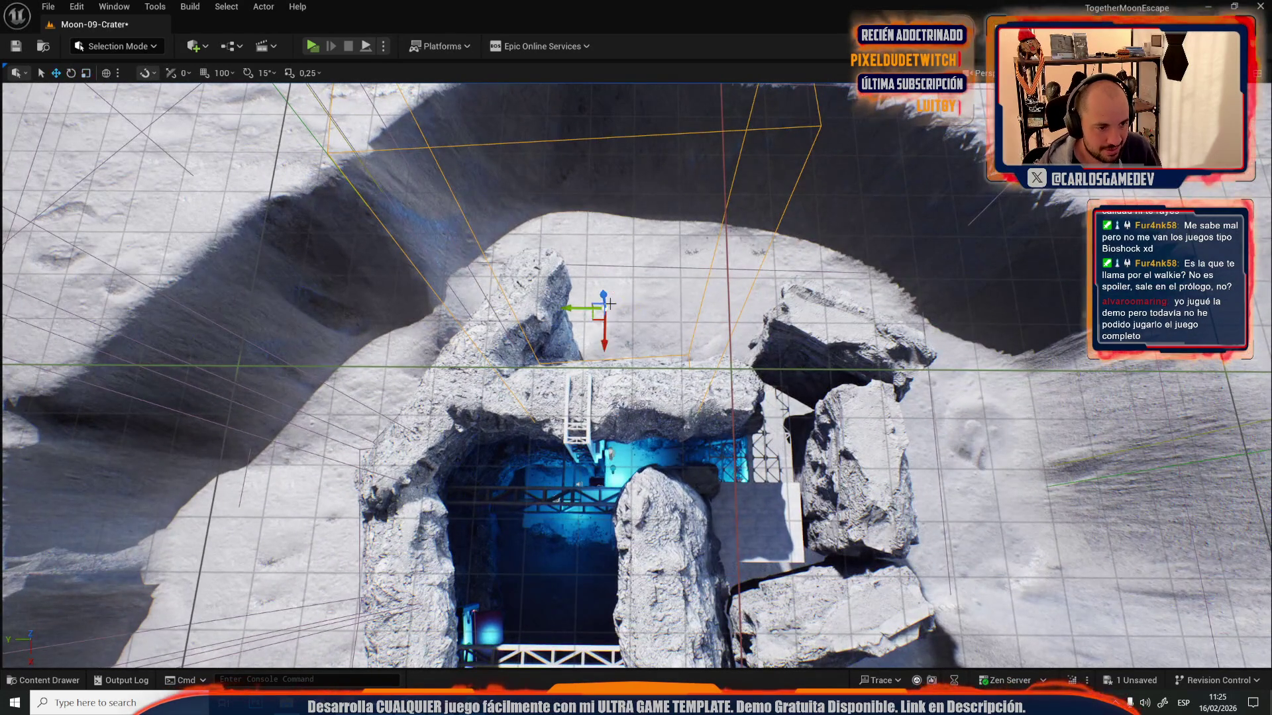
mouse_move(633, 310)
left_mouse_down()
mouse_move(534, 315)
mouse_move(498, 298)
mouse_move(696, 317)
mouse_move(663, 345)
mouse_move(625, 483)
mouse_move(567, 267)
left_mouse_up()
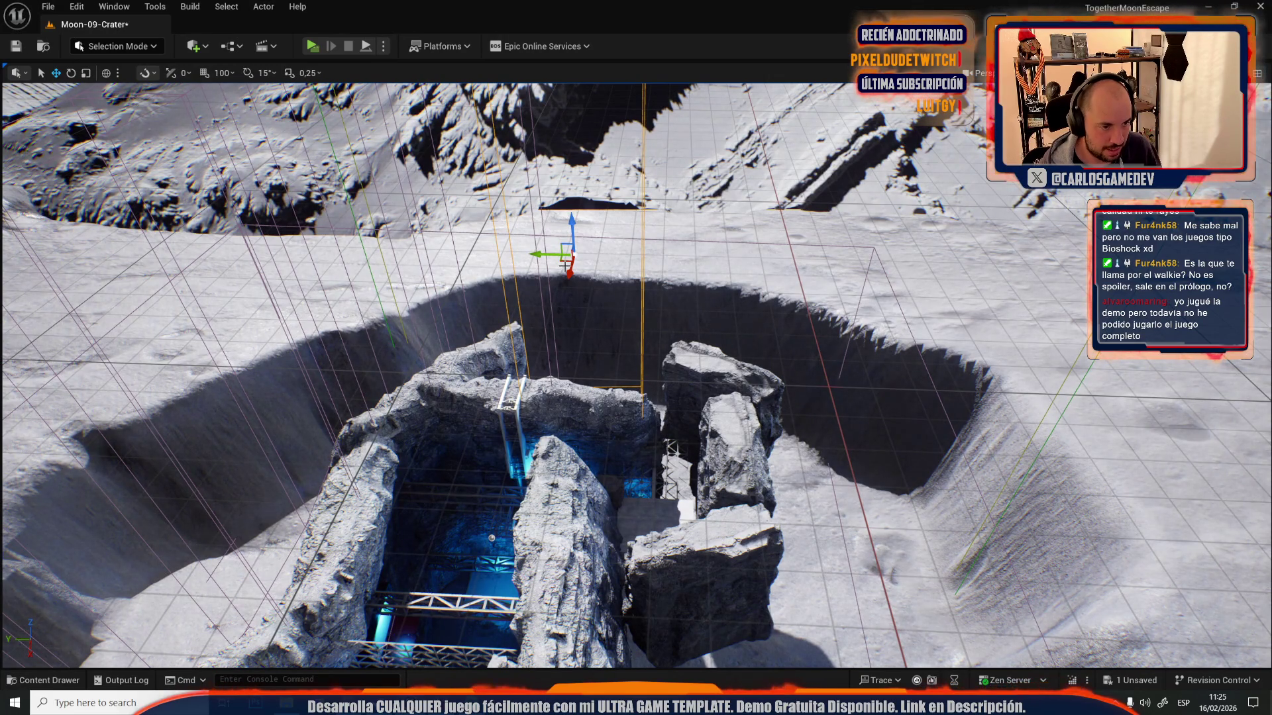
mouse_move(566, 264)
left_mouse_down()
mouse_move(649, 326)
mouse_move(694, 383)
left_mouse_up()
key("w")
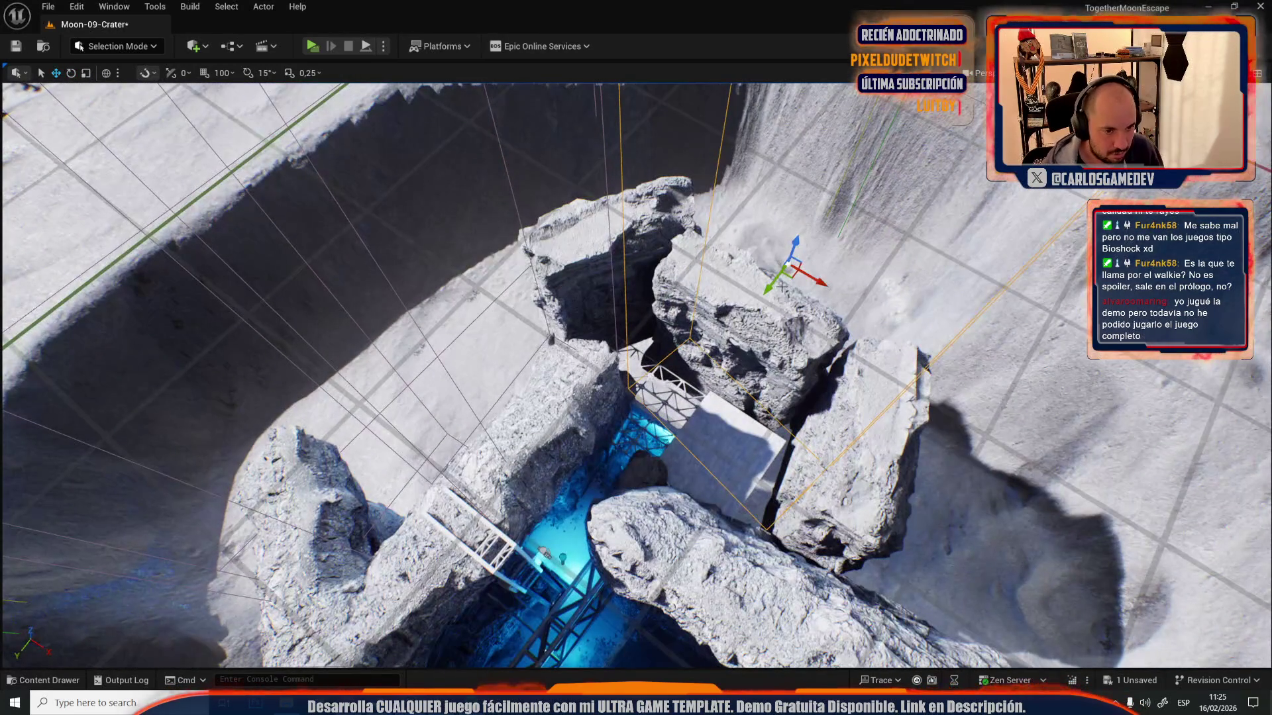
- Drag the truss piece down its Z axis to the canyon floor and frame it
scroll(690, 330, "up", 10)
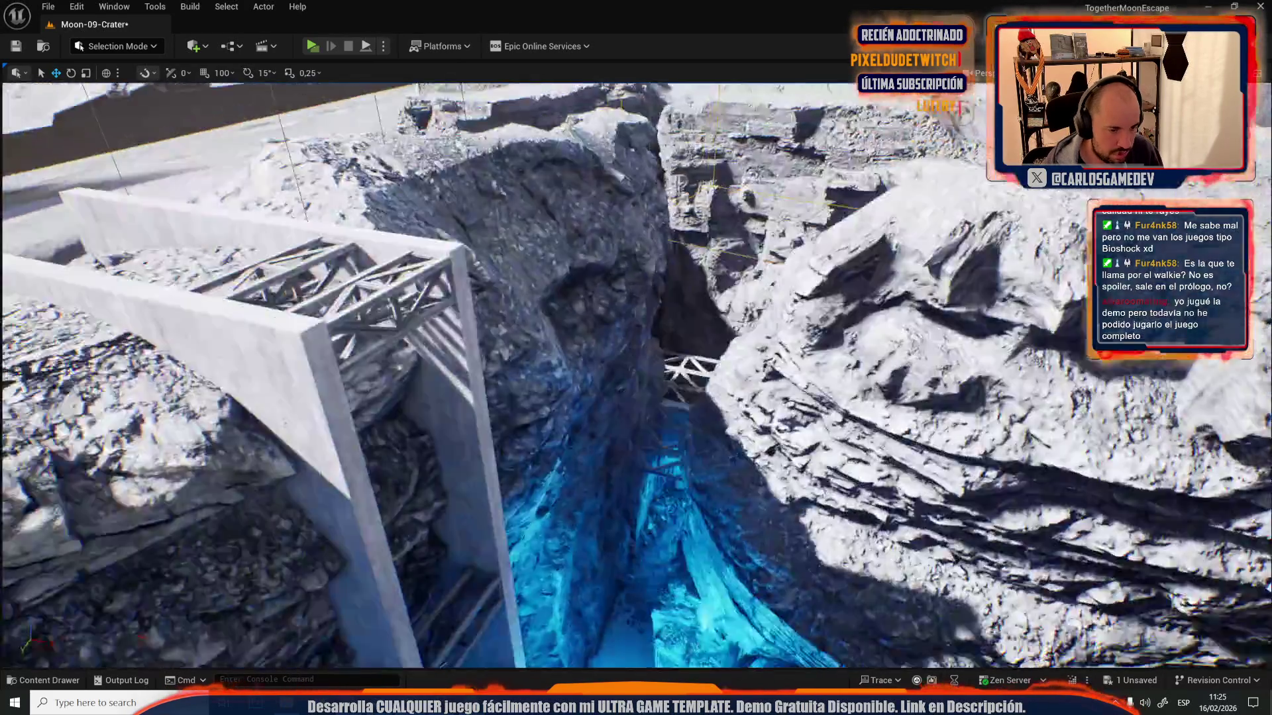
scroll(690, 330, "down", 5)
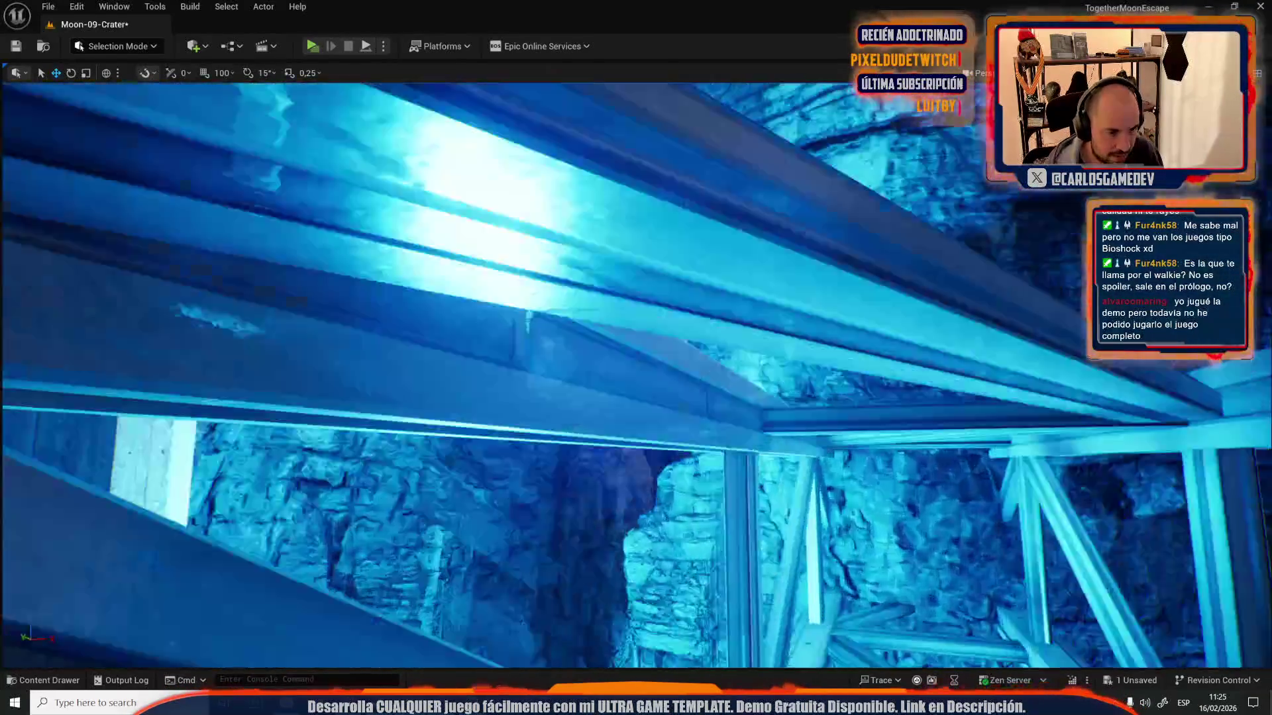
mouse_move(638, 201)
left_mouse_down()
mouse_move(639, 583)
mouse_move(674, 642)
mouse_move(696, 583)
mouse_move(728, 570)
left_mouse_up()
key("f")
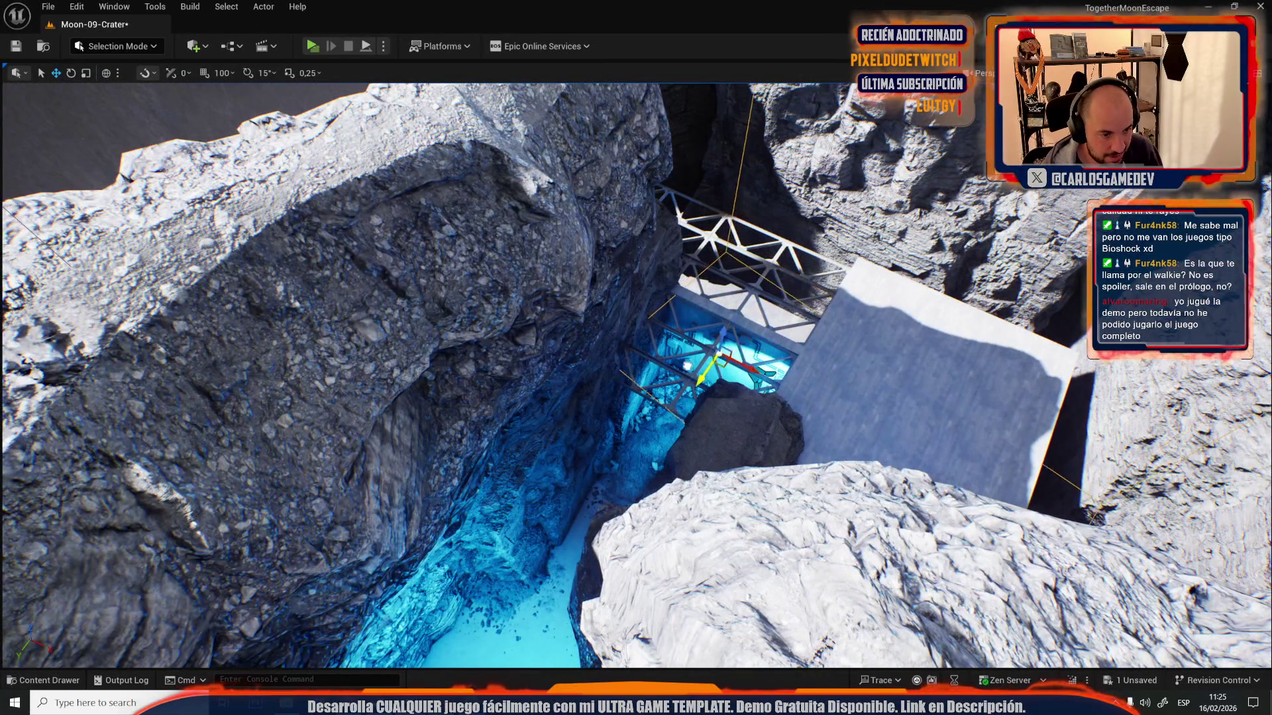
- Look over the truss and boulder from above, then fly down into the pit to the truss bridge
mouse_move(719, 356)
left_mouse_down()
mouse_move(636, 418)
mouse_move(635, 471)
mouse_move(634, 358)
left_mouse_up()
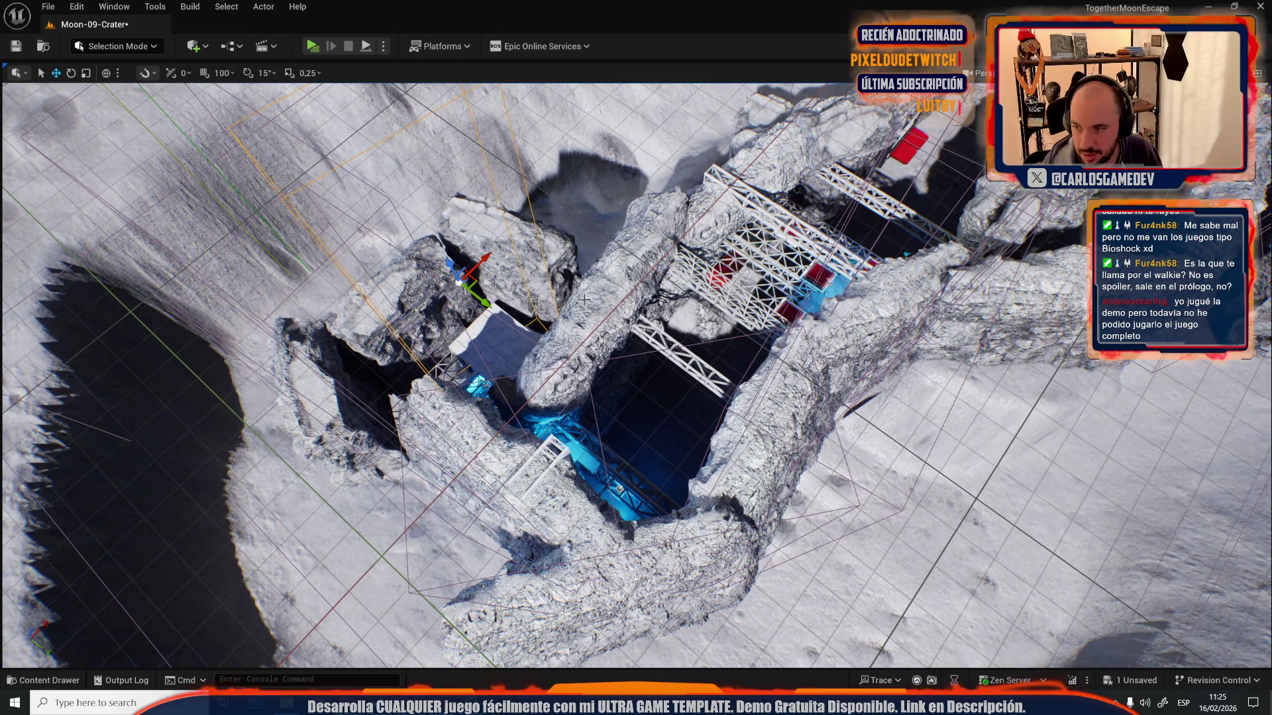
mouse_move(601, 376)
left_mouse_down()
mouse_move(639, 284)
mouse_move(727, 281)
mouse_move(636, 325)
mouse_move(672, 297)
mouse_move(643, 334)
left_mouse_up()
key("f")
key("e")
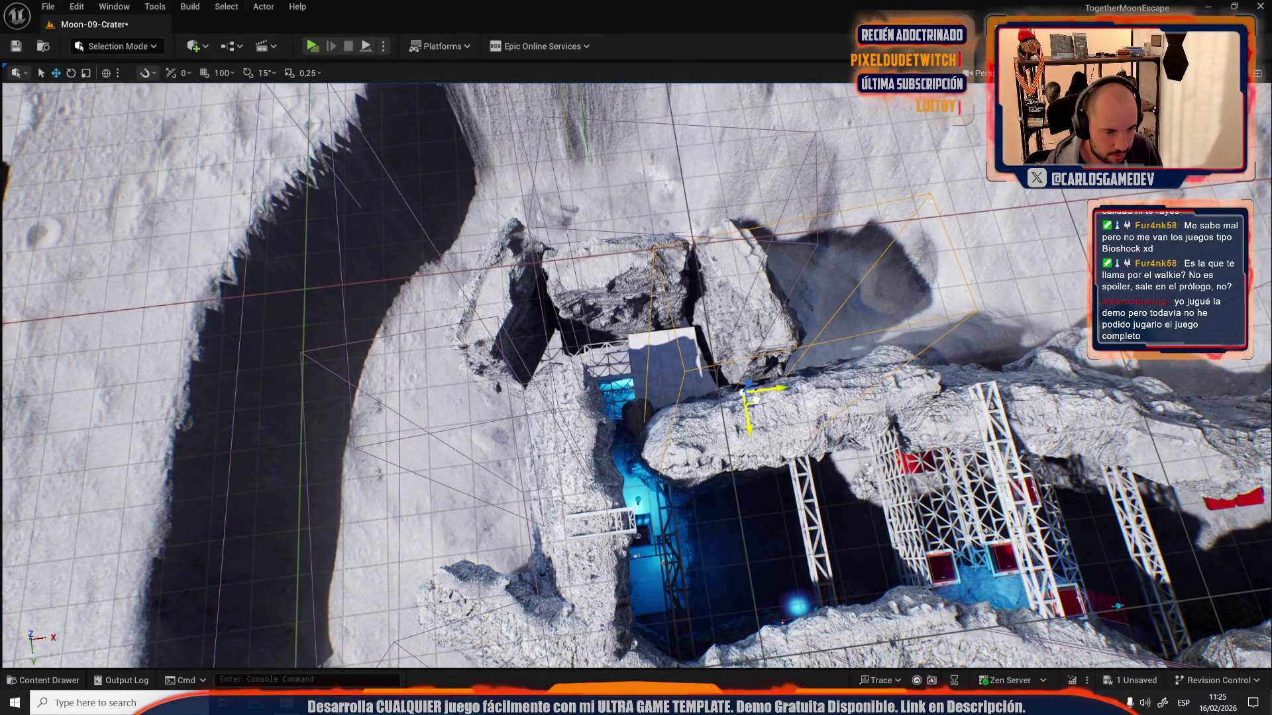
key("f")
mouse_move(636, 371)
left_mouse_down()
mouse_move(623, 337)
mouse_move(646, 390)
mouse_move(656, 331)
mouse_move(685, 308)
left_mouse_up()
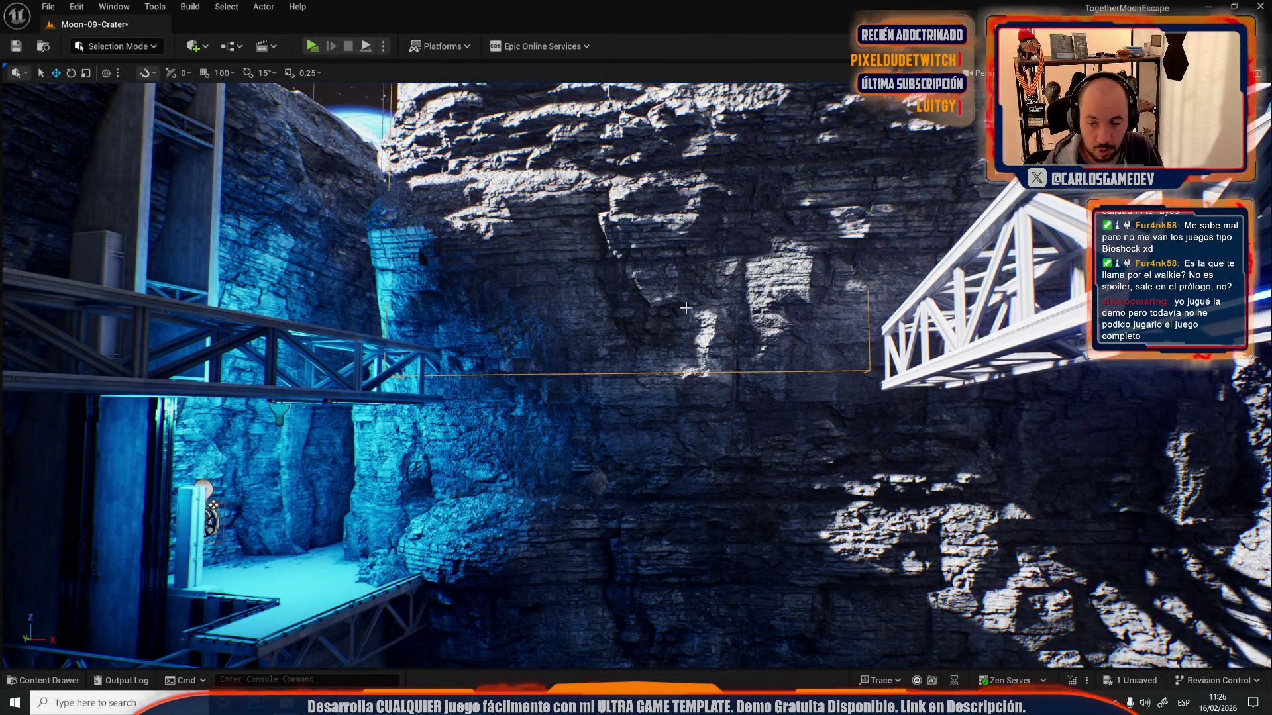
- Slide the rock beside the truss bridge right and up across the crater ground
mouse_move(682, 395)
left_mouse_down()
mouse_move(680, 384)
mouse_move(681, 395)
left_mouse_up()
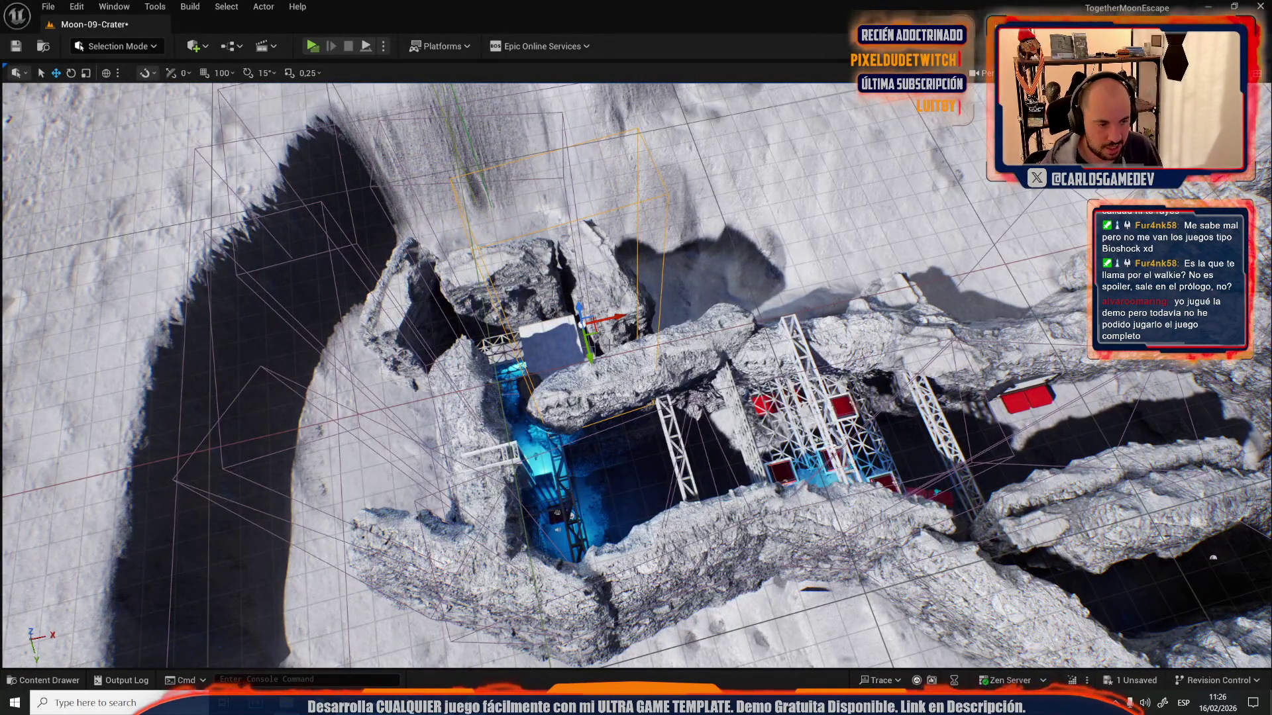
mouse_move(595, 329)
left_mouse_down()
mouse_move(727, 310)
mouse_move(721, 294)
left_mouse_up()
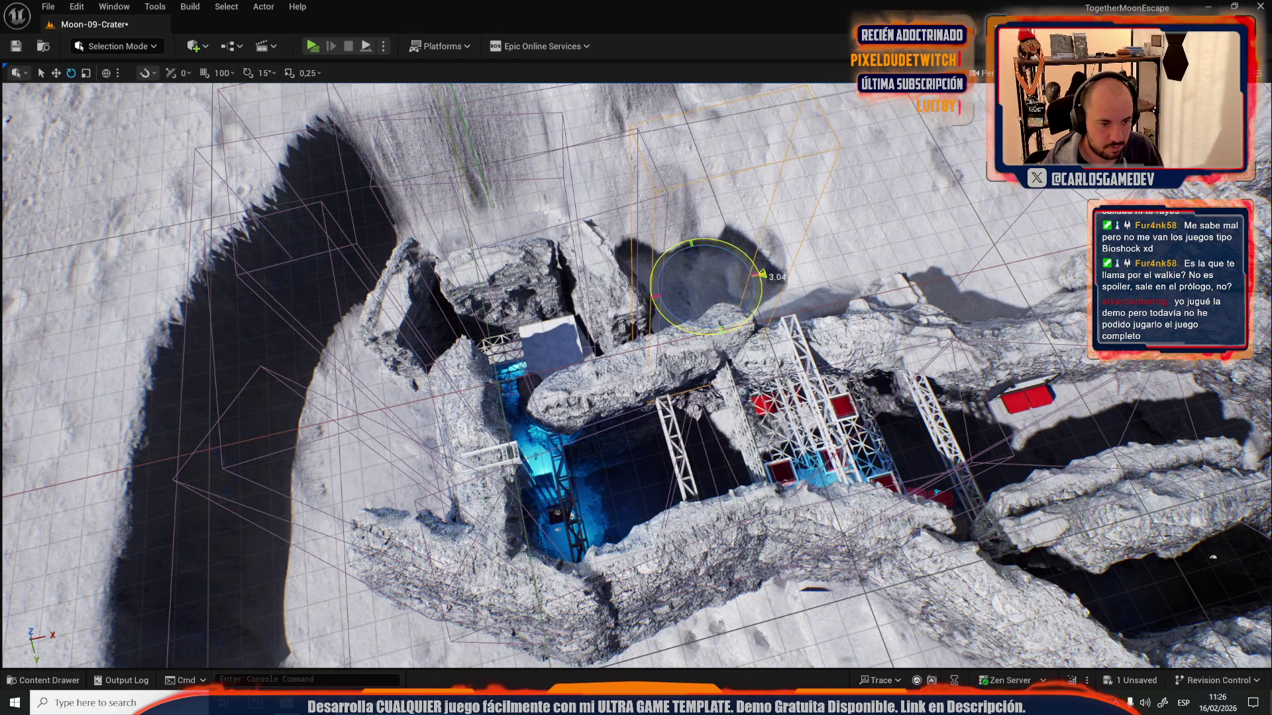
scroll(761, 275, "down", 10)
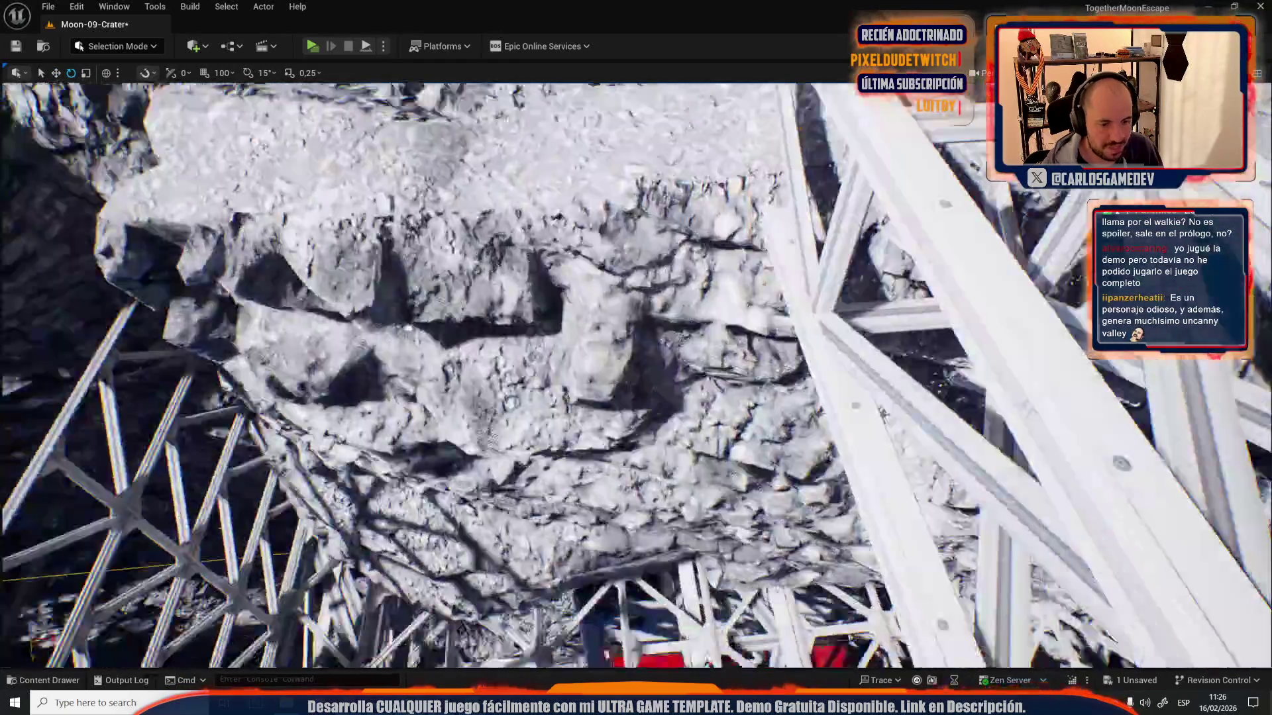
scroll(685, 371, "up", 10)
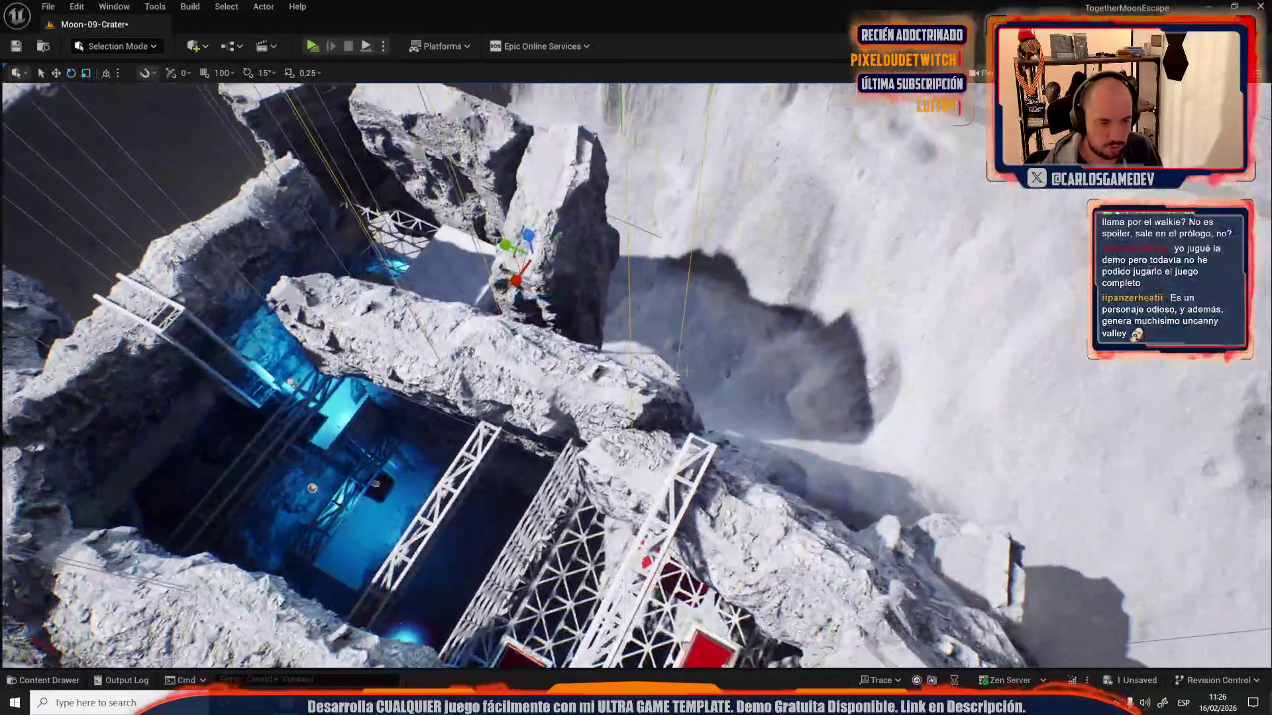
key("w")
left_click_drag(538, 269, 823, 388)
key("f")
key("e")
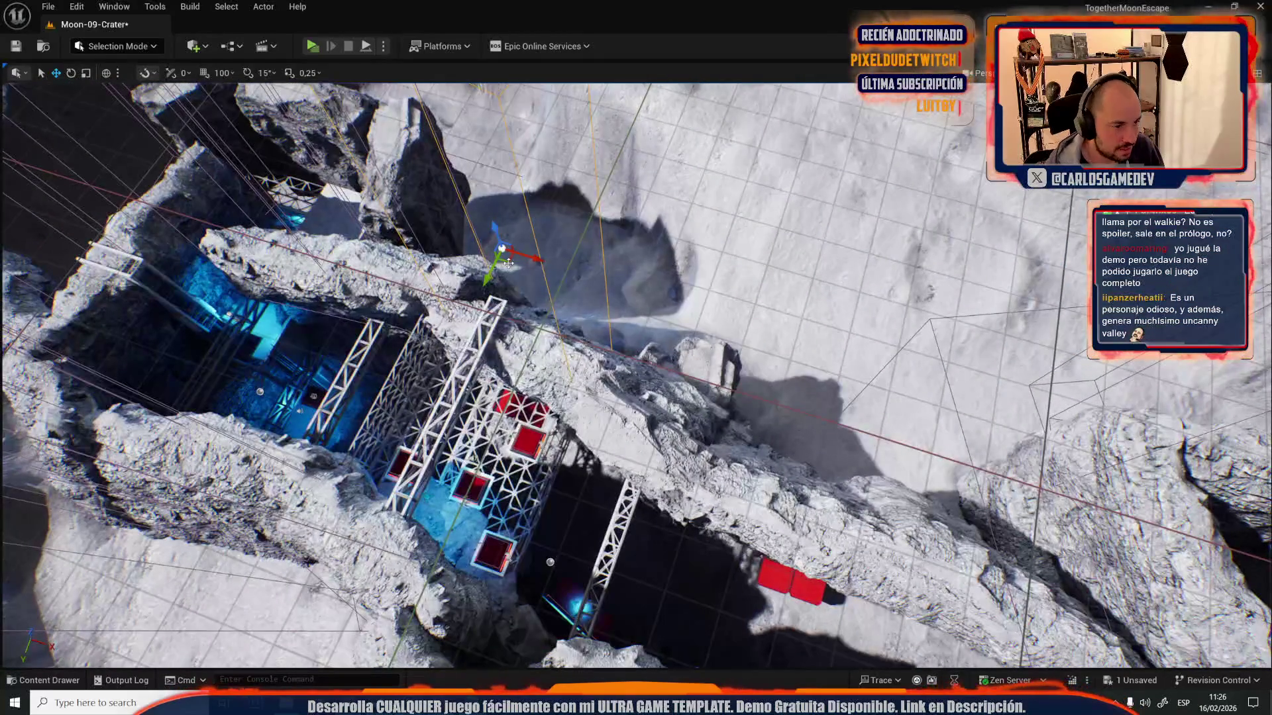
- Drag the actor on the rock ridge to the right beside the scaffolding
key("e")
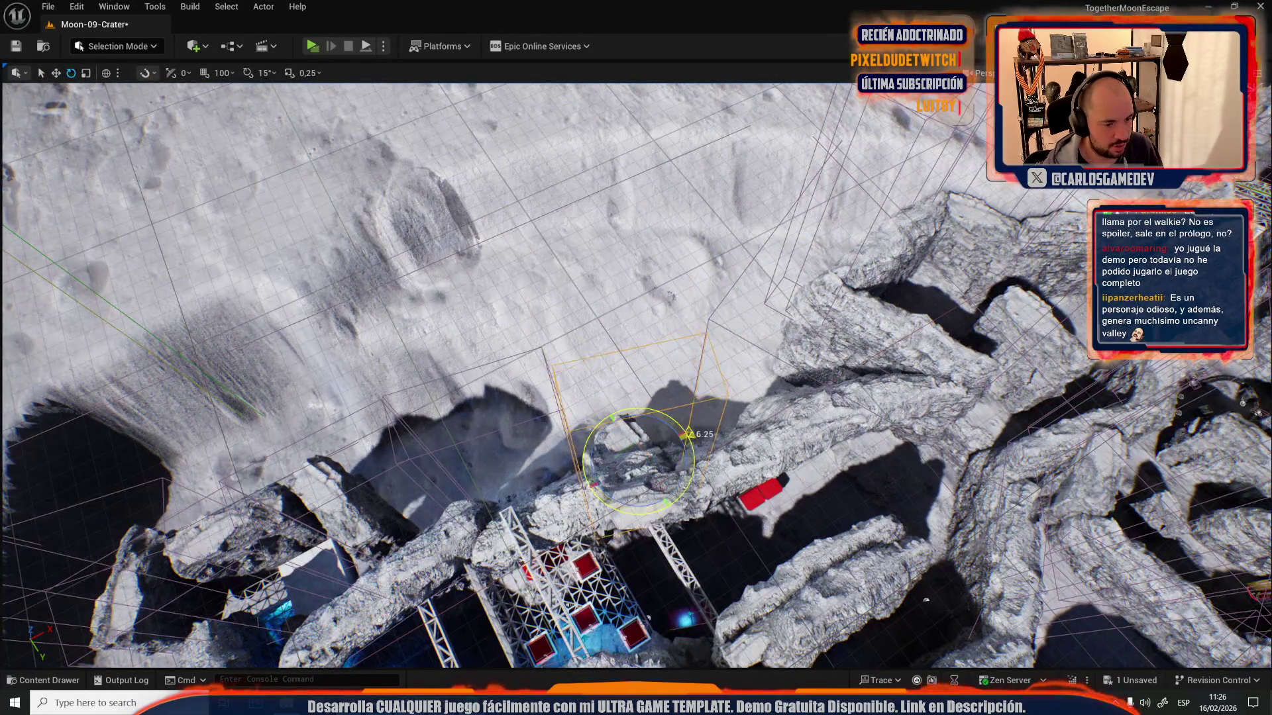
key("r")
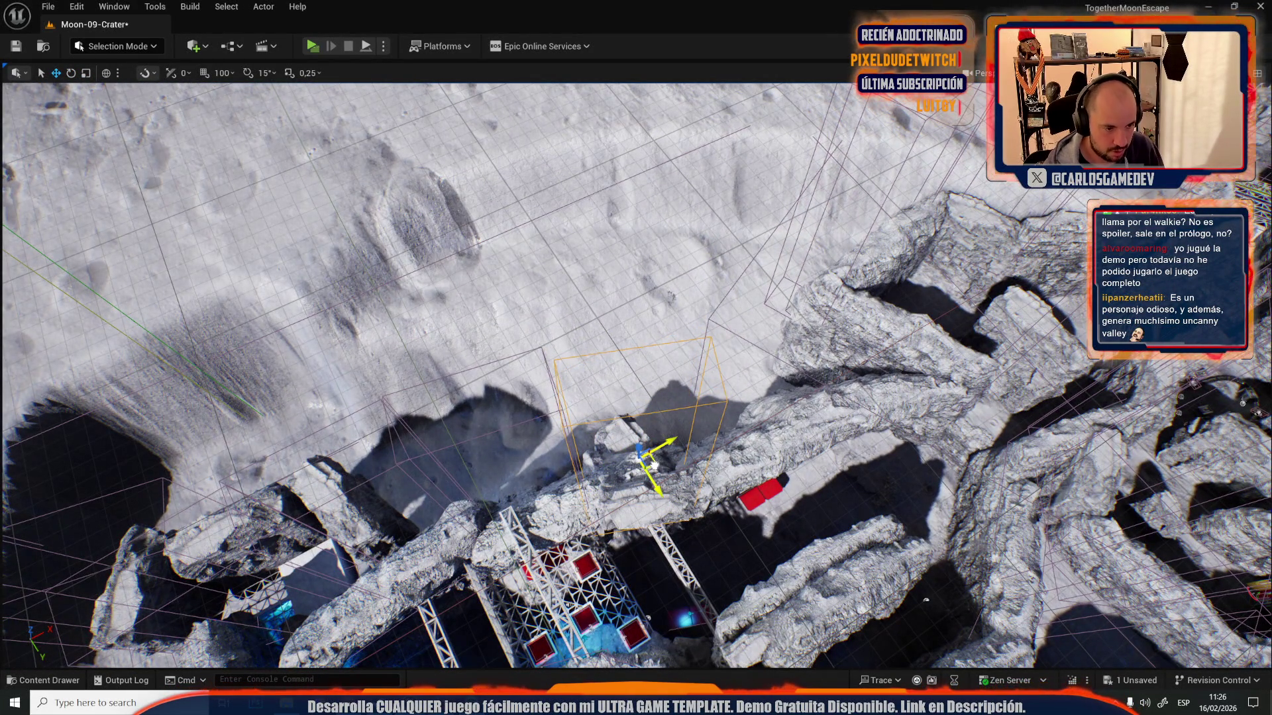
mouse_move(642, 461)
left_mouse_down()
mouse_move(451, 450)
mouse_move(448, 424)
left_mouse_up()
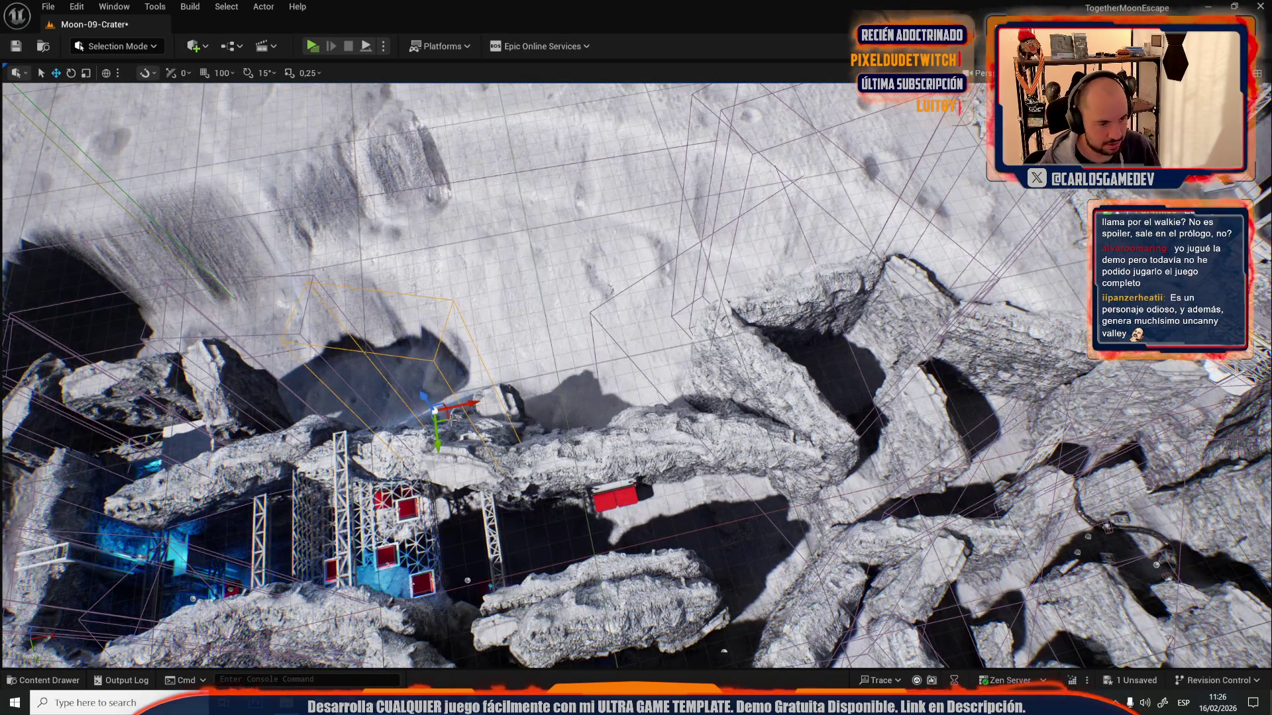
mouse_move(445, 417)
left_mouse_down()
mouse_move(553, 414)
mouse_move(574, 426)
mouse_move(555, 422)
left_mouse_up()
scroll(555, 422, "up", 3)
- Tilt the actor about -6.5° and nudge it along the X axis
key("e")
left_click_drag(585, 375, 583, 376)
mouse_move(728, 398)
left_mouse_down()
mouse_move(663, 410)
mouse_move(629, 387)
left_mouse_up()
key("w")
left_click_drag(593, 141, 609, 141)
mouse_move(474, 360)
left_mouse_down()
mouse_move(606, 356)
mouse_move(626, 386)
left_mouse_up()
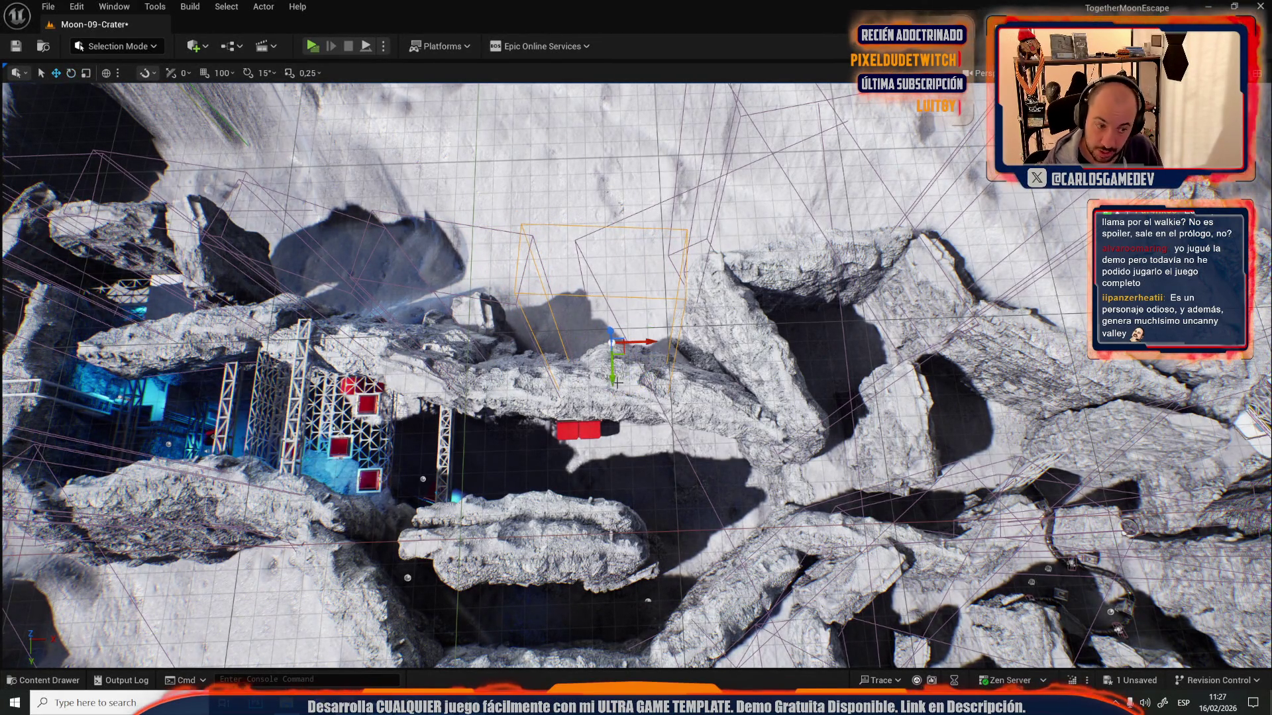
left_click_drag(628, 384, 628, 382)
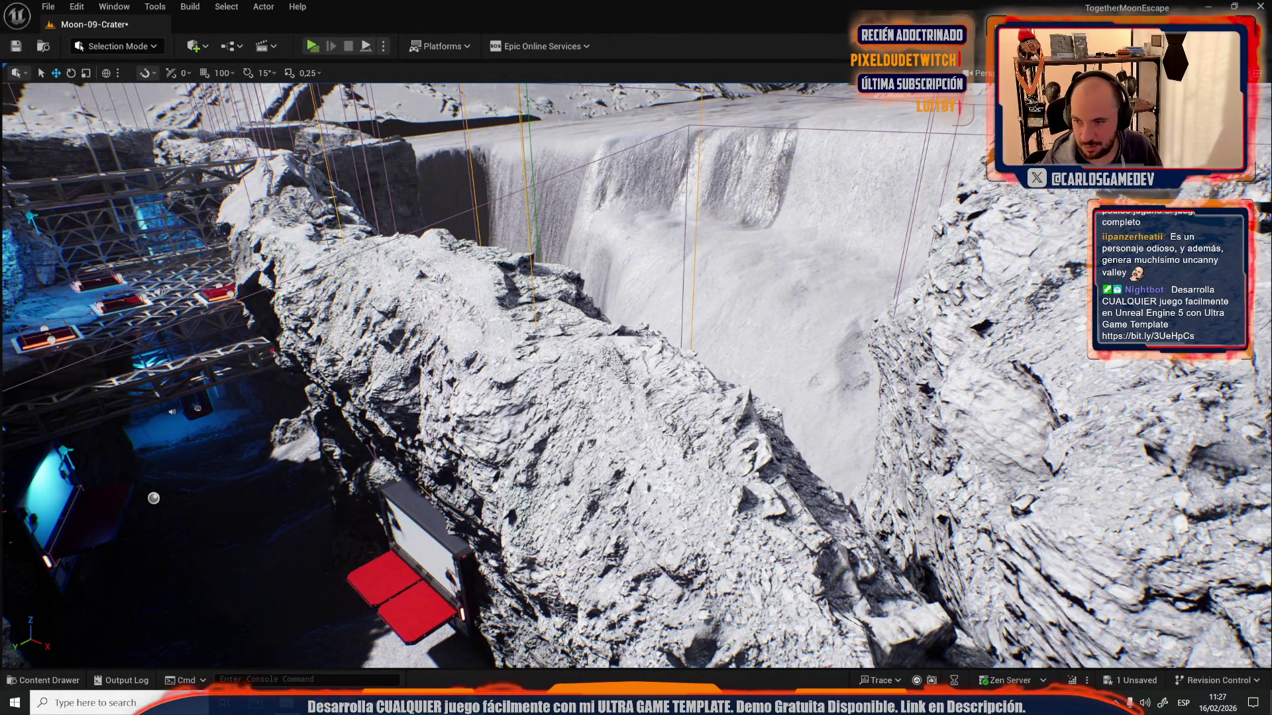
- From an overhead crater view, drag the actor down and right toward the red container
left_click_drag(508, 428, 508, 428)
left_click_drag(538, 322, 537, 321)
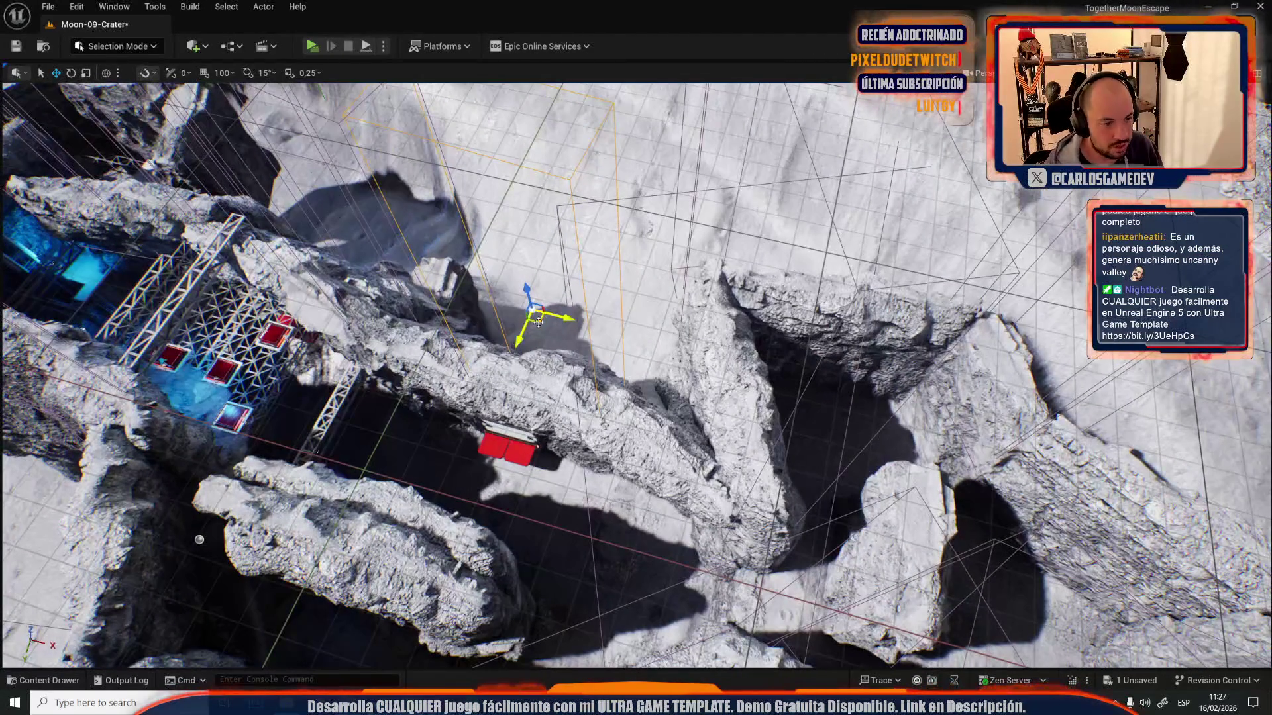
left_click_drag(618, 396, 618, 395)
key("e")
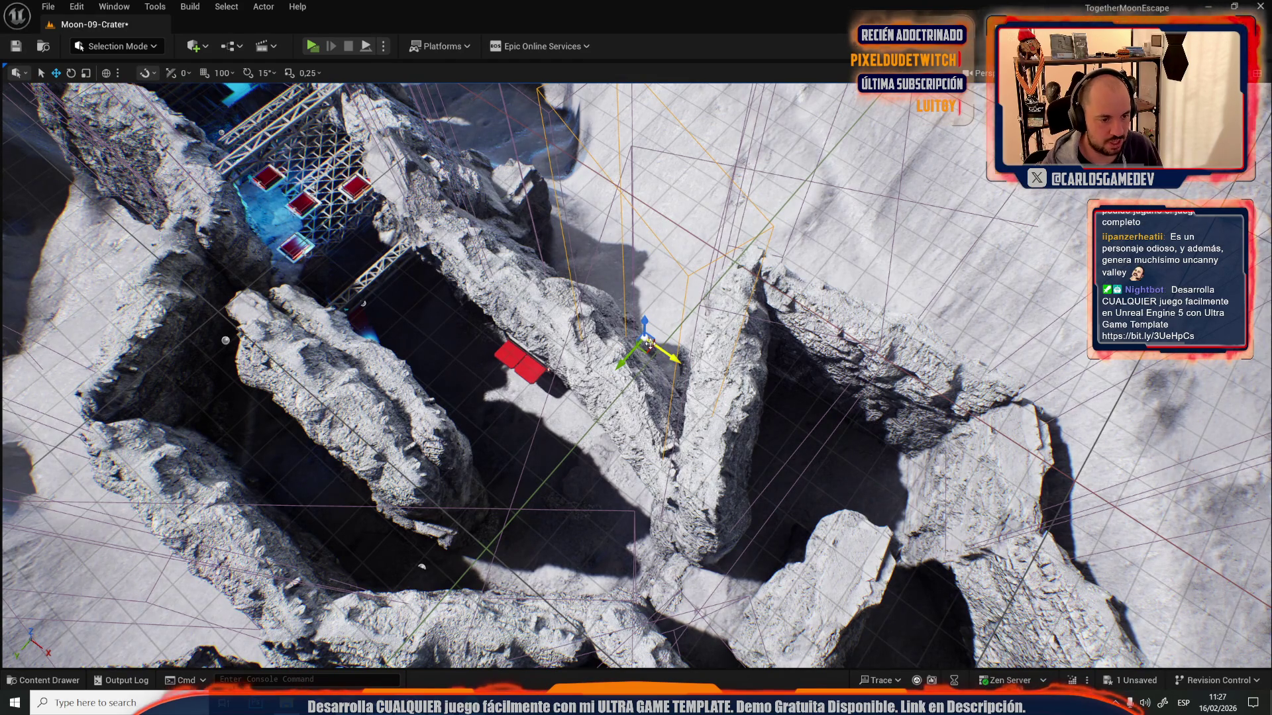
left_click_drag(646, 349, 653, 381)
- Select the object above the rock and frame the view on it
left_click(646, 482)
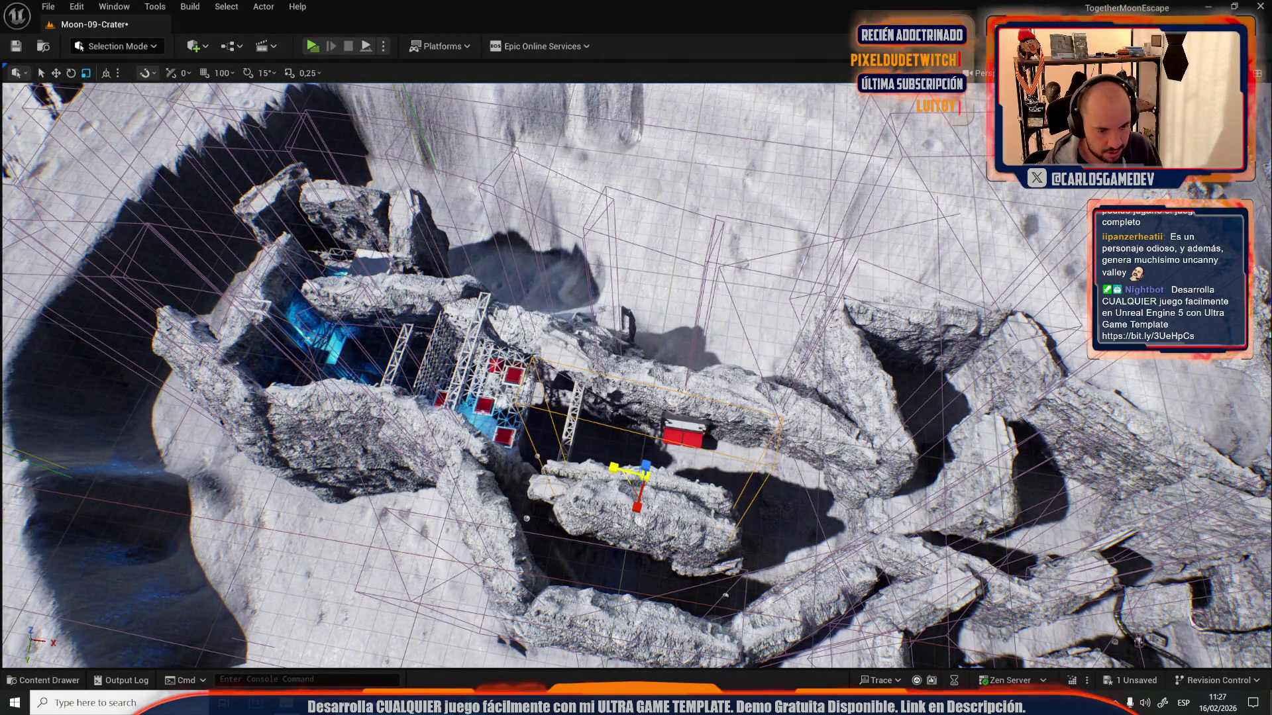
key("f")
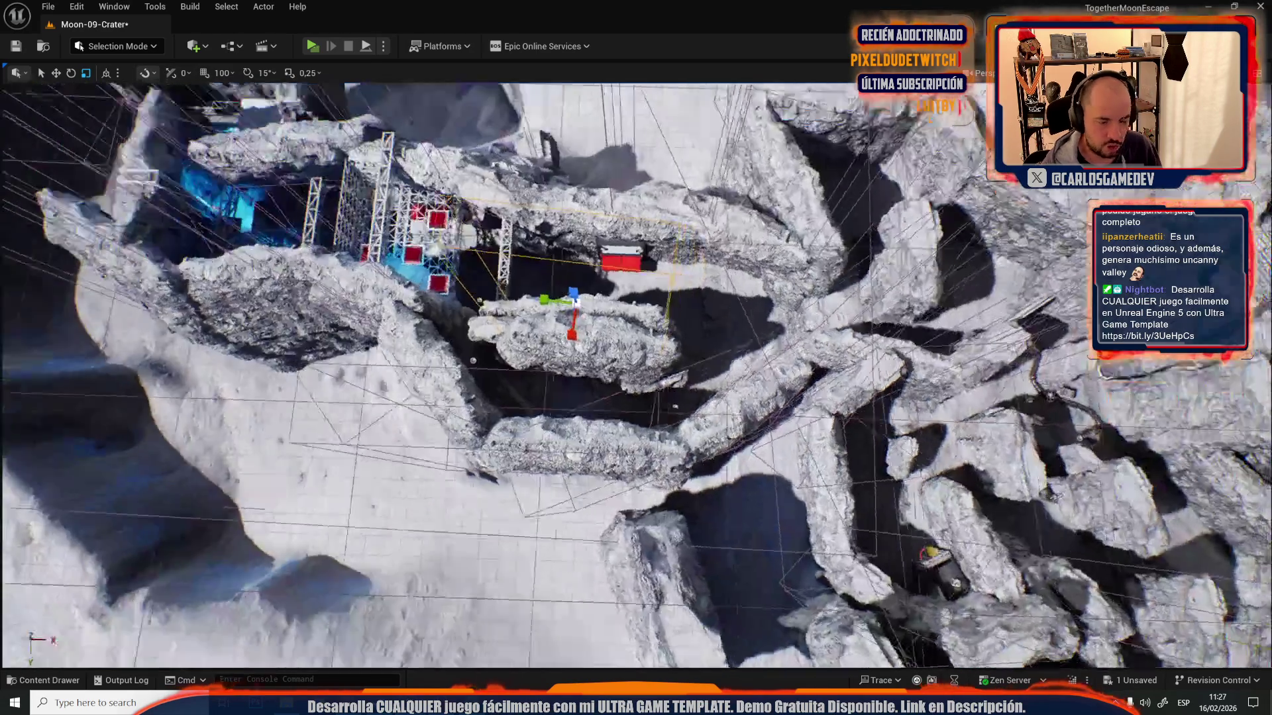
key("f")
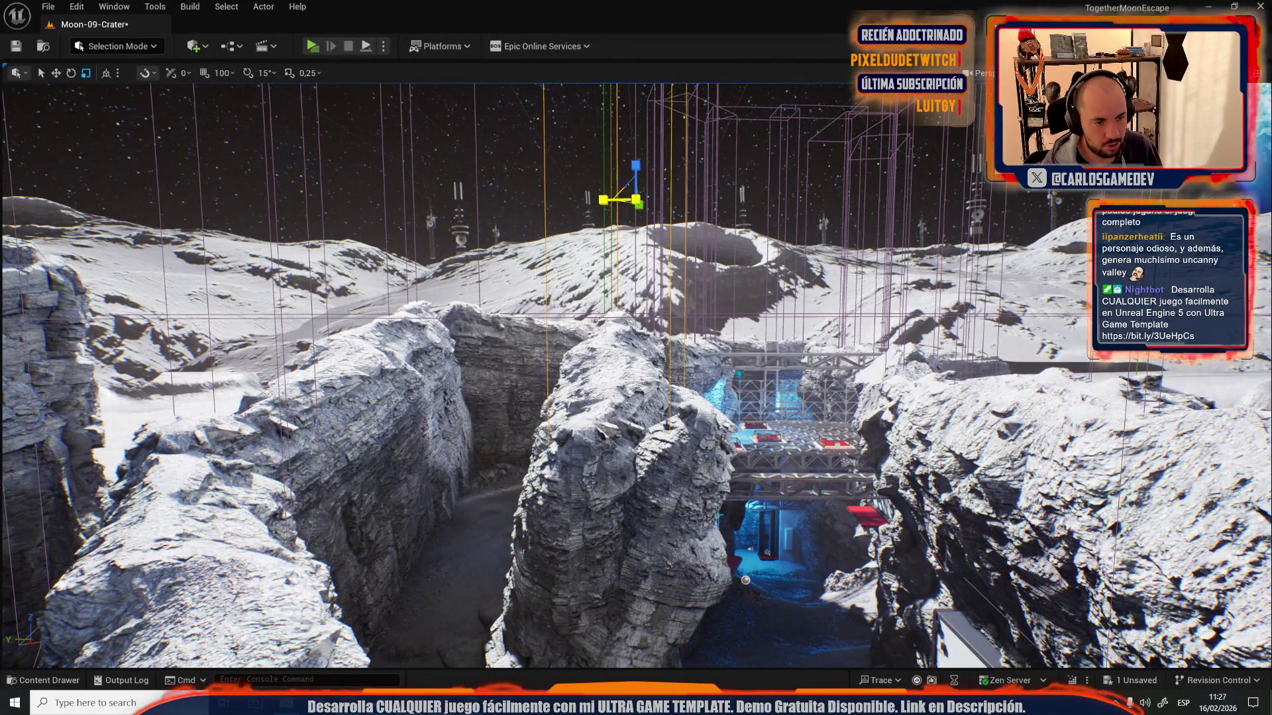
- Focus on a volume box above the crater, then save all Moon-09-Crater edits with Ctrl+S
scroll(636, 371, "up", 5)
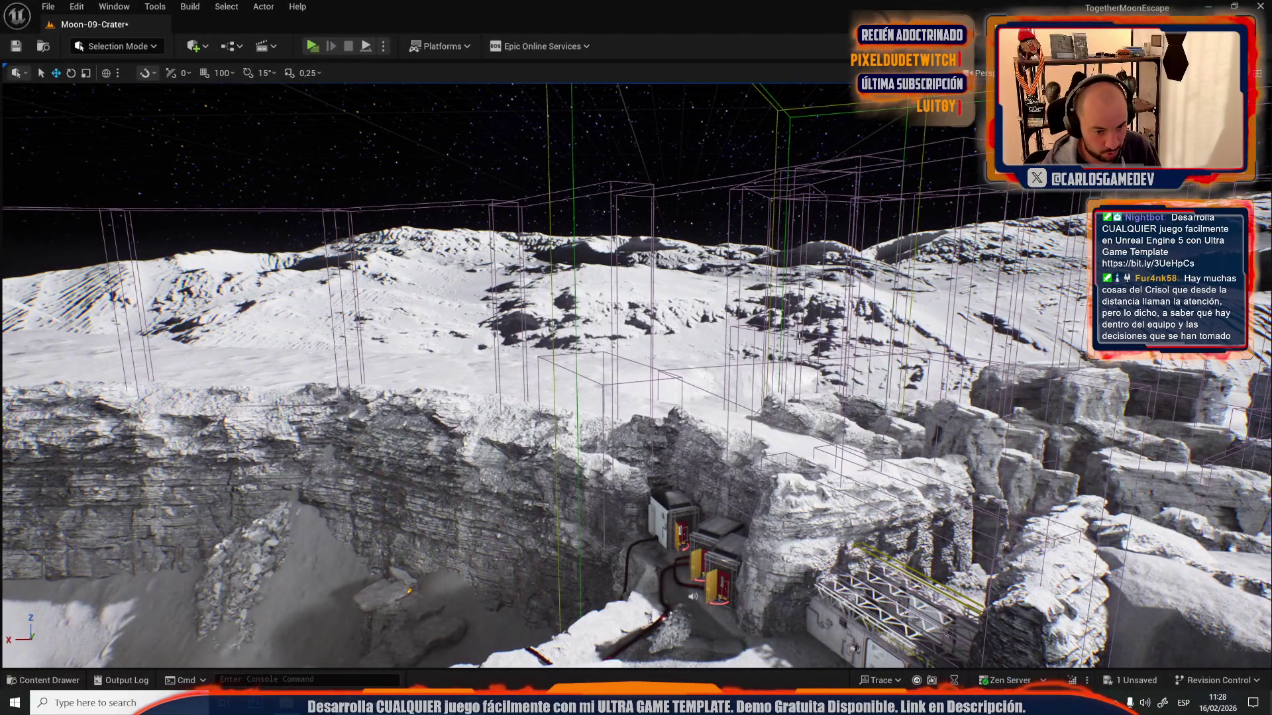
left_click(799, 338)
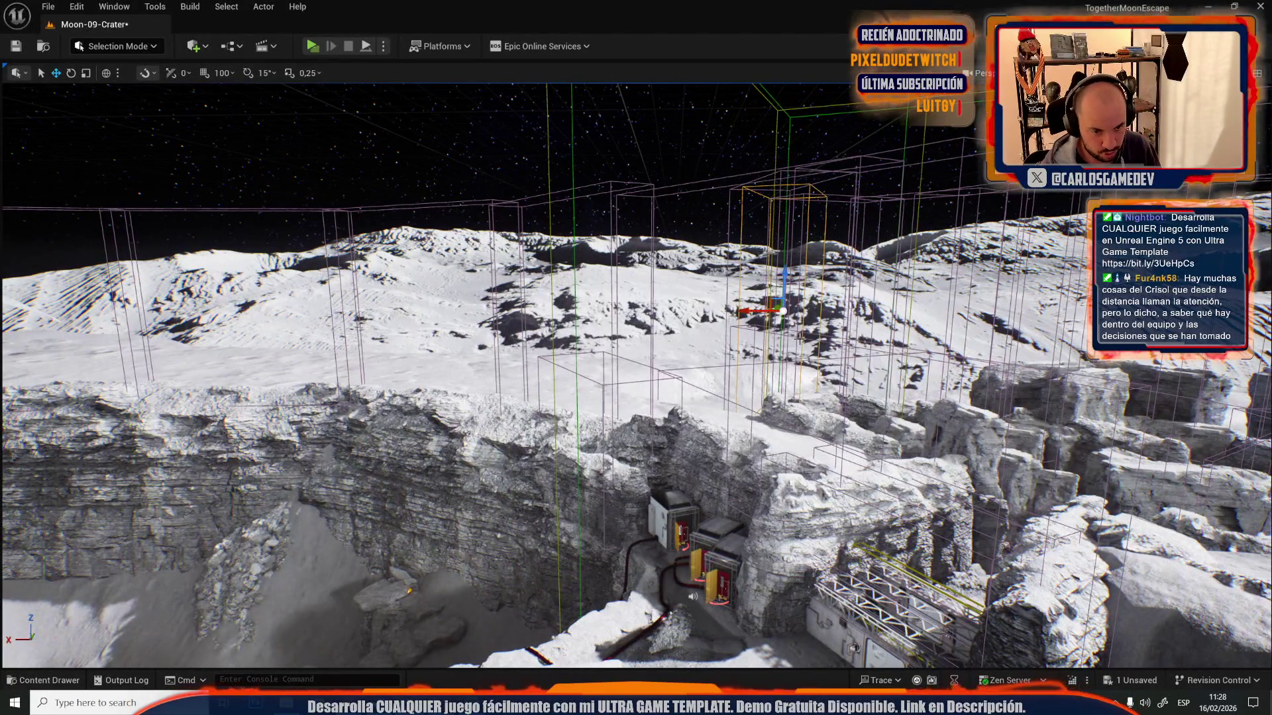
key("f")
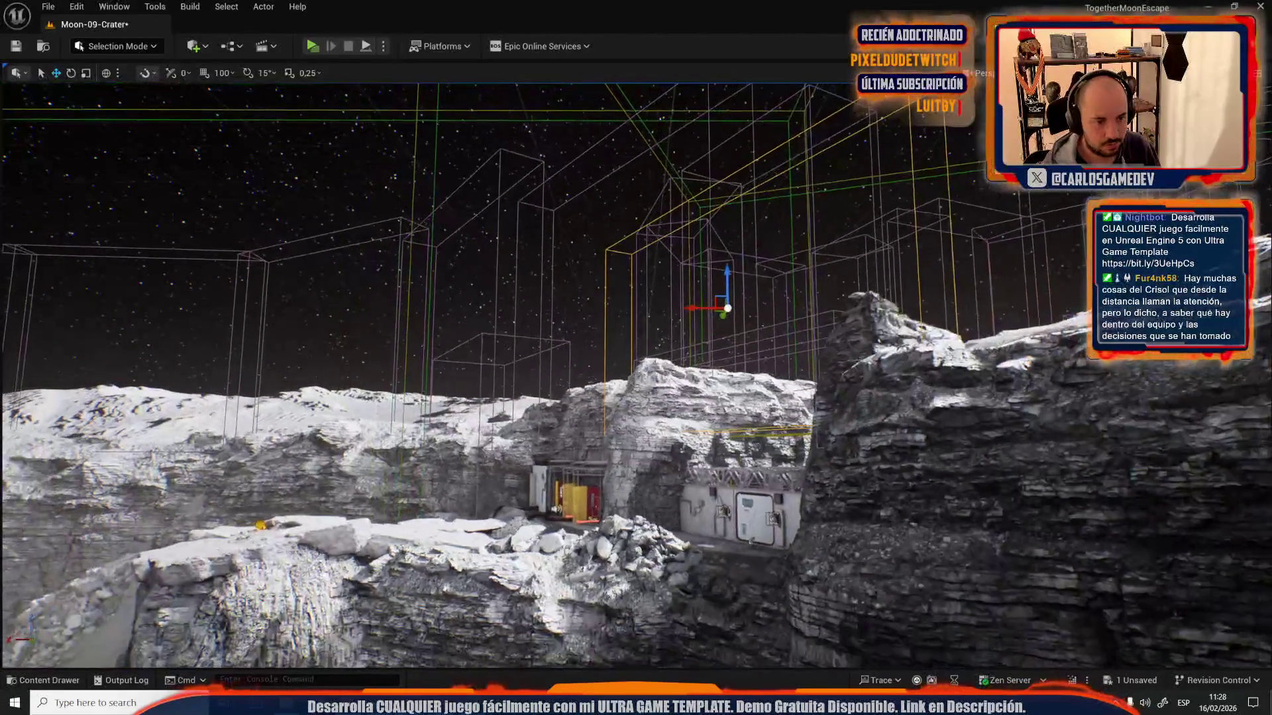
key("ctrl+s")
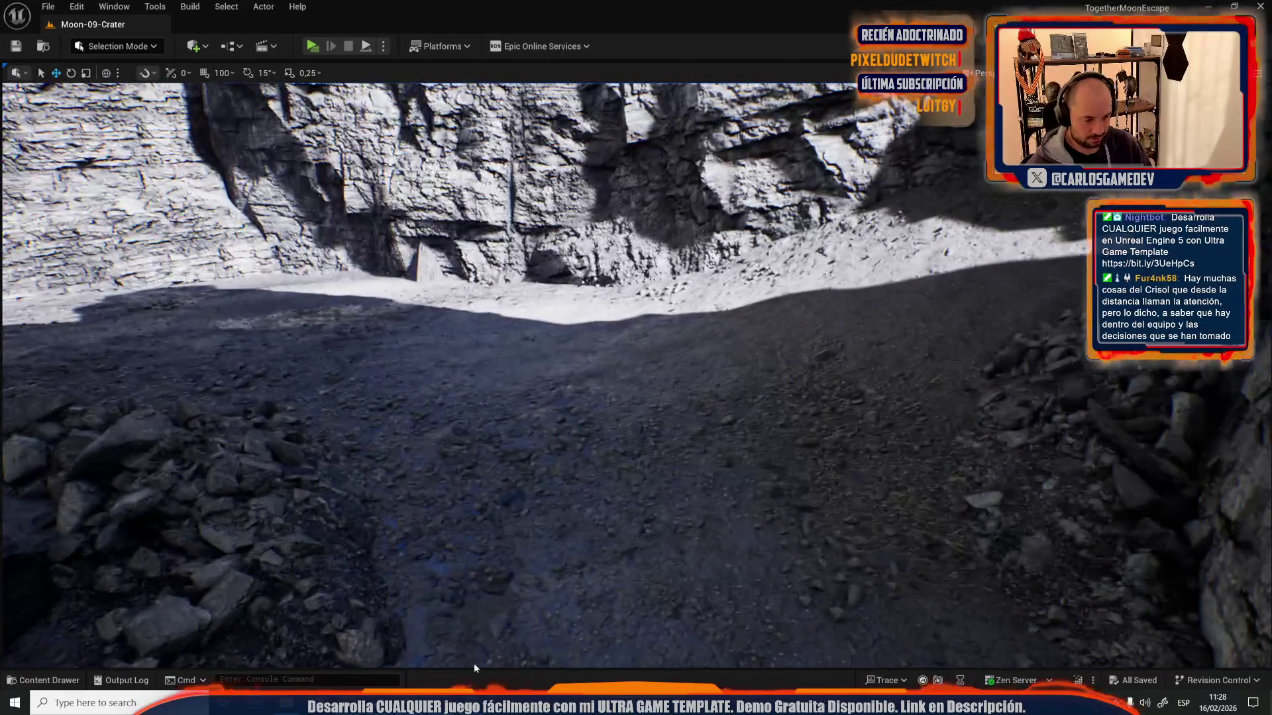
left_click(535, 702)
- Search for 'crisol steam' and open the Steam store page for Crisol: Theater of Idols
left_click(468, 390)
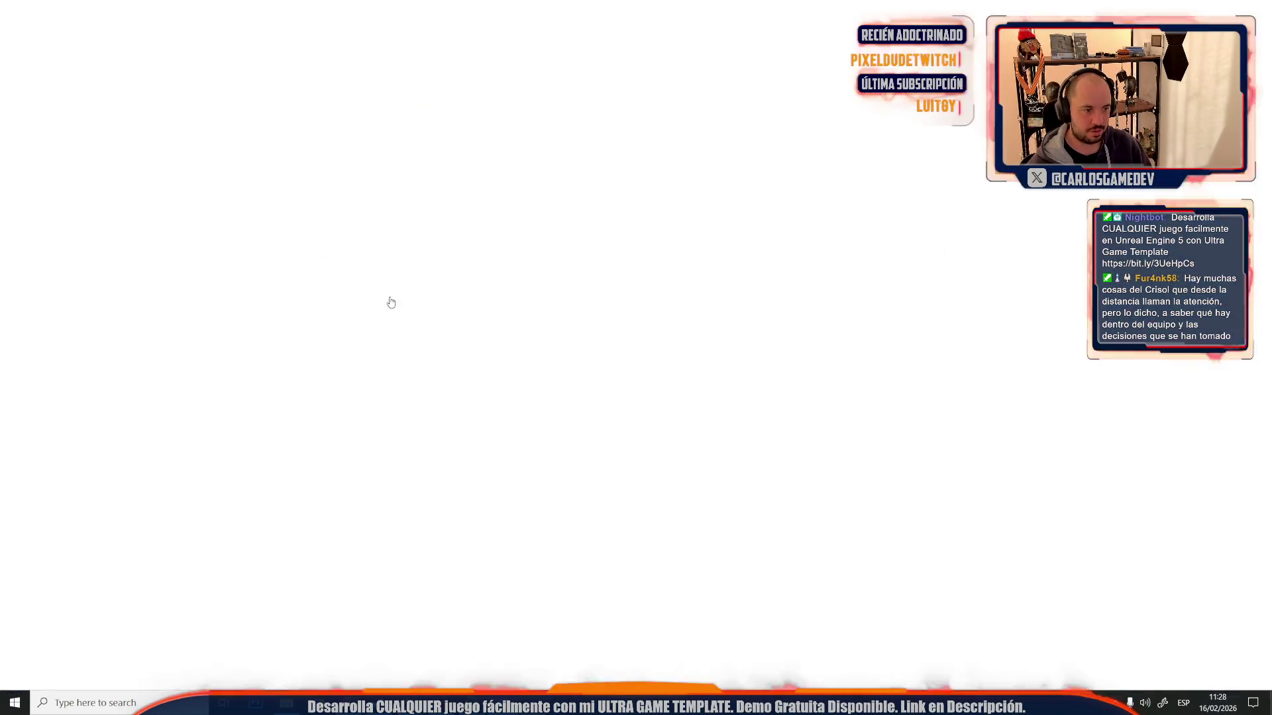
left_click(289, 41)
type("cr")
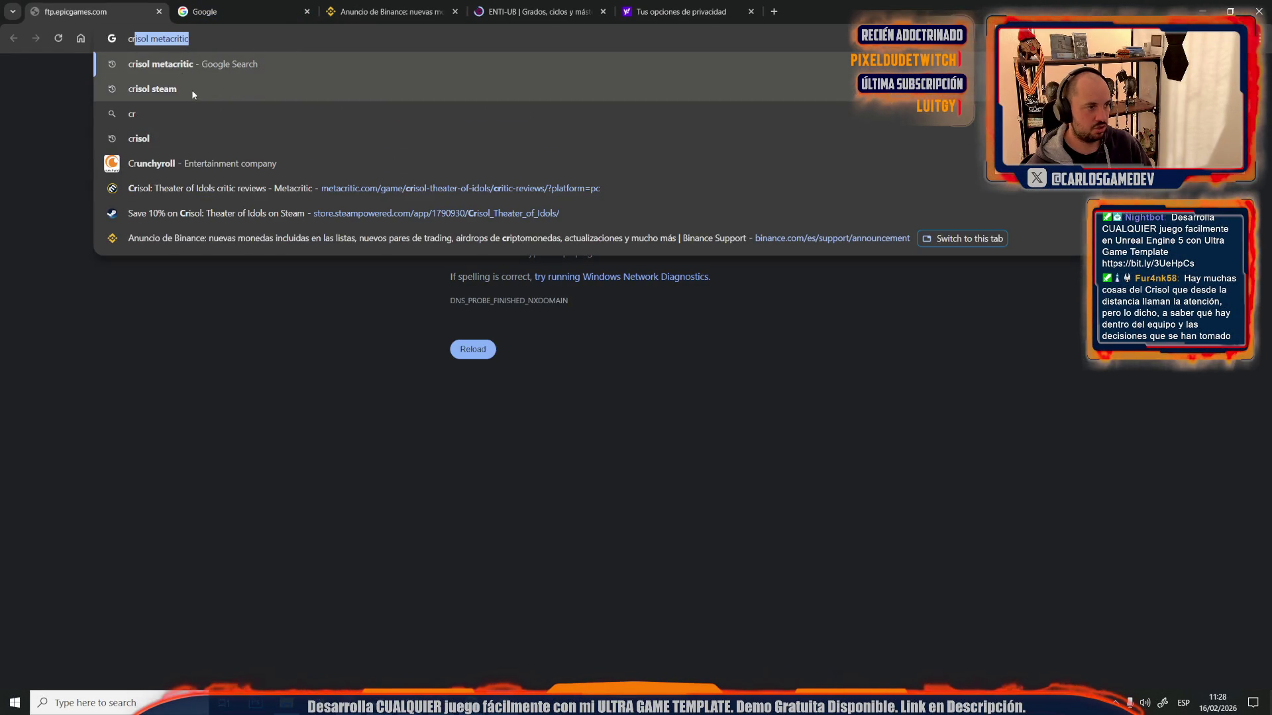
left_click(192, 82)
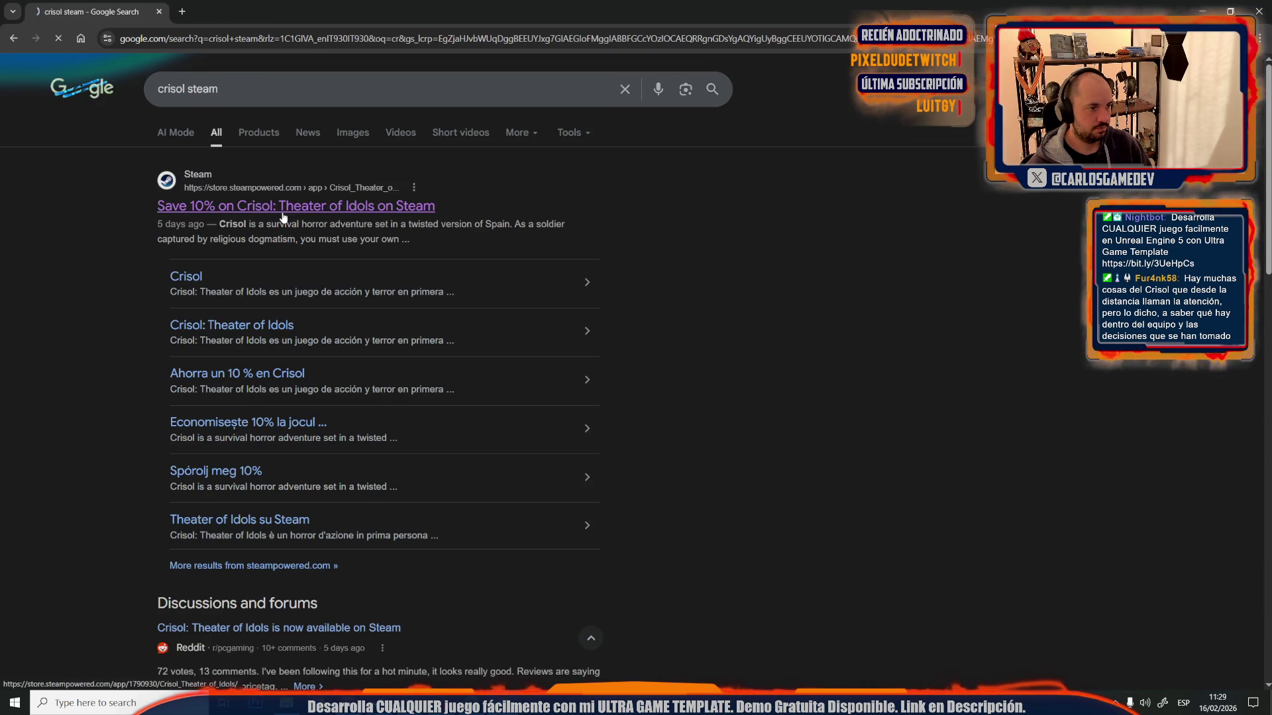
left_click(281, 211)
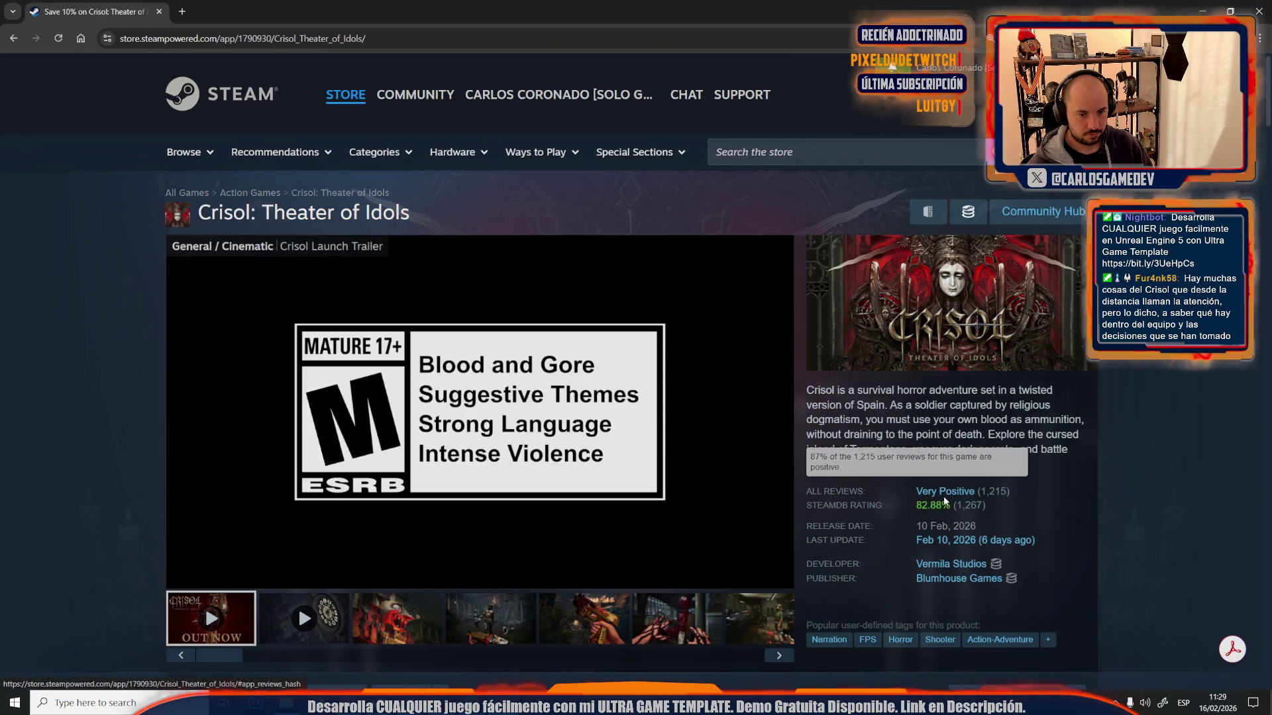
- Note the all-time peak player count, close the mini-player and jump to customer reviews
scroll(752, 457, "down", 8)
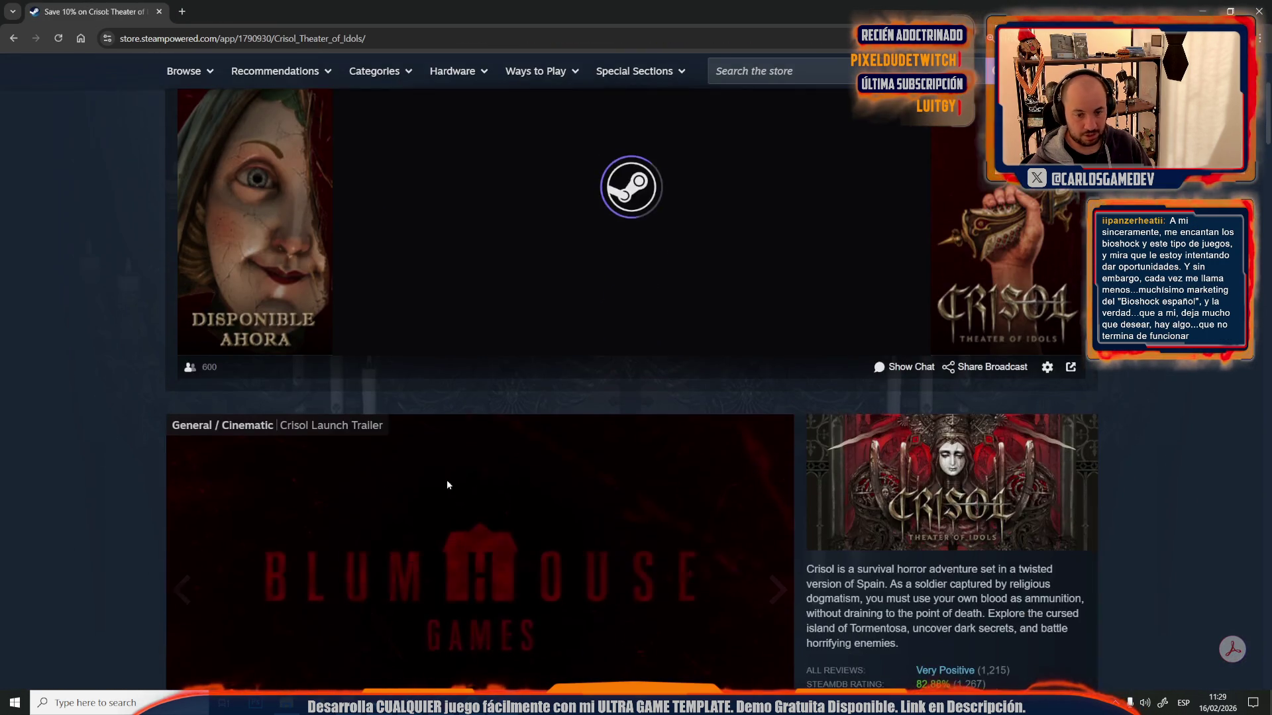
scroll(752, 451, "down", 3)
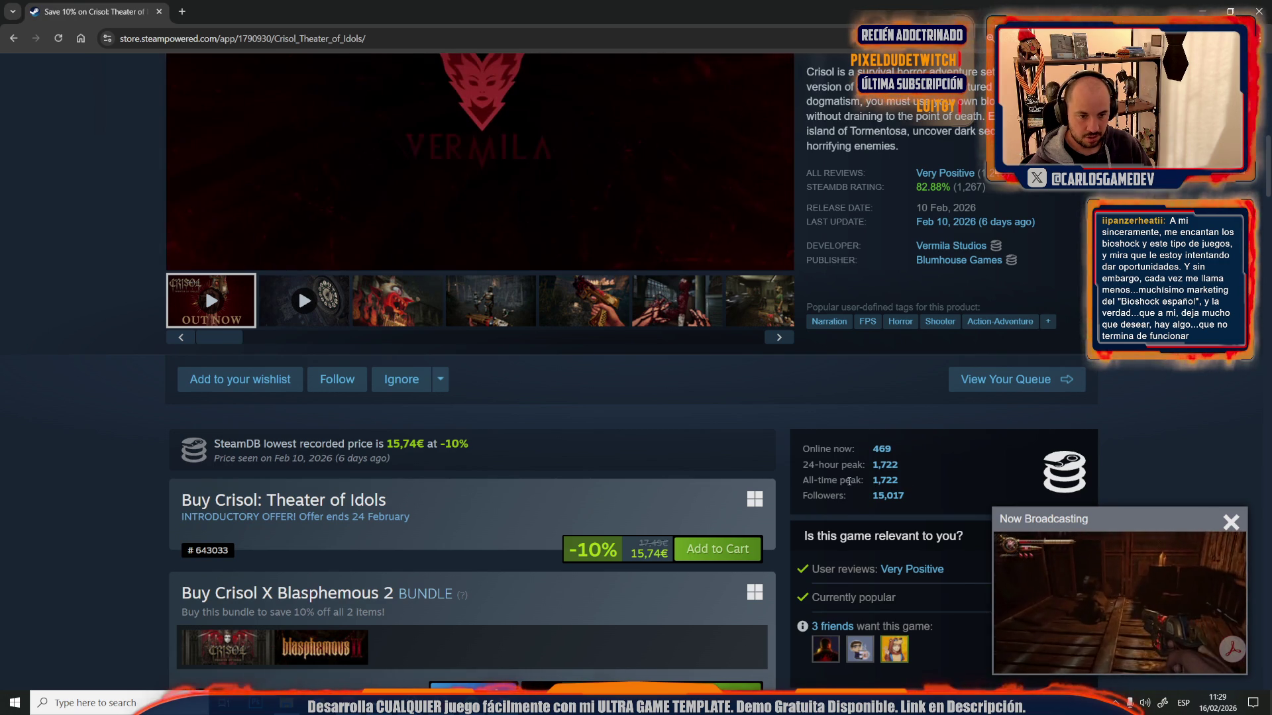
left_click_drag(918, 485, 884, 481)
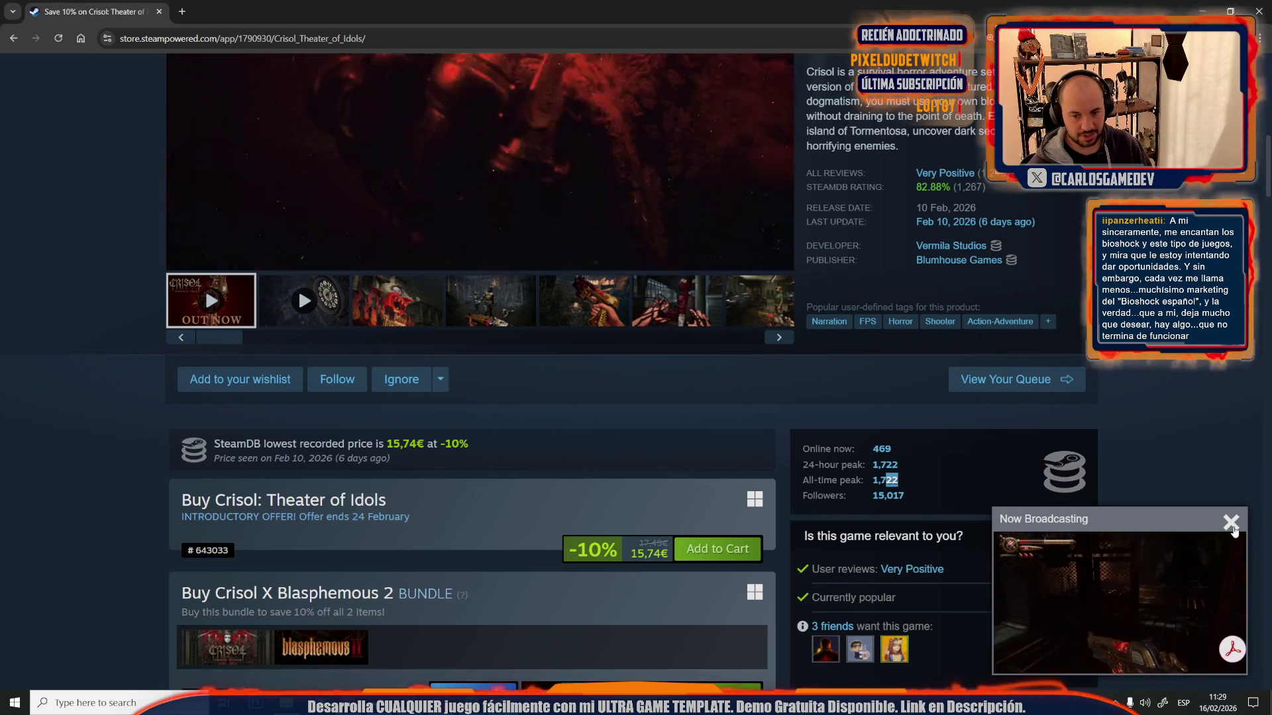
left_click(1230, 522)
scroll(1199, 430, "up", 5)
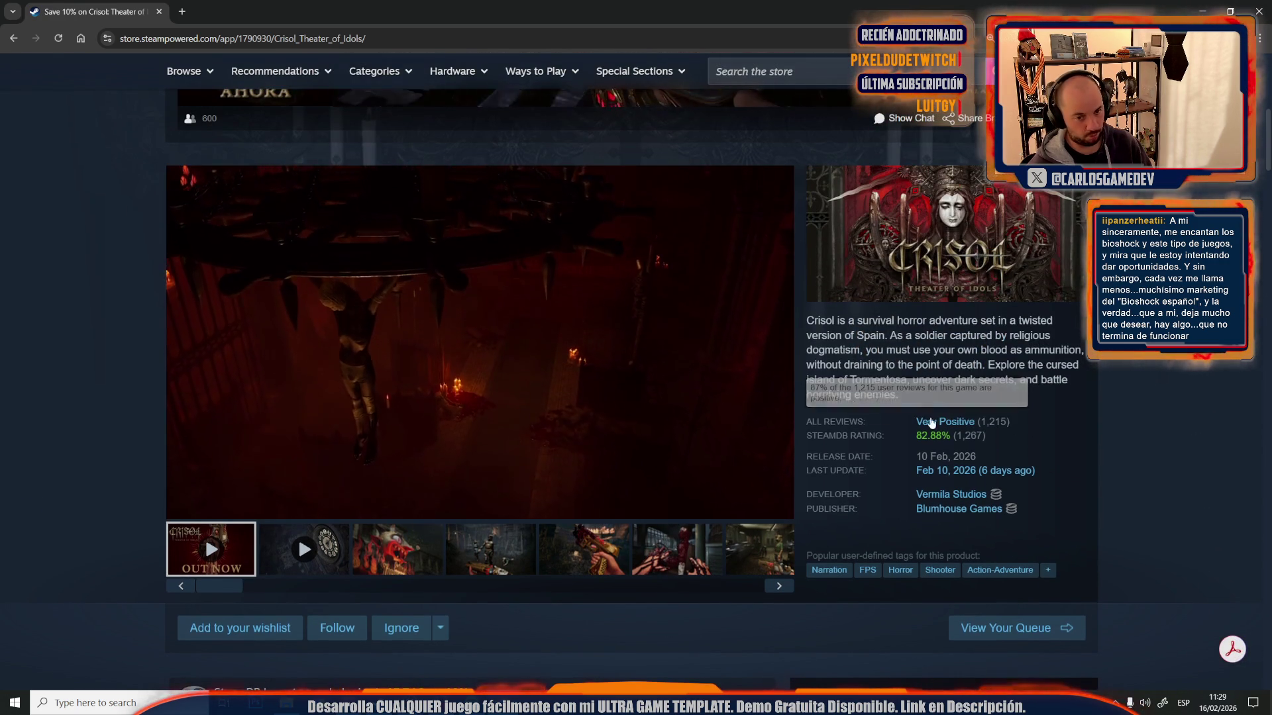
left_click(929, 417)
- Filter reviews to all languages, most recent, negative only
left_click(287, 261)
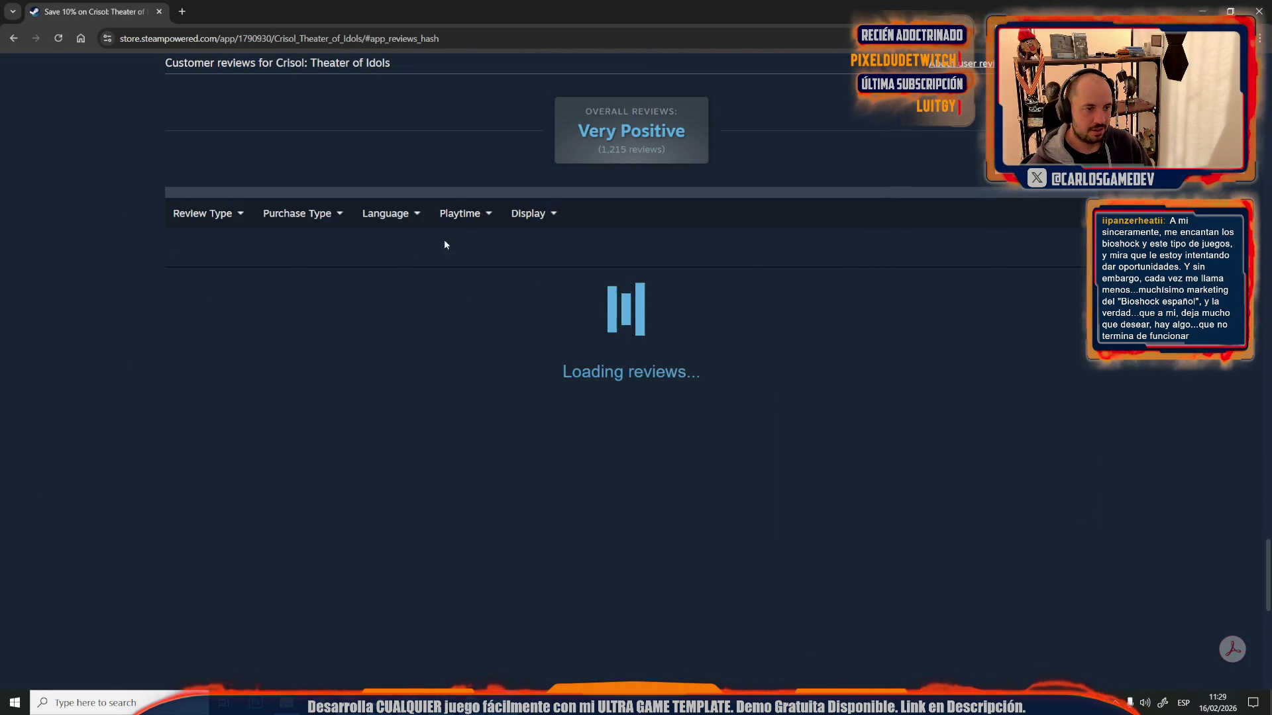
mouse_move(542, 239)
left_click(534, 307)
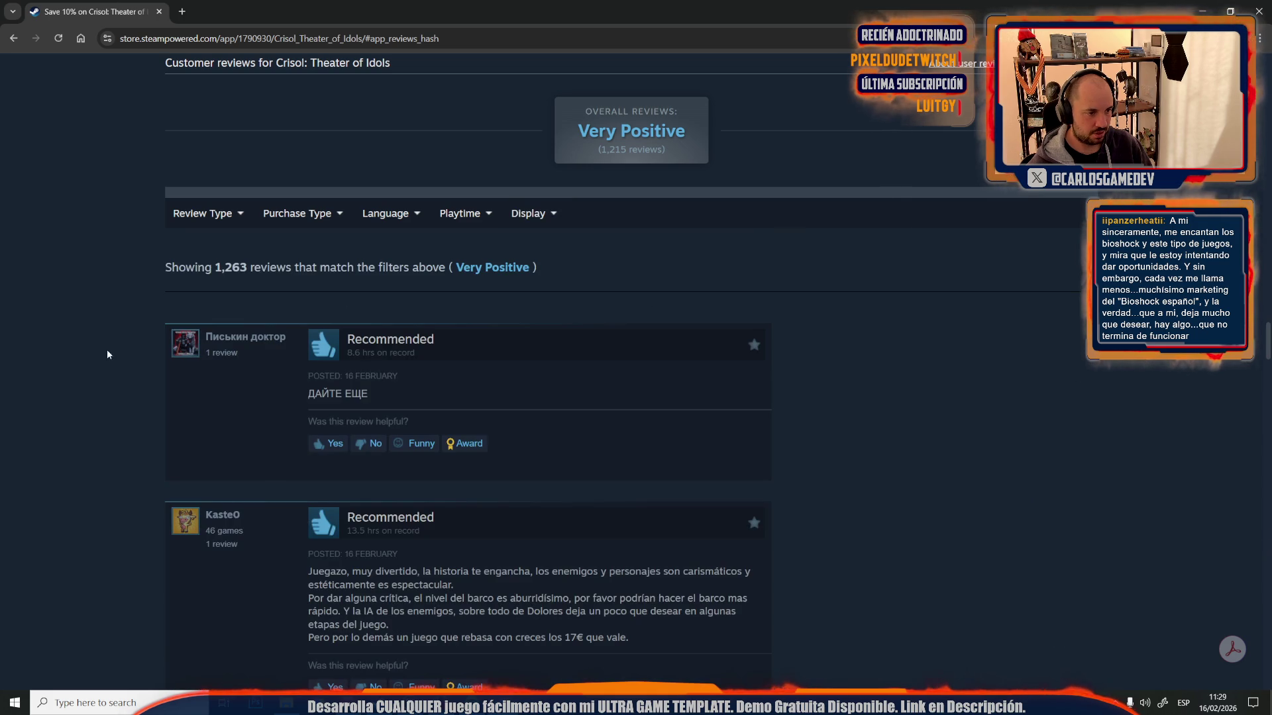
mouse_move(205, 214)
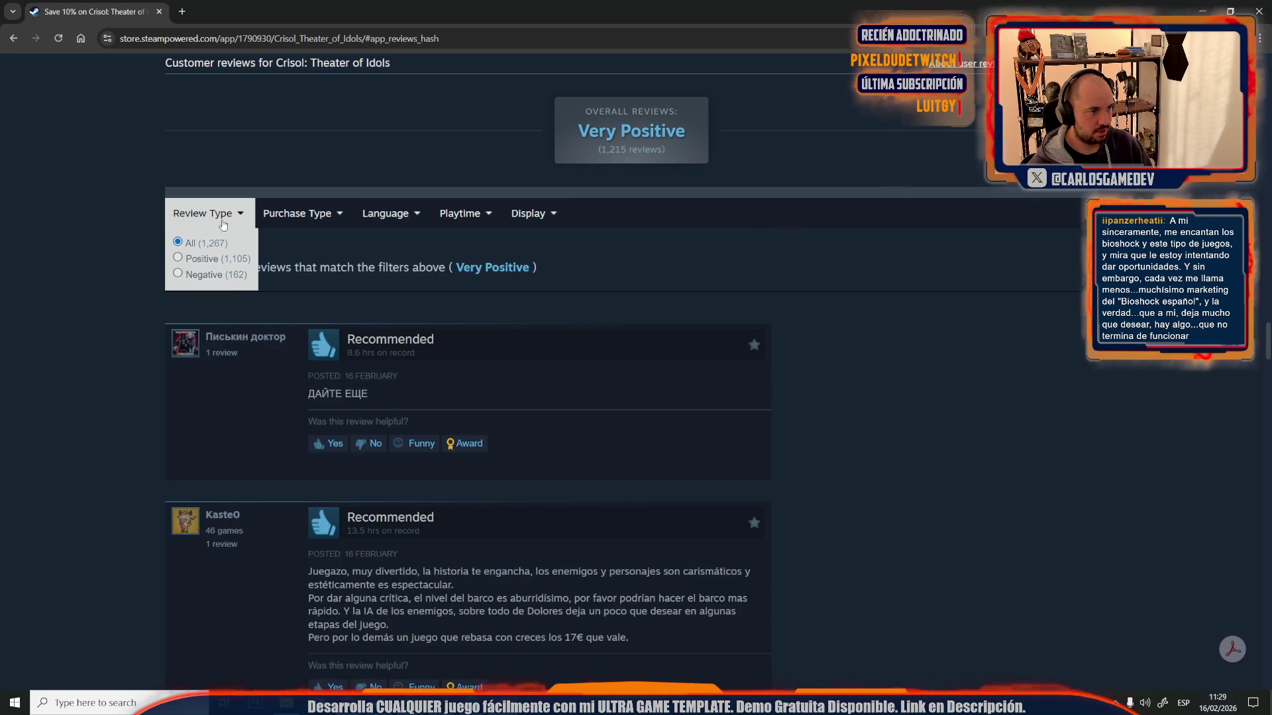
left_click(229, 275)
- Read the negative reviews, highlighting passages including the 6/10 review
scroll(125, 431, "down", 8)
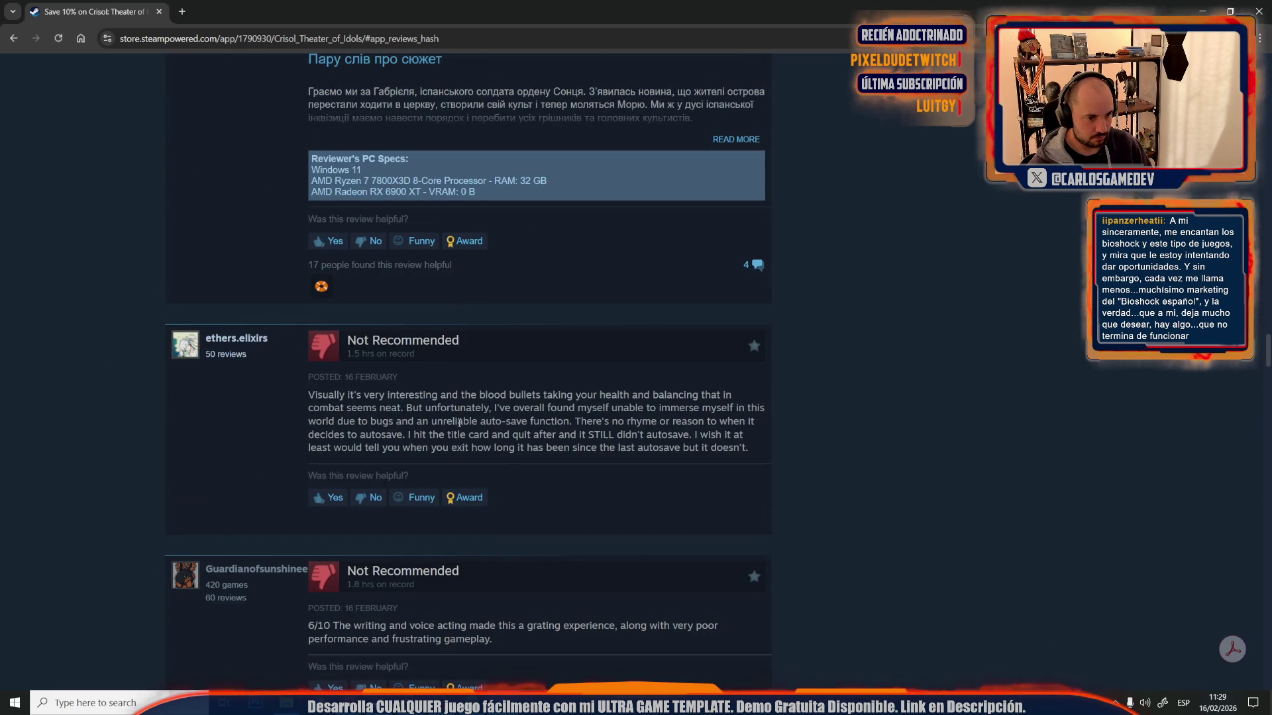
mouse_move(617, 396)
left_mouse_down()
mouse_move(699, 396)
mouse_move(441, 435)
mouse_move(692, 436)
mouse_move(381, 449)
mouse_move(560, 450)
left_mouse_up()
scroll(560, 450, "down", 5)
mouse_move(354, 319)
left_mouse_down()
mouse_move(539, 333)
mouse_move(761, 319)
mouse_move(576, 323)
left_mouse_up()
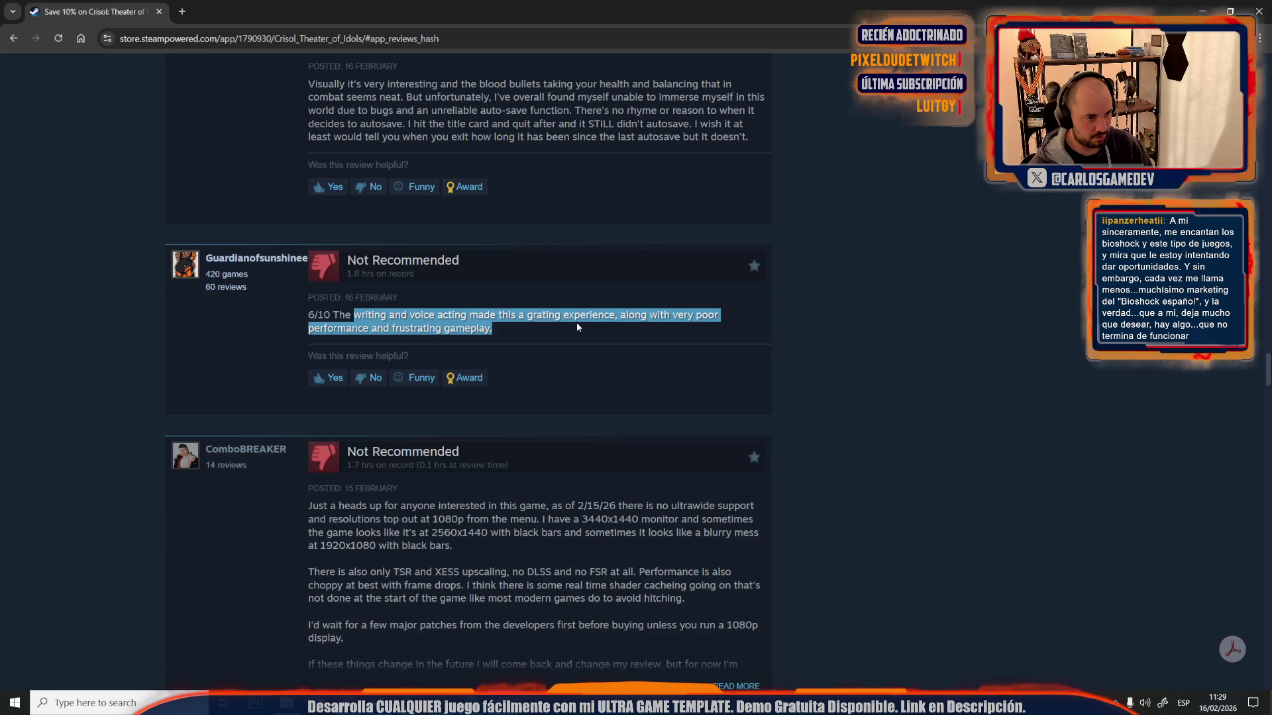
scroll(576, 322, "down", 3)
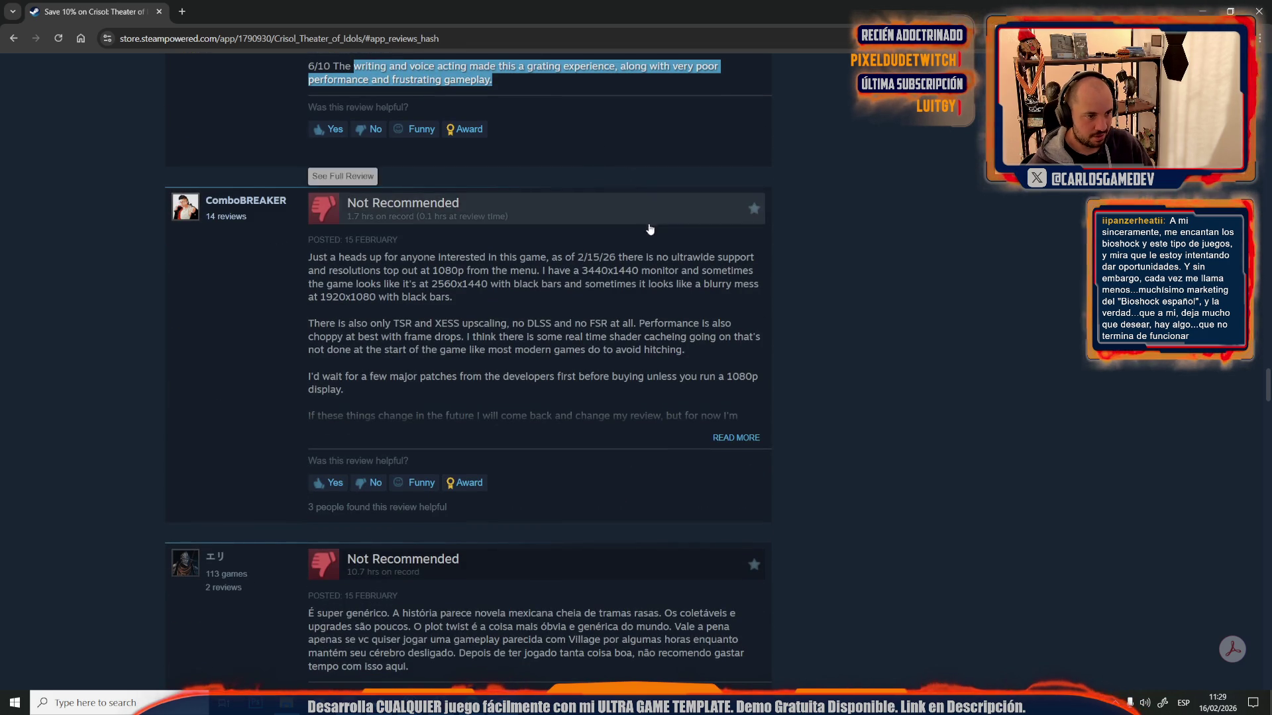
left_click(743, 431)
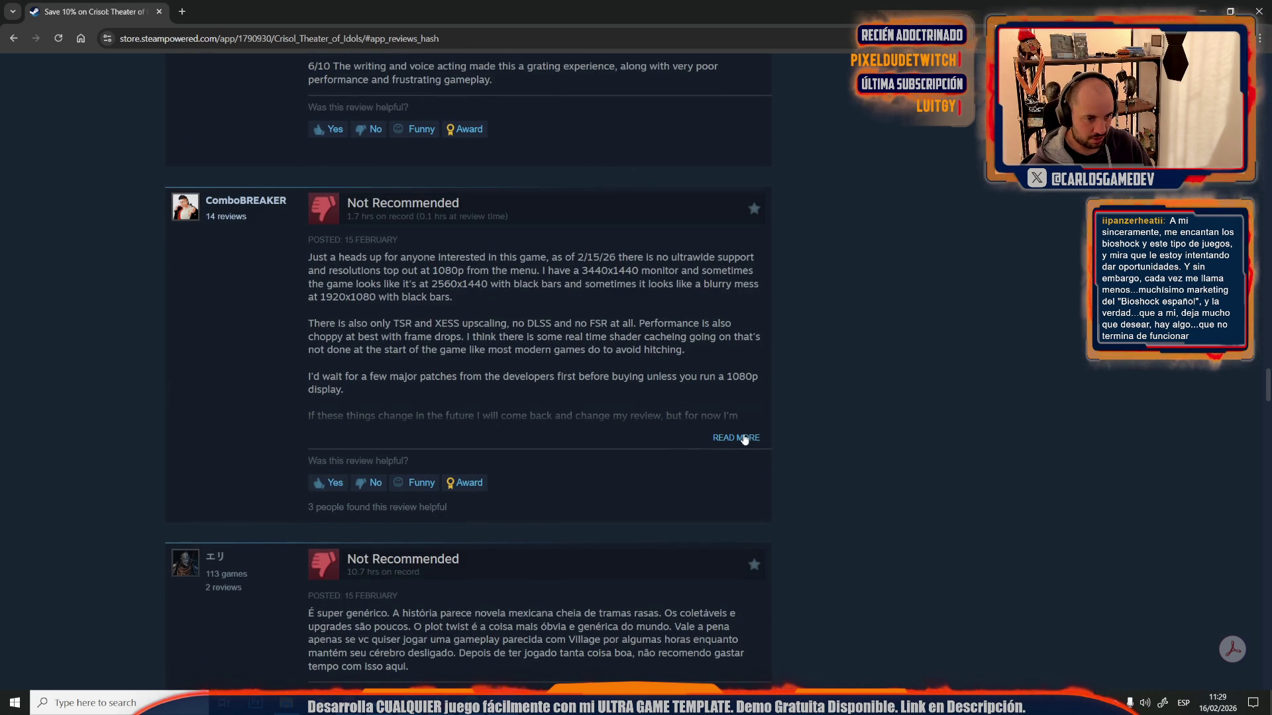
- Scroll further and highlight the review passage about puzzles
scroll(686, 449, "down", 4)
scroll(676, 455, "down", 5)
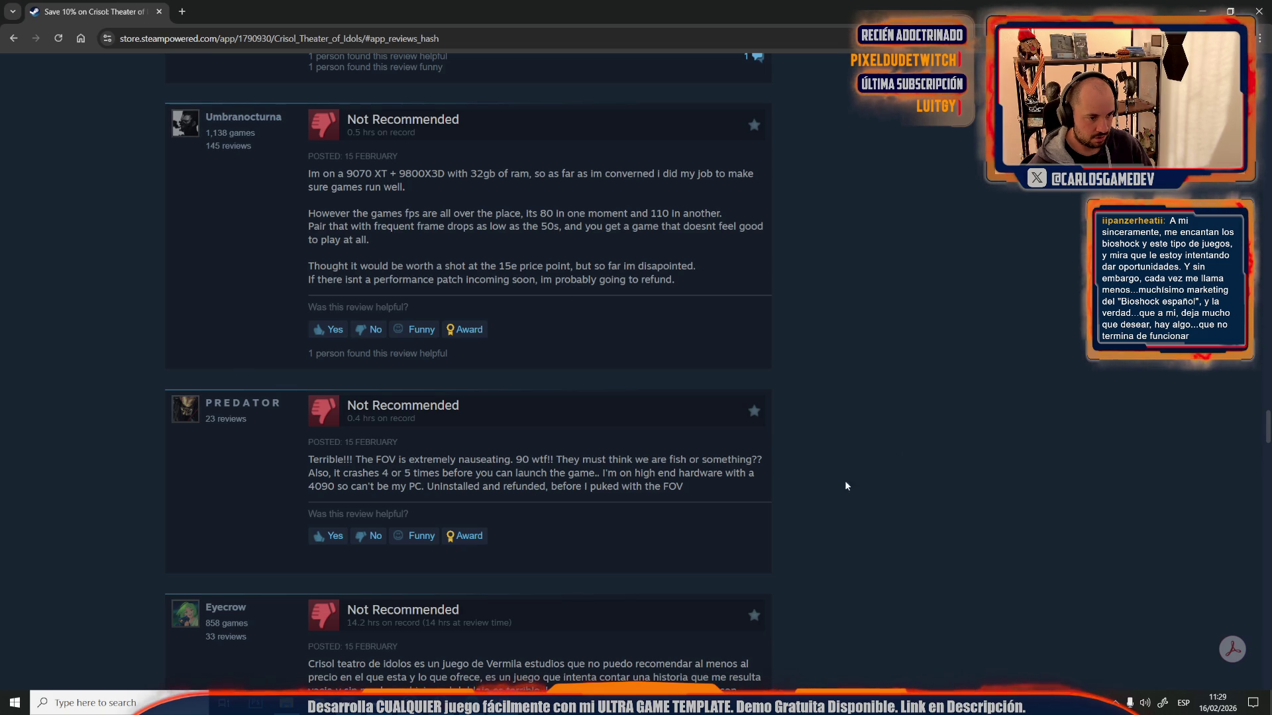
scroll(765, 474, "down", 5)
scroll(766, 476, "down", 4)
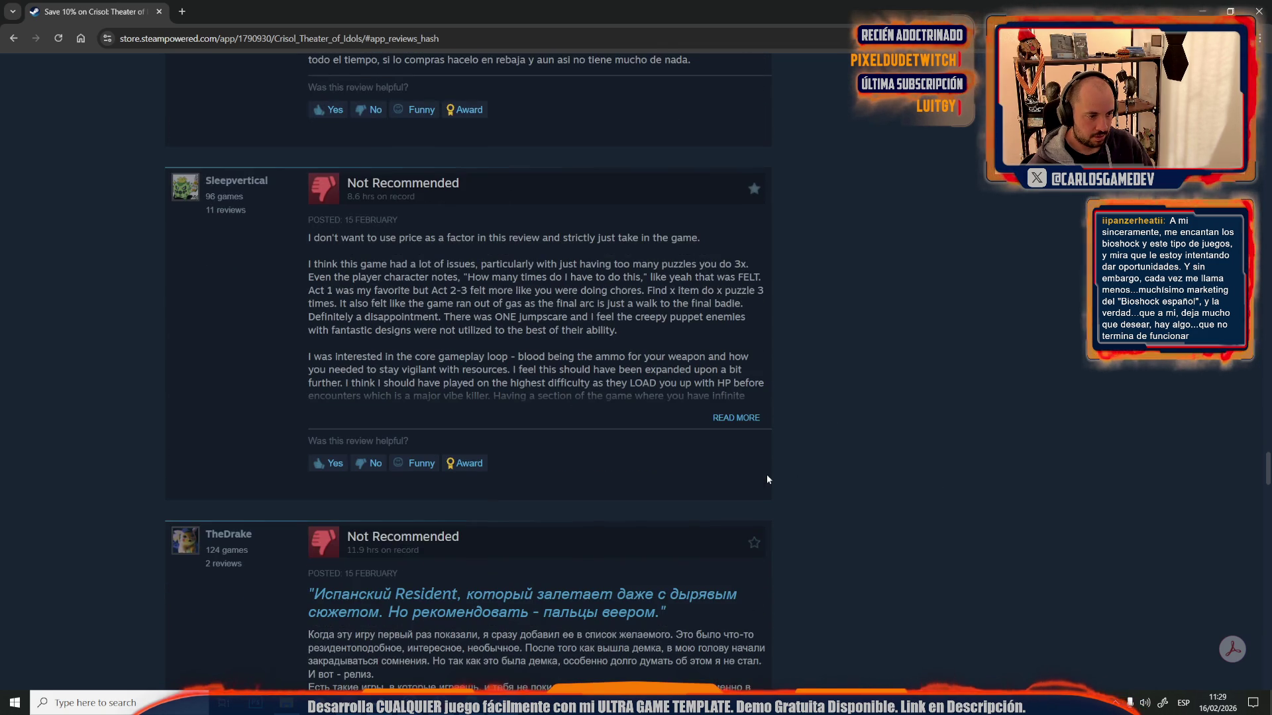
mouse_move(387, 265)
left_mouse_down()
mouse_move(728, 291)
mouse_move(672, 279)
mouse_move(424, 329)
mouse_move(402, 303)
mouse_move(348, 292)
mouse_move(383, 278)
mouse_move(760, 278)
left_mouse_up()
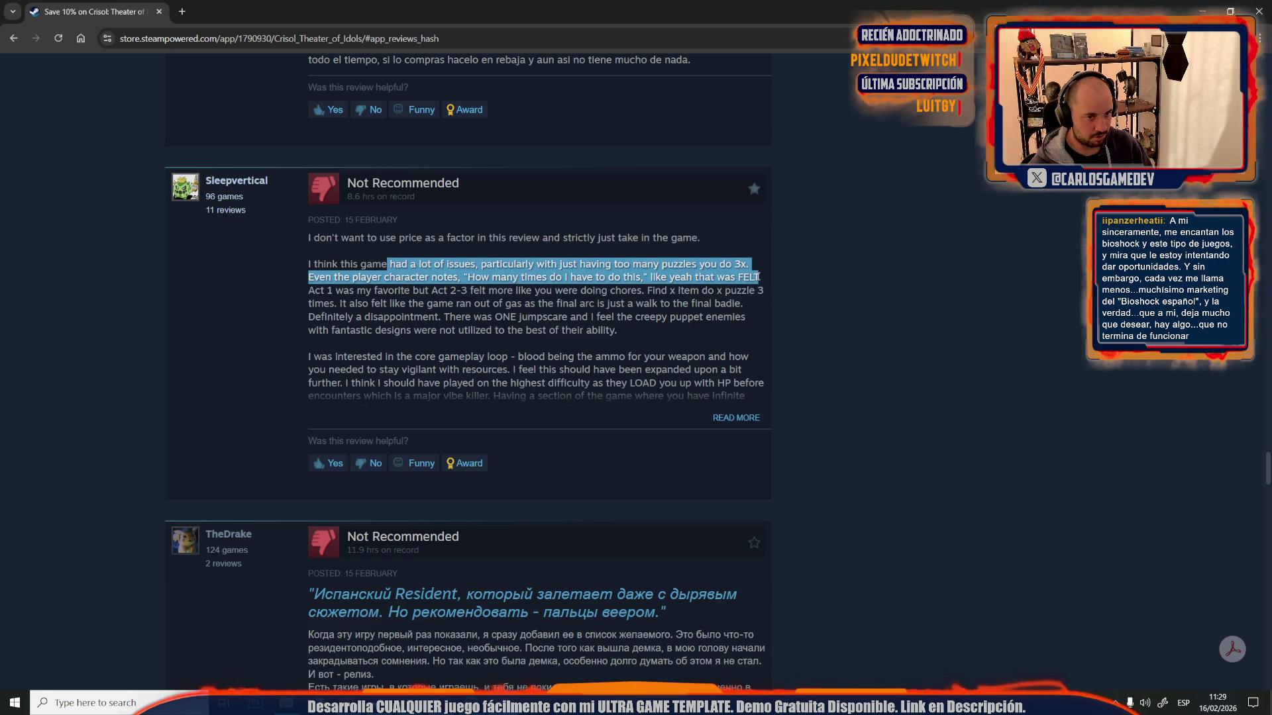
left_click(672, 289)
- Highlight the complaint about the English voice acting, then return to Unreal Editor
scroll(641, 419, "down", 20)
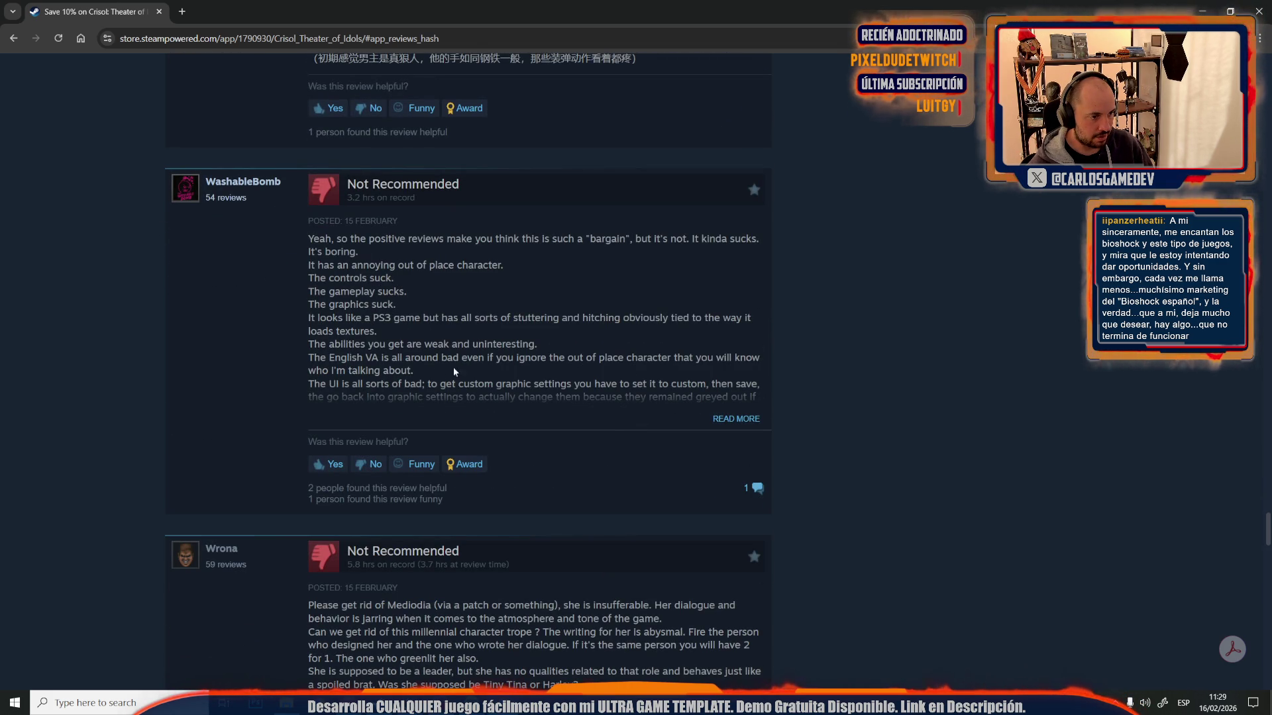
left_click_drag(373, 360, 489, 376)
mouse_move(666, 365)
left_mouse_down()
mouse_move(765, 359)
mouse_move(620, 370)
left_mouse_up()
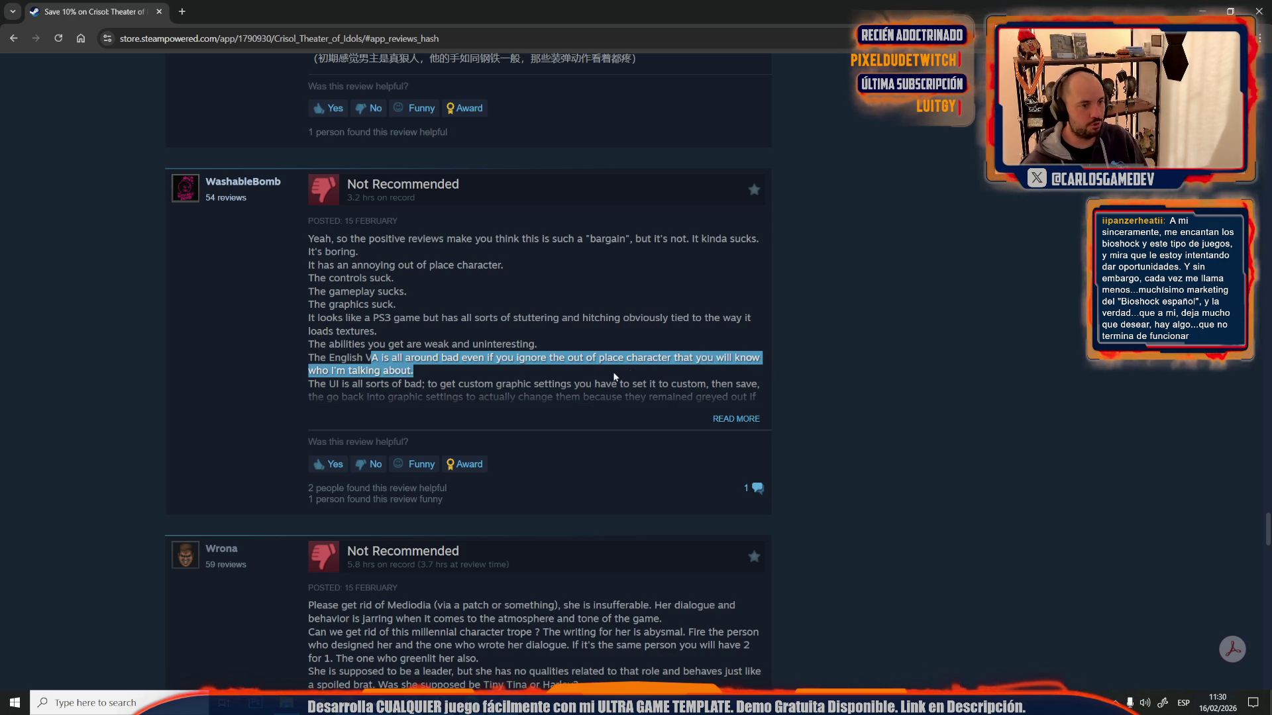
scroll(562, 423, "down", 5)
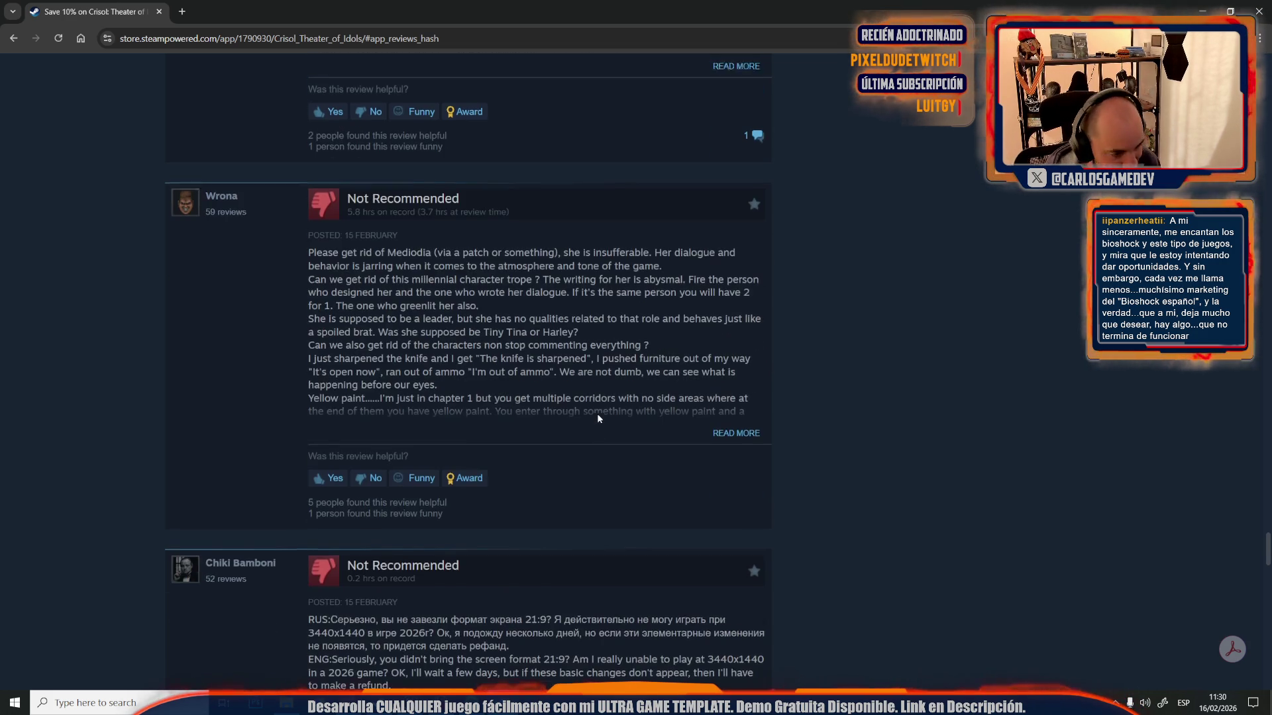
key("alt+Tab")
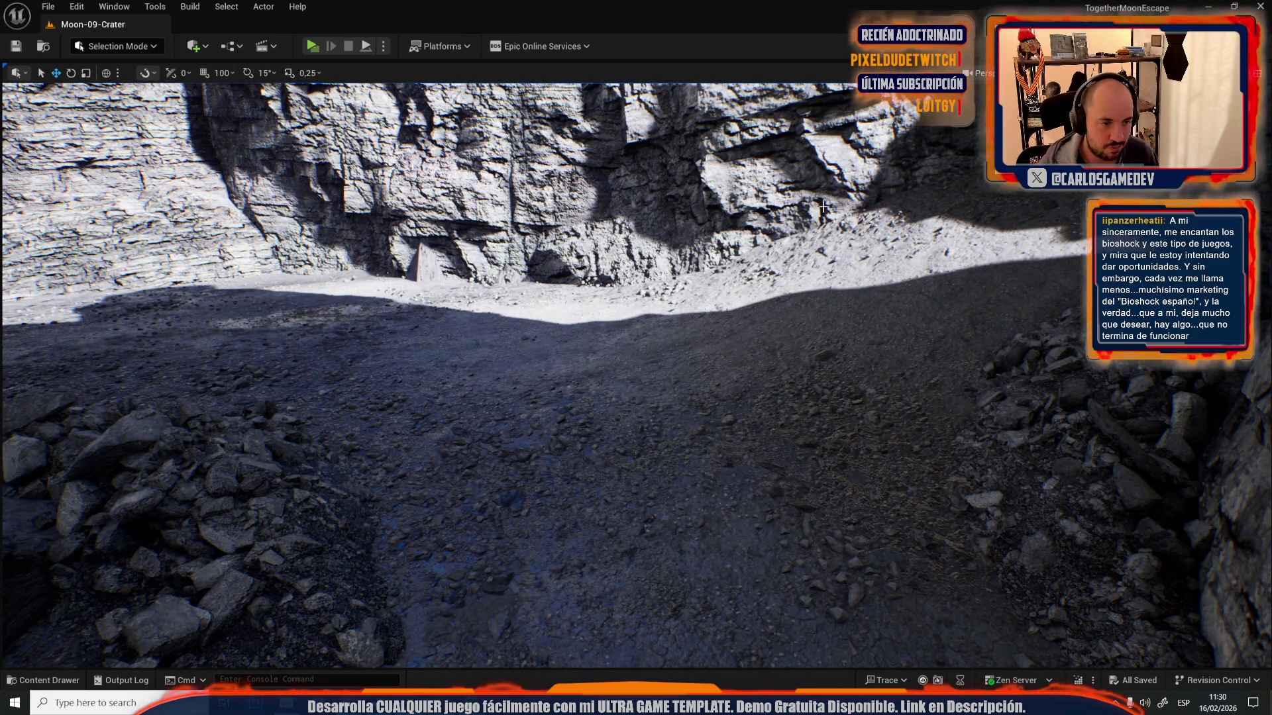
- Fly the viewport camera around Moon-09-Crater to view the lit crater structure
left_click_drag(196, 496, 196, 495)
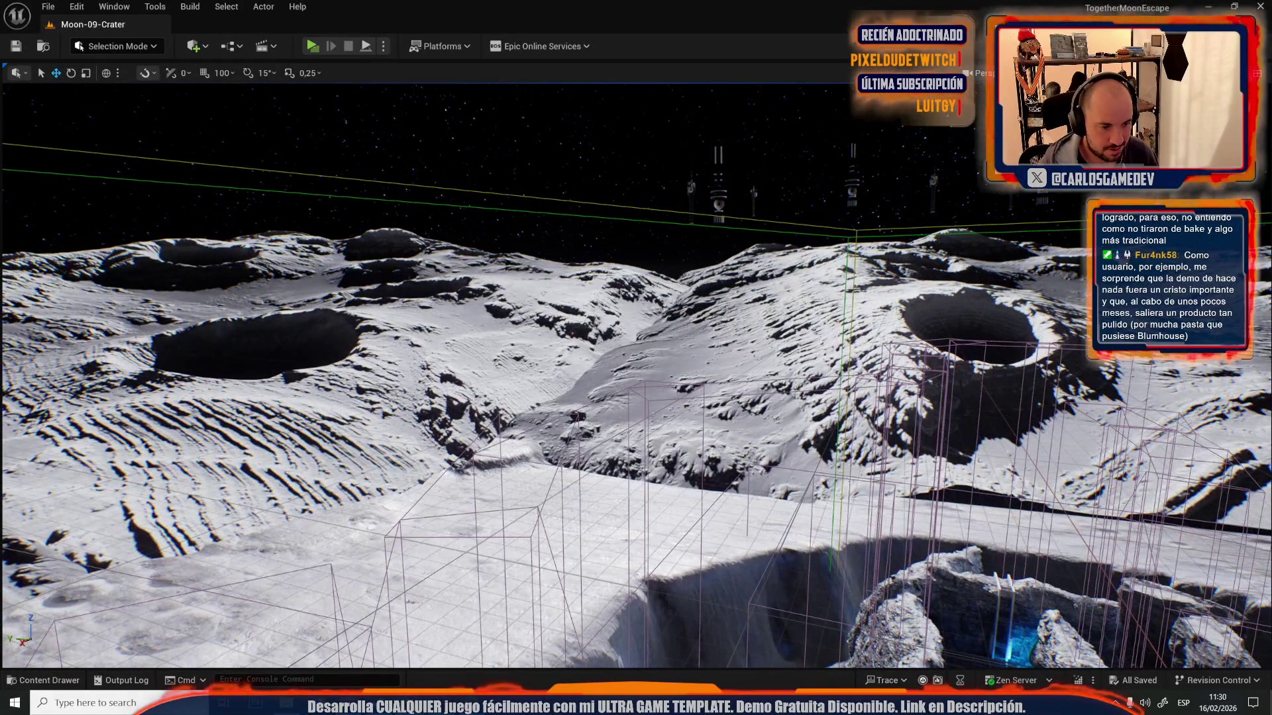
- Load Moon-10-Mega-Crater from the _Moon/Maps folder via File > Open Level
left_click(632, 422)
left_click(48, 6)
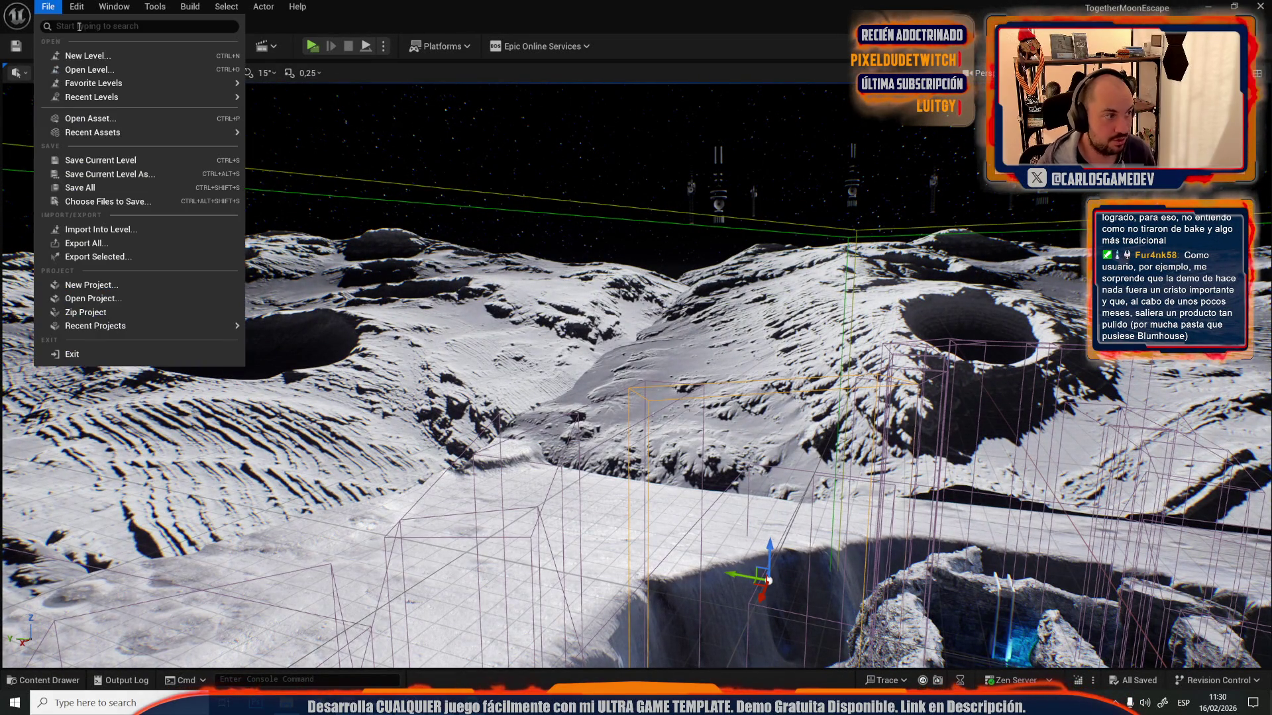
left_click(133, 70)
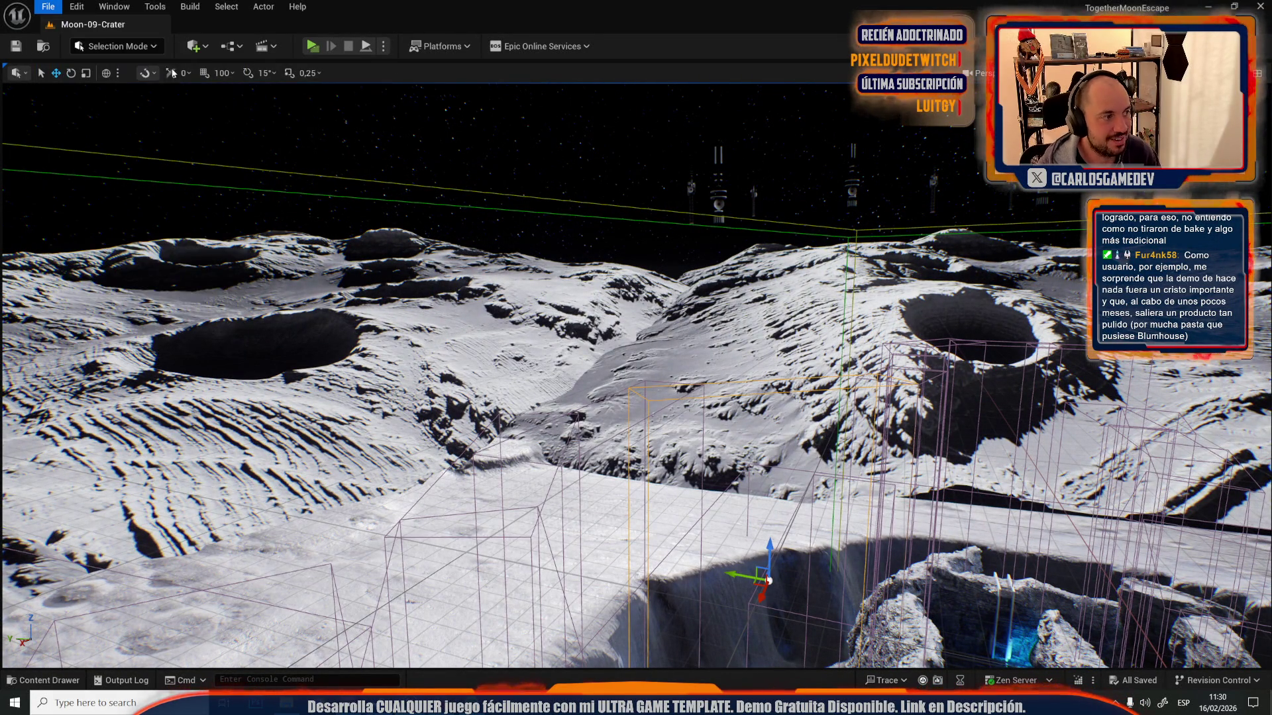
scroll(548, 371, "down", 3)
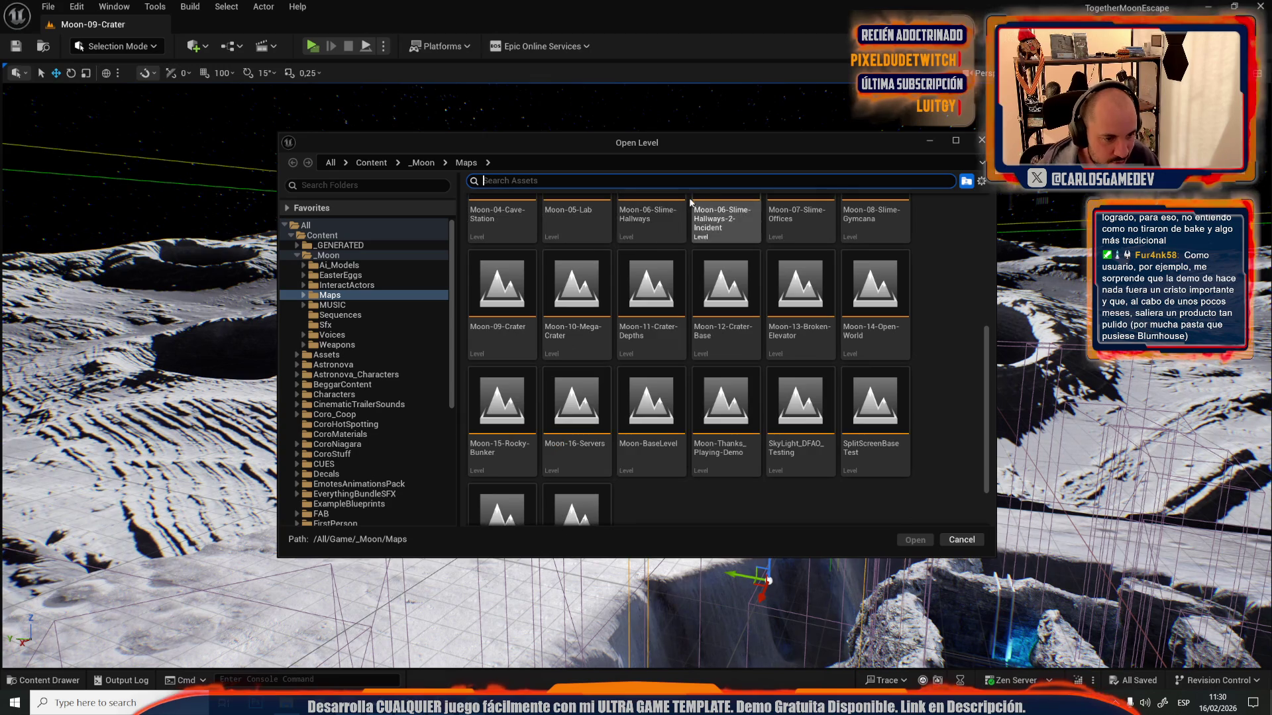
left_click(595, 338)
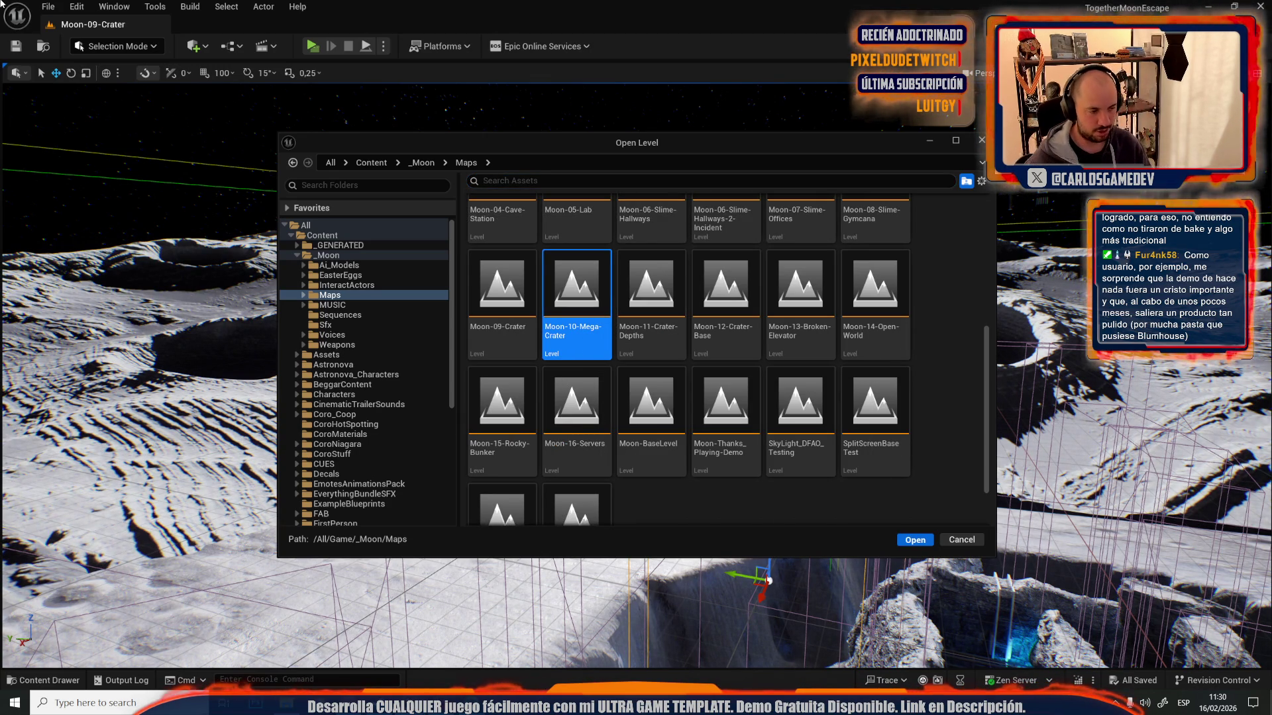
key("Return")
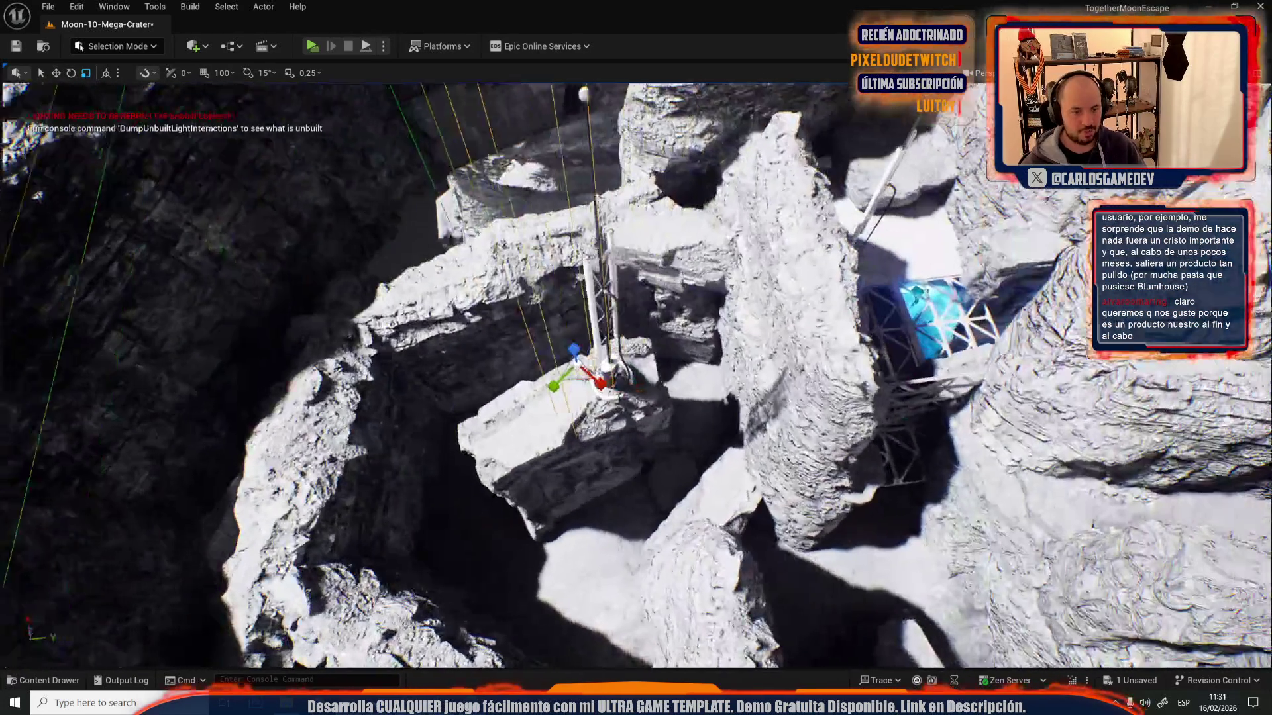
- Lift the truss tower higher in the rock shaft, then lower it slightly
key("e")
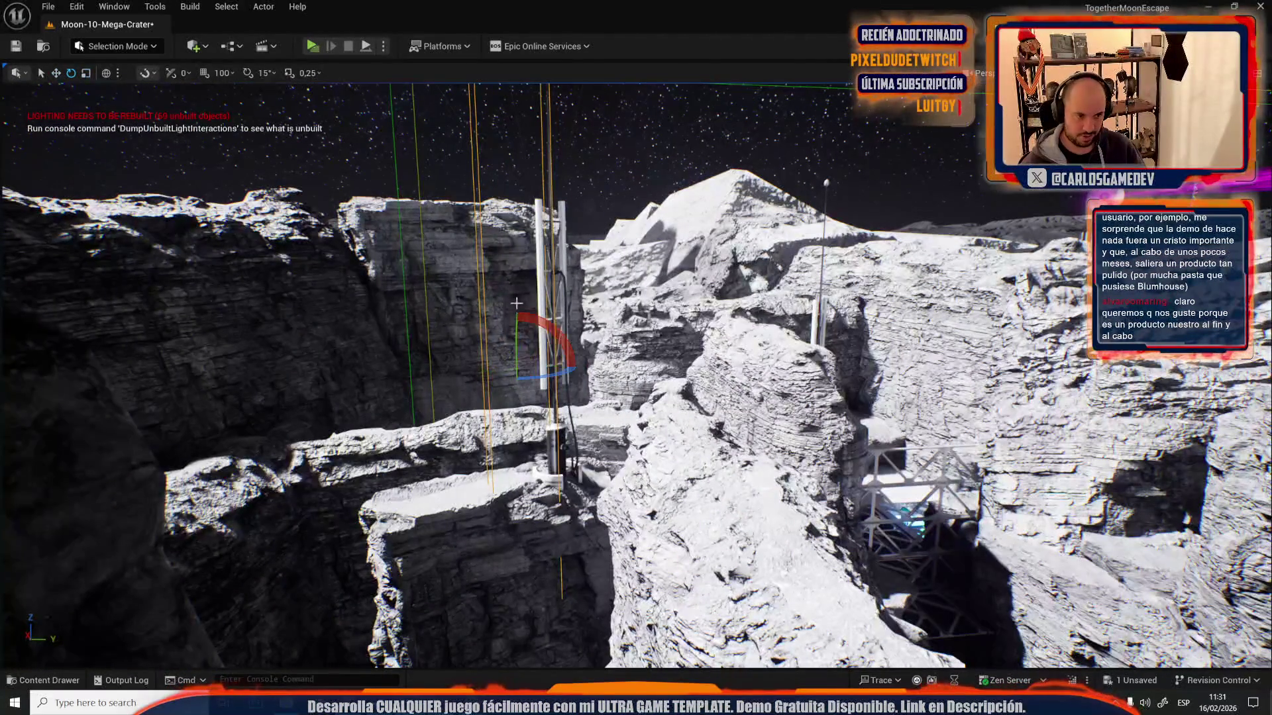
key("w")
left_click_drag(524, 306, 515, 91)
key("r")
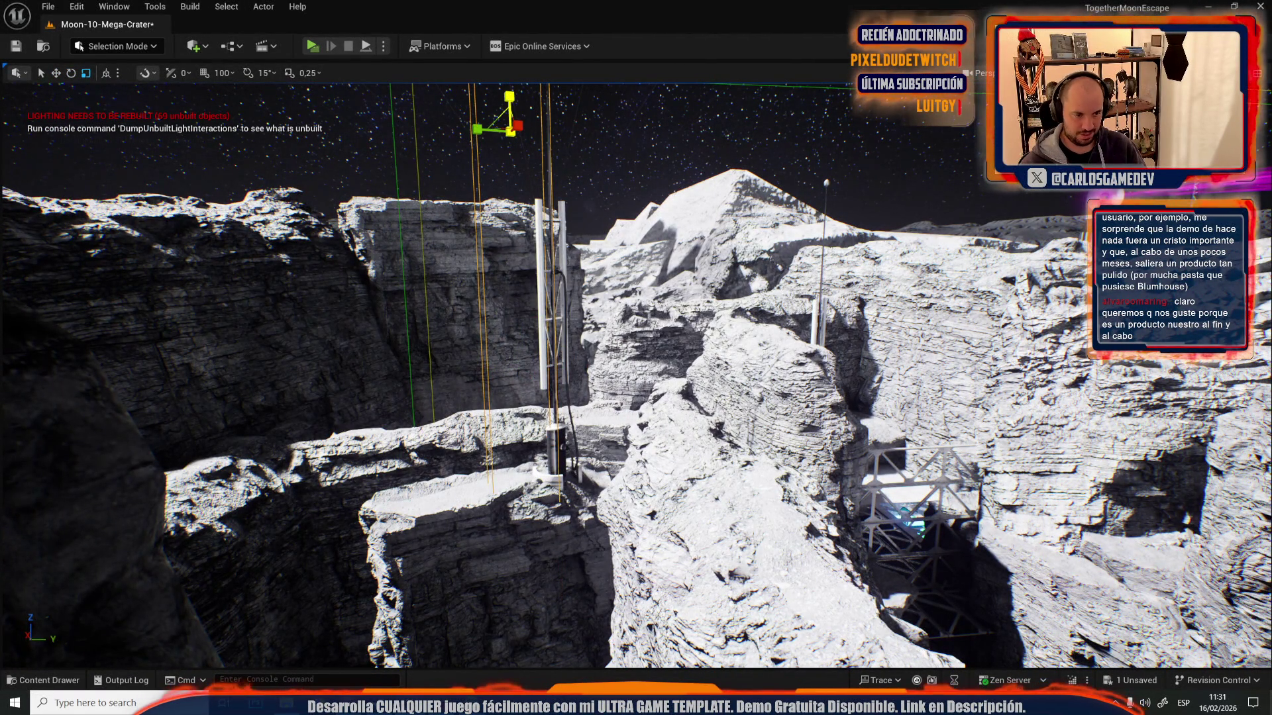
key("w")
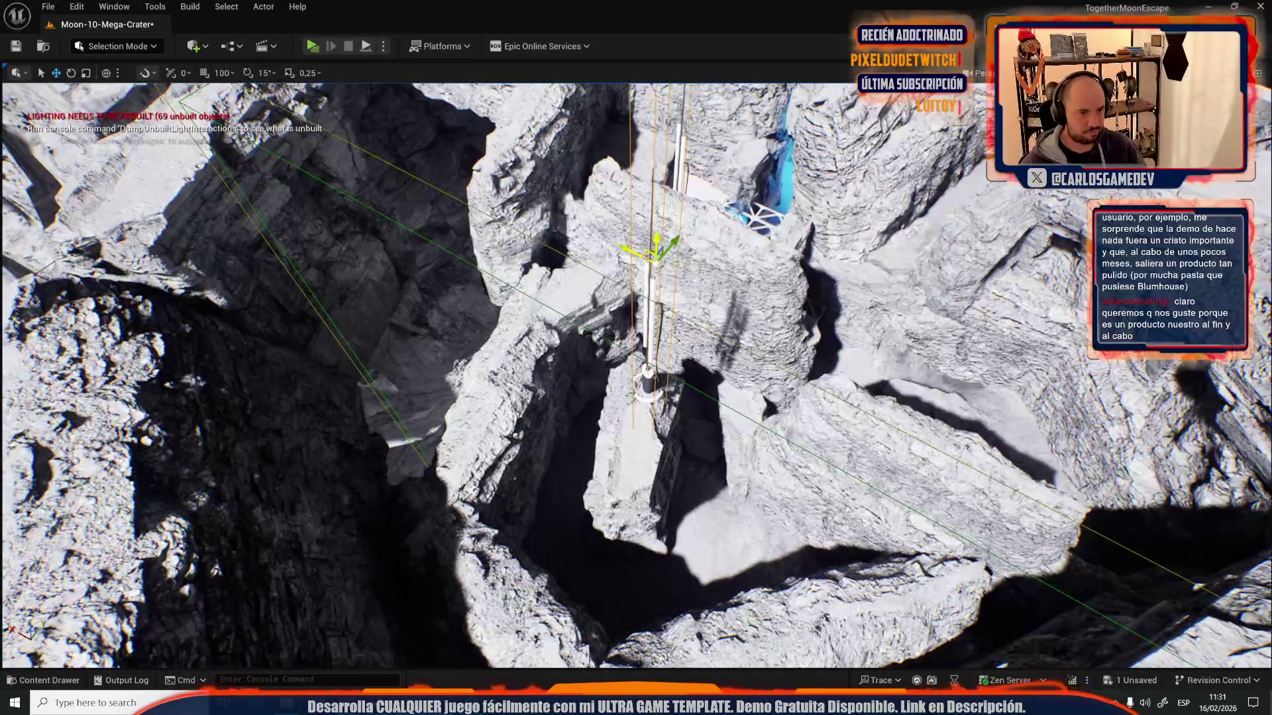
key("e")
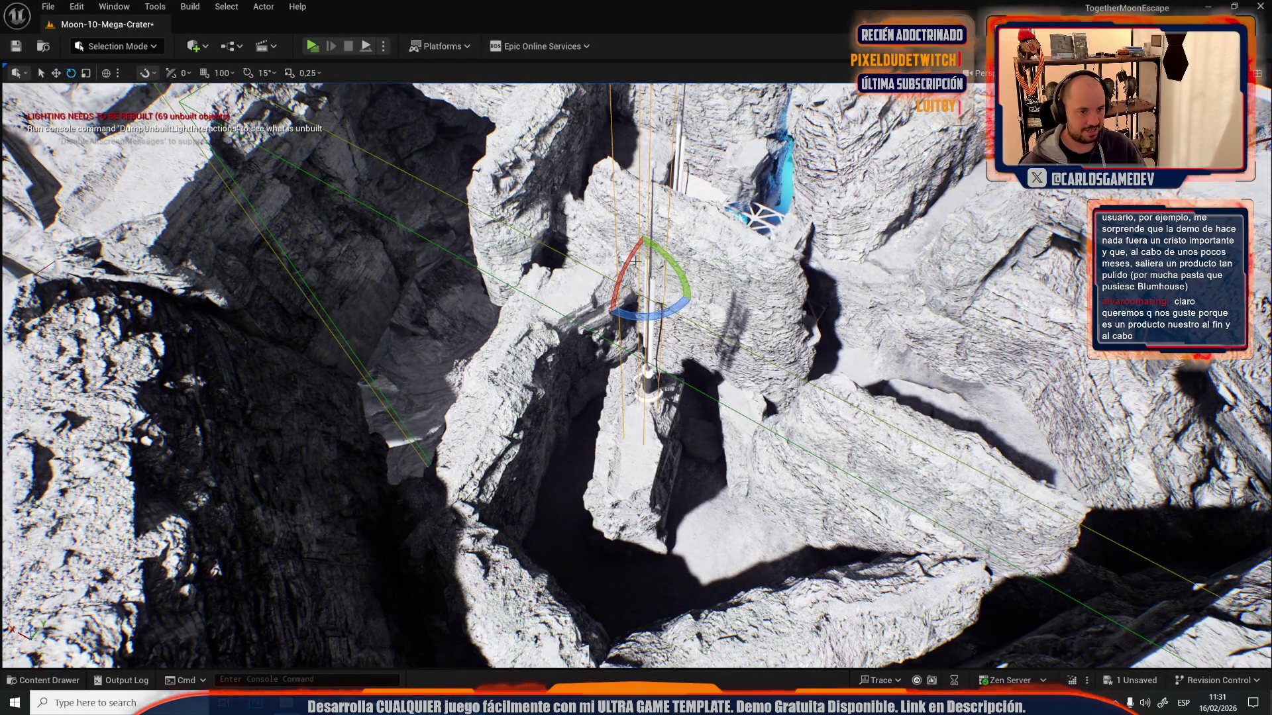
key("w")
mouse_move(645, 175)
left_mouse_down()
mouse_move(651, 229)
mouse_move(681, 264)
mouse_move(770, 269)
mouse_move(742, 275)
left_mouse_up()
- Tilt the truss tower by -6 degrees
key("r")
key("f")
key("e")
mouse_move(729, 210)
left_mouse_down()
mouse_move(722, 233)
mouse_move(656, 282)
left_mouse_up()
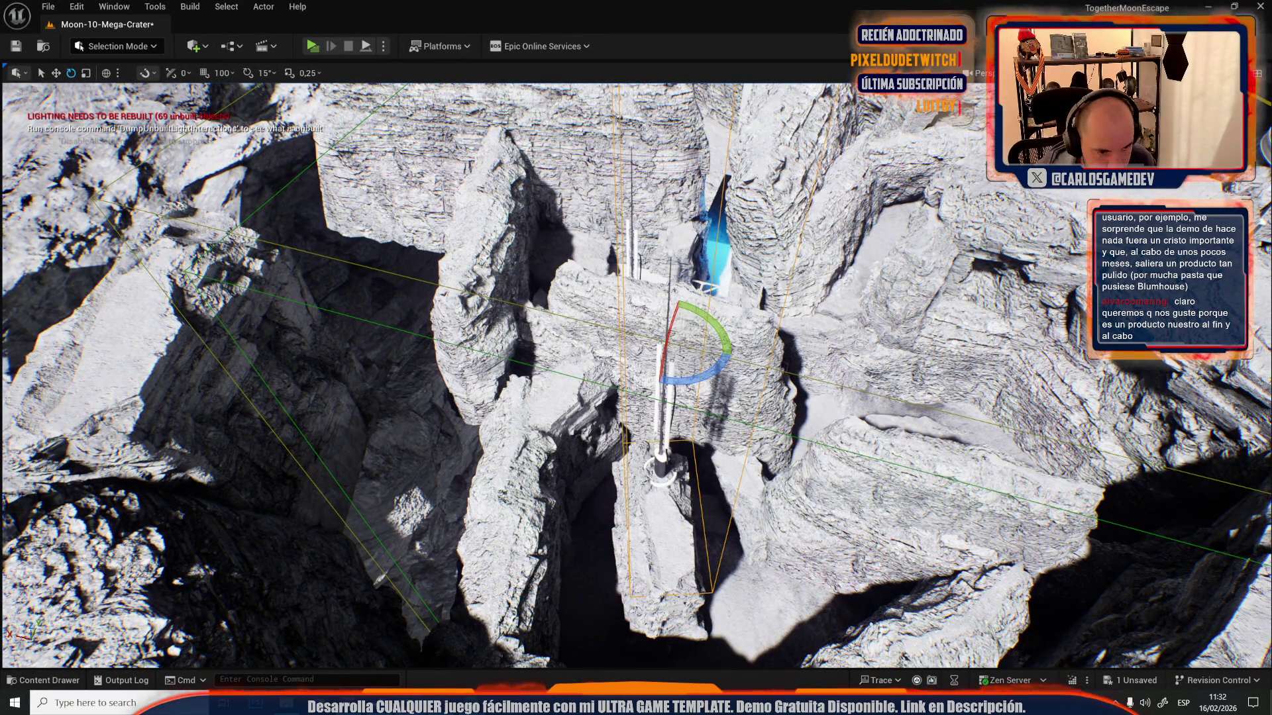
mouse_move(731, 321)
left_mouse_down()
mouse_move(781, 354)
mouse_move(701, 351)
left_mouse_up()
- Scale the truss tower up slightly
key("r")
key("w")
key("f")
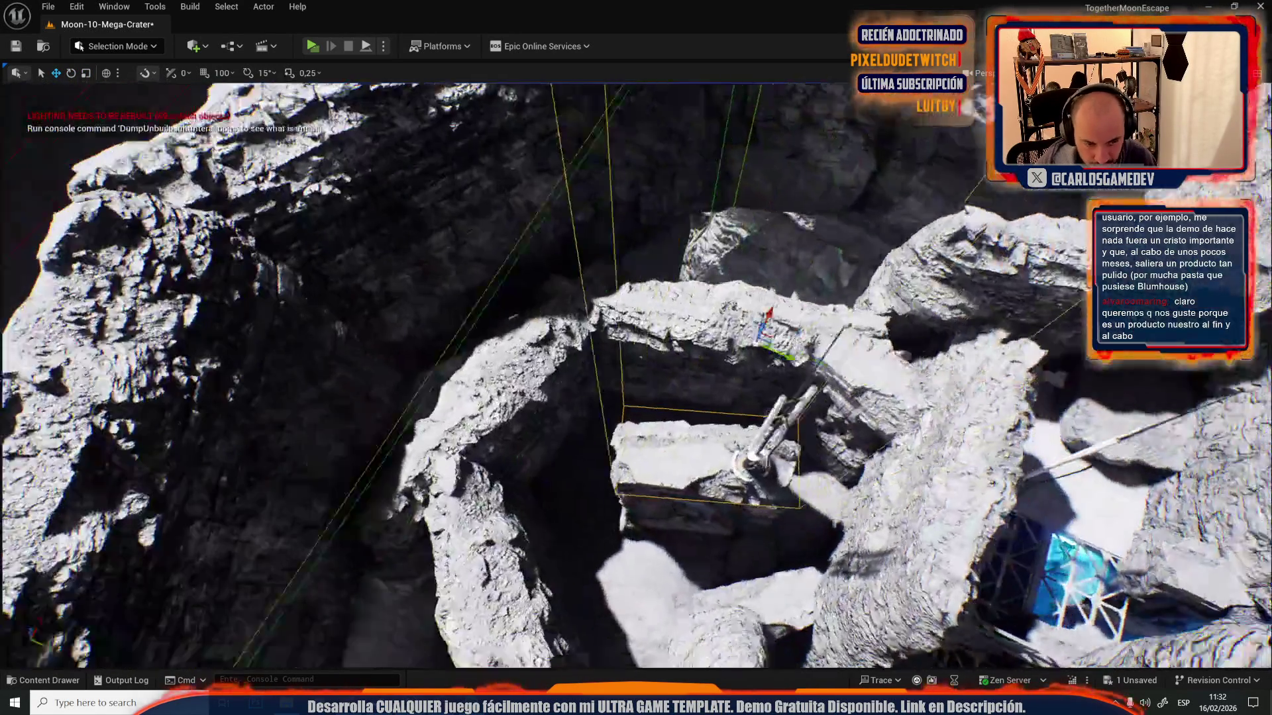
key("r")
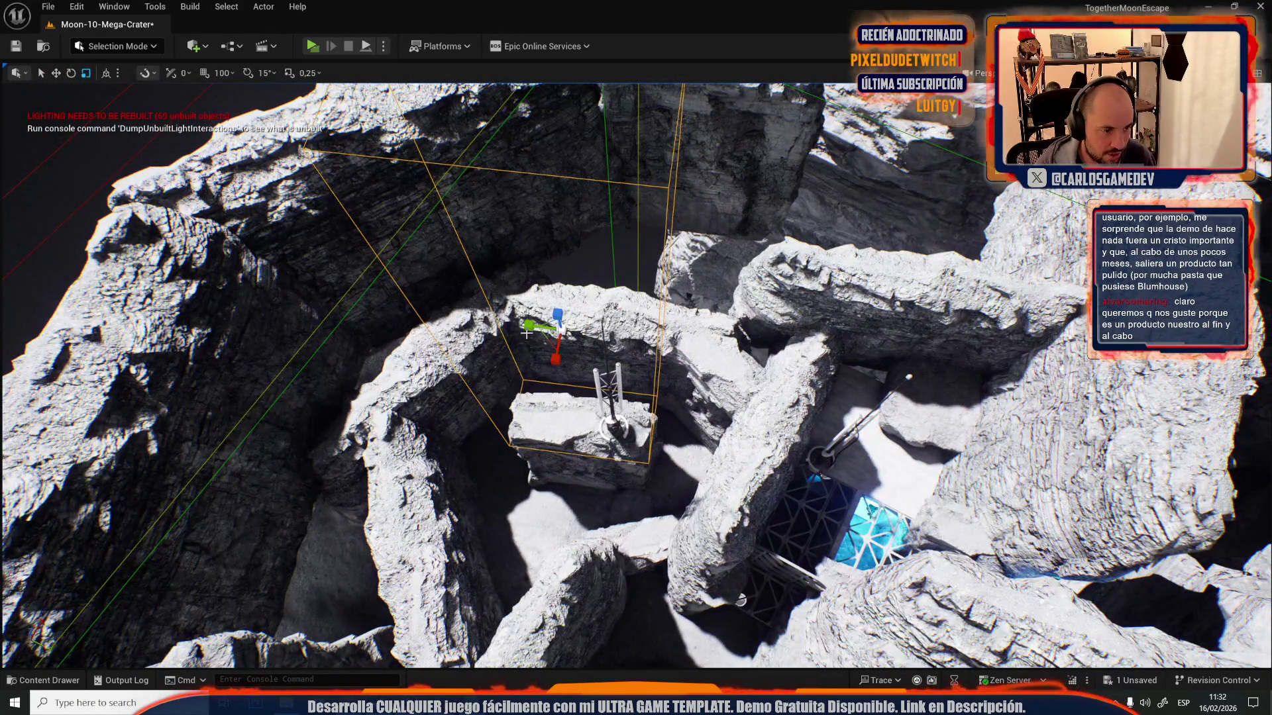
left_click_drag(531, 327, 531, 320)
scroll(531, 327, "up", 5)
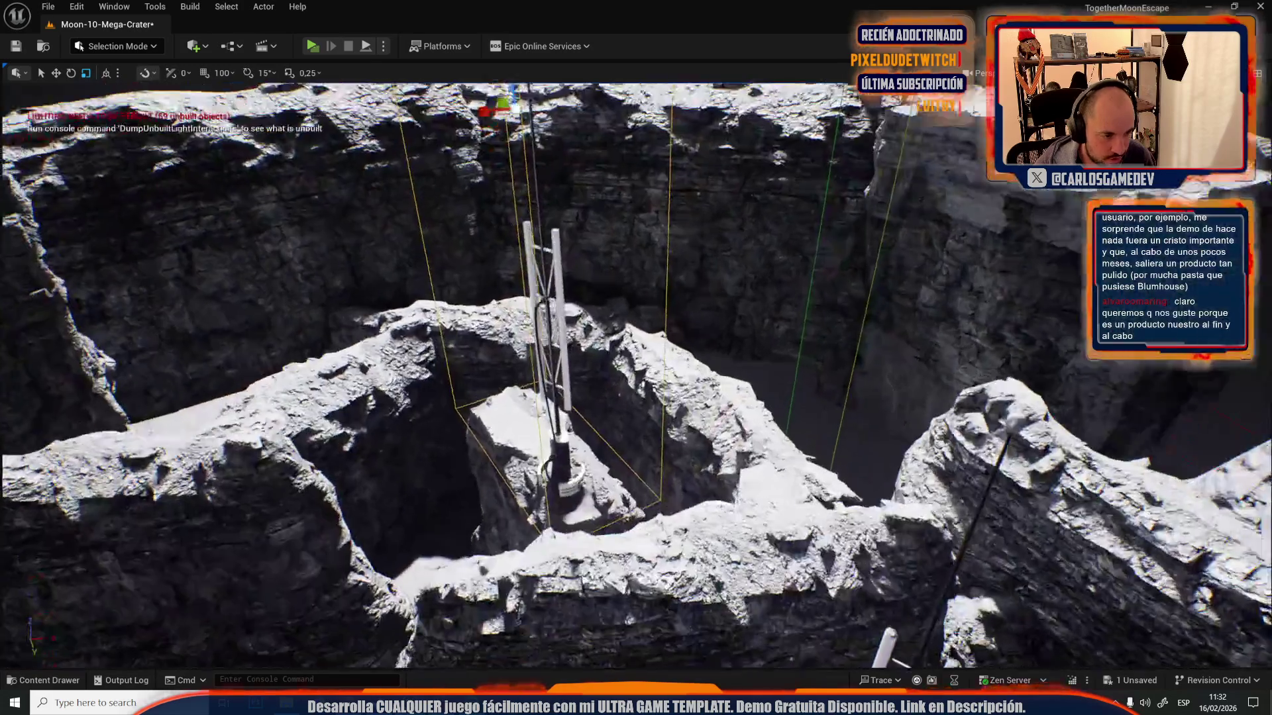
left_click_drag(607, 404, 606, 444)
- Move the tower toward the central shaft, rotate it about 25°, and shift it up-left
key("w")
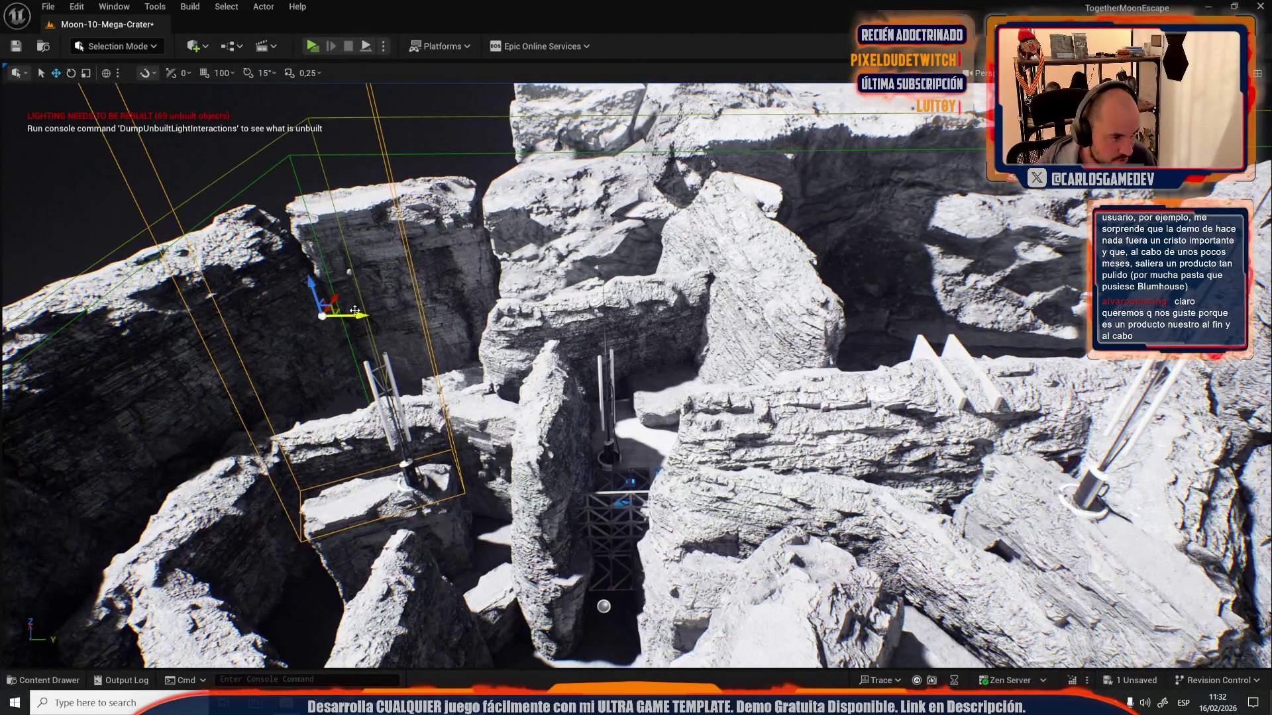
mouse_move(339, 309)
left_mouse_down()
mouse_move(640, 326)
mouse_move(639, 350)
left_mouse_up()
key("e")
left_click_drag(555, 368, 586, 370)
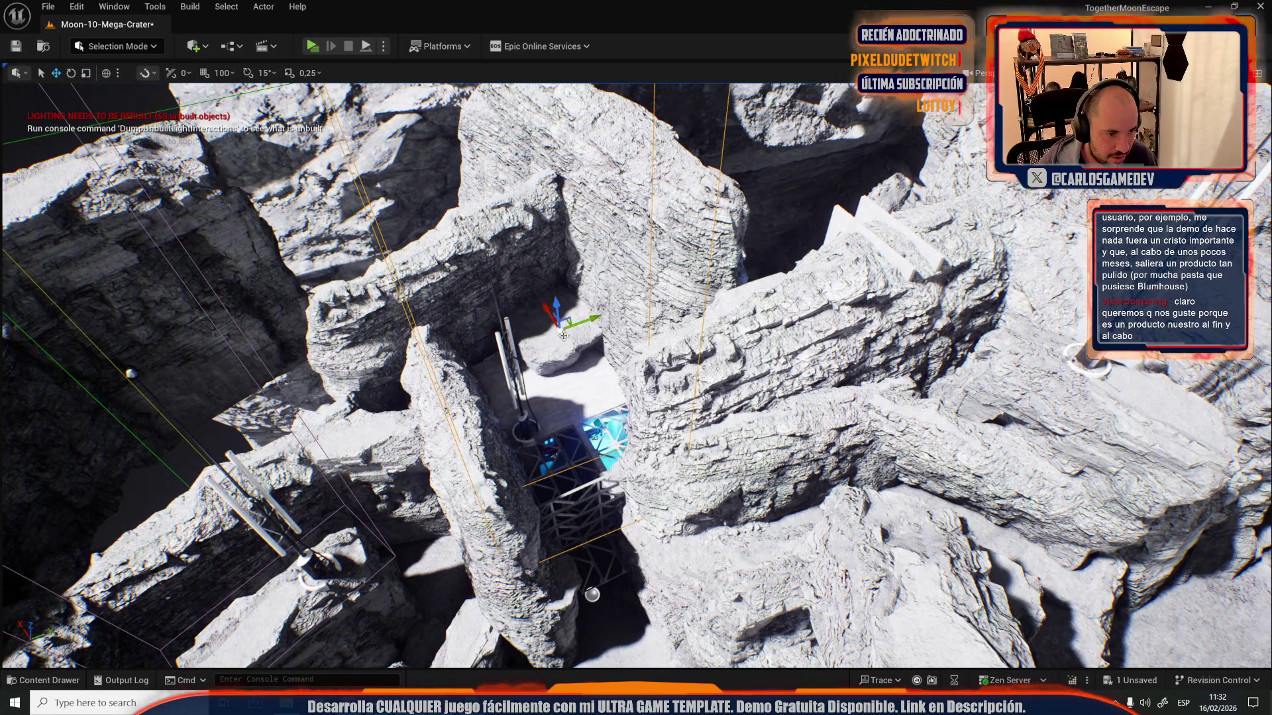
mouse_move(569, 327)
left_mouse_down()
mouse_move(503, 286)
mouse_move(530, 278)
mouse_move(530, 205)
mouse_move(530, 262)
mouse_move(717, 207)
left_mouse_up()
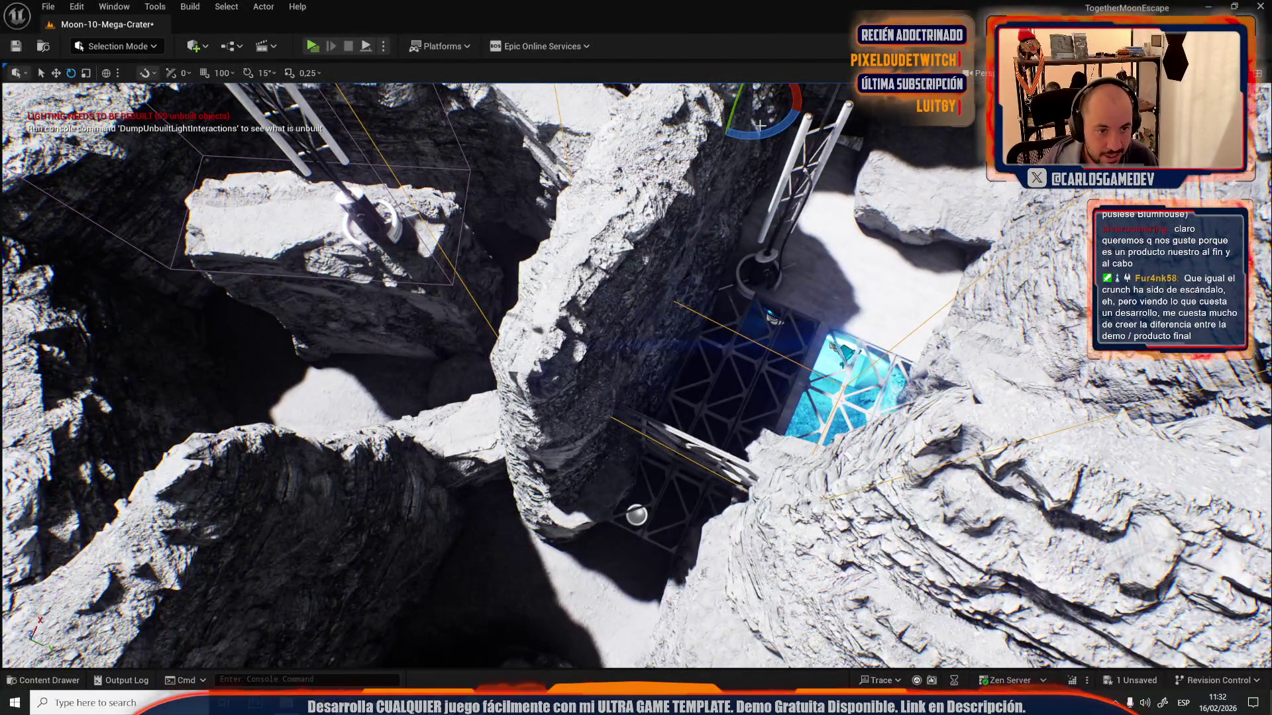
key("w")
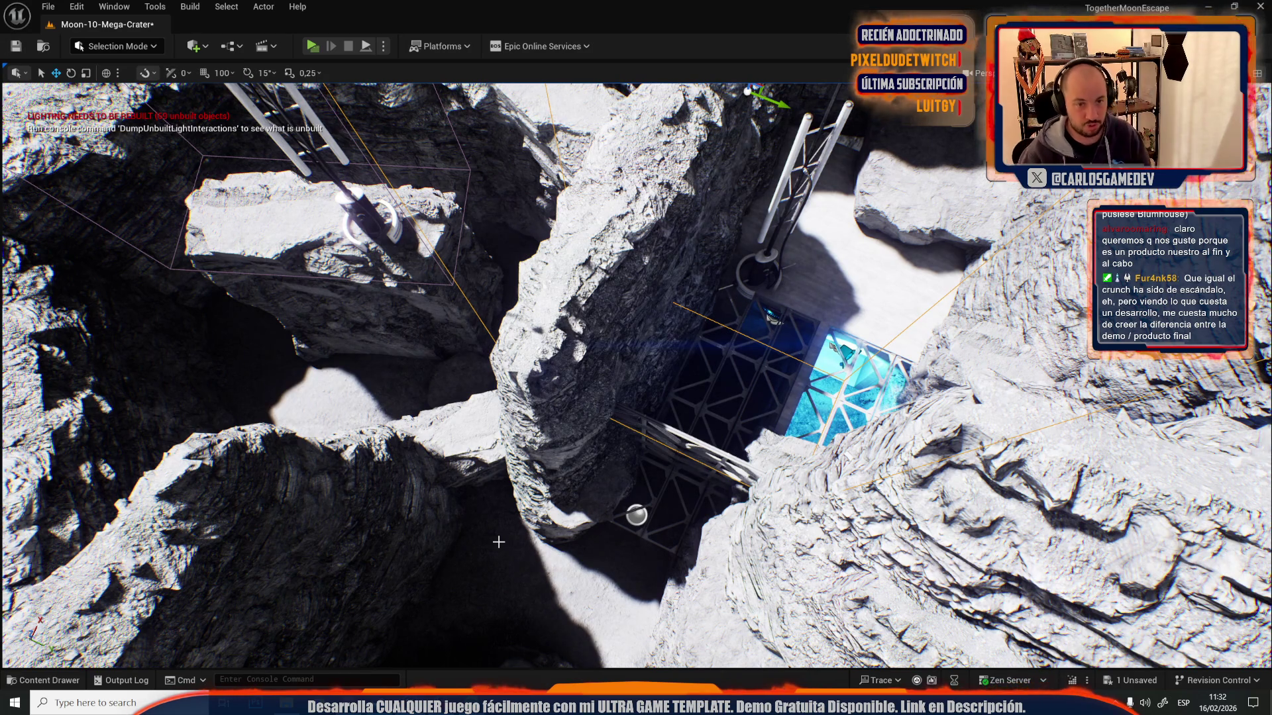
- Select the large rock slab beside the tower's shaft and rotate it
mouse_move(358, 421)
left_mouse_down()
mouse_move(358, 358)
mouse_move(378, 358)
left_mouse_up()
left_click_drag(800, 265, 800, 292)
left_click(590, 318)
key("e")
left_click_drag(572, 347, 565, 318)
key("w")
- Stretch the rock slab wider along its Y axis
mouse_move(642, 144)
left_mouse_down()
mouse_move(587, 185)
mouse_move(568, 252)
mouse_move(575, 215)
mouse_move(609, 334)
left_mouse_up()
key("r")
left_click_drag(588, 253, 592, 253)
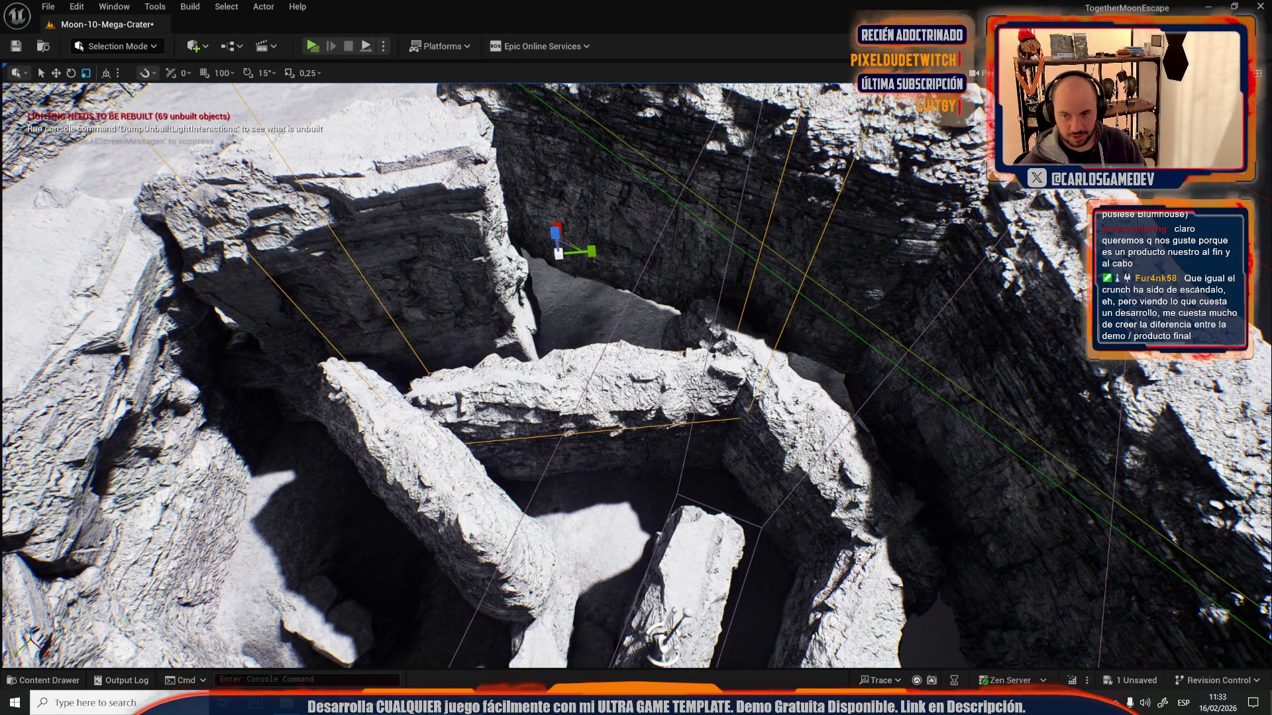
key("w")
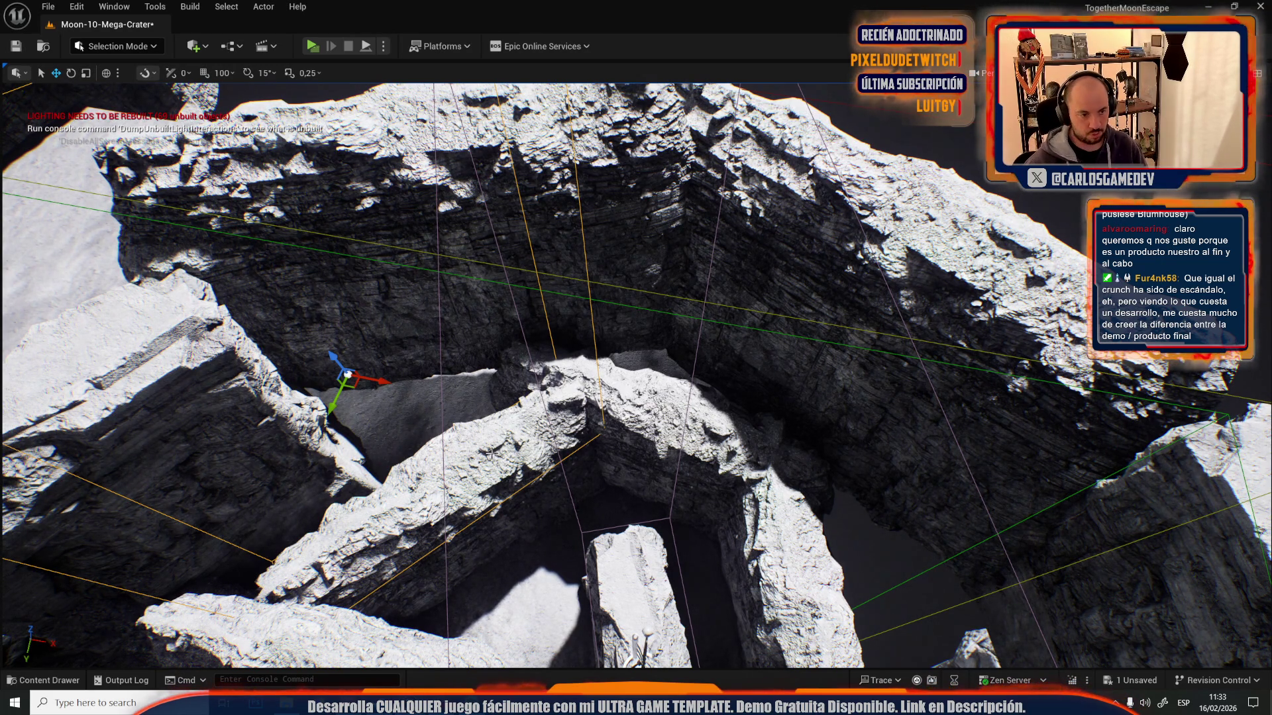
key("w")
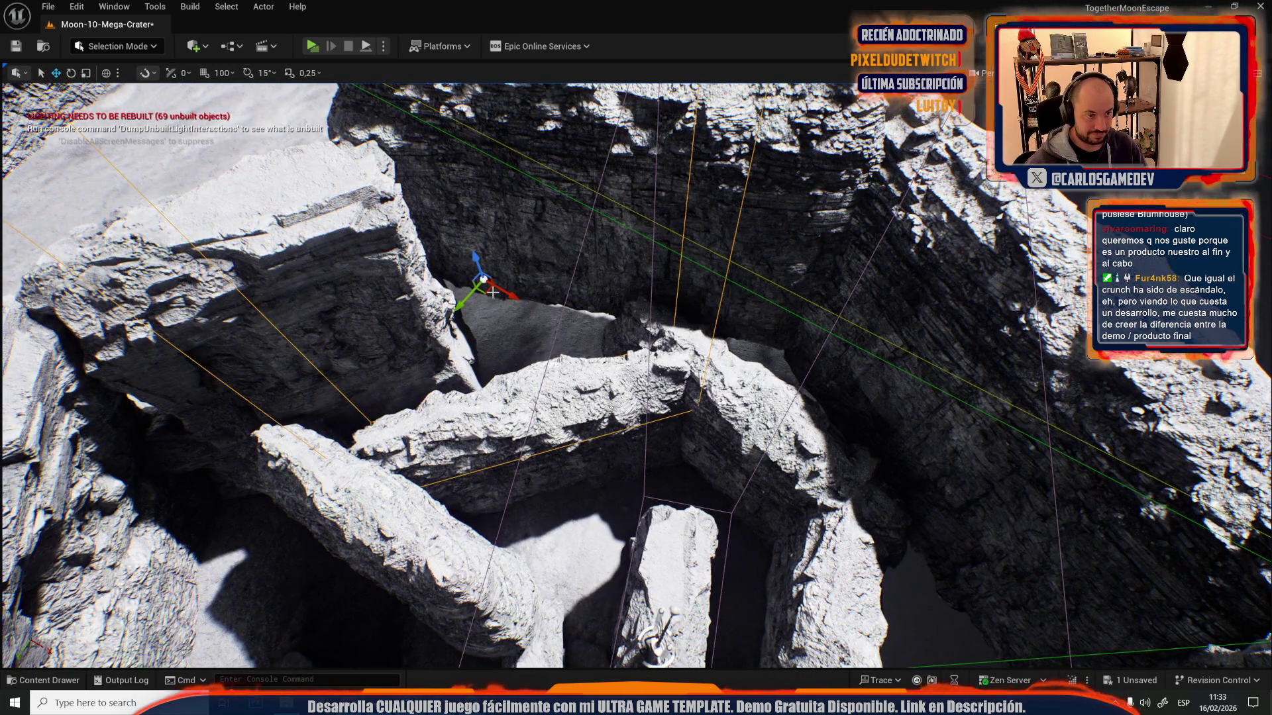
left_click(753, 359)
key("e")
mouse_move(754, 350)
left_mouse_down()
mouse_move(748, 331)
mouse_move(838, 286)
mouse_move(825, 291)
left_mouse_up()
key("w")
key("f")
mouse_move(531, 275)
left_mouse_down()
mouse_move(724, 340)
mouse_move(760, 370)
mouse_move(674, 373)
mouse_move(791, 334)
mouse_move(785, 345)
left_mouse_up()
key("e")
key("w")
mouse_move(543, 252)
left_mouse_down()
mouse_move(659, 300)
mouse_move(699, 284)
left_mouse_up()
key("e")
key("r")
mouse_move(668, 324)
left_mouse_down()
mouse_move(695, 351)
mouse_move(659, 298)
mouse_move(685, 293)
mouse_move(695, 306)
mouse_move(582, 328)
left_mouse_up()
mouse_move(639, 497)
left_mouse_down()
mouse_move(703, 569)
mouse_move(656, 487)
left_mouse_up()
key("r")
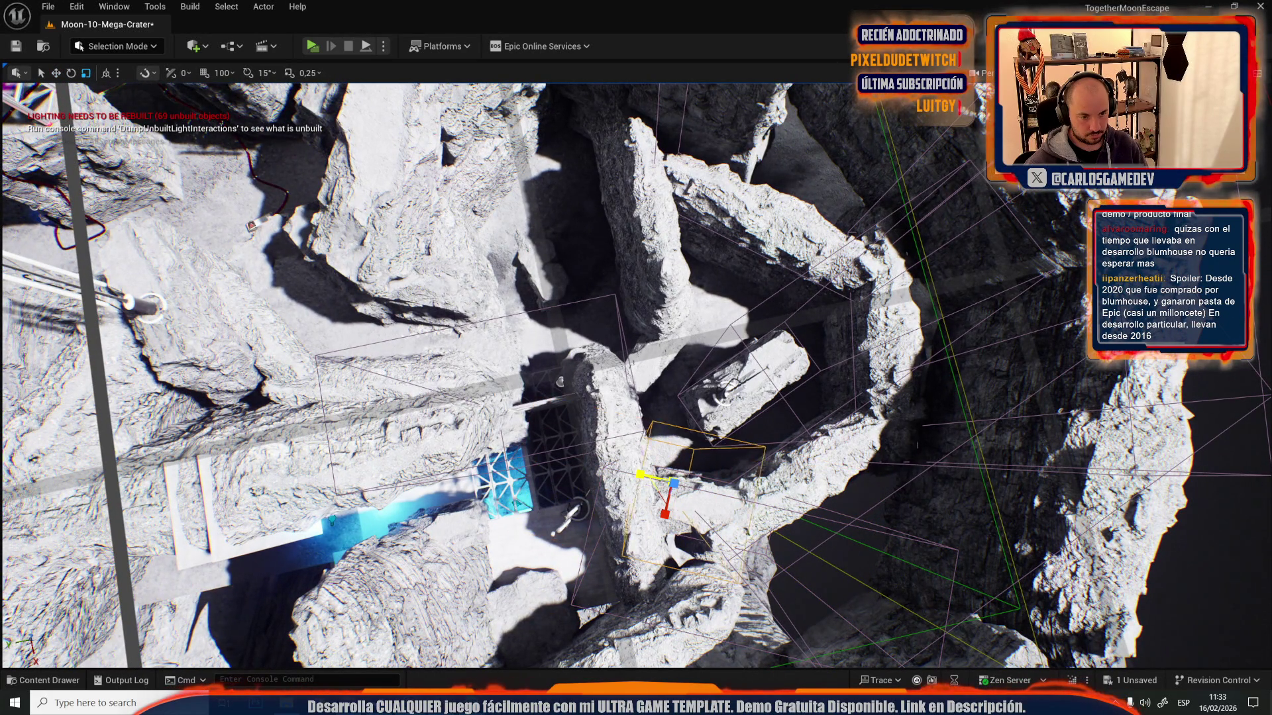
key("e")
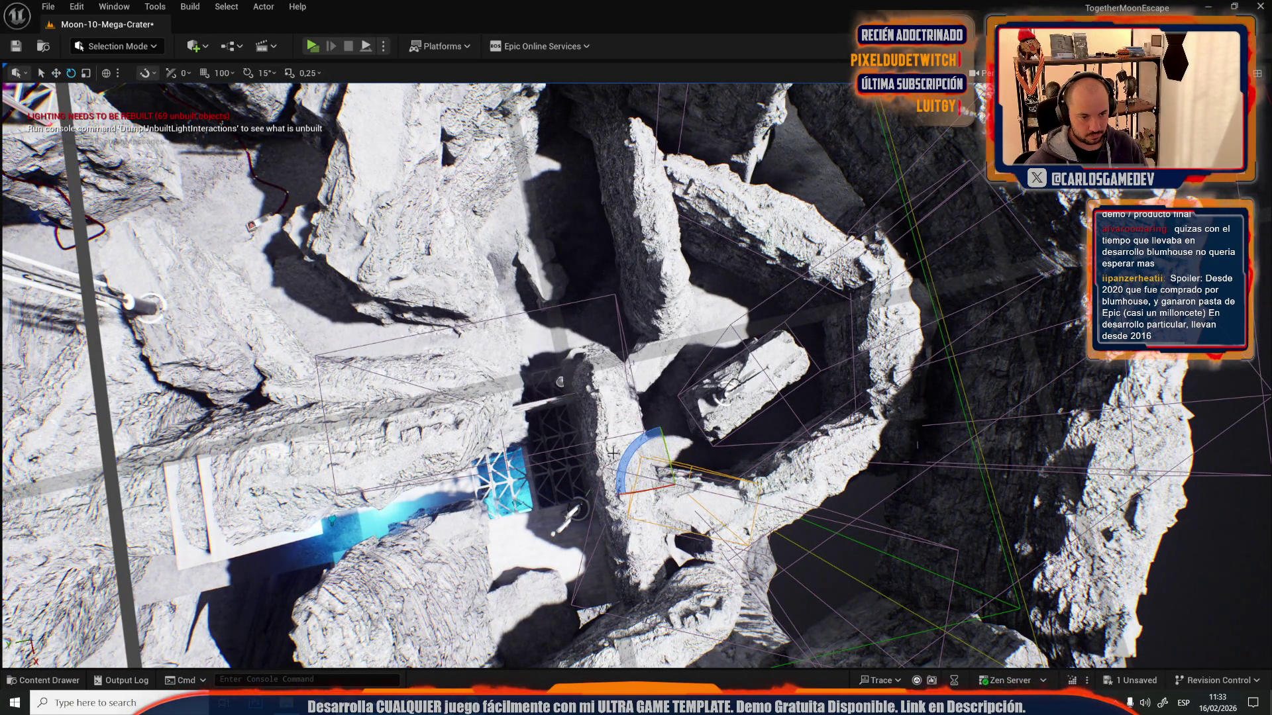
left_click_drag(653, 490, 663, 464)
key("r")
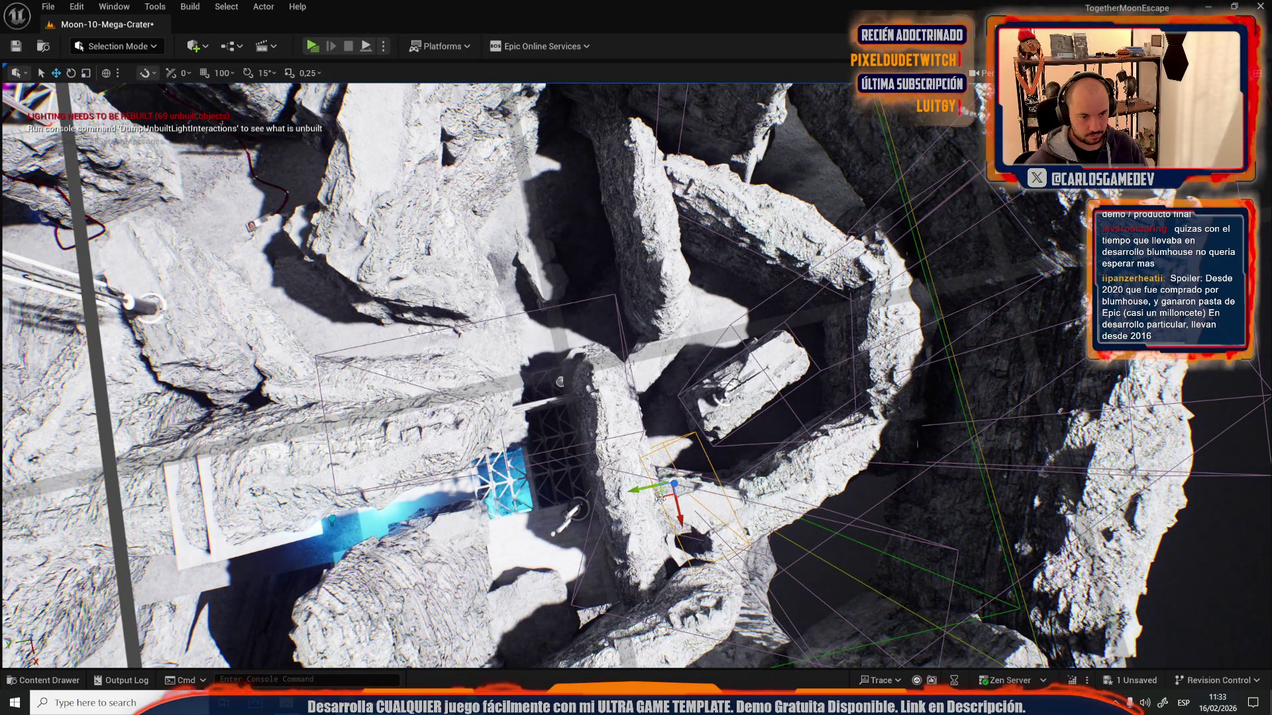
mouse_move(617, 471)
left_mouse_down()
mouse_move(639, 526)
mouse_move(553, 304)
mouse_move(582, 232)
left_mouse_up()
key("f")
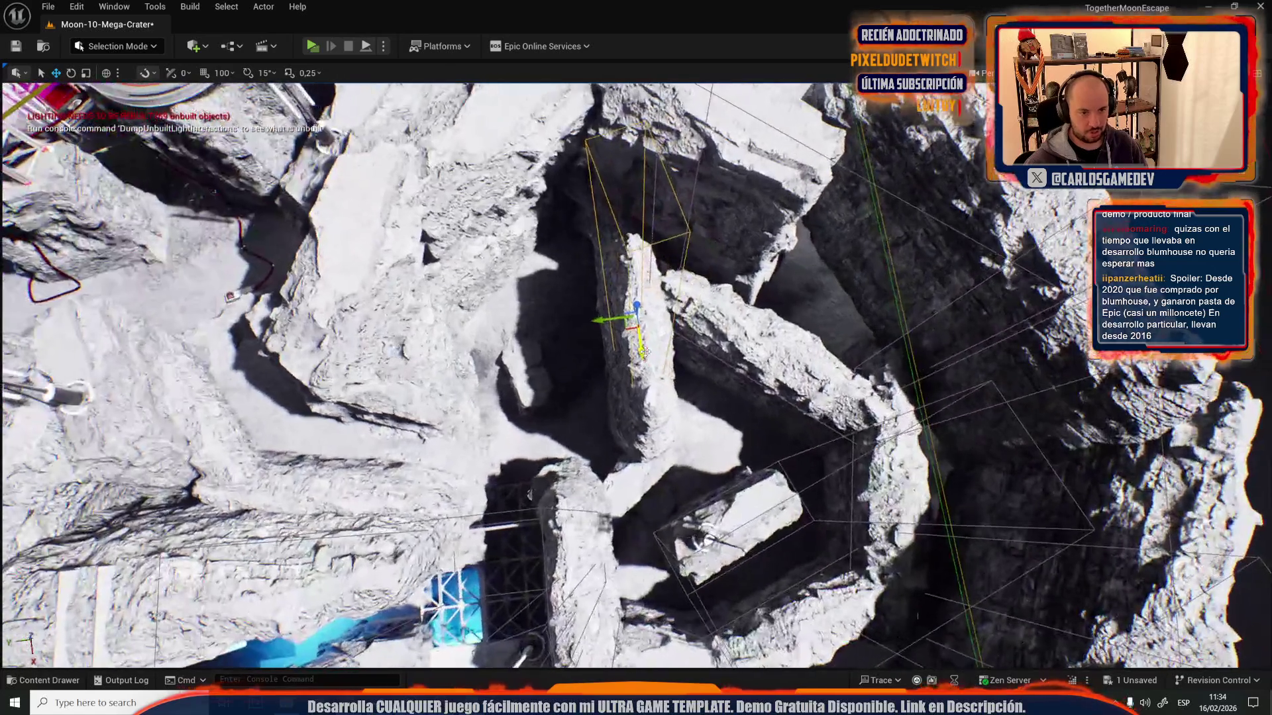
key("e")
mouse_move(630, 359)
left_mouse_down()
mouse_move(600, 341)
mouse_move(619, 303)
mouse_move(610, 298)
mouse_move(620, 304)
left_mouse_up()
key("f")
key("r")
scroll(620, 304, "up", 2)
scroll(636, 371, "up", 5)
scroll(636, 371, "down", 3)
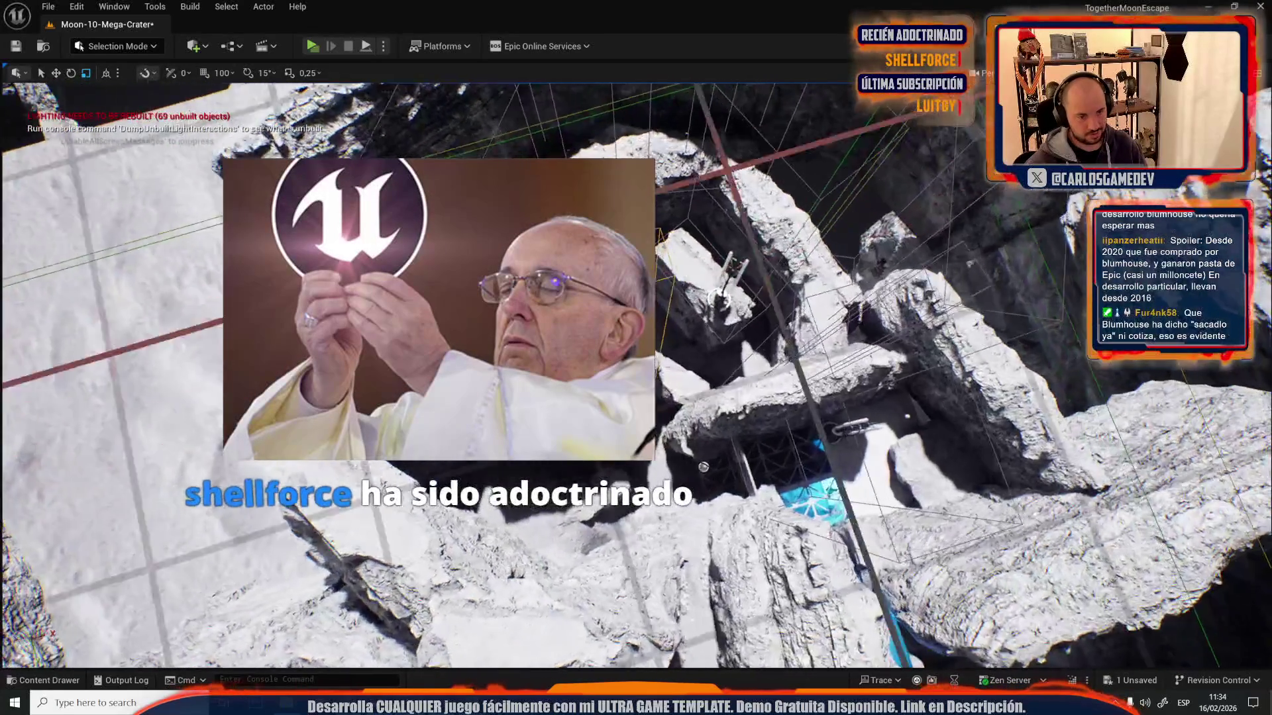
scroll(762, 529, "up", 3)
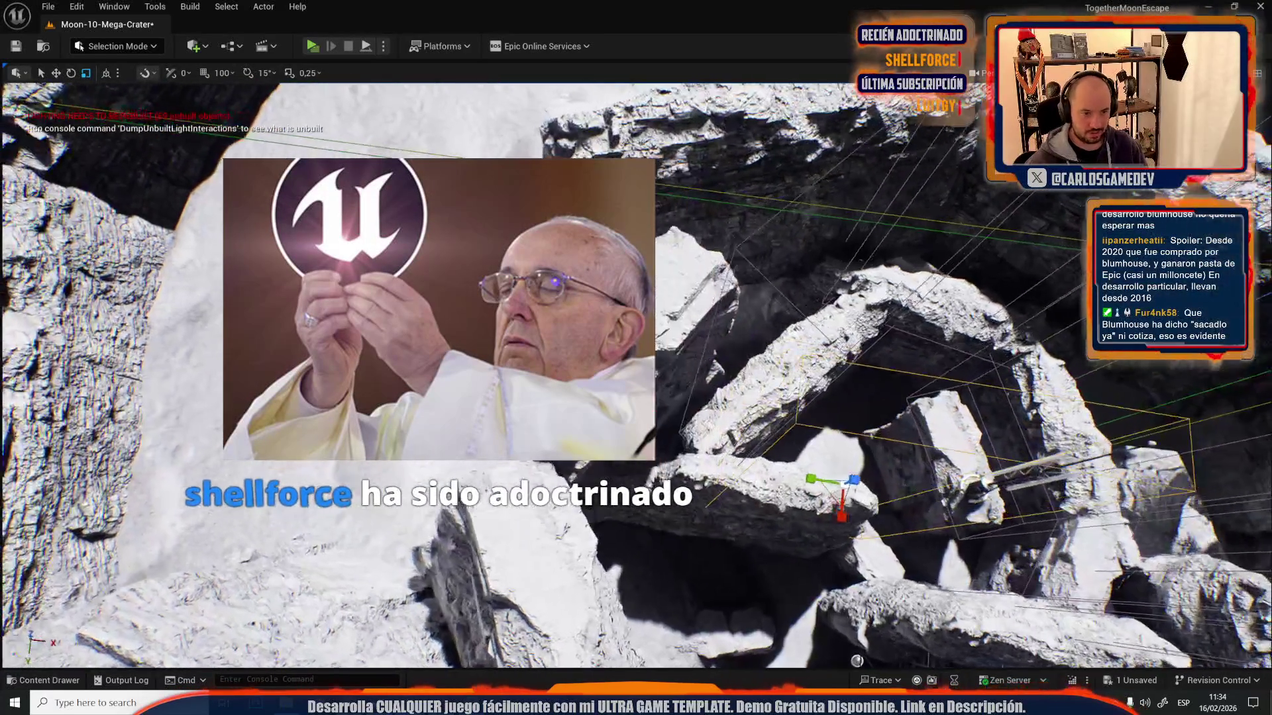
key("w")
left_click(599, 470)
key("f")
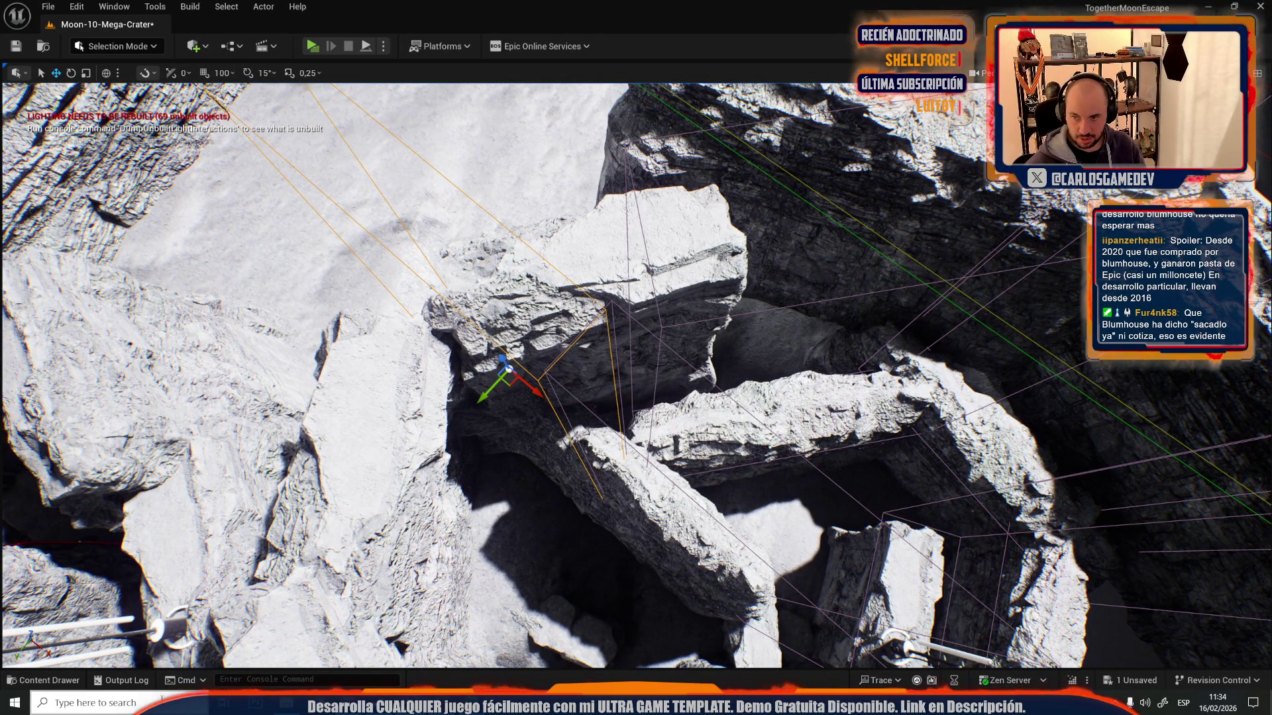
left_click_drag(552, 402, 552, 490)
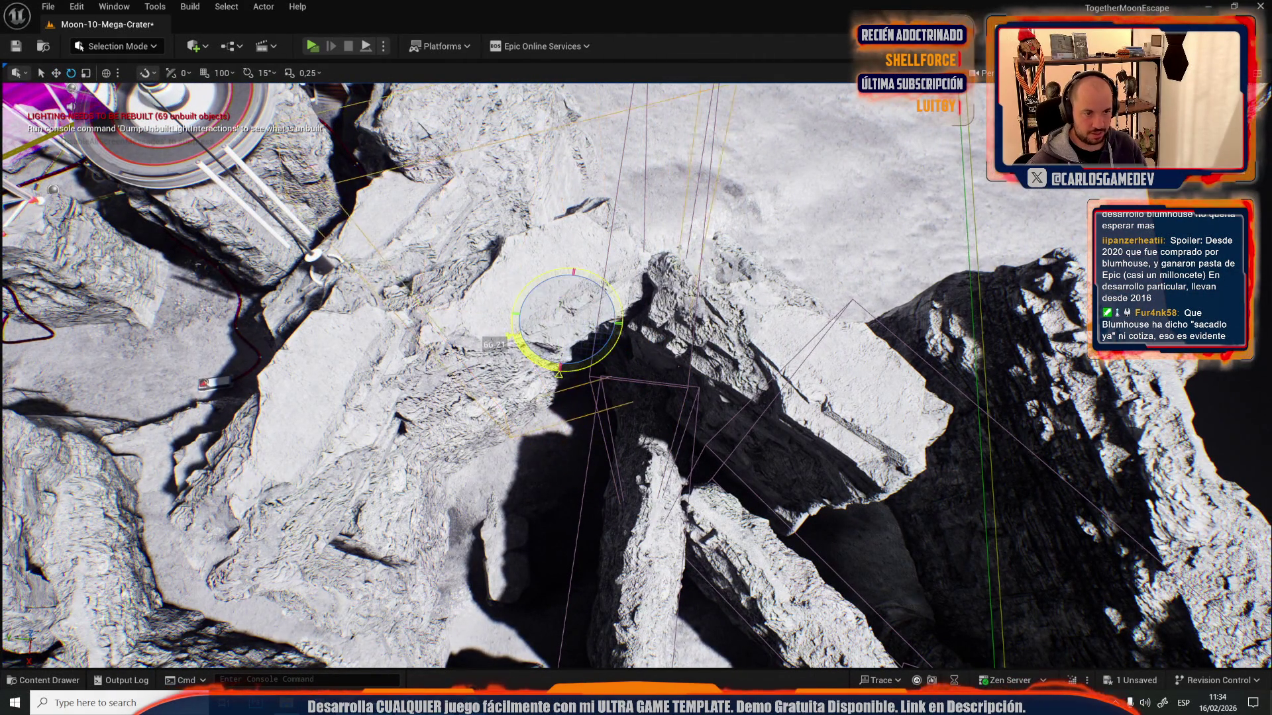
key("w")
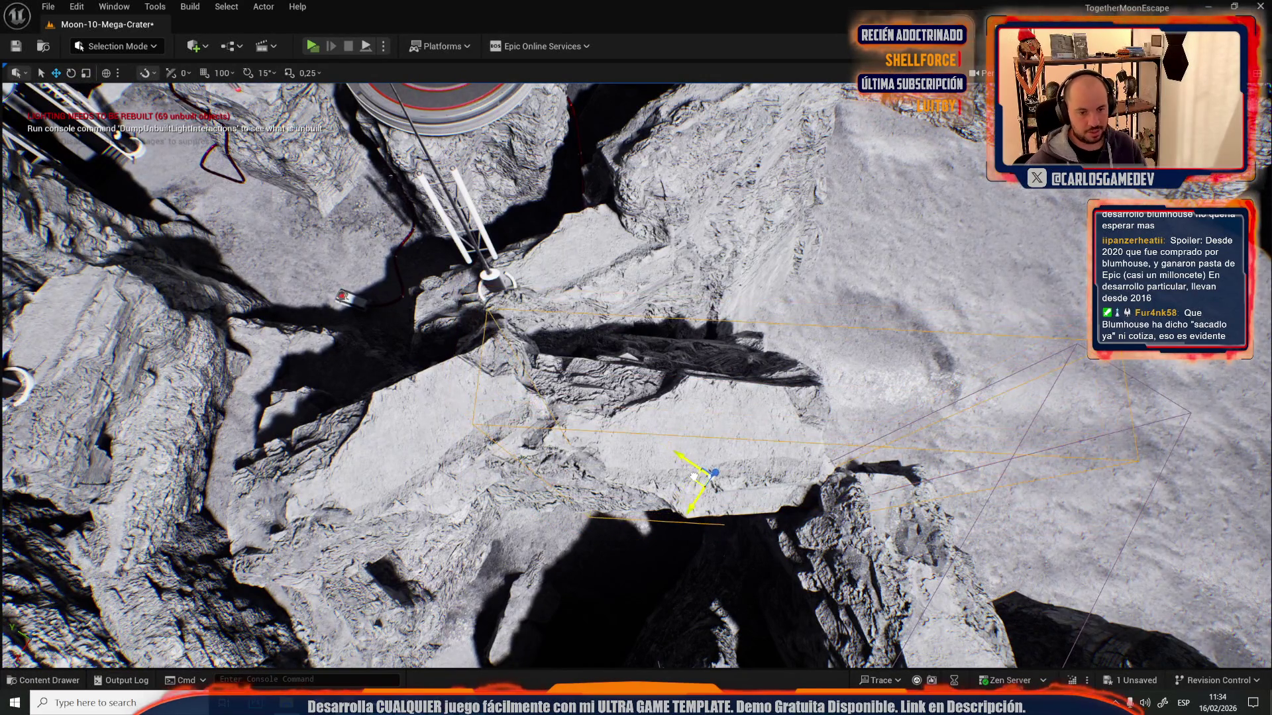
left_click_drag(685, 470, 685, 469)
left_click_drag(612, 330, 612, 331)
key("e")
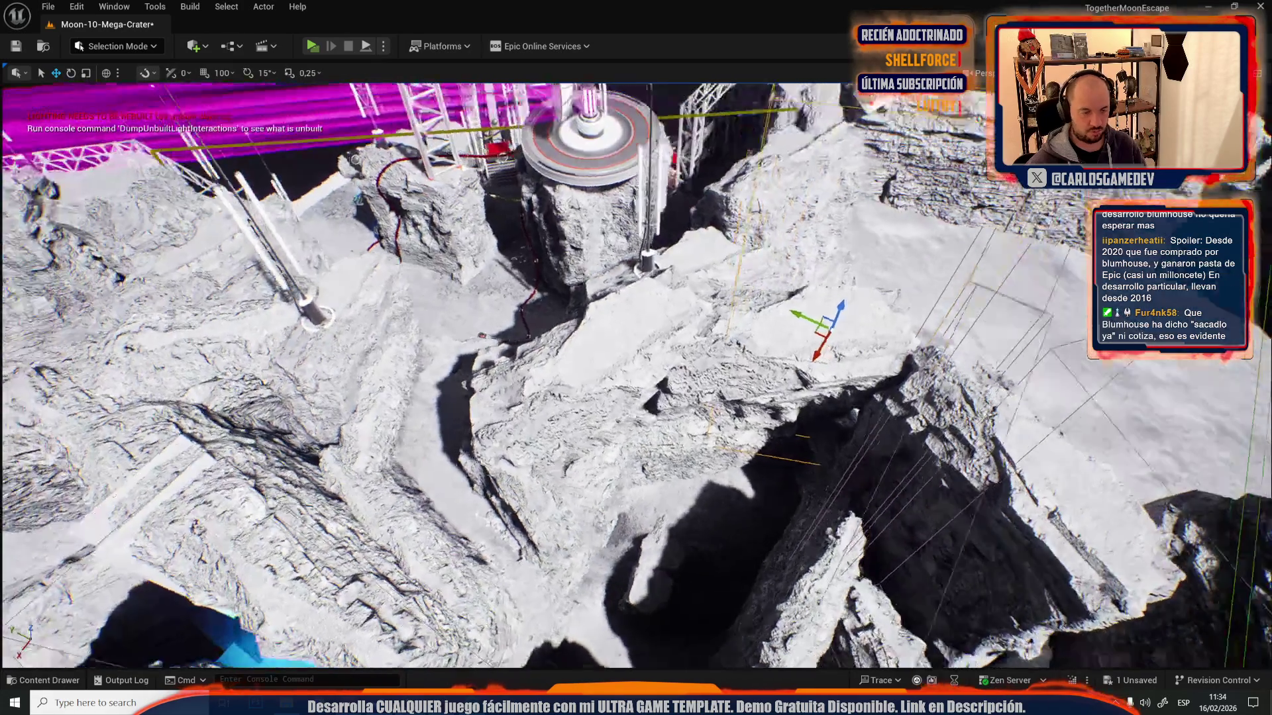
left_click_drag(767, 373, 767, 373)
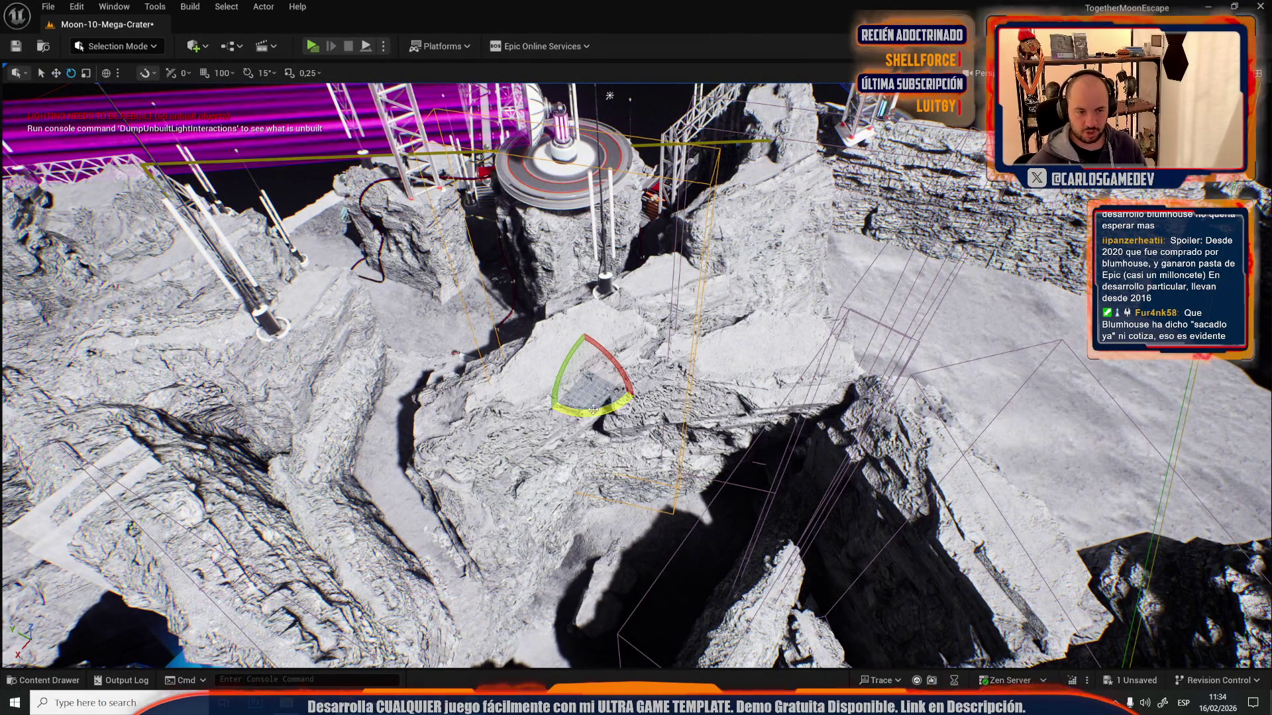
left_click_drag(581, 411, 609, 371)
key("w")
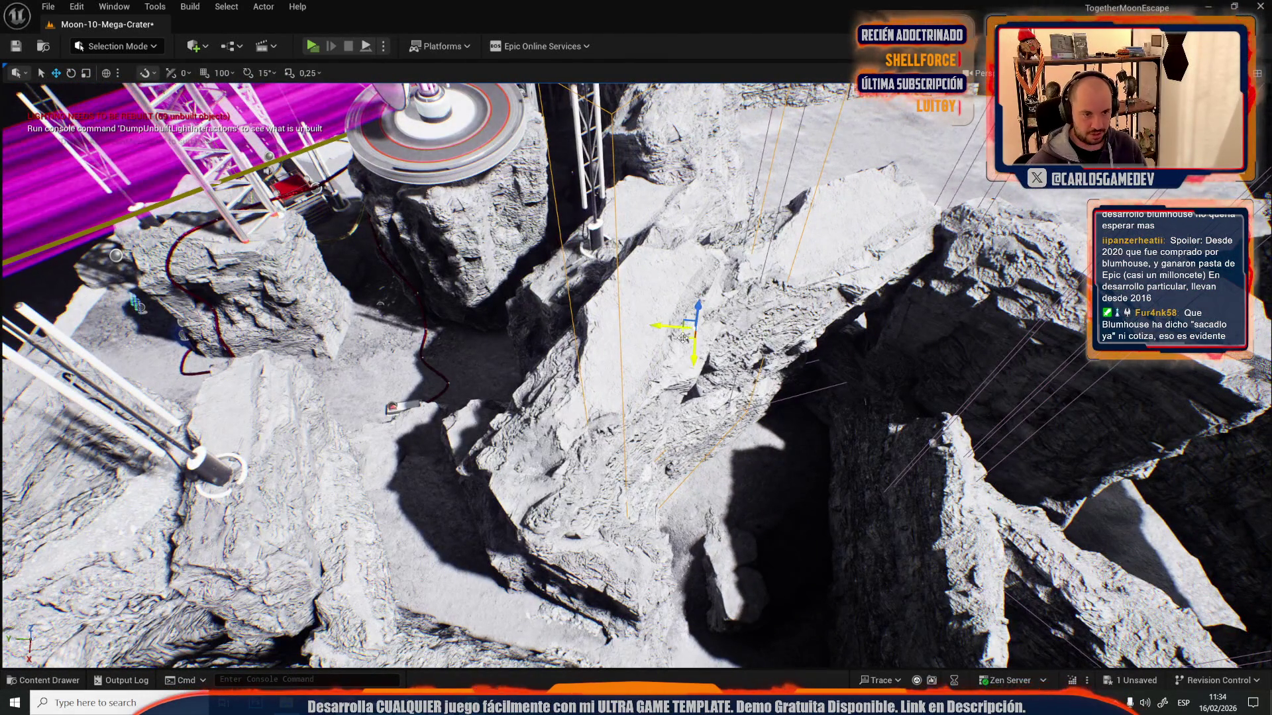
left_click_drag(654, 333, 654, 332)
left_click_drag(819, 280, 819, 281)
key("e")
key("r")
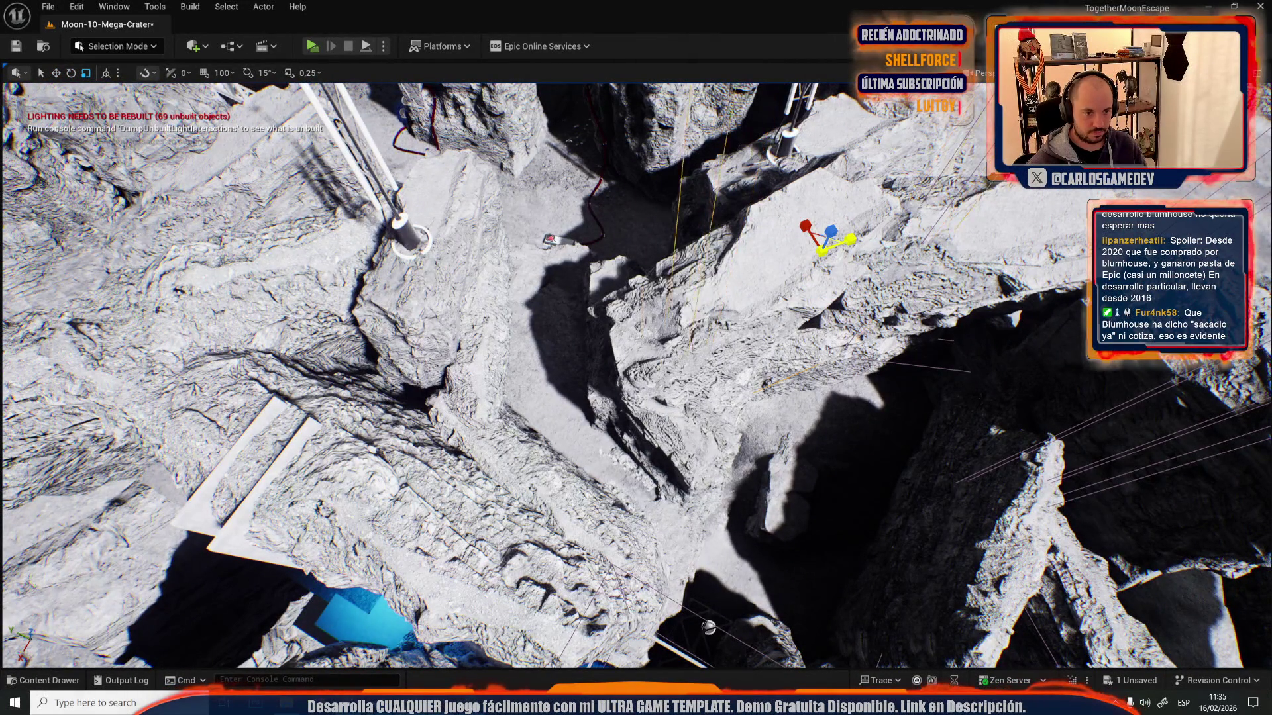
left_click_drag(858, 242, 858, 243)
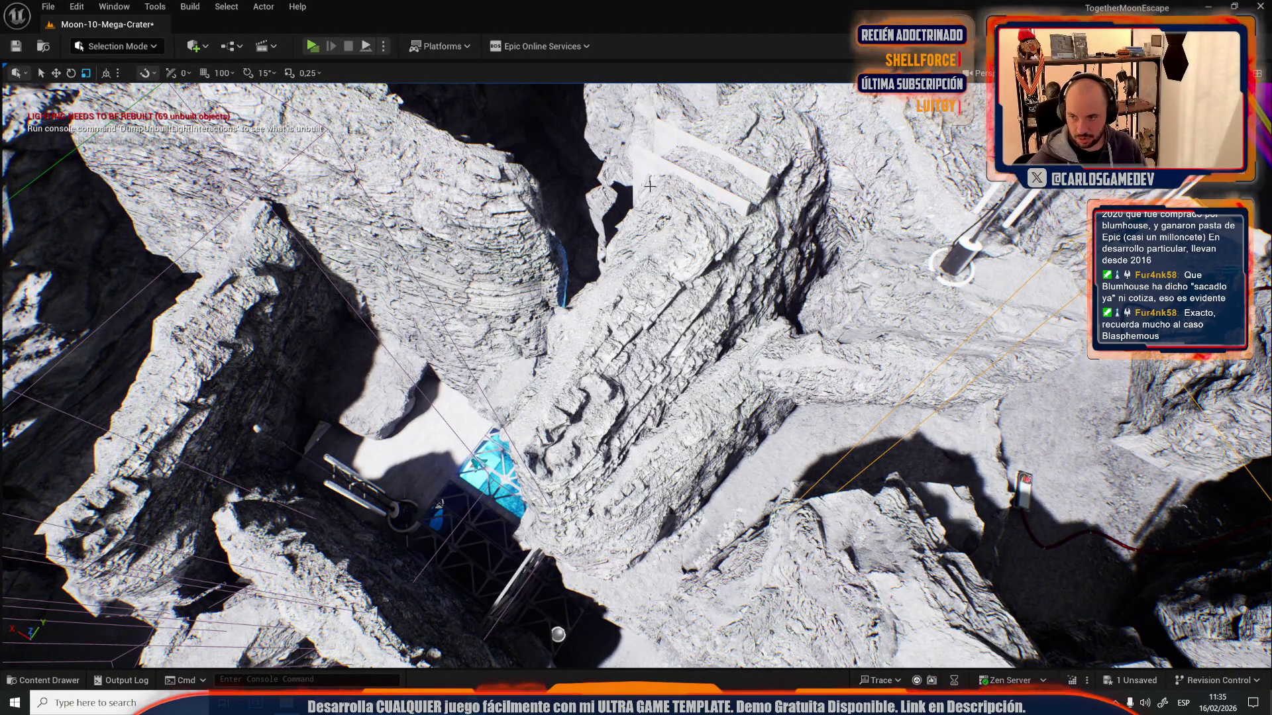
- Rotate the rock slab next to the blue structure about 70 degrees
left_click_drag(668, 320, 667, 320)
key("w")
key("e")
key("f")
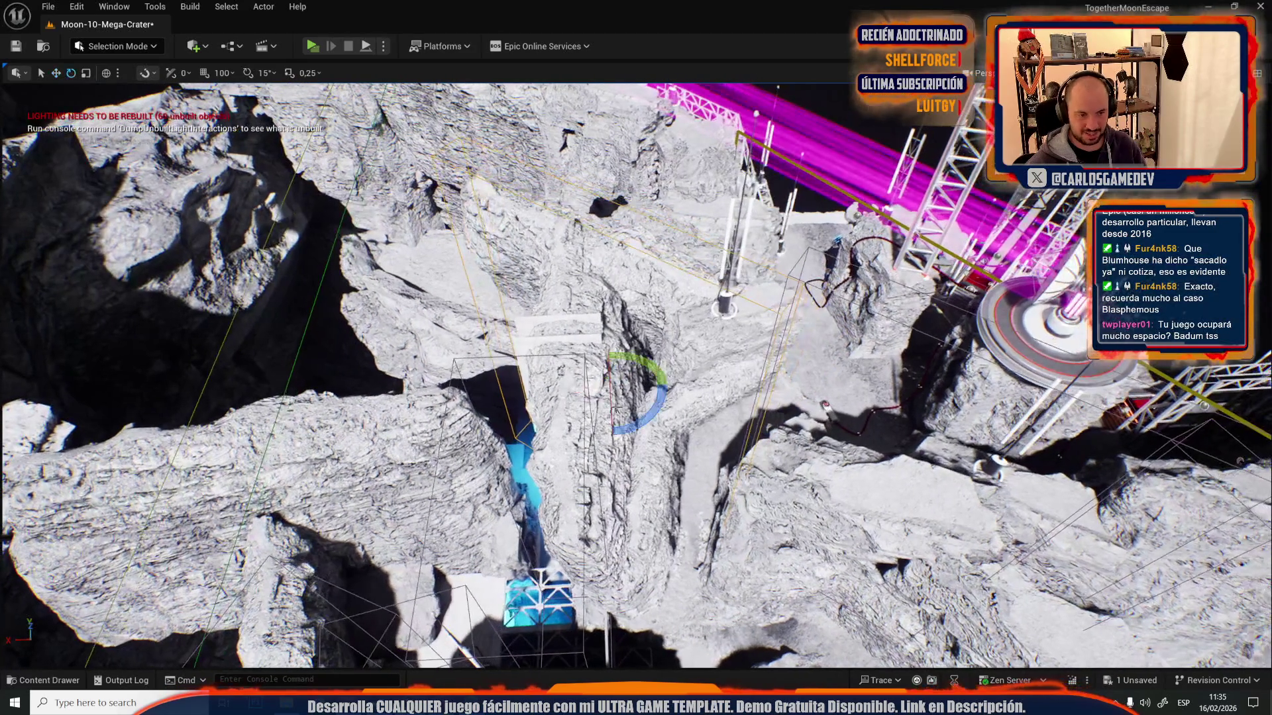
left_click_drag(645, 416, 622, 397)
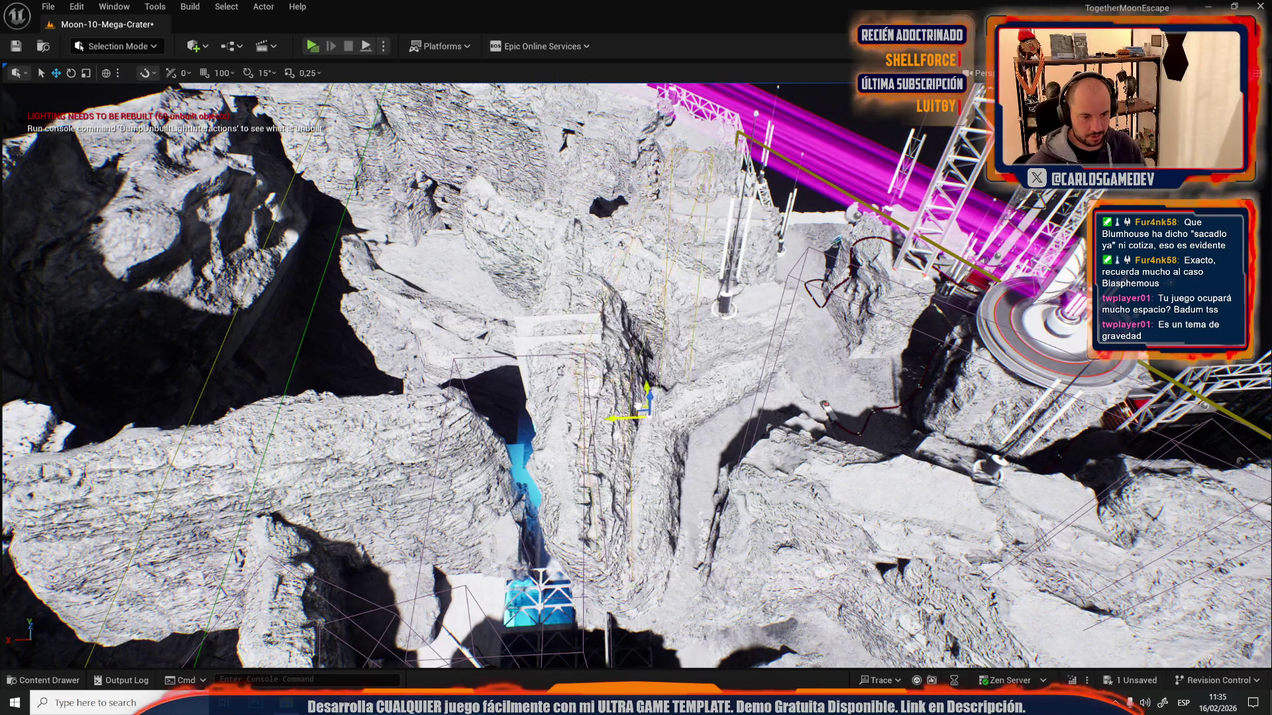
- Fly down over the blue structure toward the trusses and select a rock piece on the cliff
mouse_move(607, 394)
left_mouse_down()
mouse_move(607, 186)
mouse_move(600, 286)
left_mouse_up()
key("e")
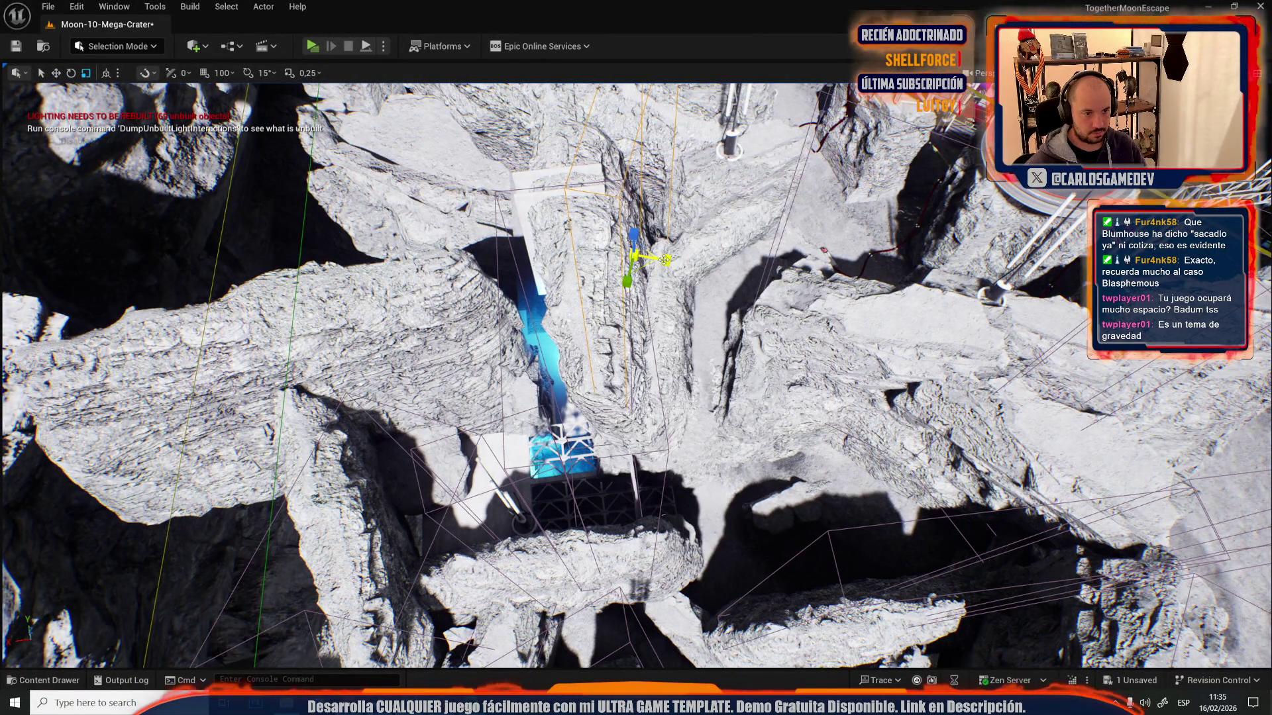
left_click_drag(599, 286, 573, 286)
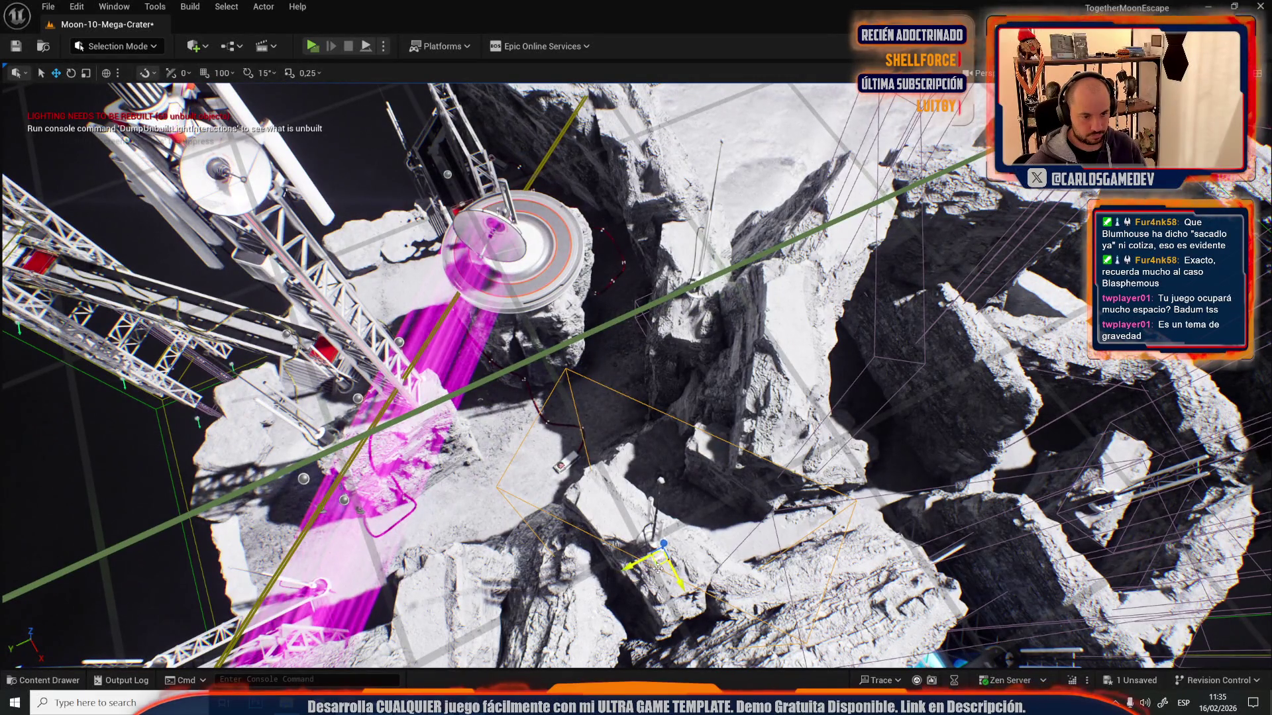
left_click(717, 386)
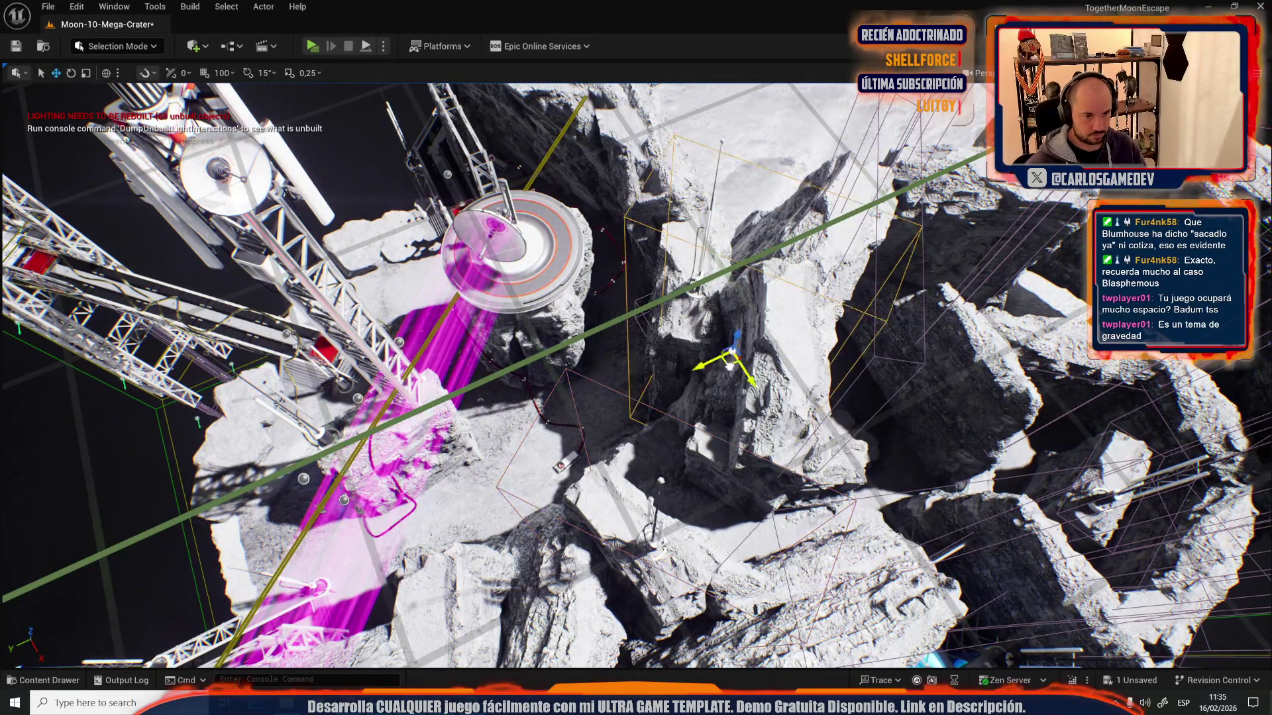
- Move the cliff rock piece up and left and rotate it about -23°
left_click_drag(752, 375, 740, 415)
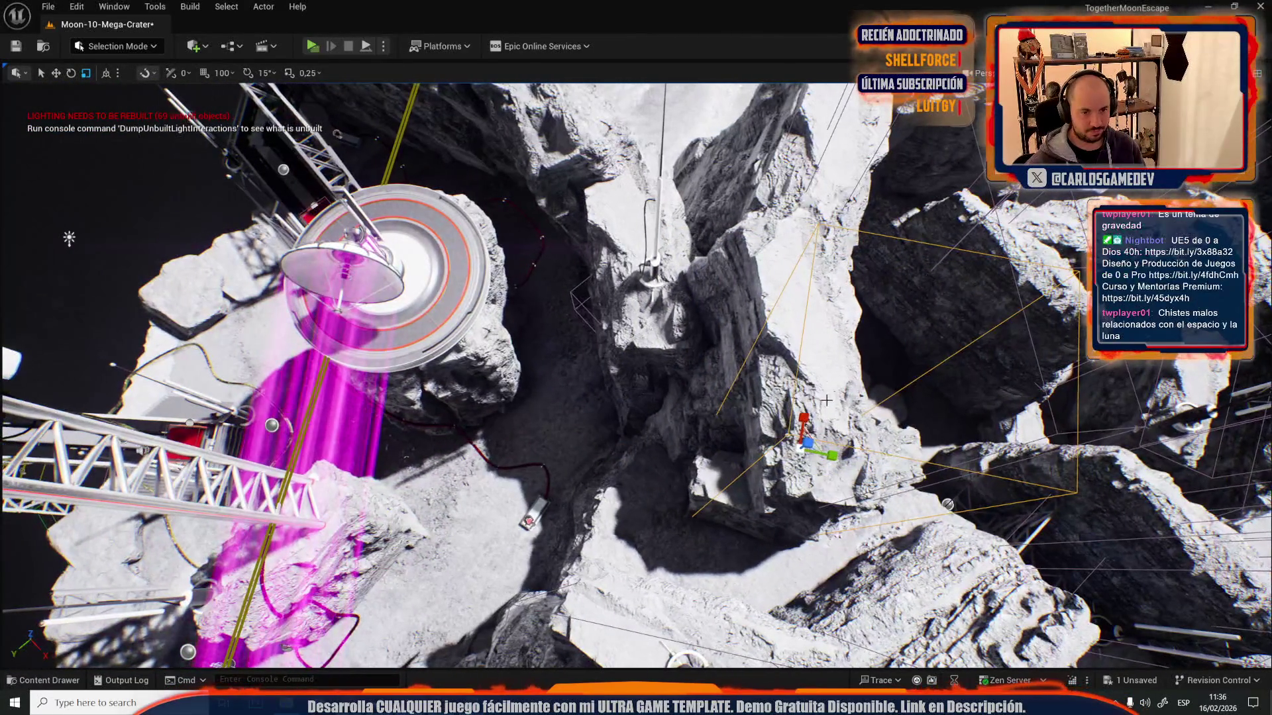
mouse_move(805, 465)
left_mouse_down()
mouse_move(696, 358)
mouse_move(717, 348)
left_mouse_up()
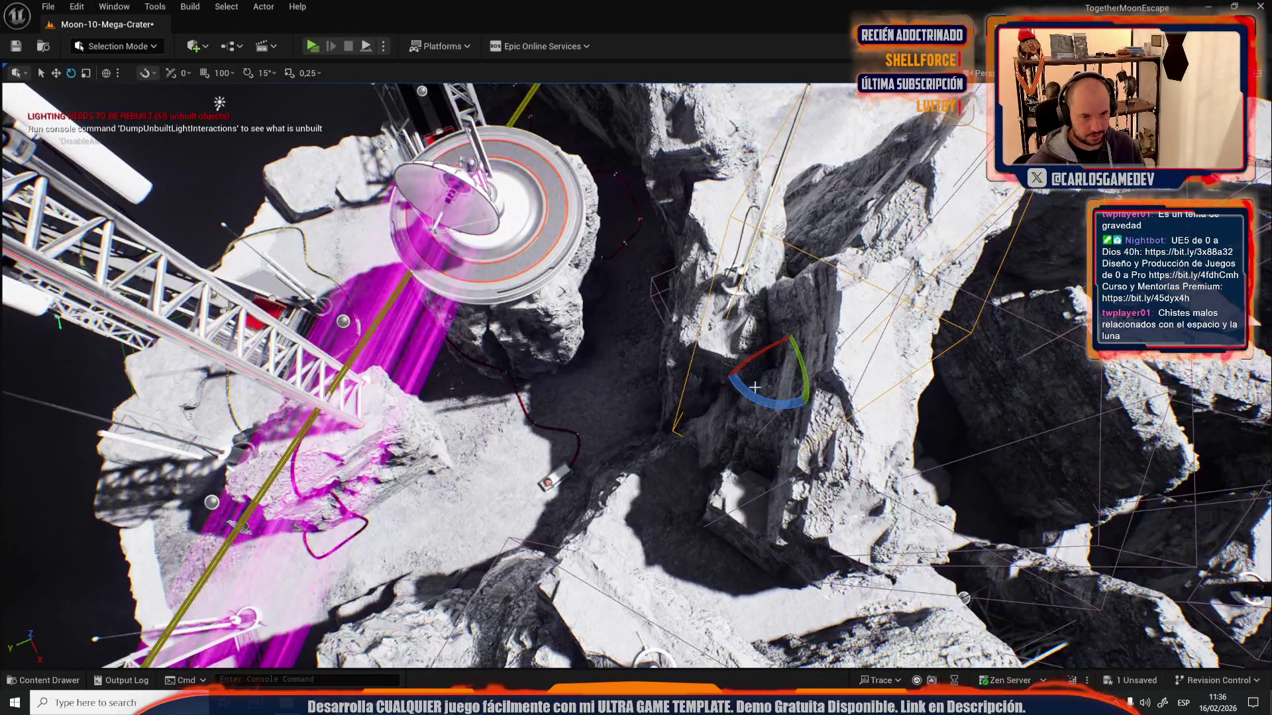
left_click_drag(754, 386, 660, 286)
- Select another piece near the cliff edge and scale it up considerably
left_click(655, 286)
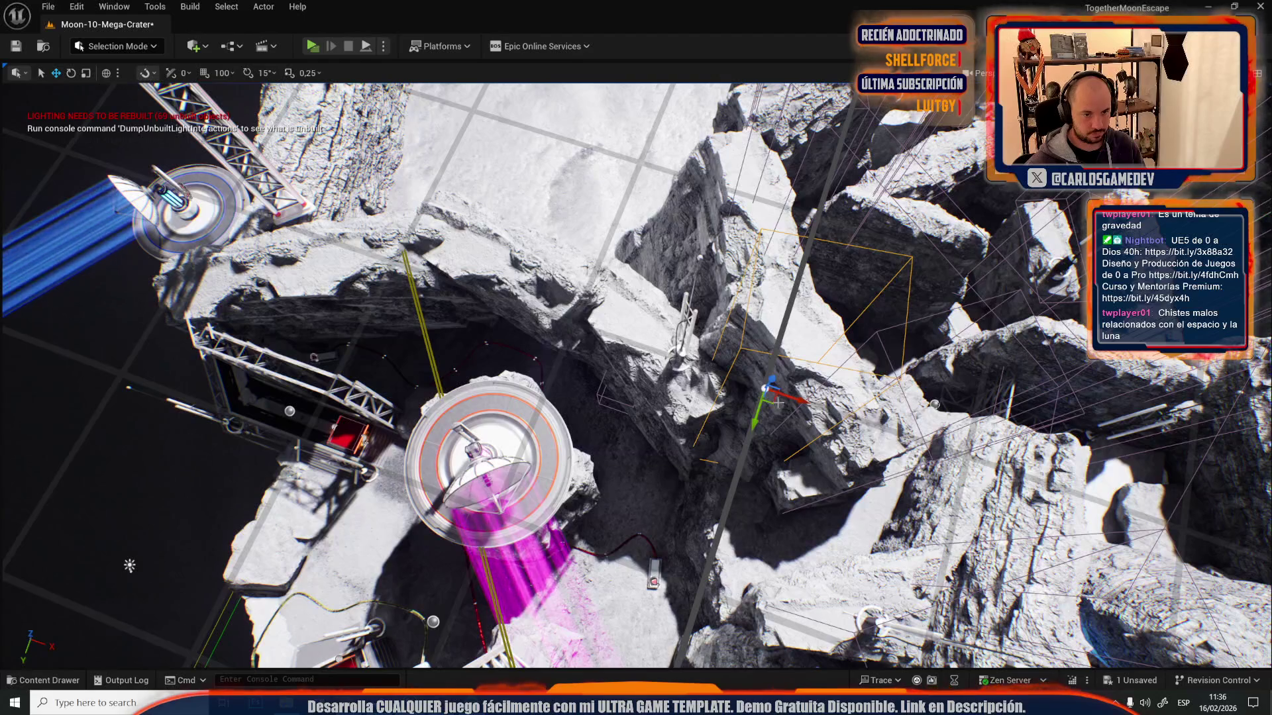
key("w")
left_click(641, 336)
key("e")
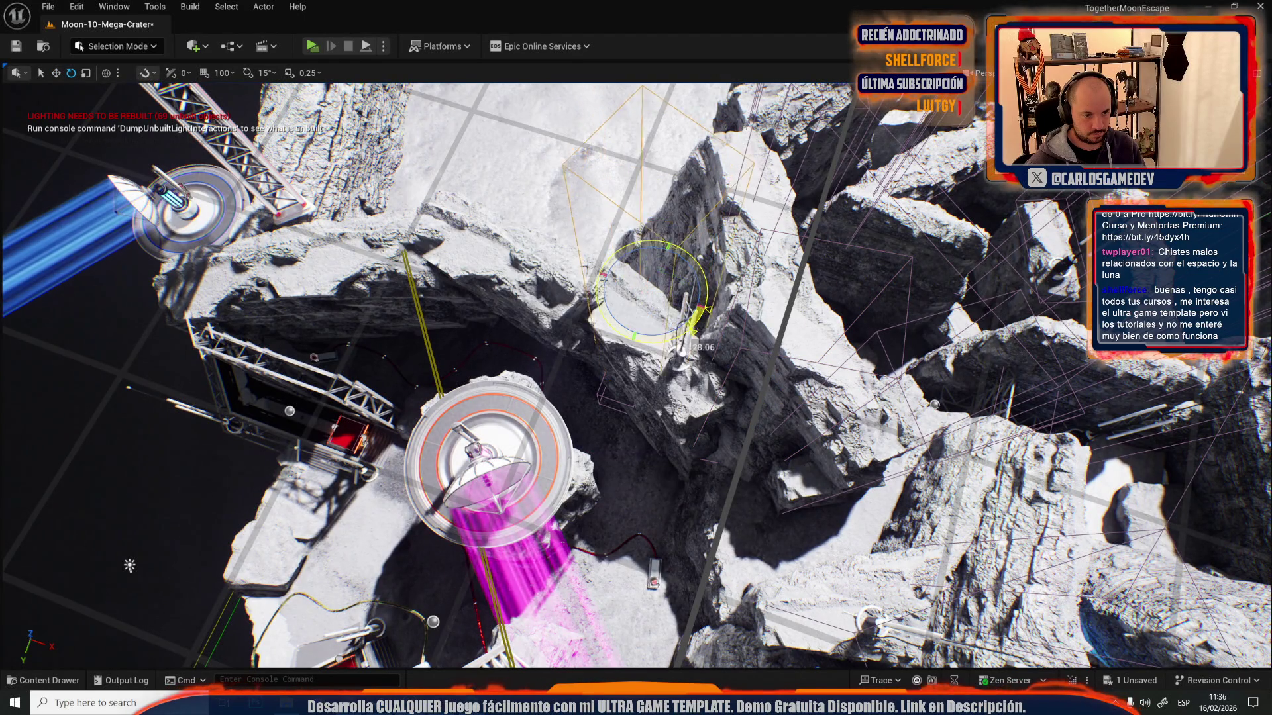
key("r")
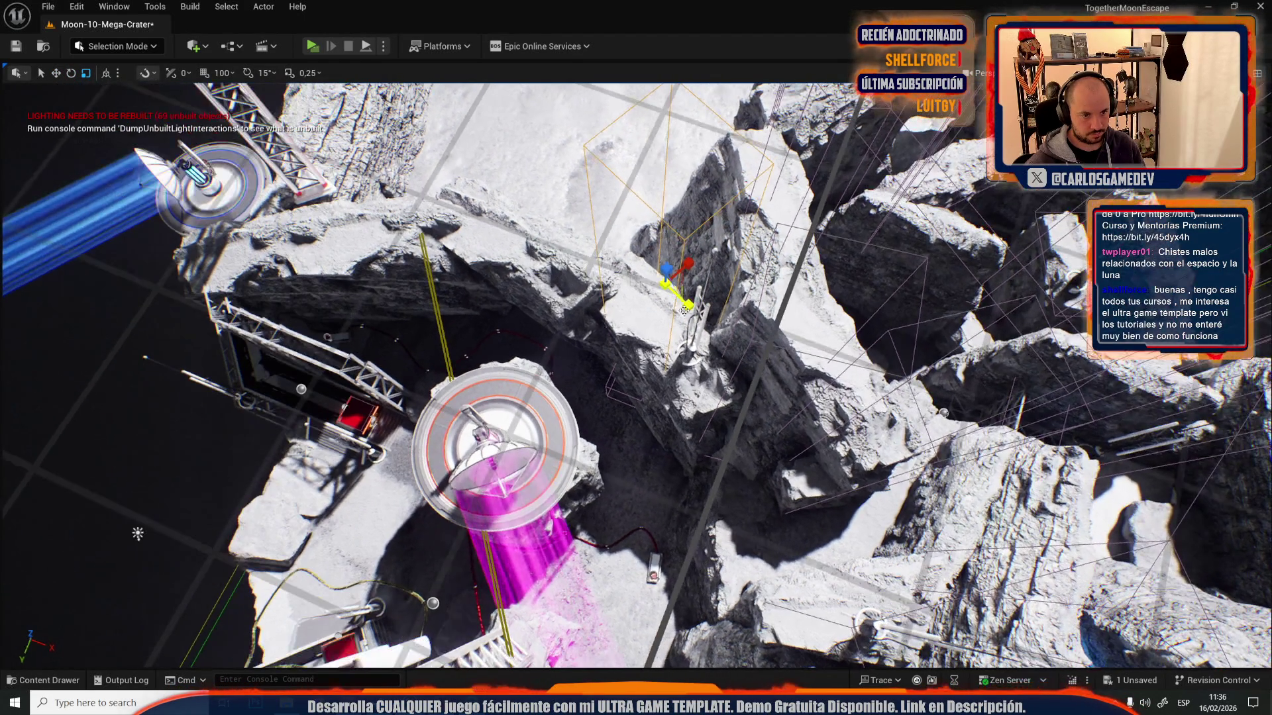
mouse_move(689, 308)
left_mouse_down()
mouse_move(652, 304)
mouse_move(675, 337)
left_mouse_up()
key("w")
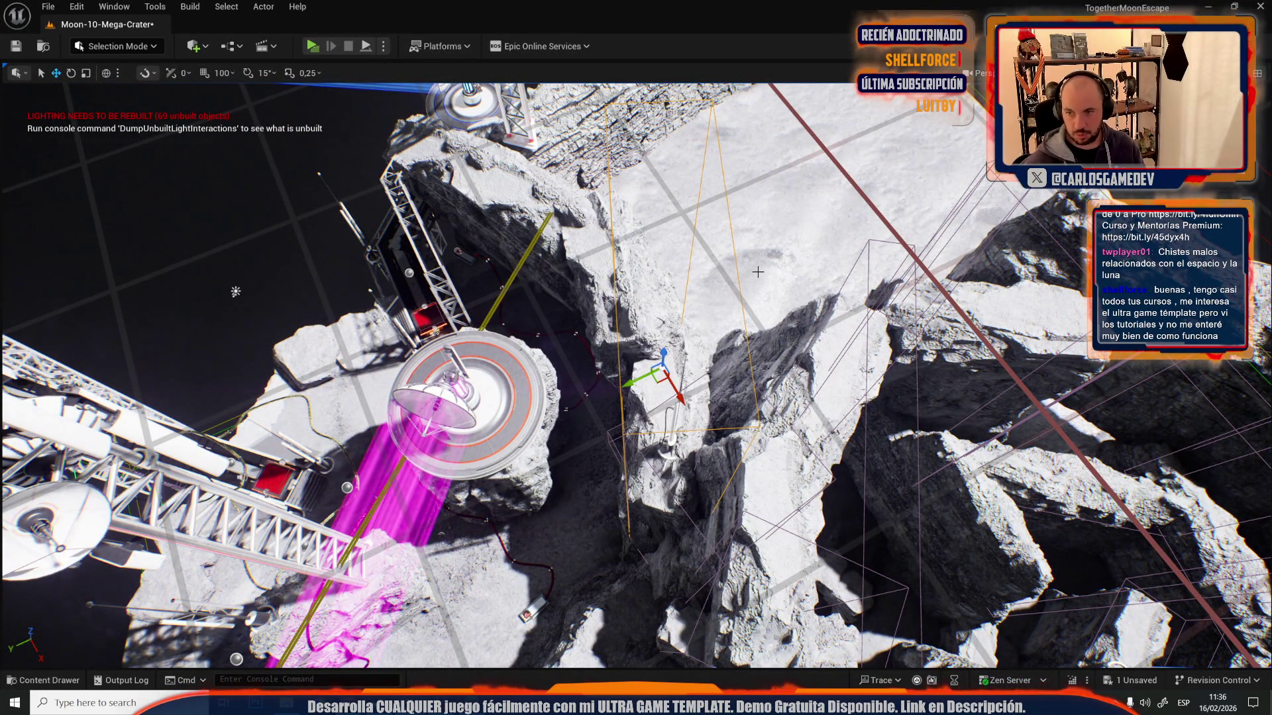
- Fly closer to the enlarged rock to check its placement on the cliff
left_click_drag(758, 271, 761, 291)
mouse_move(753, 394)
left_mouse_down()
mouse_move(636, 262)
mouse_move(669, 300)
left_mouse_up()
key("e")
key("w")
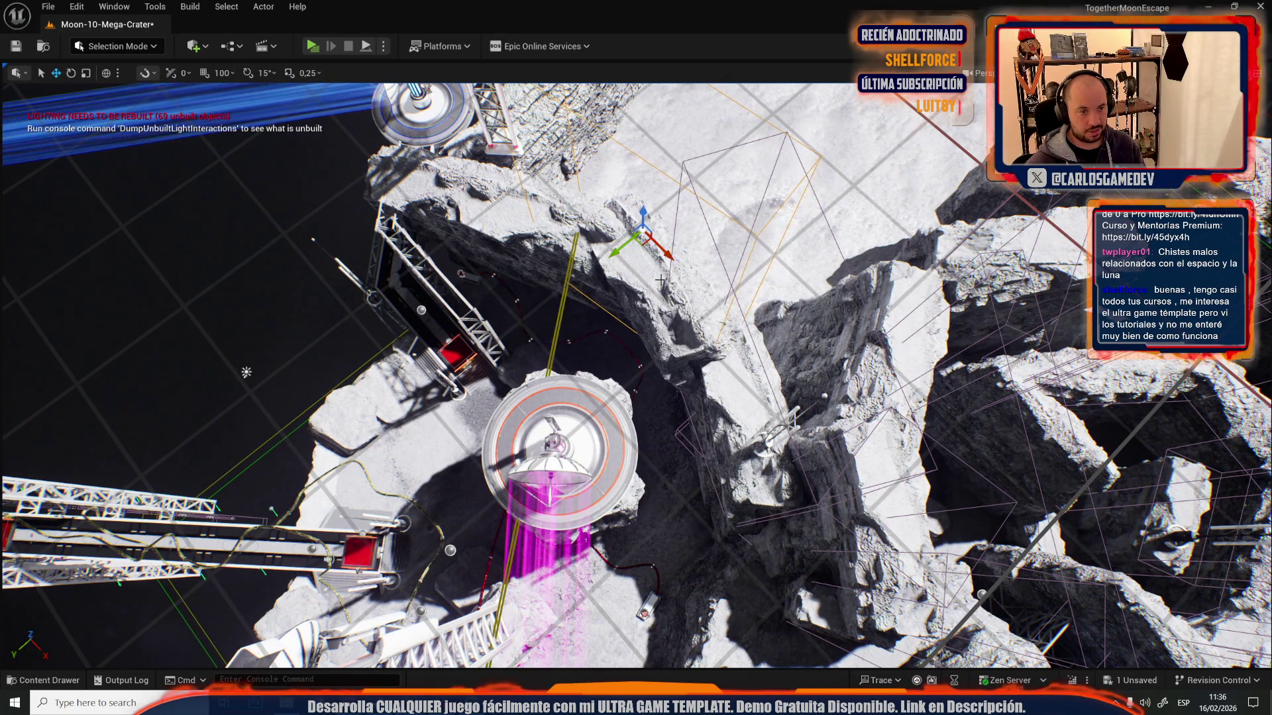
key("ctrl+space")
scroll(117, 633, "down", 10)
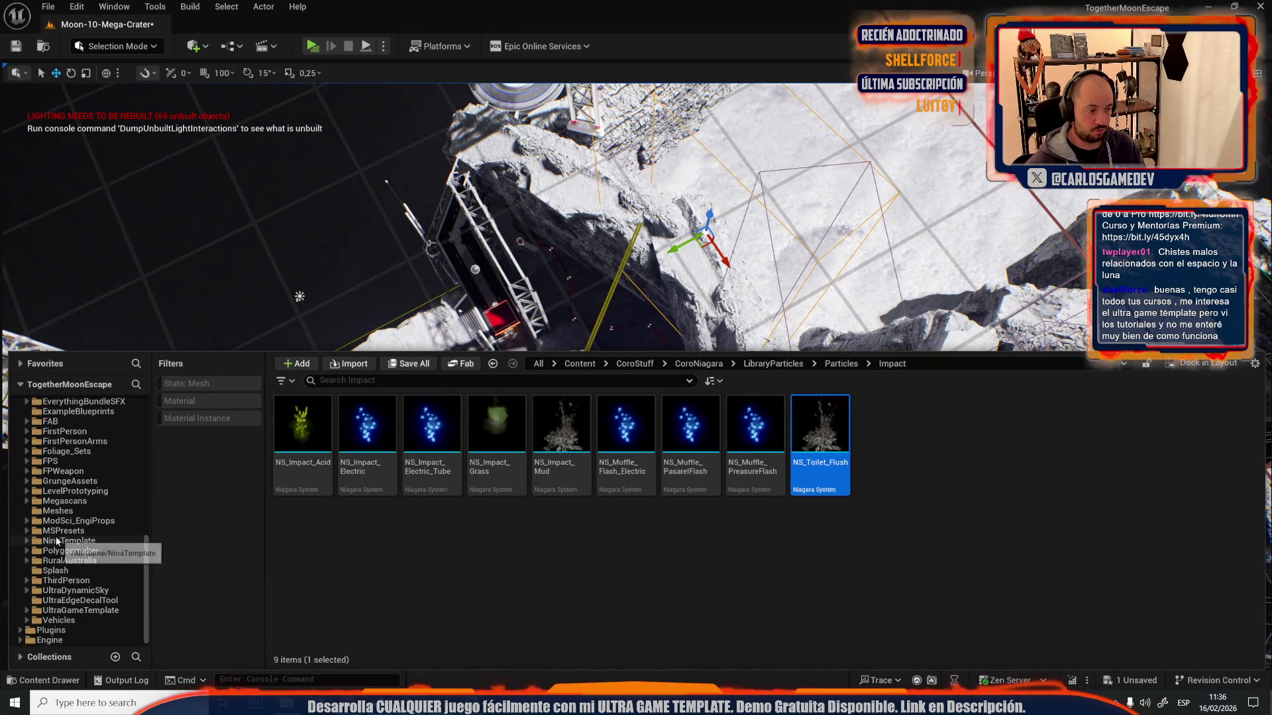
left_click(80, 610)
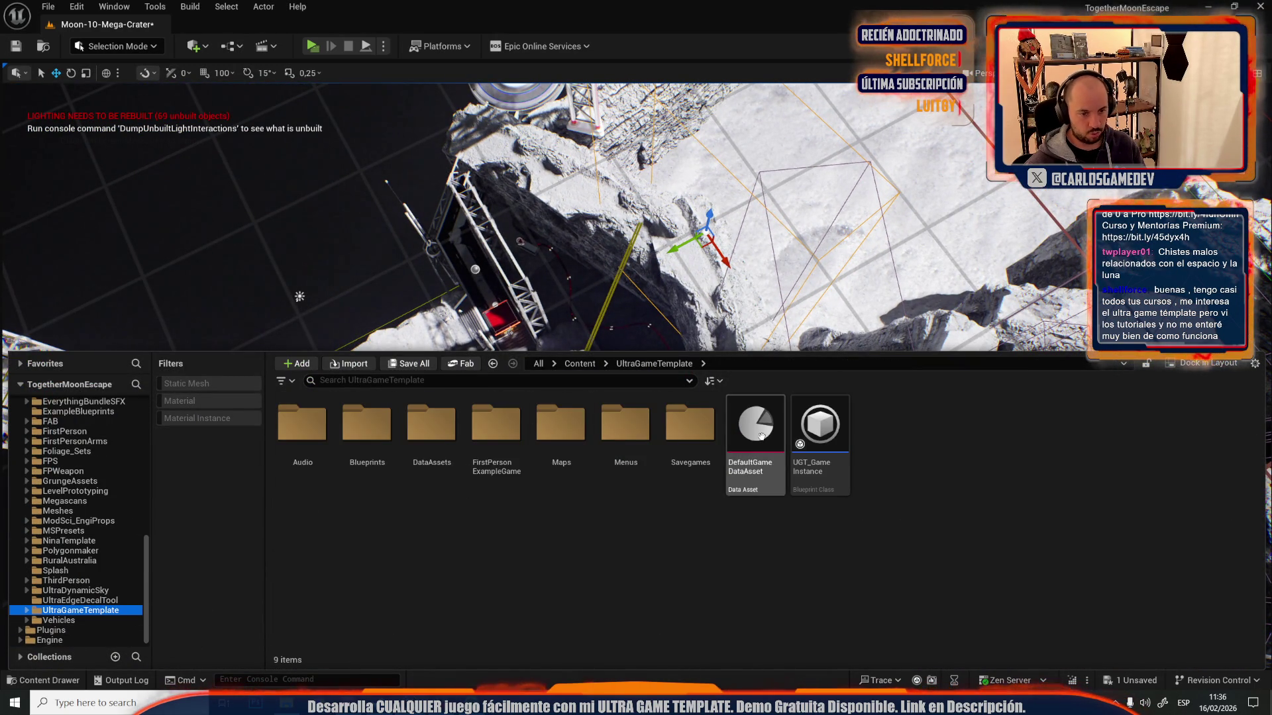
double_click(755, 431)
scroll(485, 400, "down", 5)
scroll(486, 399, "down", 15)
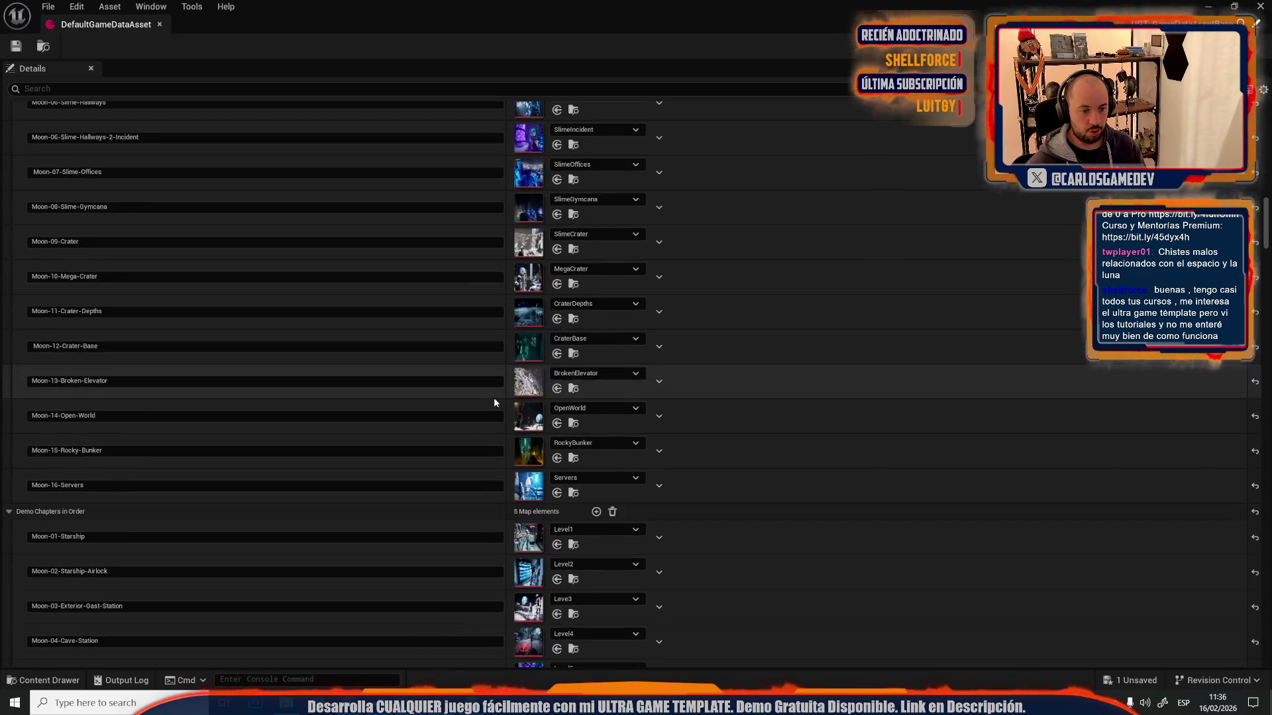
scroll(495, 399, "down", 15)
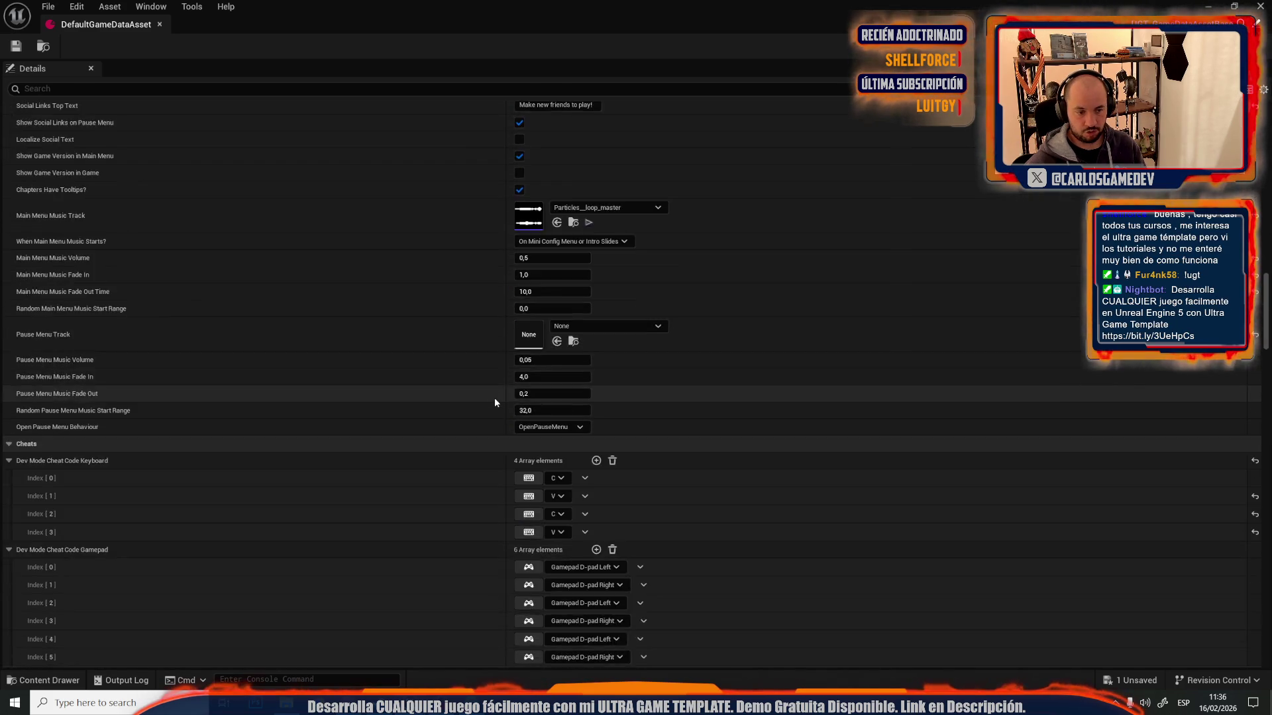
scroll(494, 397, "up", 10)
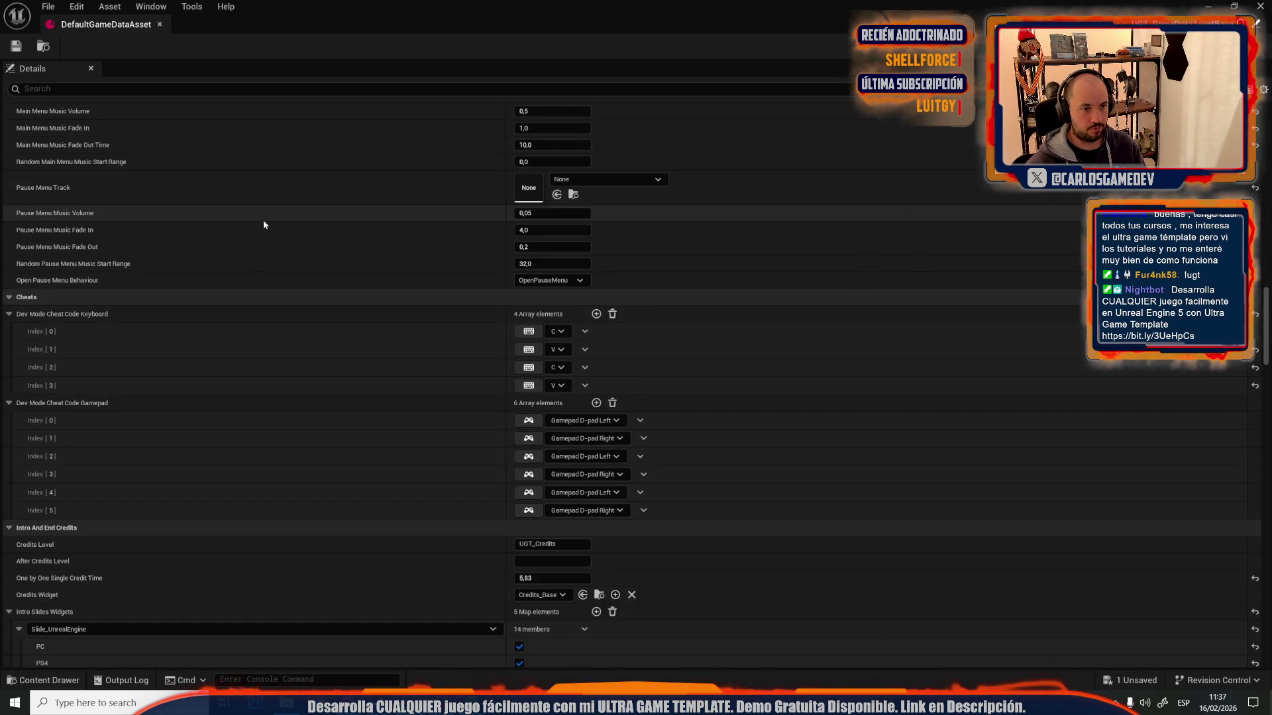
scroll(263, 224, "up", 1)
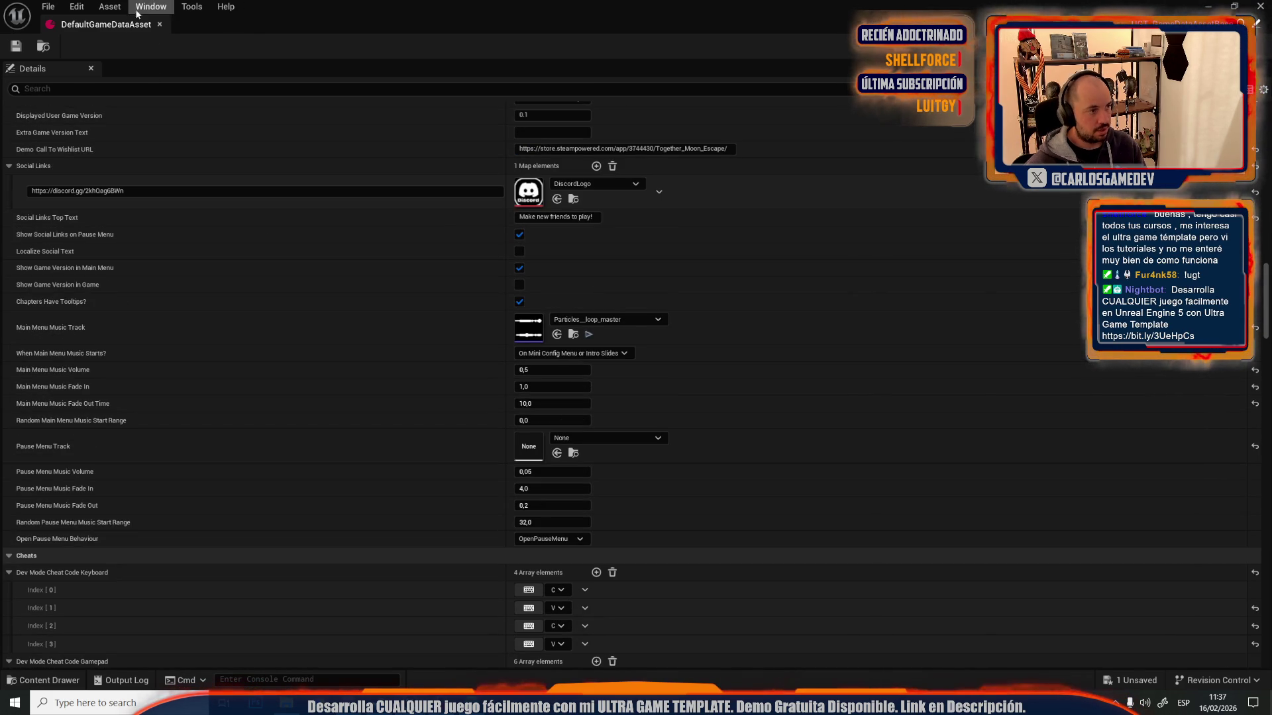
left_click(159, 24)
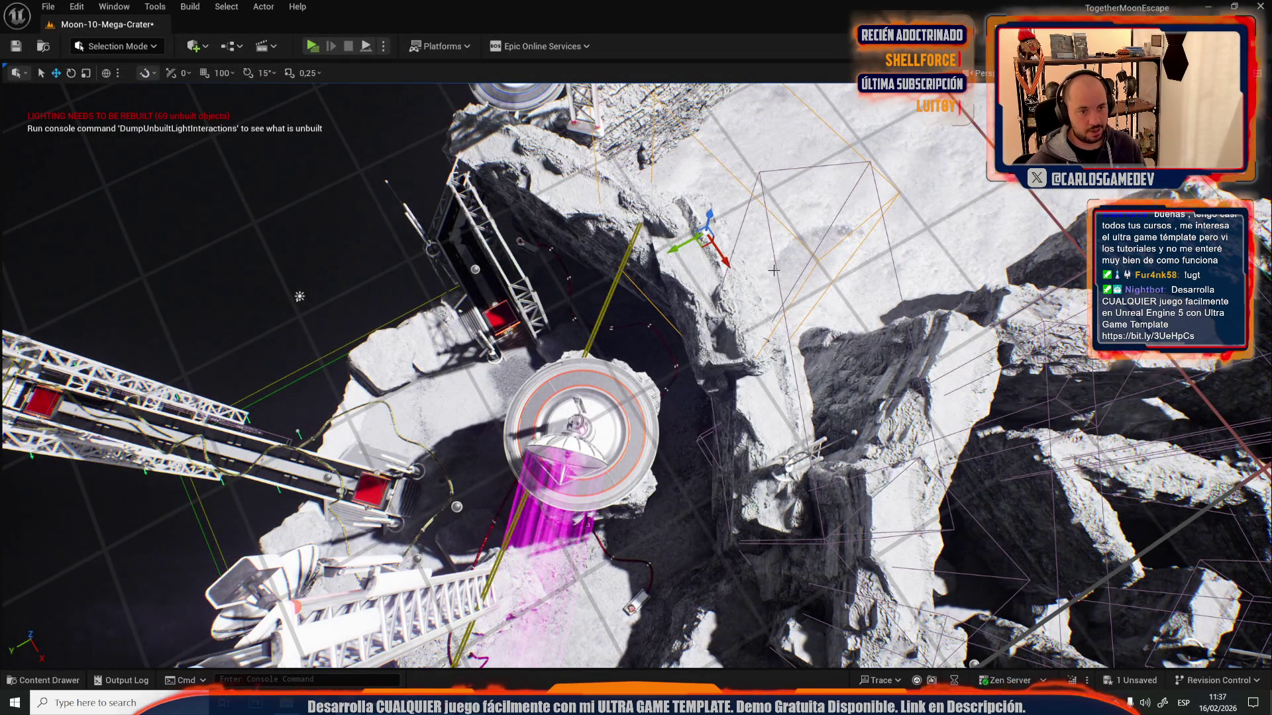
- Move the selected rock actor onto the cliff ledge beside the blue-beamed dish antenna
key("f")
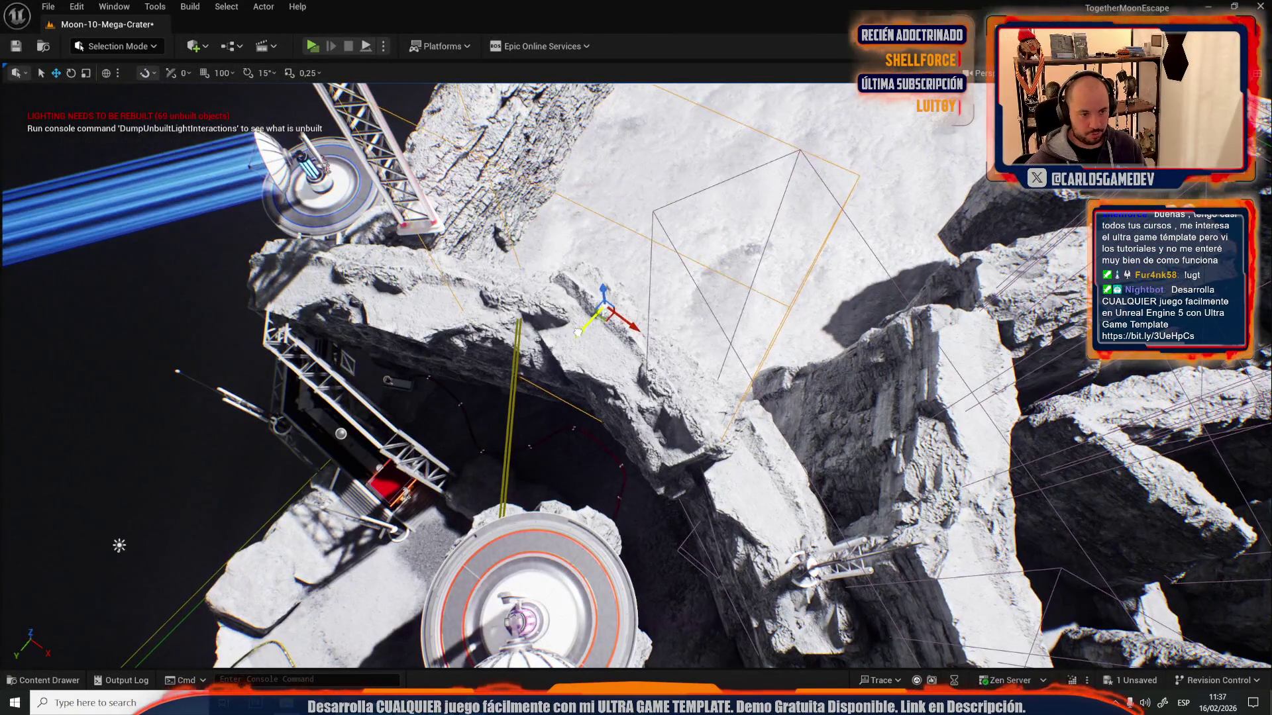
left_click_drag(588, 329, 707, 332)
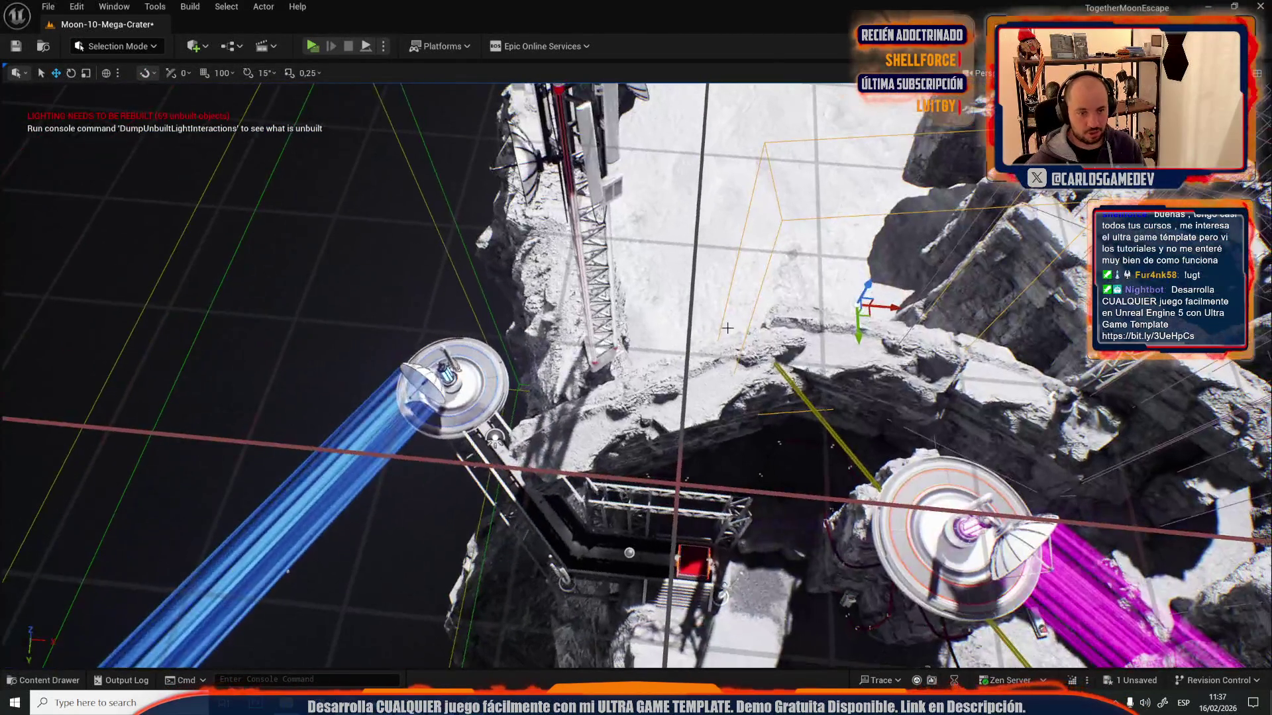
left_click_drag(672, 371, 657, 374)
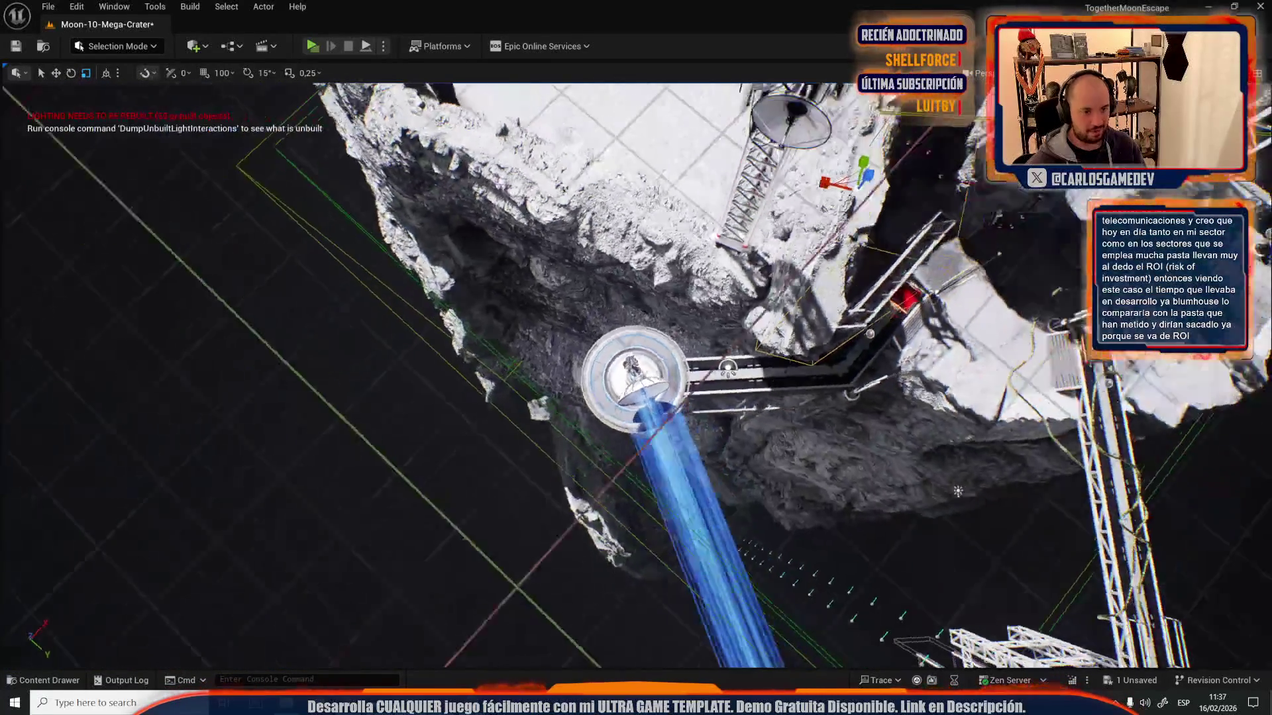
key("w")
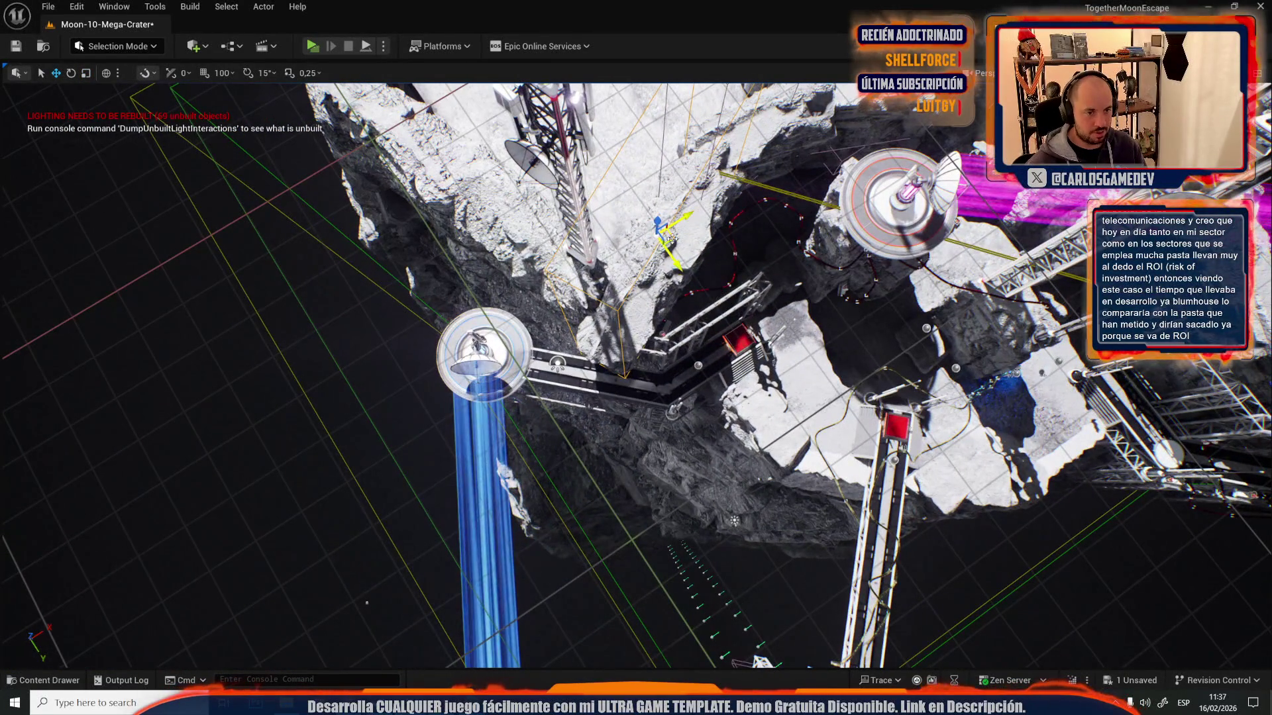
left_click_drag(485, 200, 533, 221)
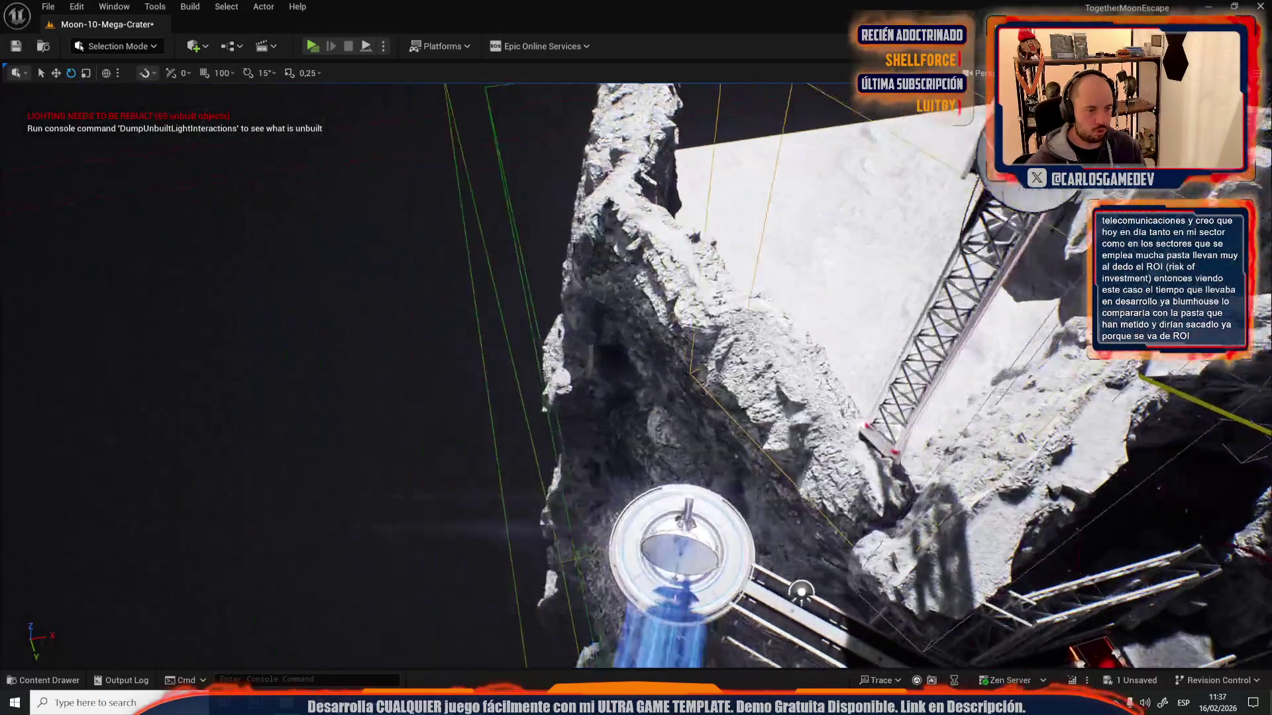
key("r")
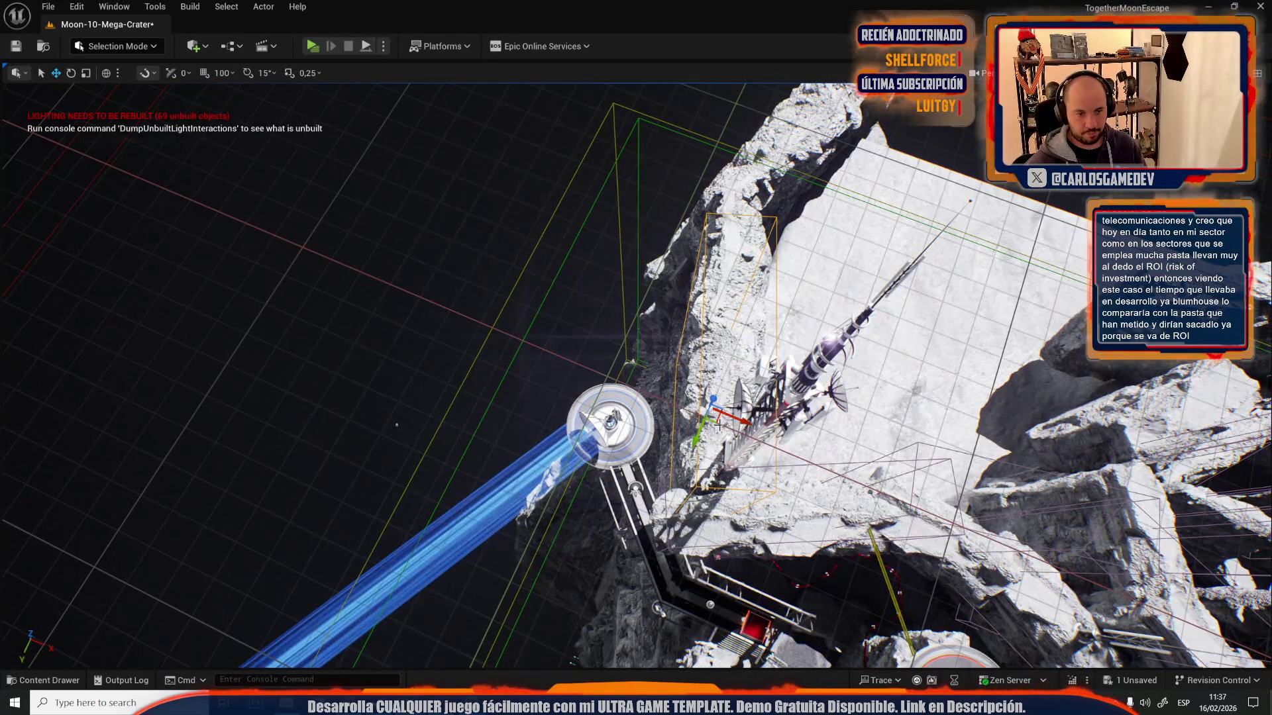
mouse_move(719, 424)
left_mouse_down()
mouse_move(629, 275)
mouse_move(665, 236)
mouse_move(676, 246)
mouse_move(688, 230)
mouse_move(650, 242)
left_mouse_up()
key("r")
scroll(694, 302, "down", 5)
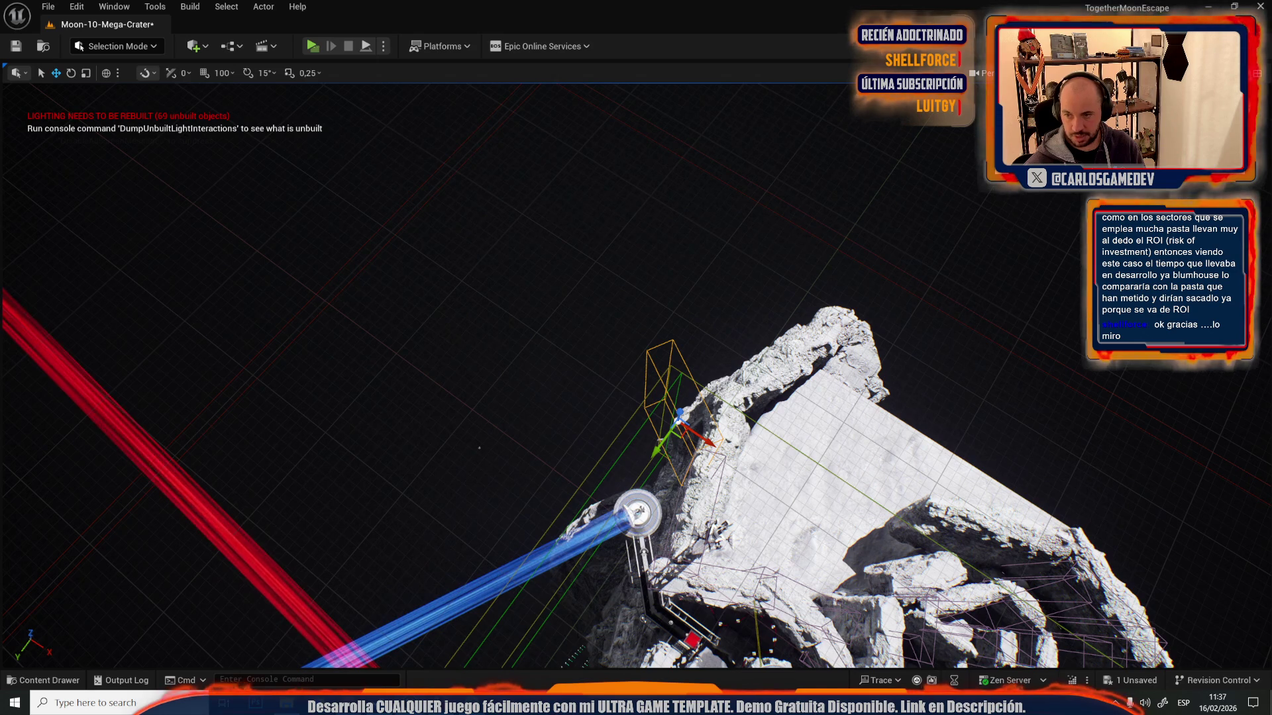
- Frame the selected actor and rotate it by about -41 degrees
mouse_move(840, 390)
left_mouse_down()
mouse_move(517, 407)
mouse_move(358, 375)
mouse_move(548, 336)
left_mouse_up()
key("f")
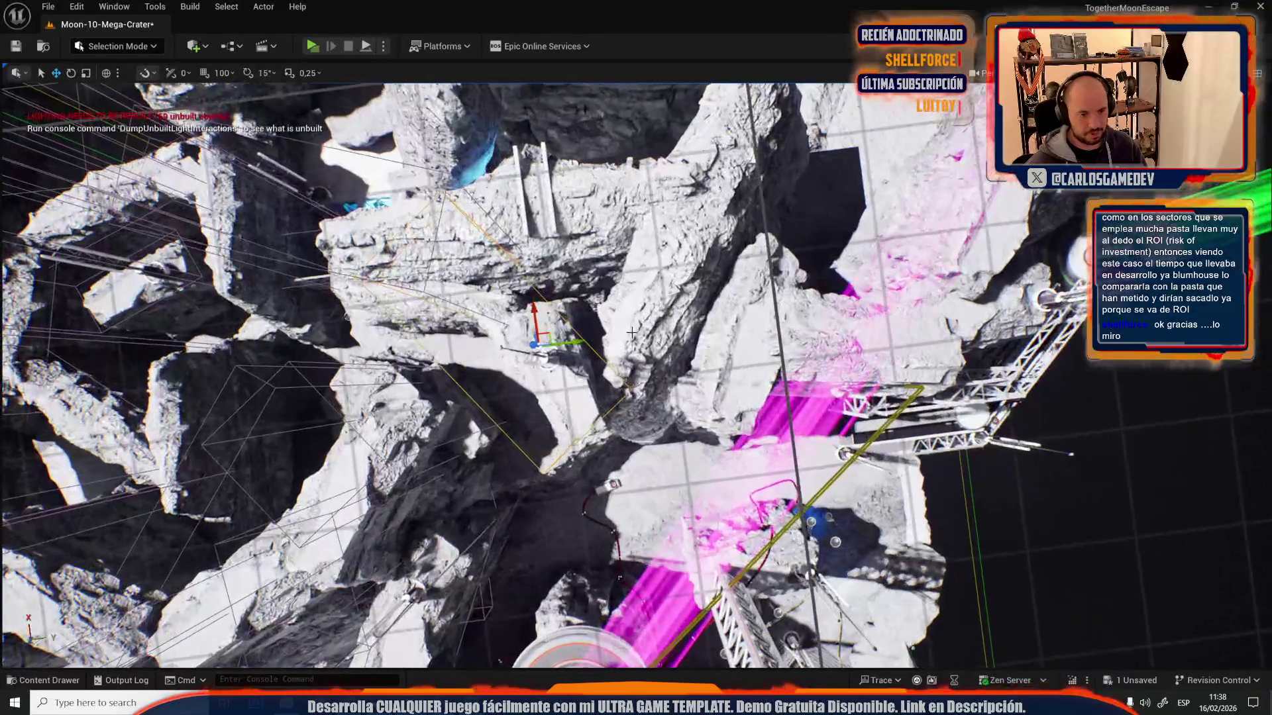
key("e")
mouse_move(632, 397)
left_mouse_down()
mouse_move(599, 371)
mouse_move(639, 293)
left_mouse_up()
key("r")
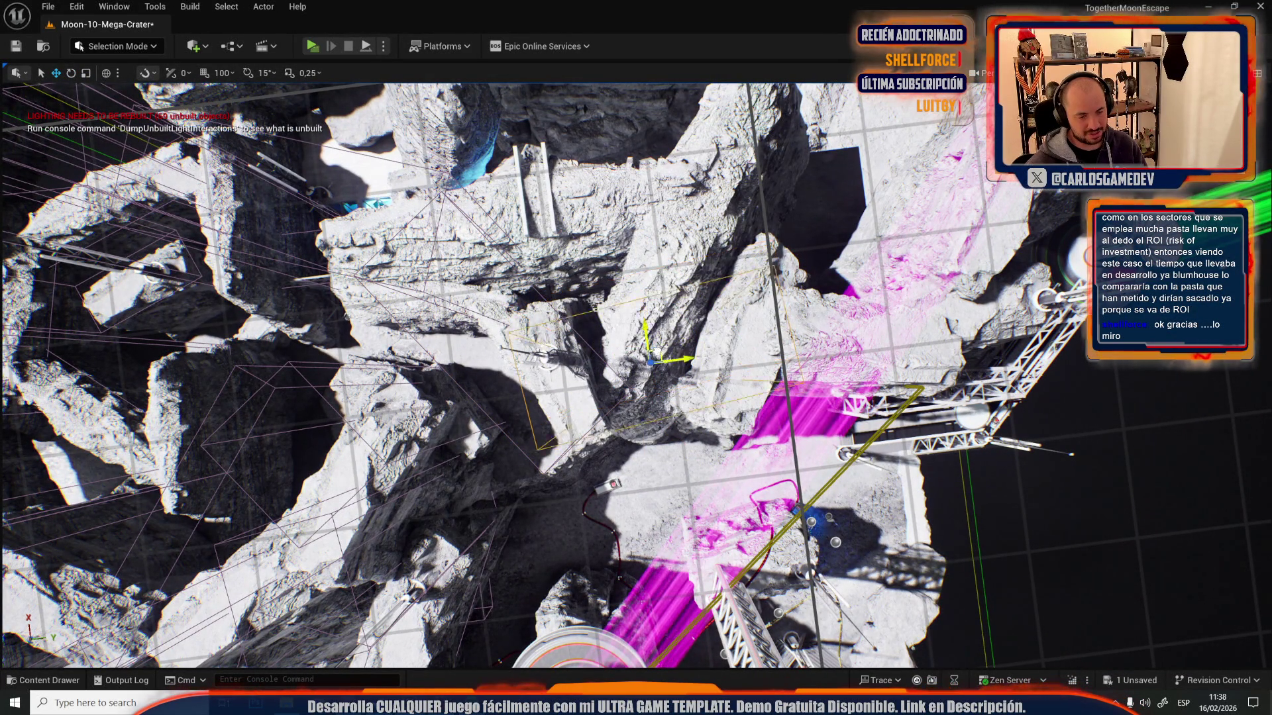
mouse_move(657, 358)
left_mouse_down()
mouse_move(728, 318)
mouse_move(700, 268)
mouse_move(596, 285)
mouse_move(477, 274)
left_mouse_up()
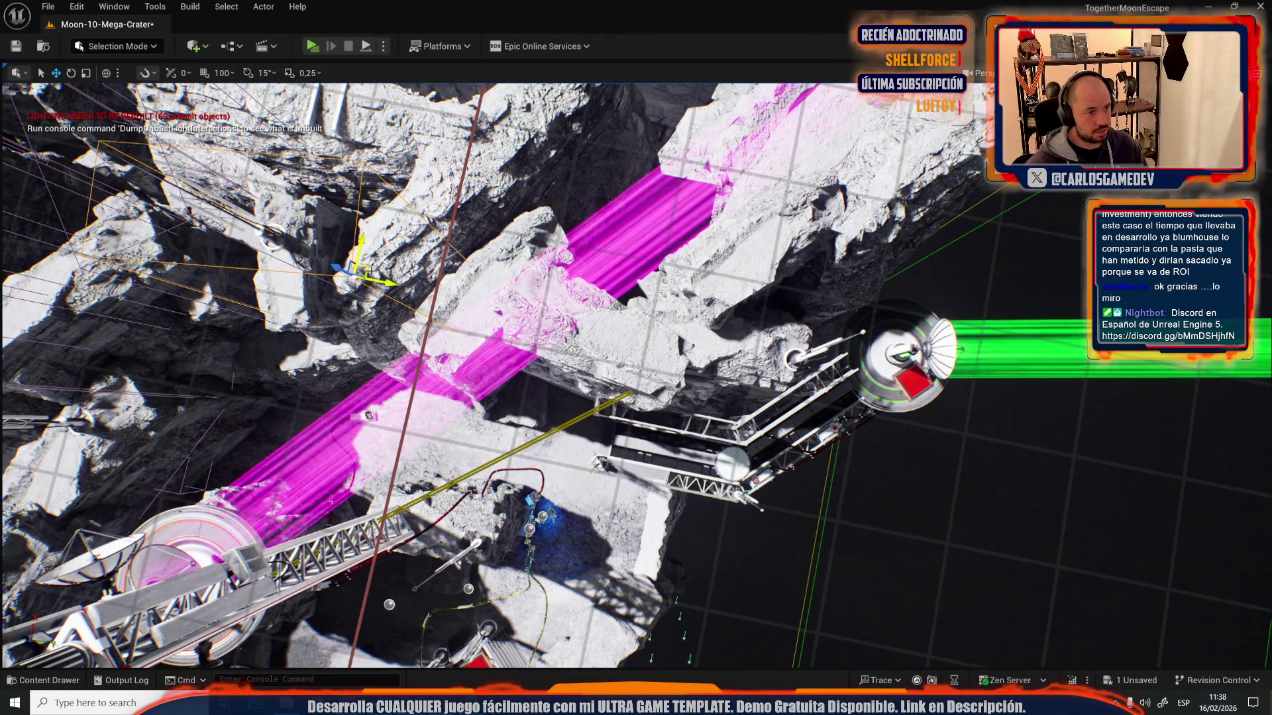
- Select the central rock near the magenta beam and rotate it about -75 degrees
left_click(557, 303)
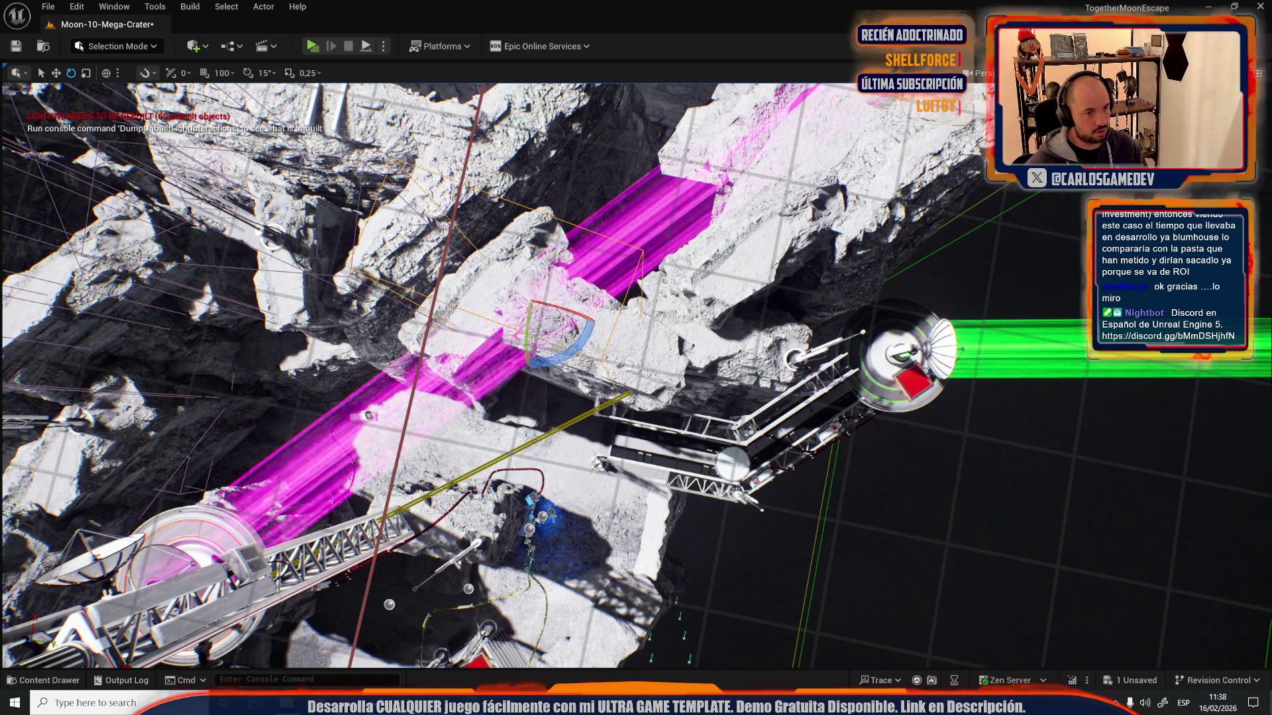
left_click_drag(509, 298, 546, 278)
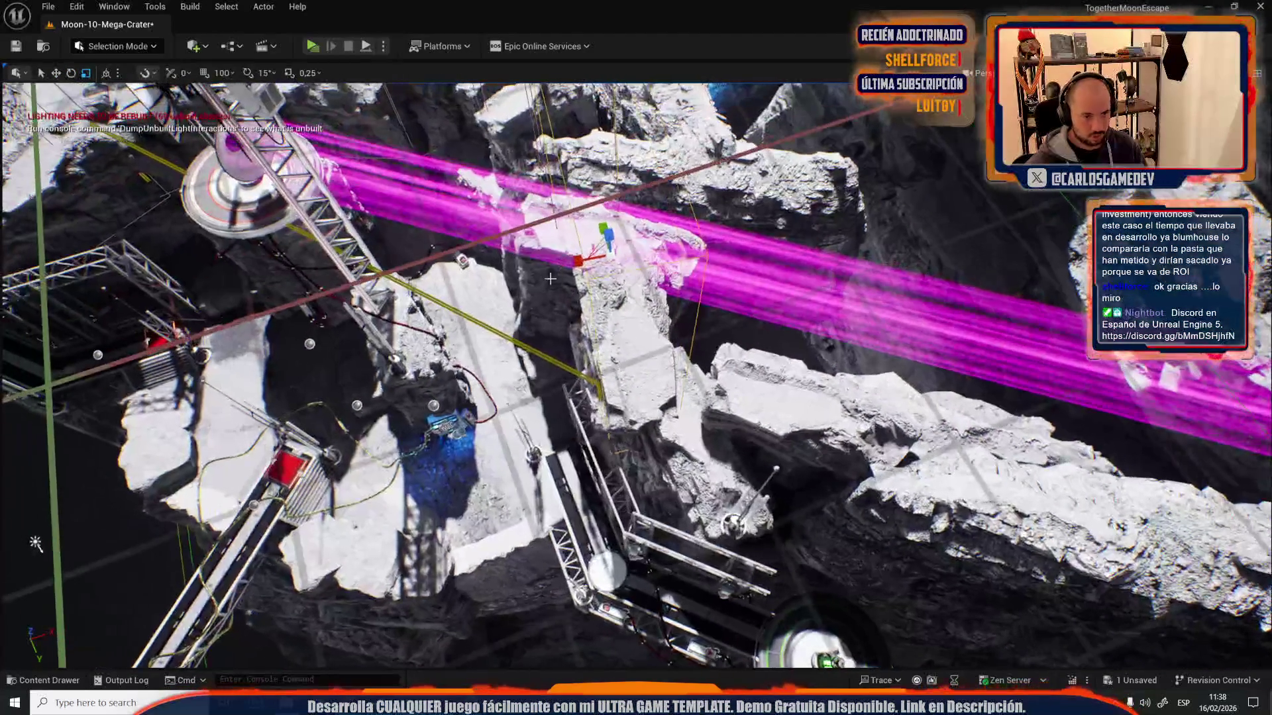
key("w")
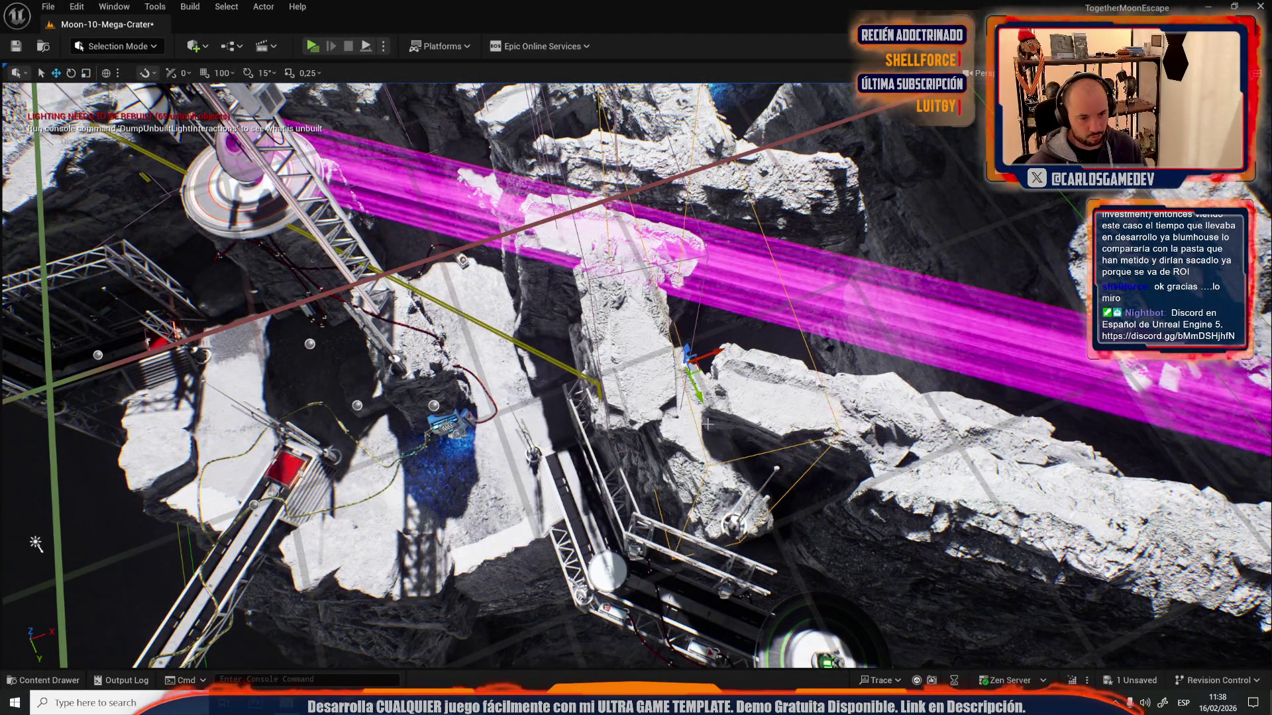
left_click_drag(684, 422, 652, 406)
left_click_drag(490, 358, 486, 355)
key("w")
key("e")
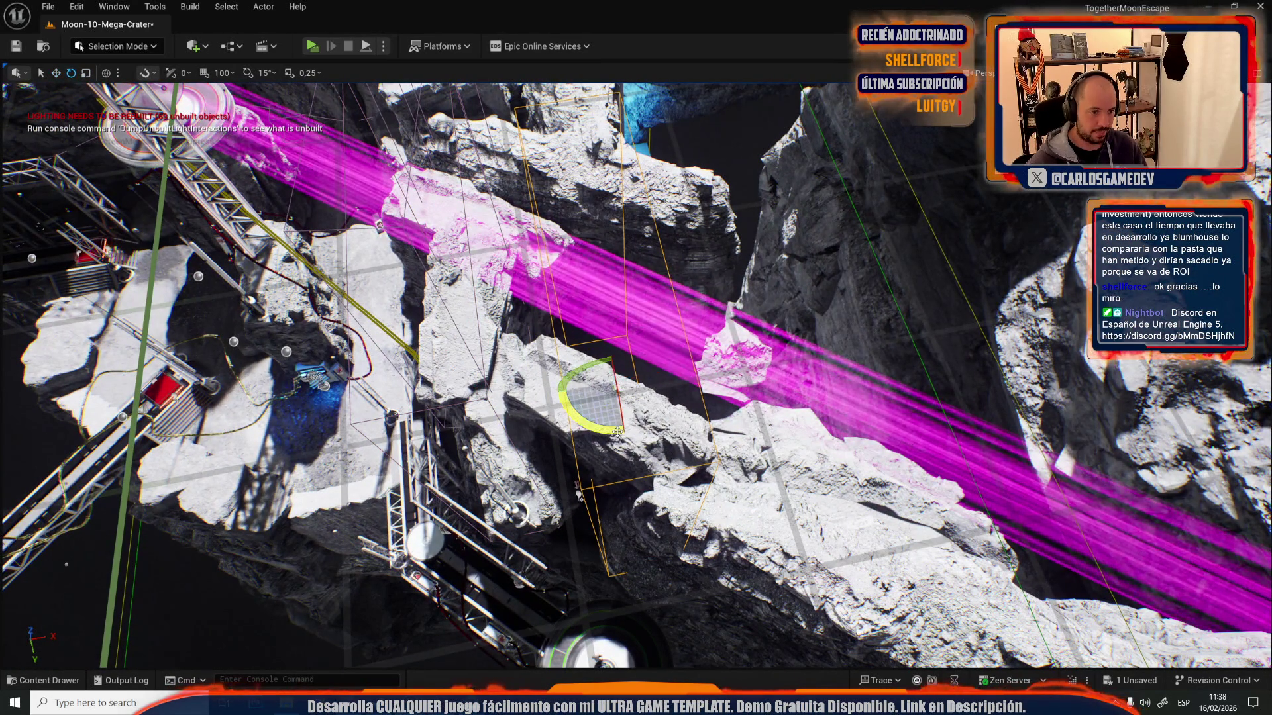
left_click_drag(665, 381, 619, 331)
- Tilt the rock about -5 degrees, reorient and shift it left, then save the level
mouse_move(579, 494)
left_mouse_down()
mouse_move(560, 466)
mouse_move(579, 467)
left_mouse_up()
key("w")
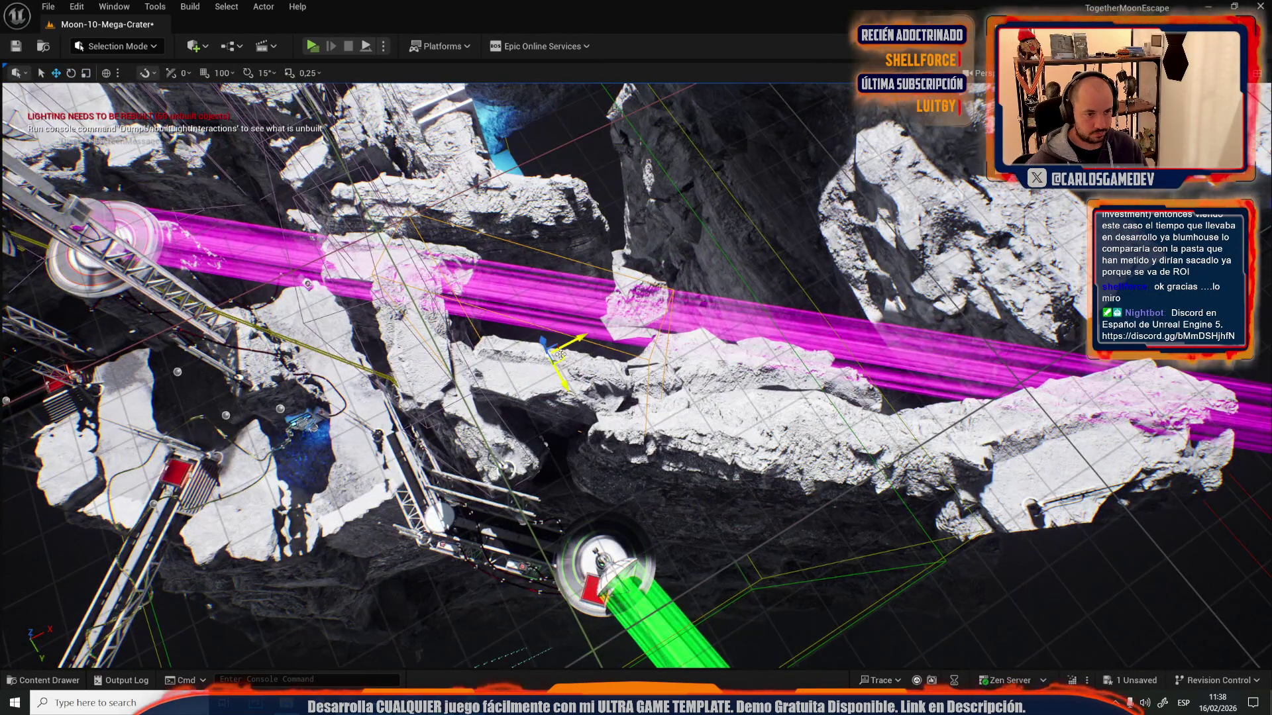
key("e")
left_click_drag(742, 440, 747, 434)
key("w")
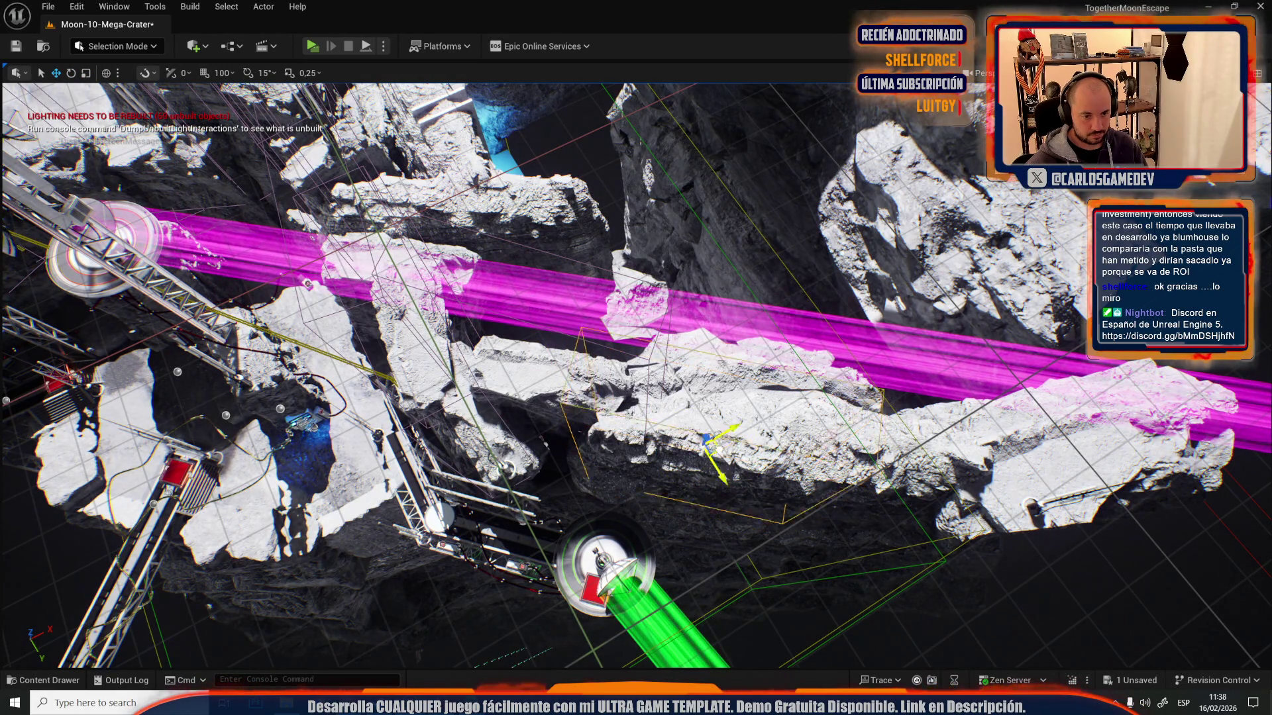
mouse_move(95, 340)
left_mouse_down()
mouse_move(113, 331)
mouse_move(94, 340)
left_mouse_up()
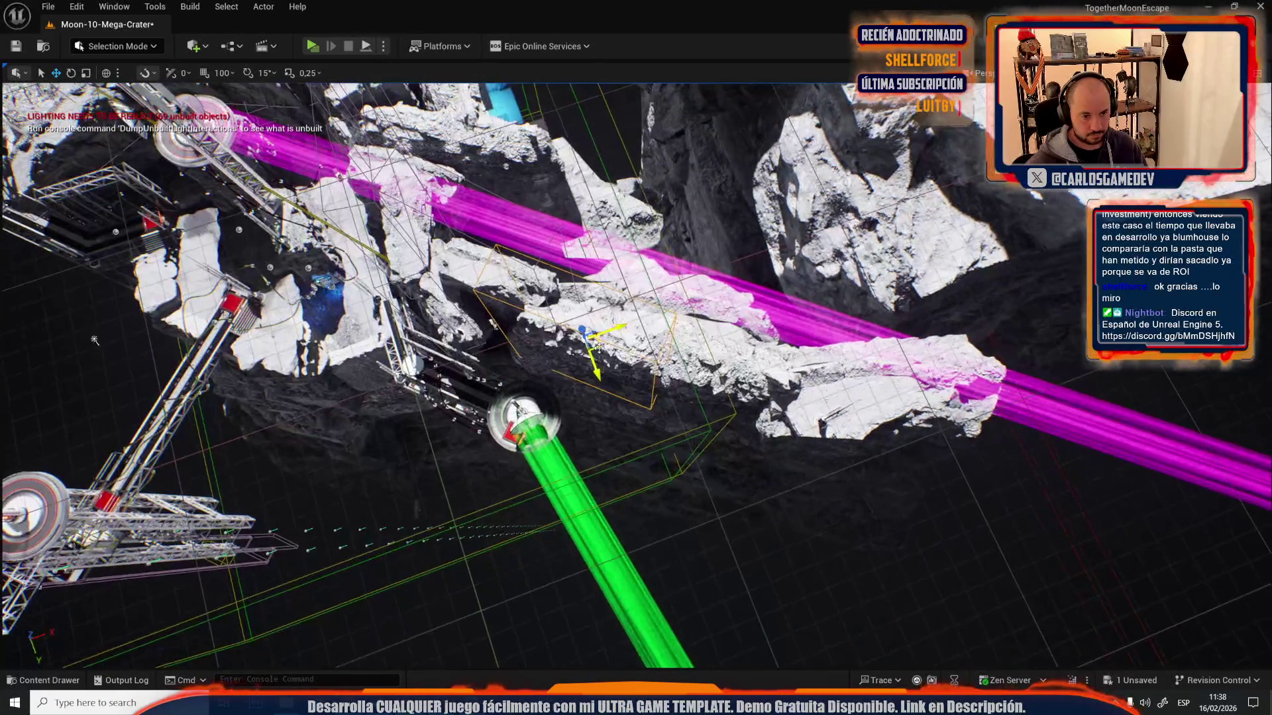
key("e")
mouse_move(744, 440)
left_mouse_down()
mouse_move(722, 483)
mouse_move(725, 448)
left_mouse_up()
key("r")
key("w")
key("ctrl+s")
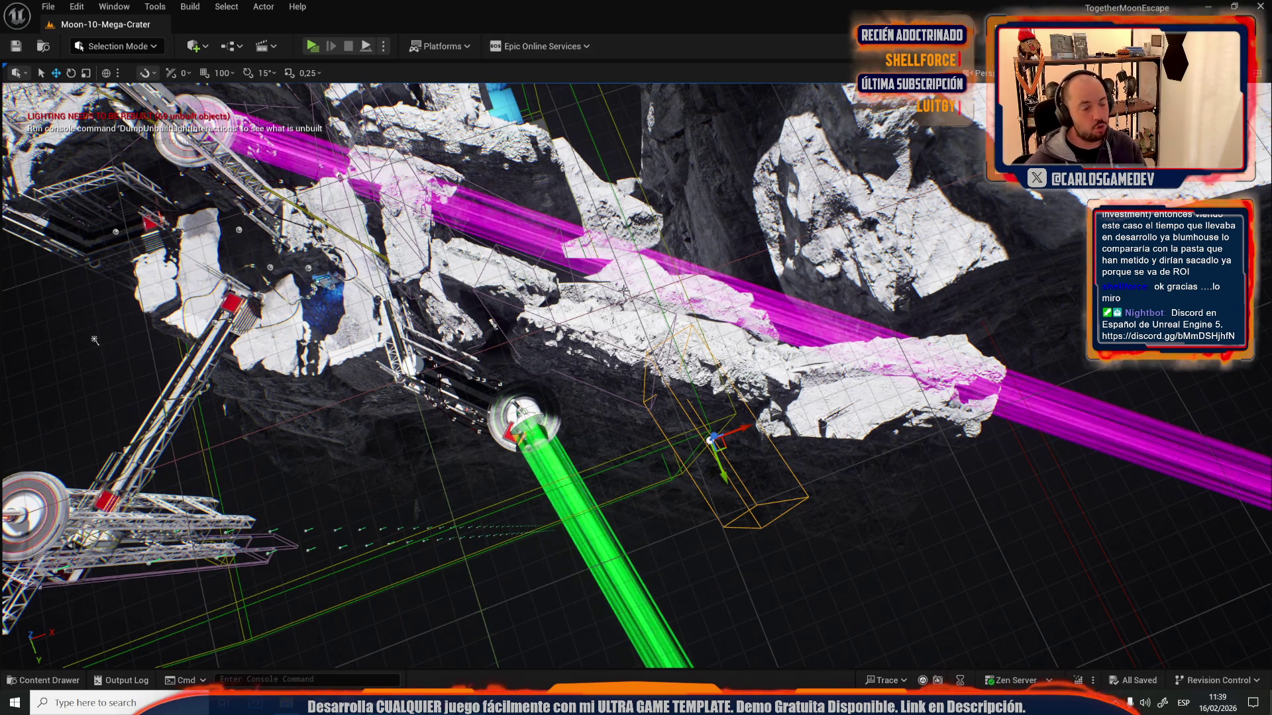
left_click_drag(95, 340, 139, 291)
mouse_move(731, 415)
left_mouse_down()
mouse_move(715, 384)
mouse_move(730, 416)
left_mouse_up()
- Select the truss tower with its two upper braces and drag the section lower down the cliff
left_click(730, 415)
left_click(598, 375)
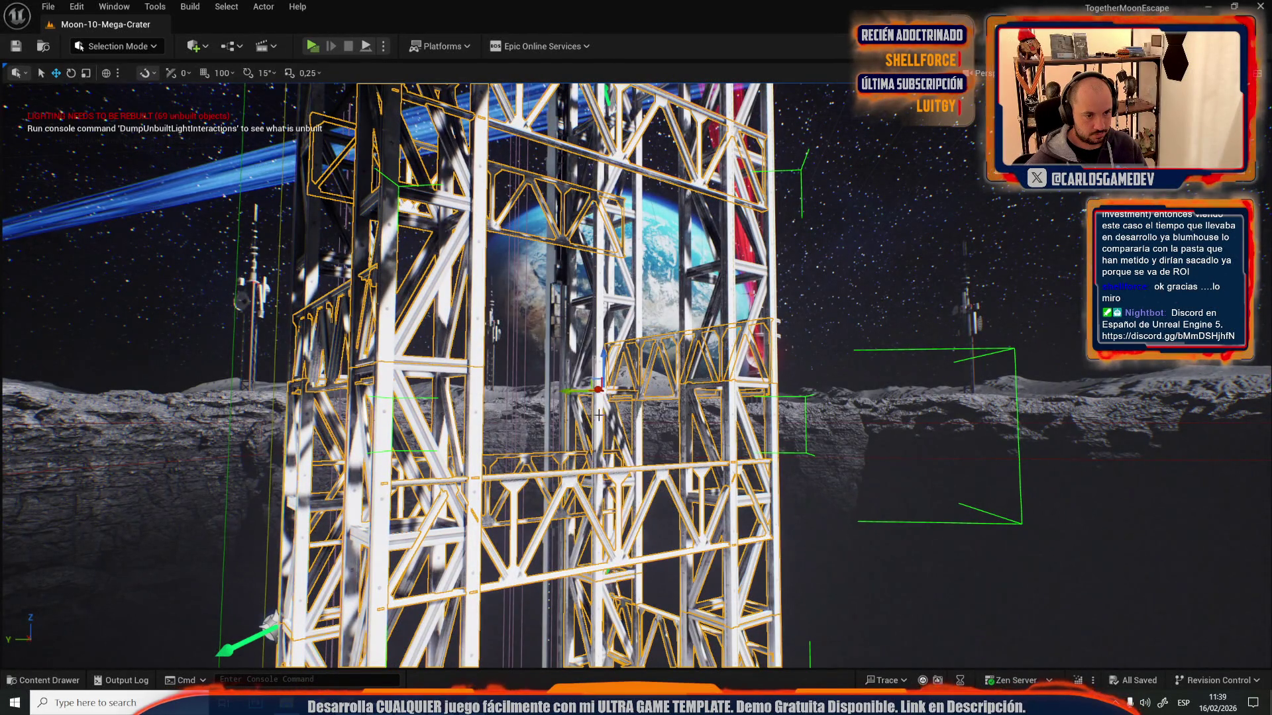
left_click(729, 299)
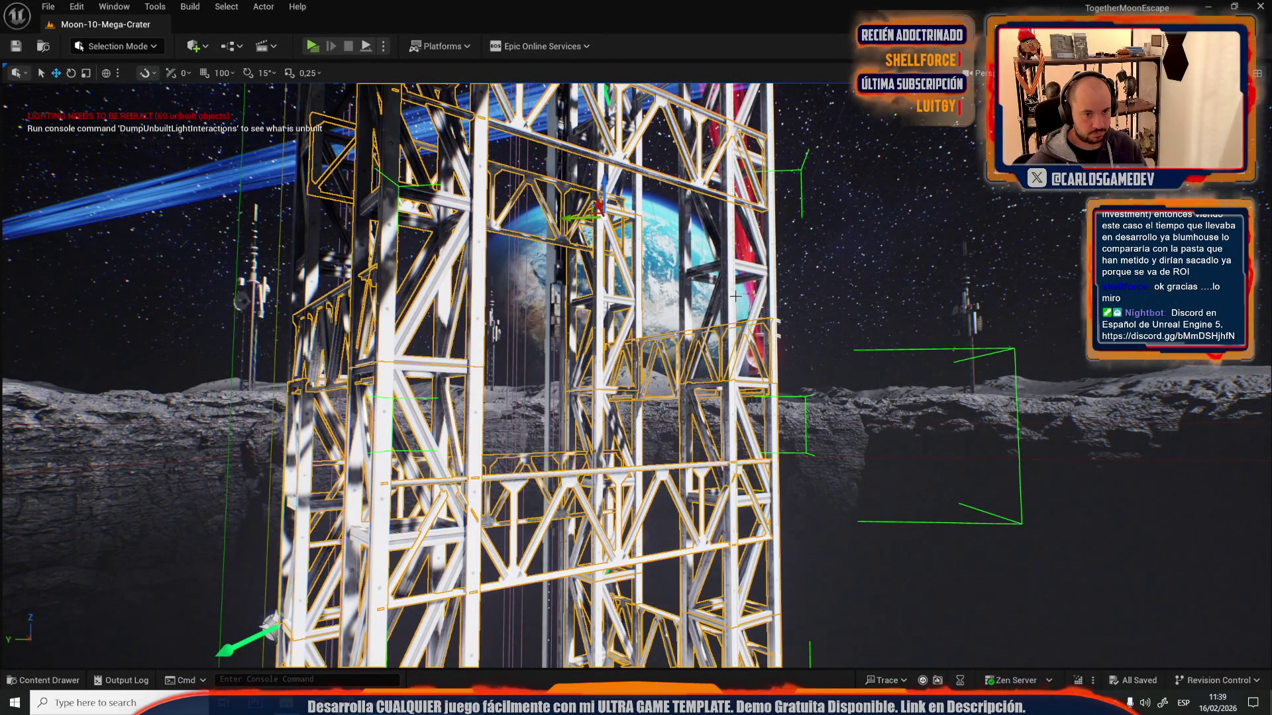
left_click_drag(730, 296, 609, 296)
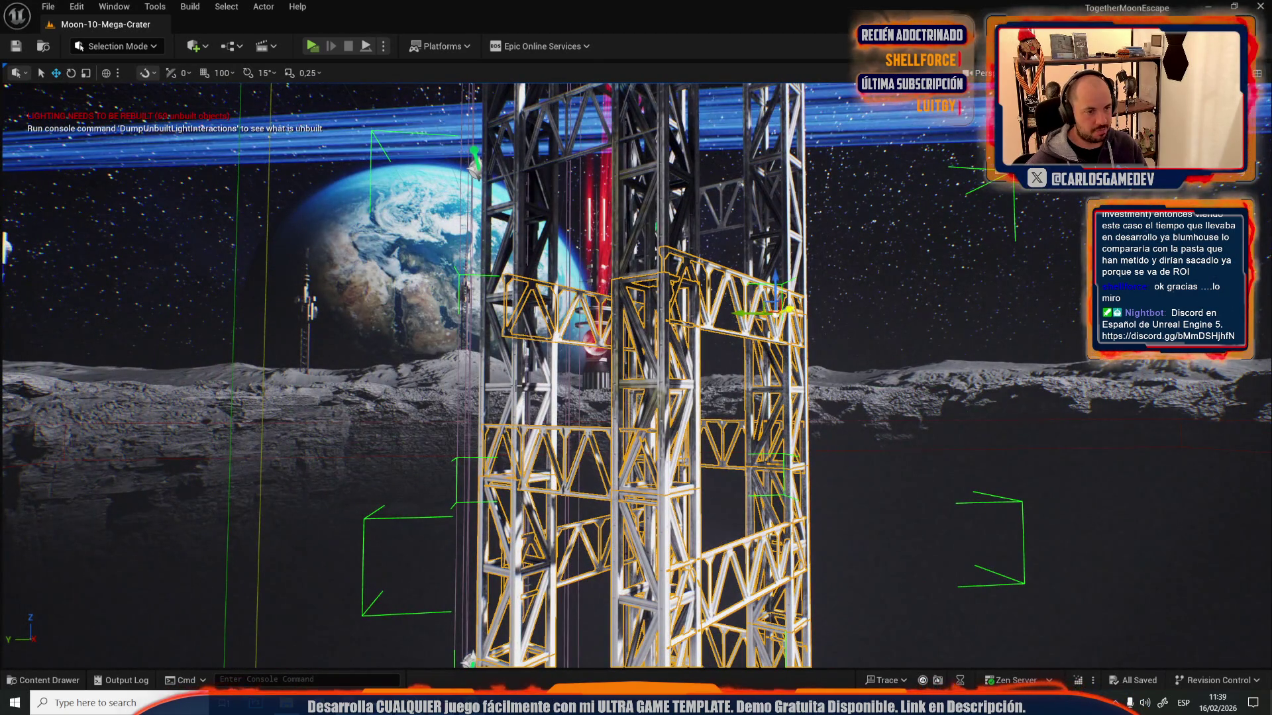
left_click_drag(517, 390, 557, 331)
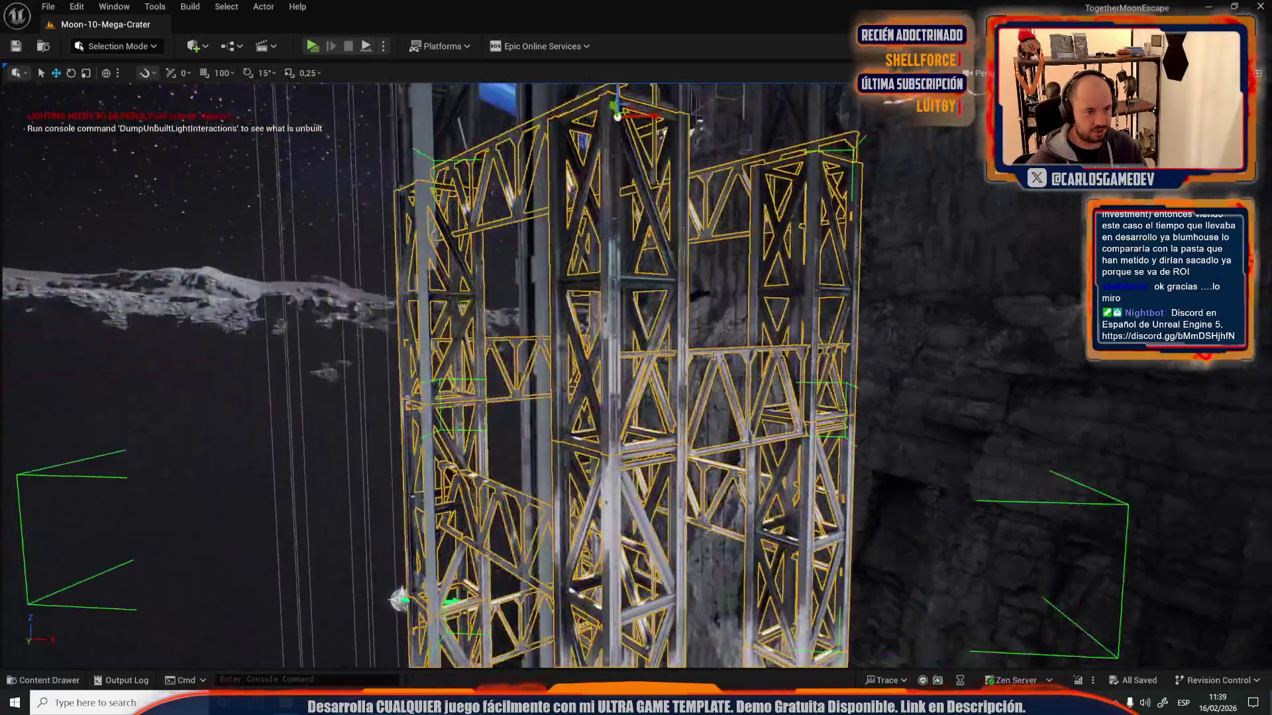
key("f")
mouse_move(559, 219)
left_mouse_down()
mouse_move(553, 570)
mouse_move(553, 542)
left_mouse_up()
key("f")
- Raise the selected truss section in stages until it stacks beneath the existing tower
scroll(593, 477, "up", 10)
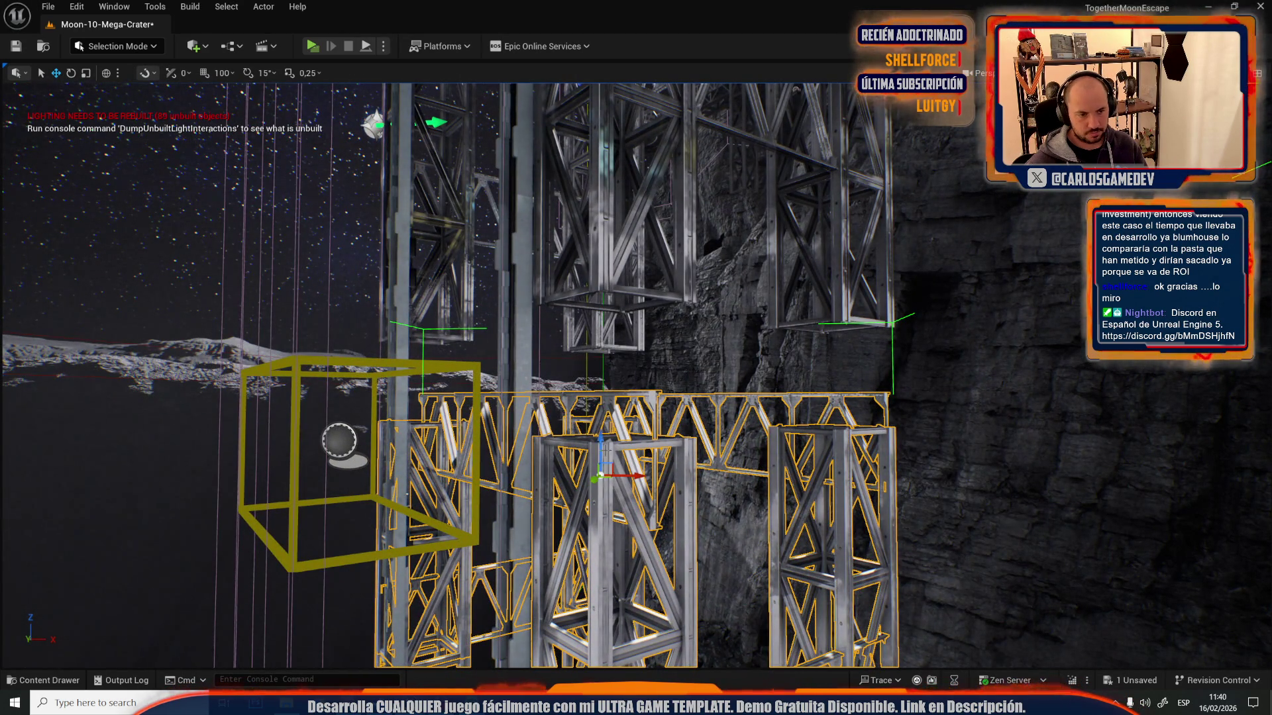
scroll(518, 532, "up", 5)
mouse_move(482, 495)
left_mouse_down()
mouse_move(504, 472)
mouse_move(563, 240)
mouse_move(627, 233)
left_mouse_up()
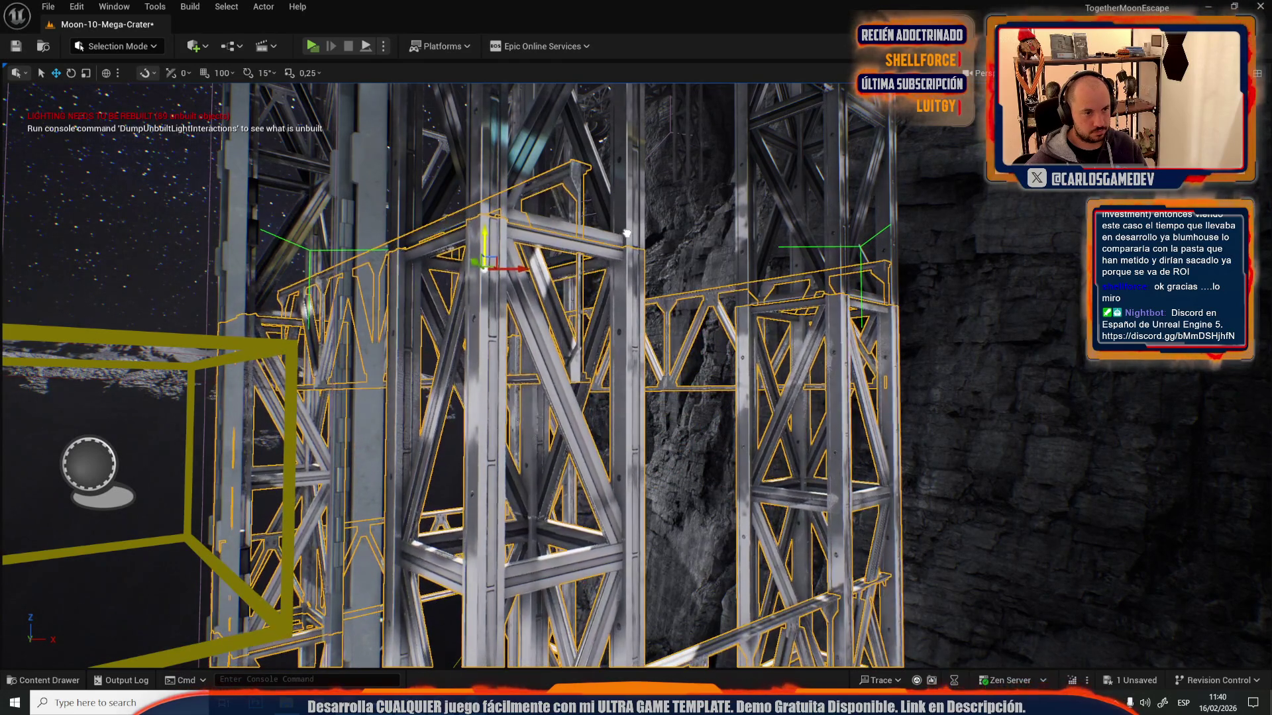
key("g")
key("g")
scroll(598, 276, "down", 10)
scroll(593, 302, "up", 1)
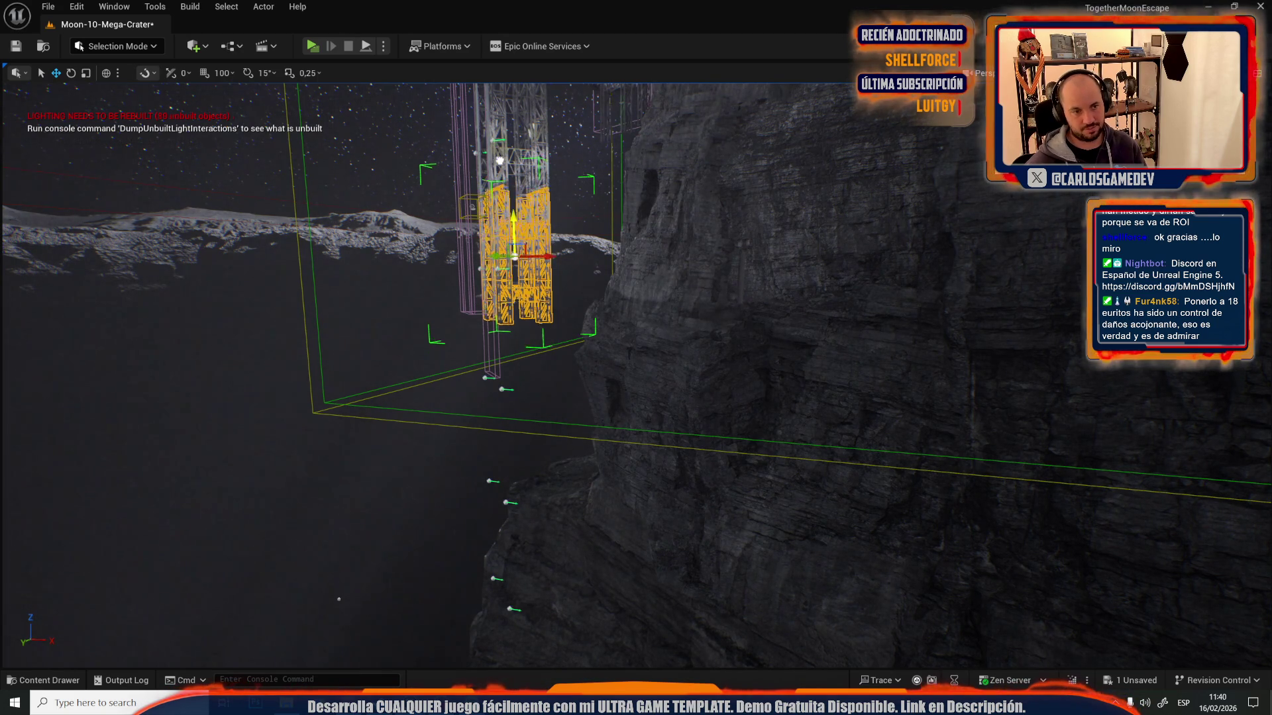
scroll(561, 416, "up", 10)
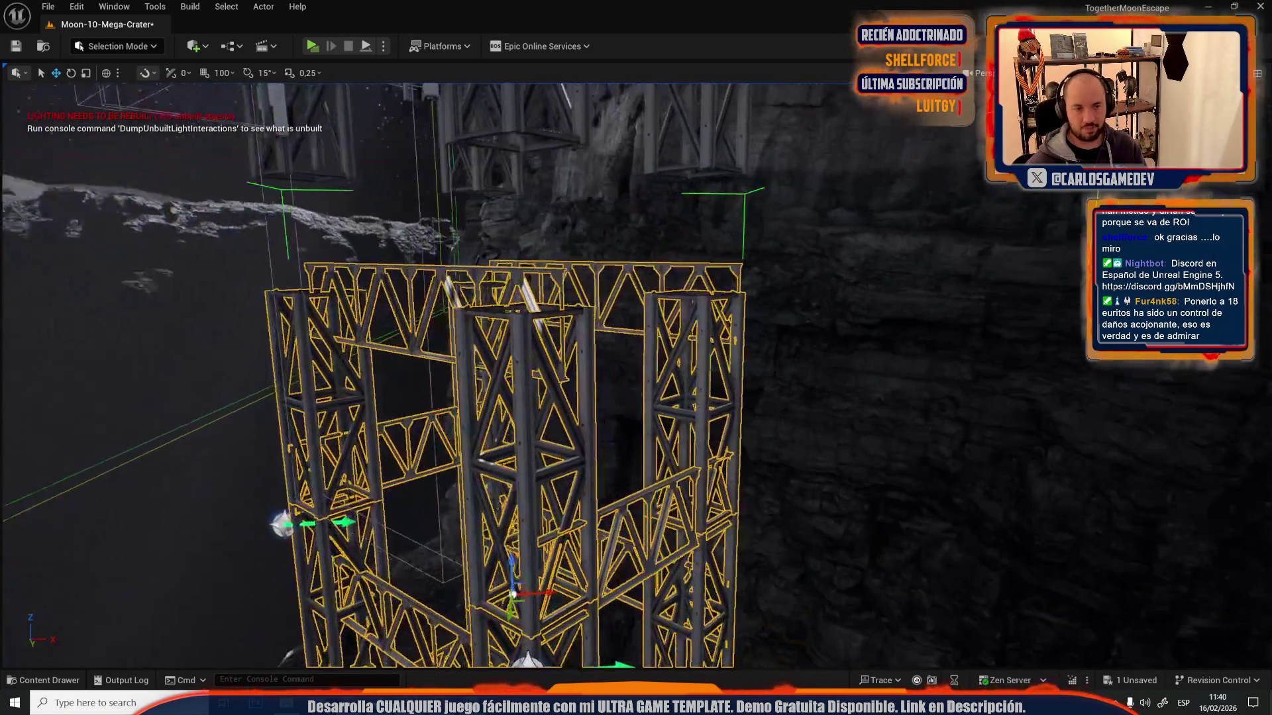
left_click_drag(562, 415, 506, 377)
left_click_drag(590, 213, 621, 488)
scroll(621, 462, "up", 10)
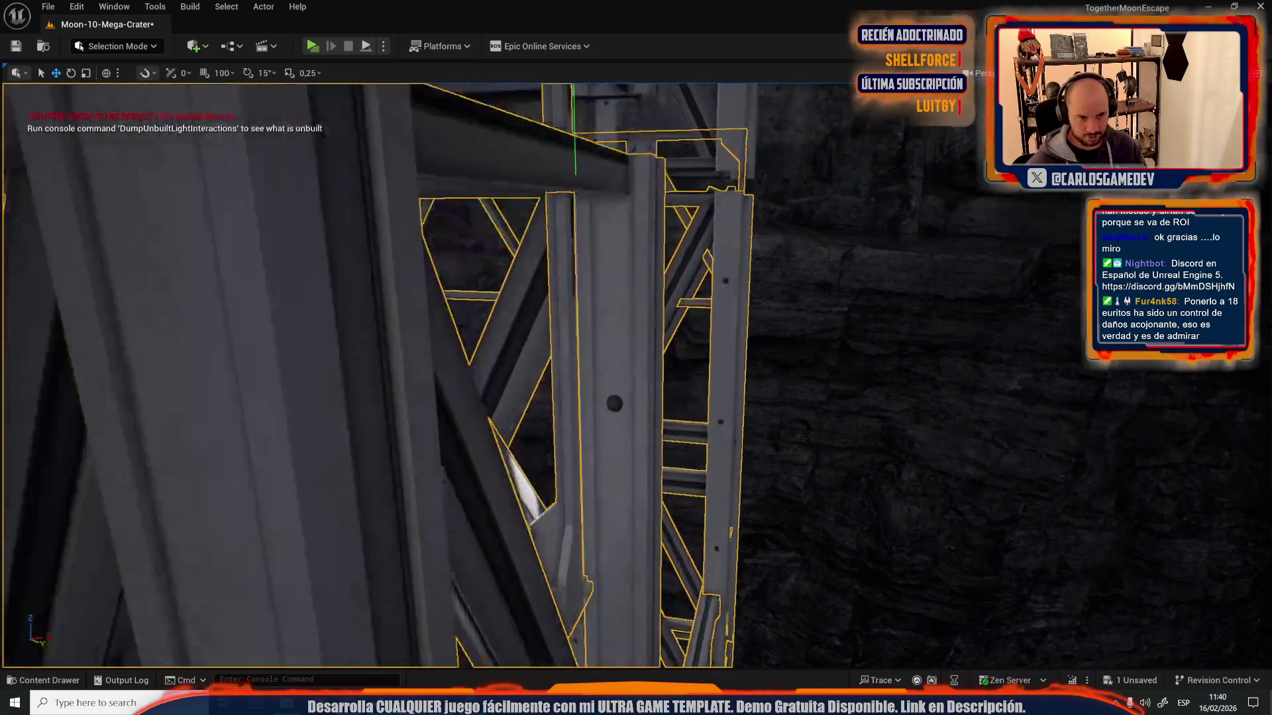
left_click_drag(621, 462, 583, 449)
mouse_move(542, 581)
left_mouse_down()
mouse_move(549, 512)
mouse_move(590, 527)
left_mouse_up()
scroll(680, 332, "down", 8)
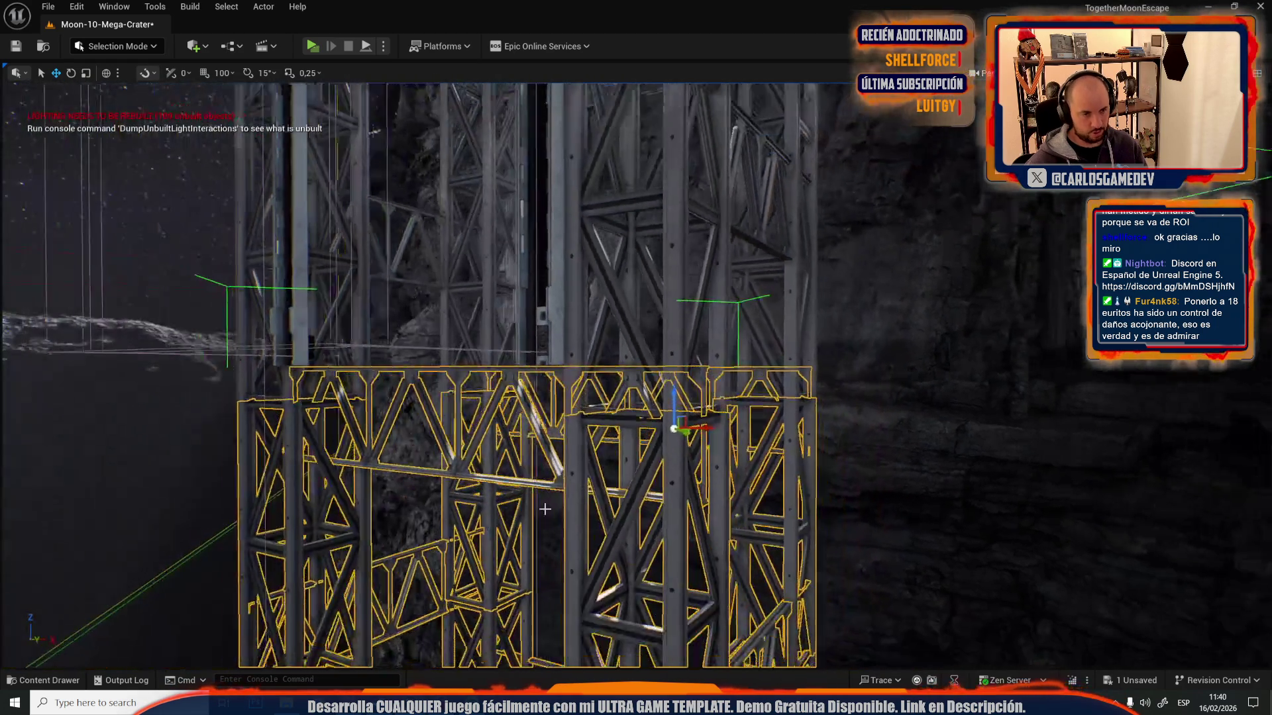
key("f")
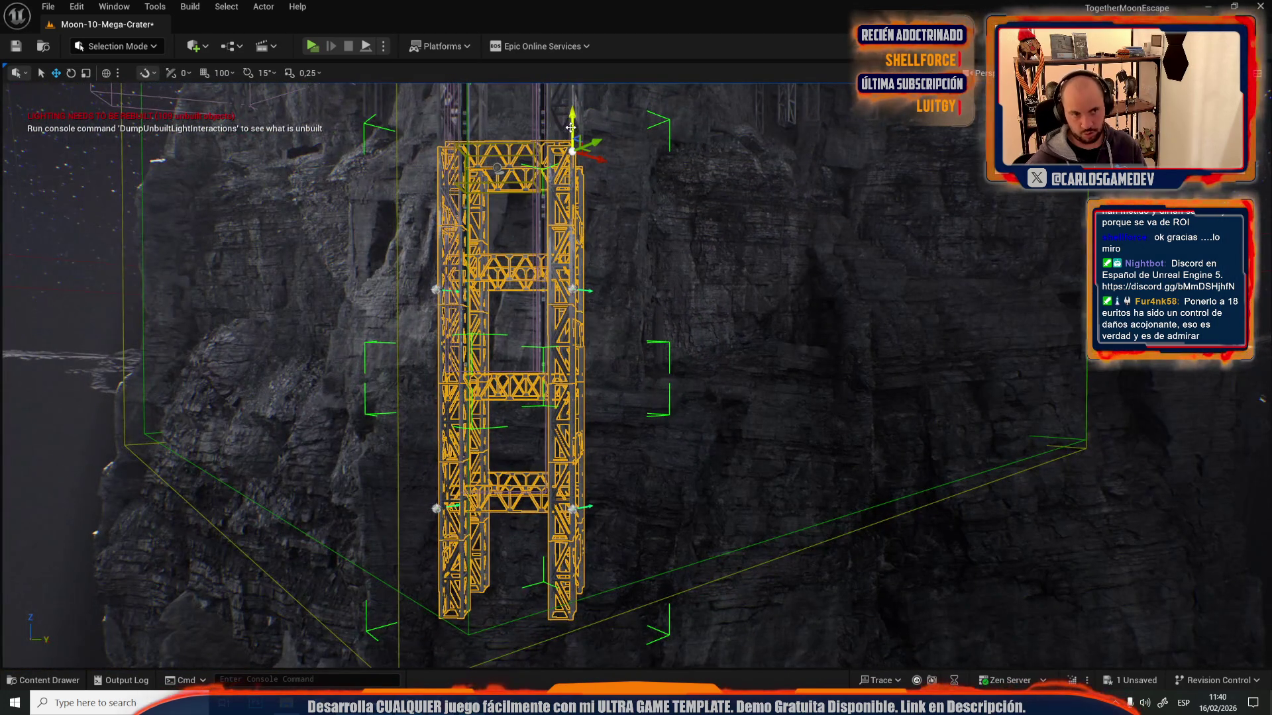
- Frame the truss structure and select the tall tower above it
left_click_drag(662, 149, 576, 148)
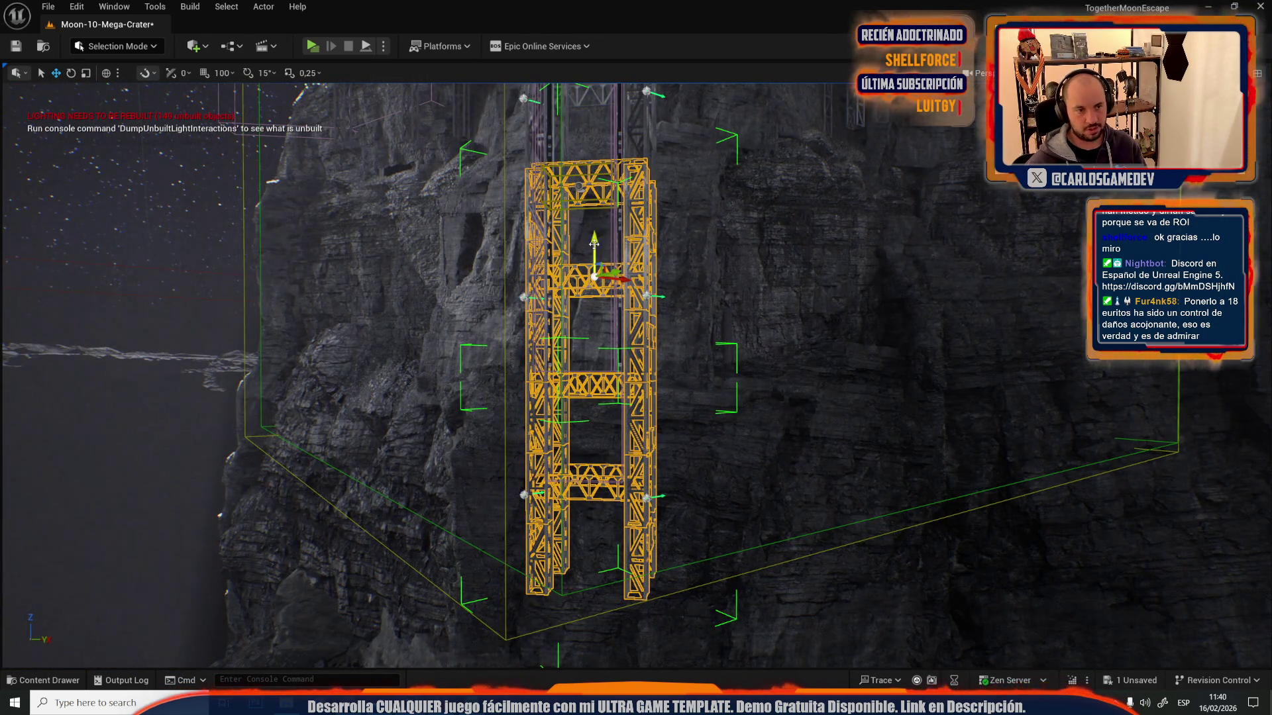
mouse_move(596, 589)
left_mouse_down()
mouse_move(662, 557)
mouse_move(649, 583)
mouse_move(636, 576)
mouse_move(603, 410)
left_mouse_up()
key("f")
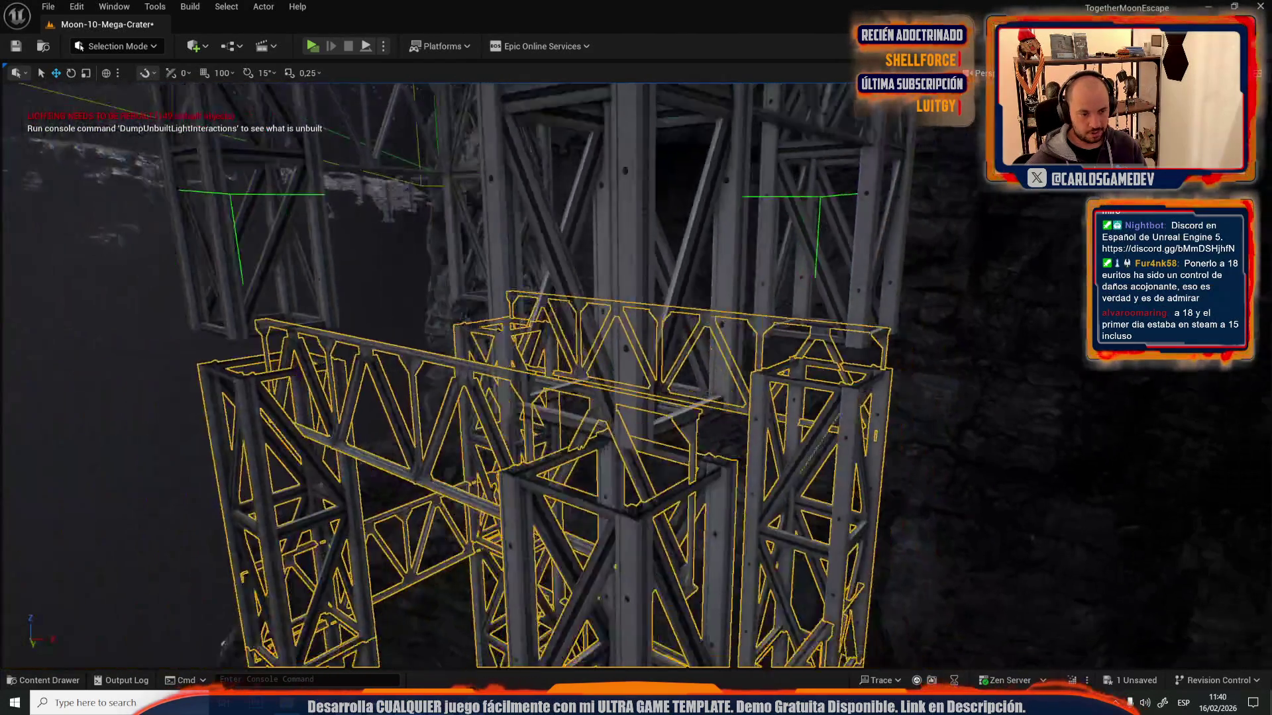
left_click_drag(643, 354, 701, 281)
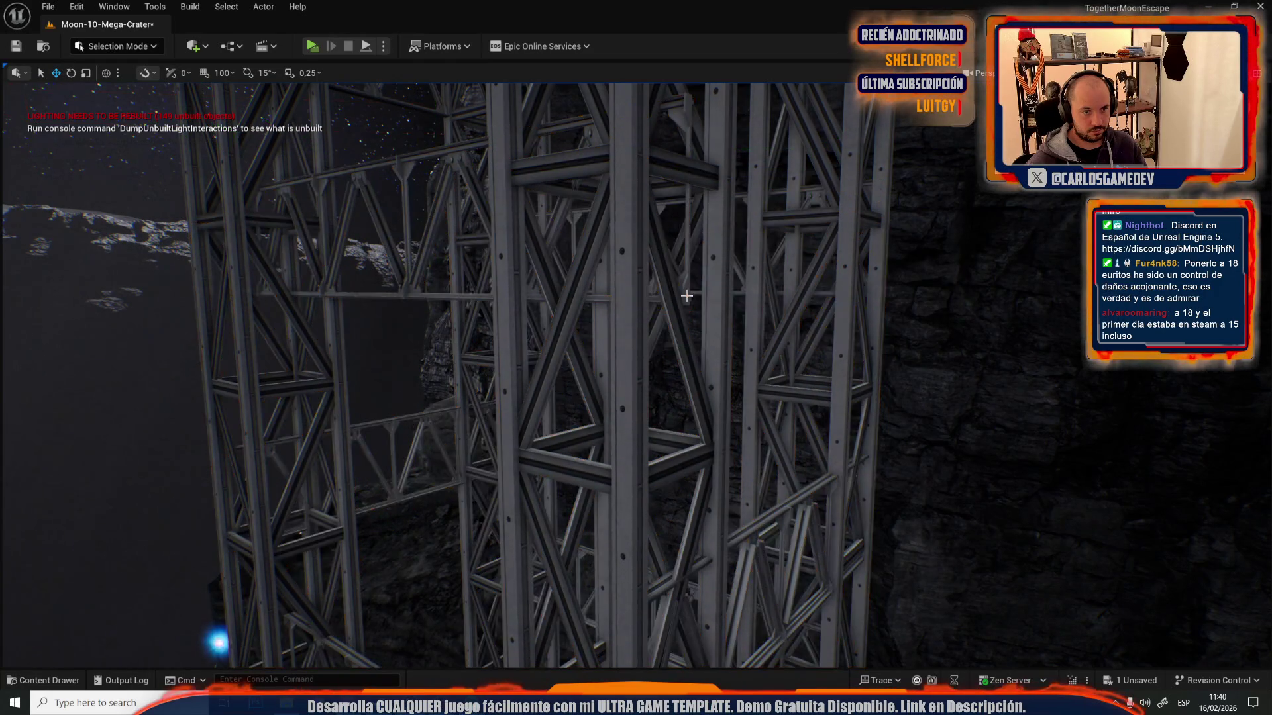
key("f")
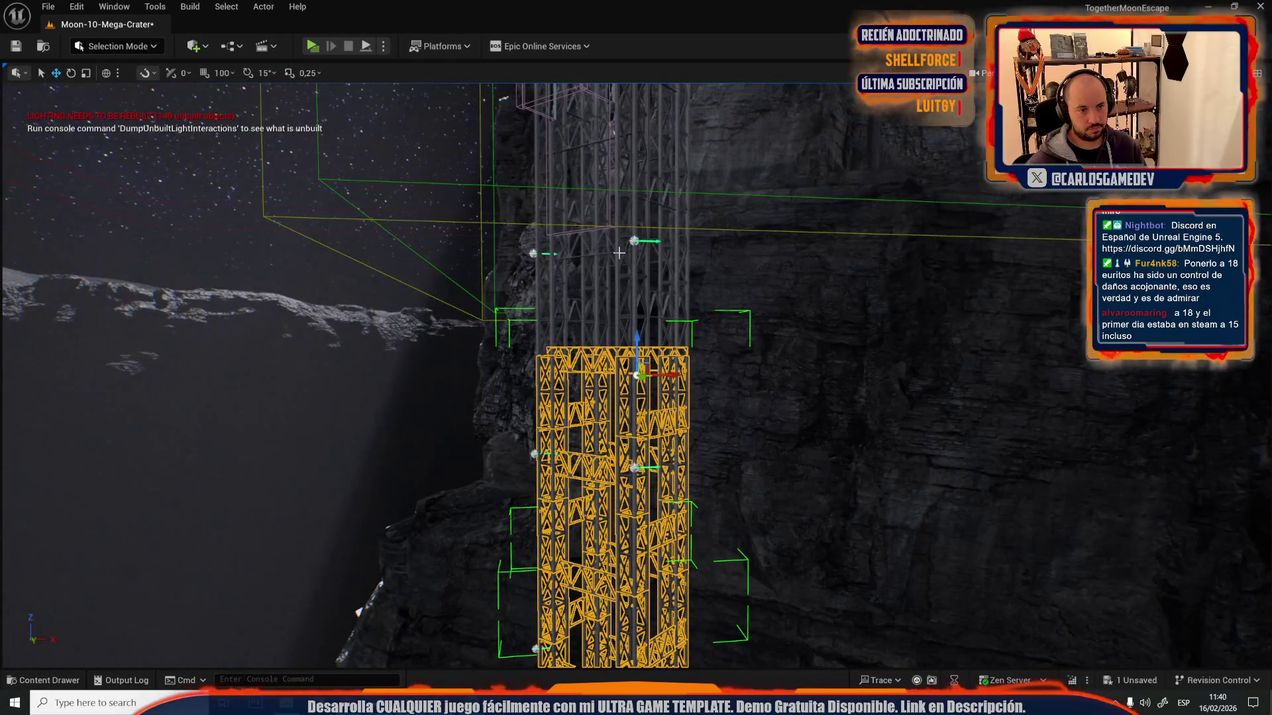
left_click_drag(618, 252, 611, 310)
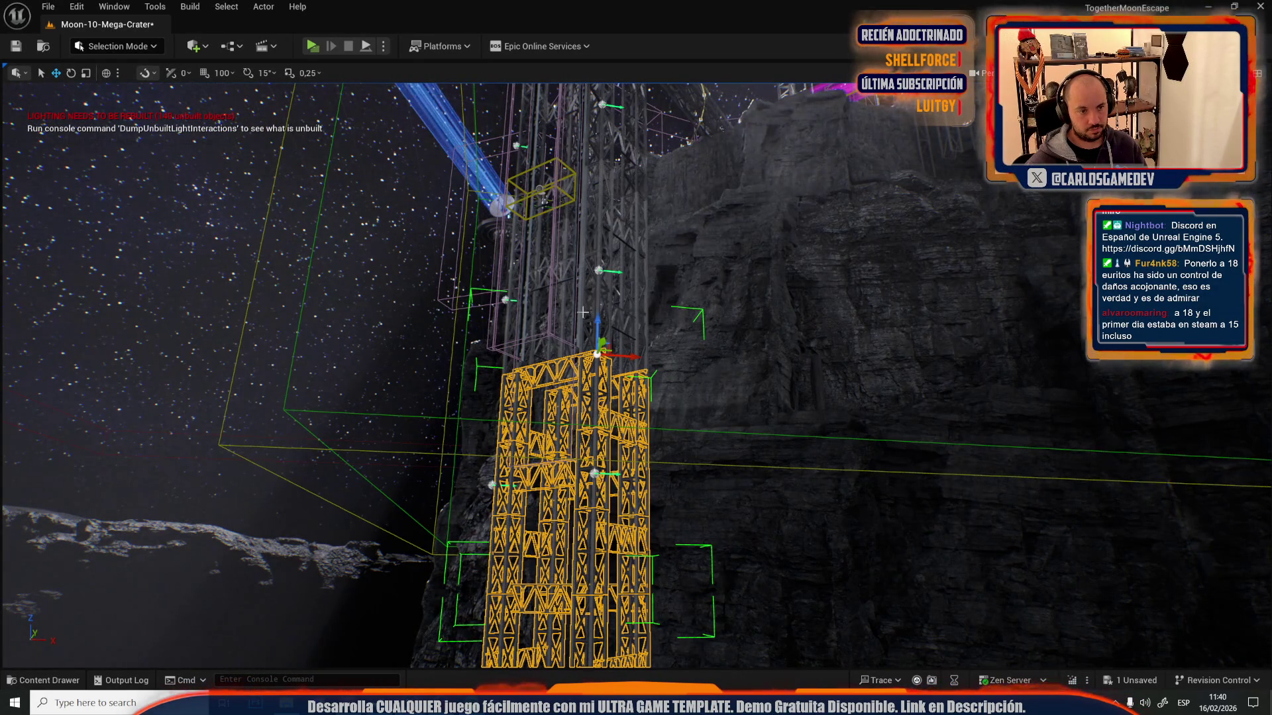
left_click(582, 312, "ctrl")
key("ctrl+z")
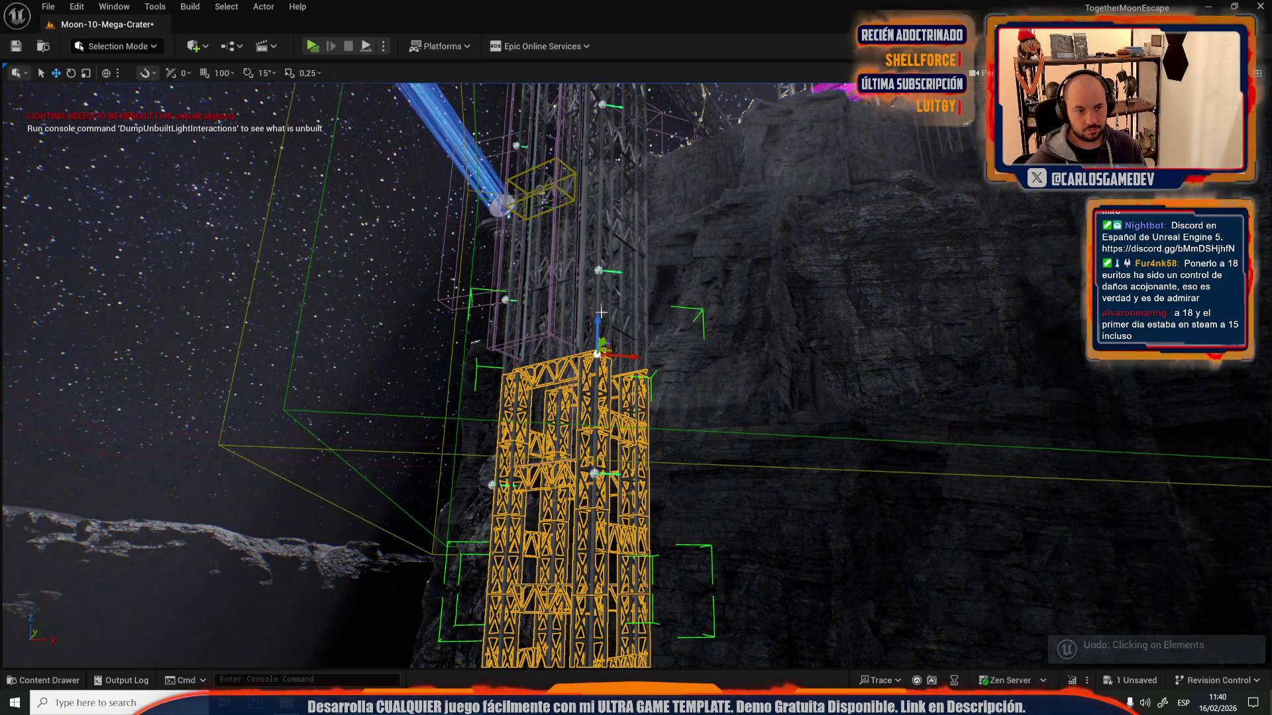
left_click(596, 300, "ctrl")
key("f")
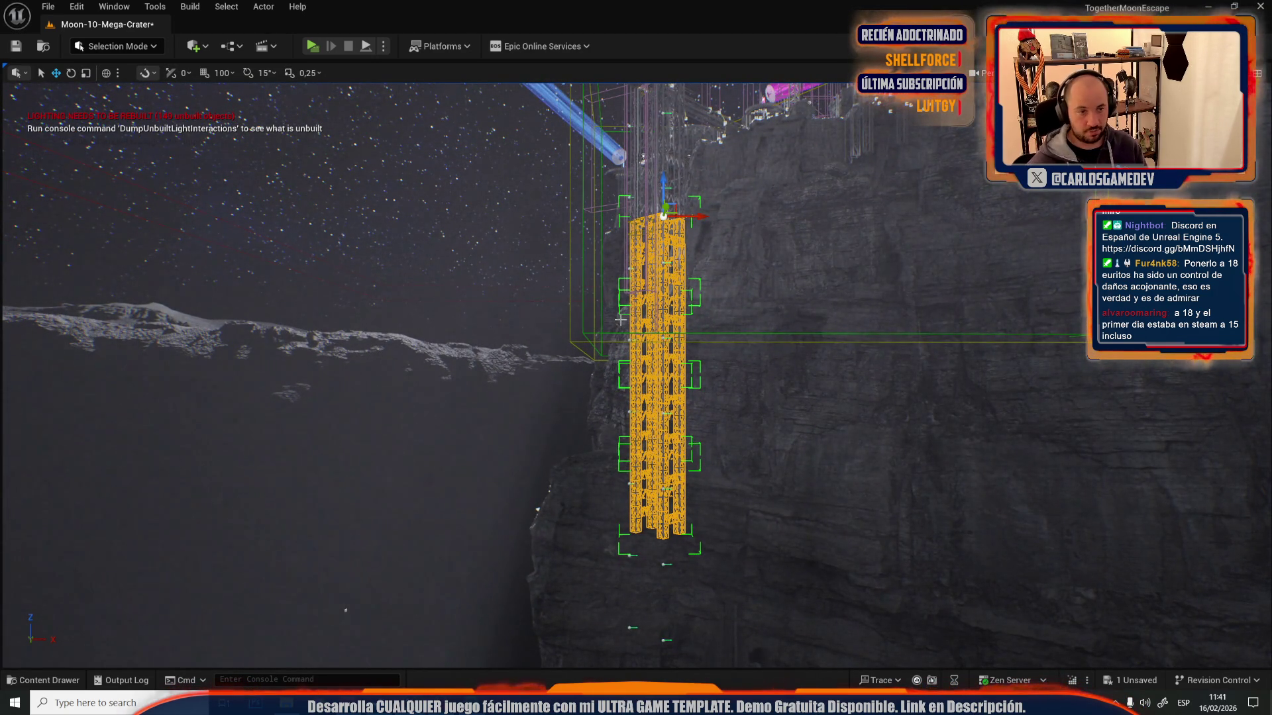
- Duplicate the lower tower section downward and raise the copy to meet the grey tower
left_click(664, 187)
left_click_drag(657, 228, 657, 553)
key("f")
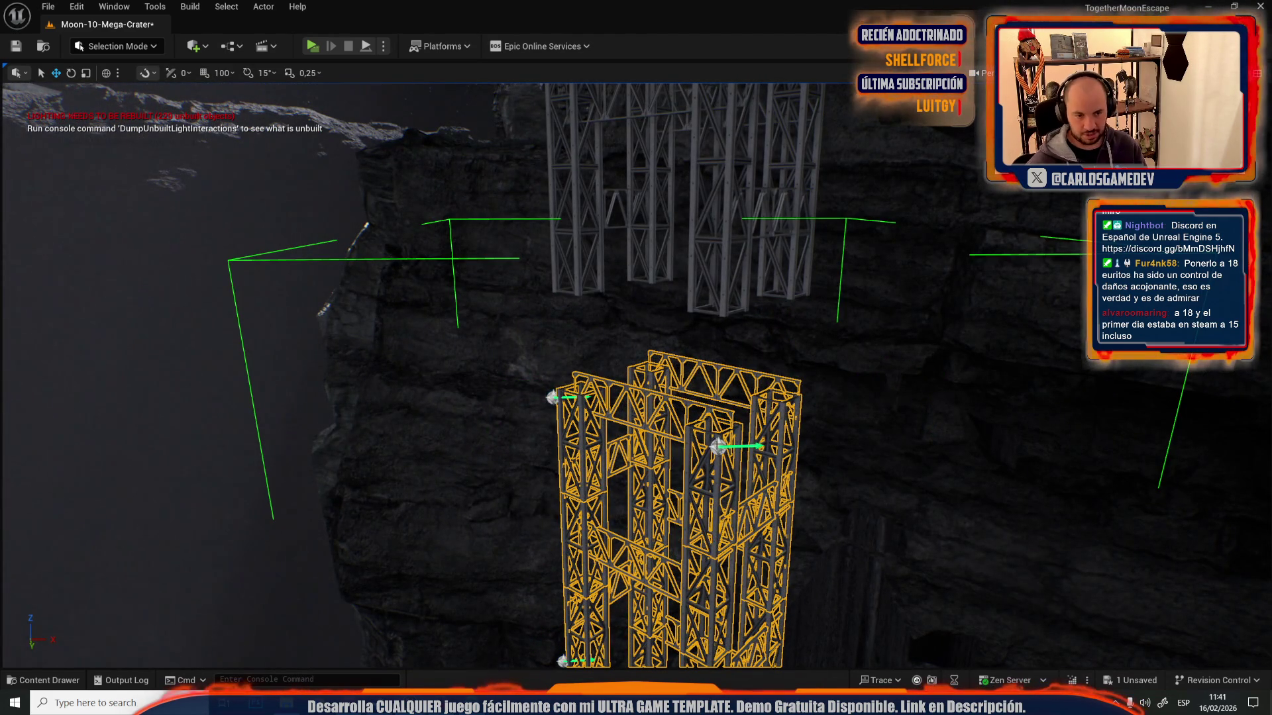
left_click_drag(717, 418, 717, 351)
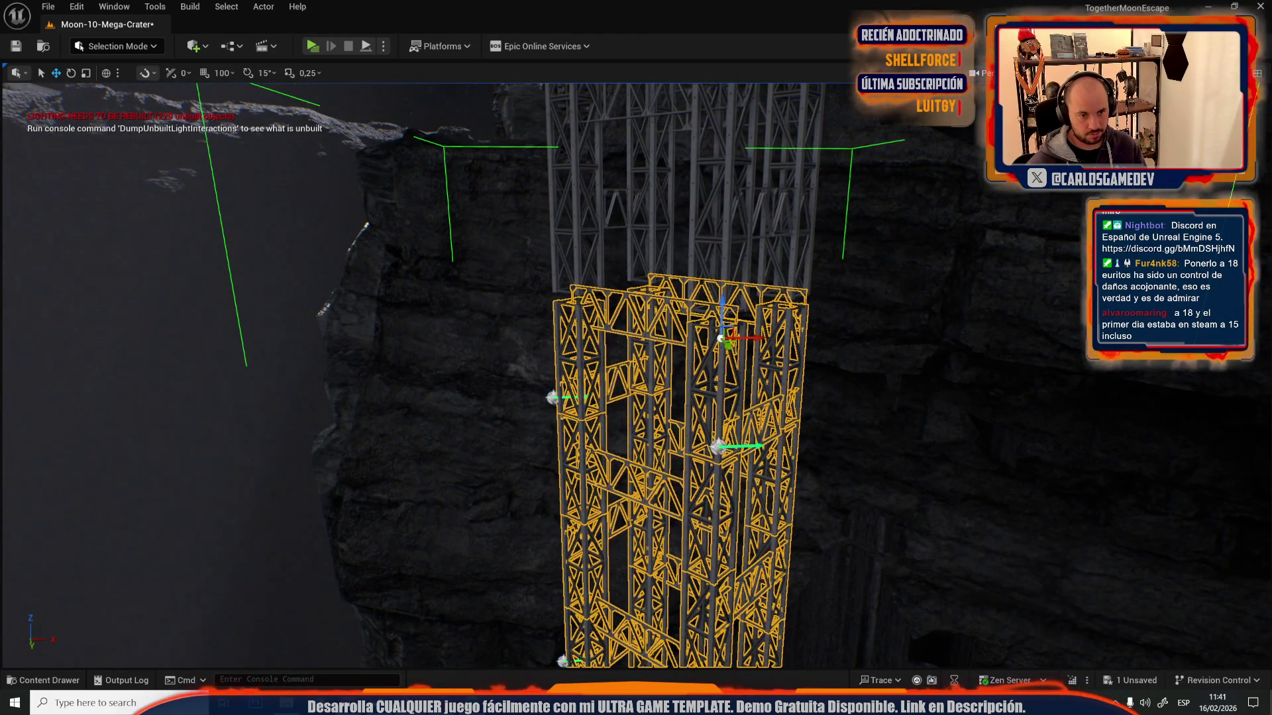
key("f")
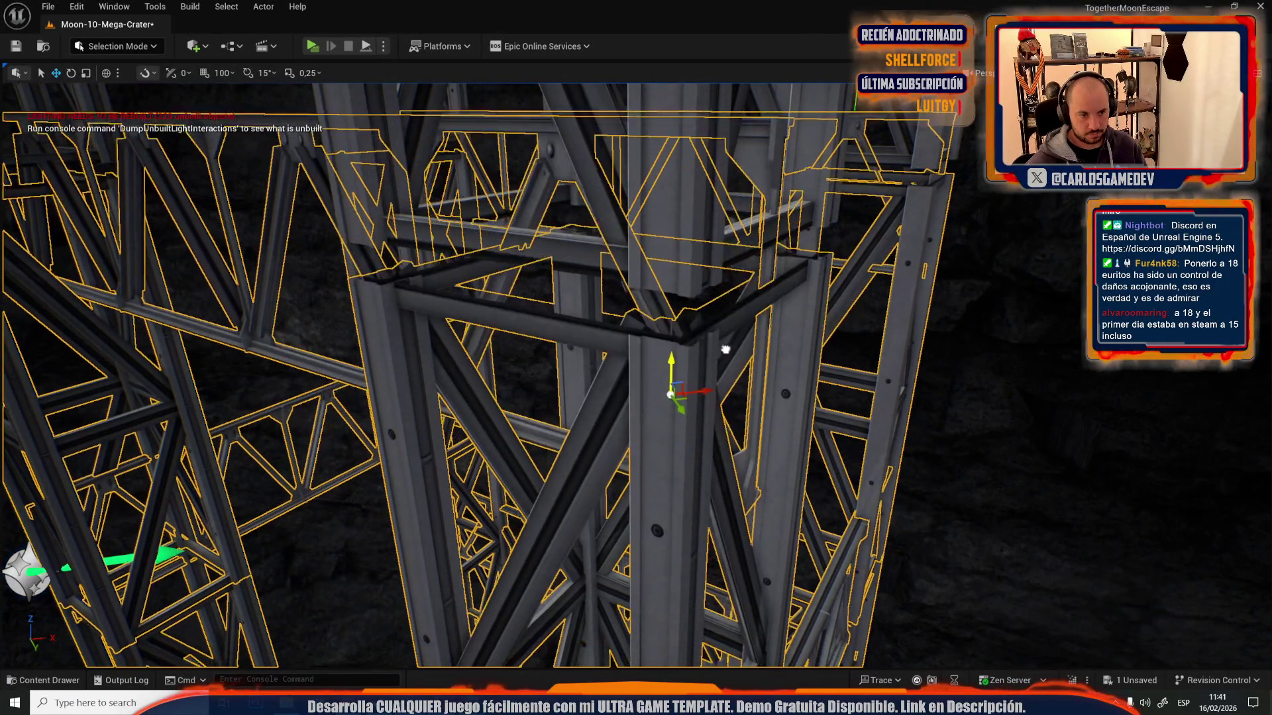
scroll(761, 315, "down", 10)
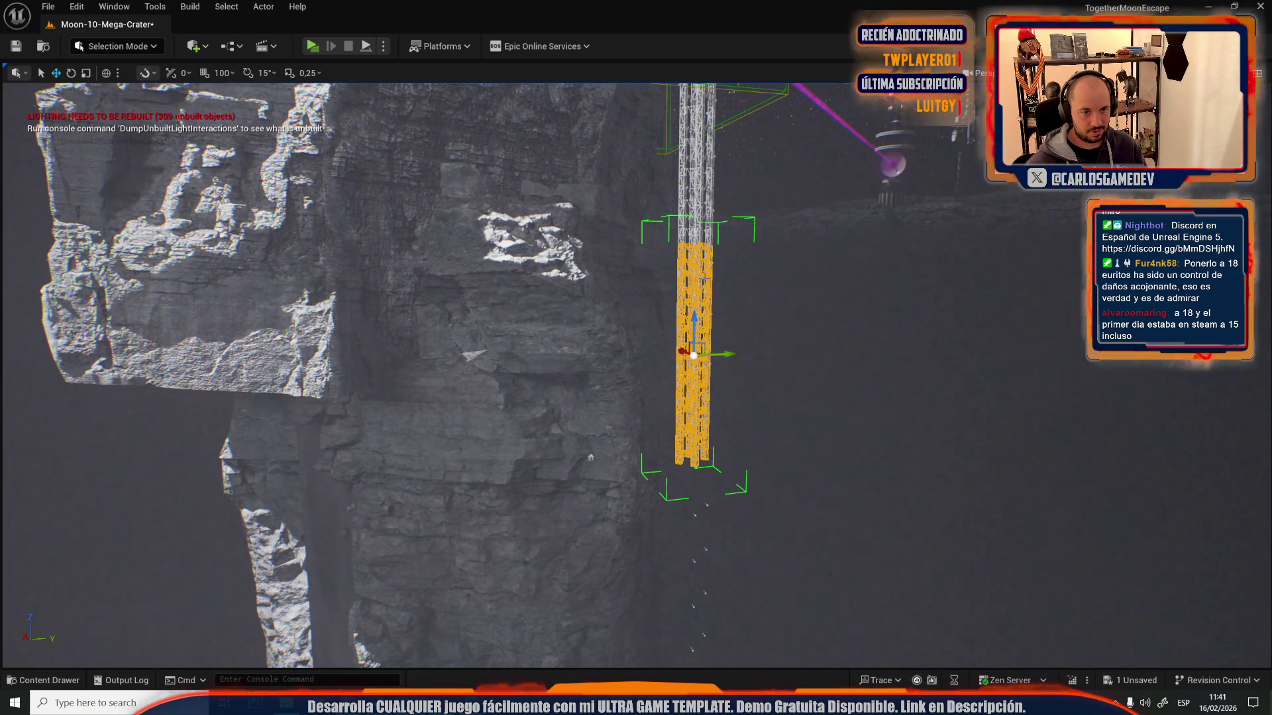
- Nudge the copied lattice section up and down until it meets the white column, checking close and wide views
left_click_drag(691, 308, 724, 531)
key("f")
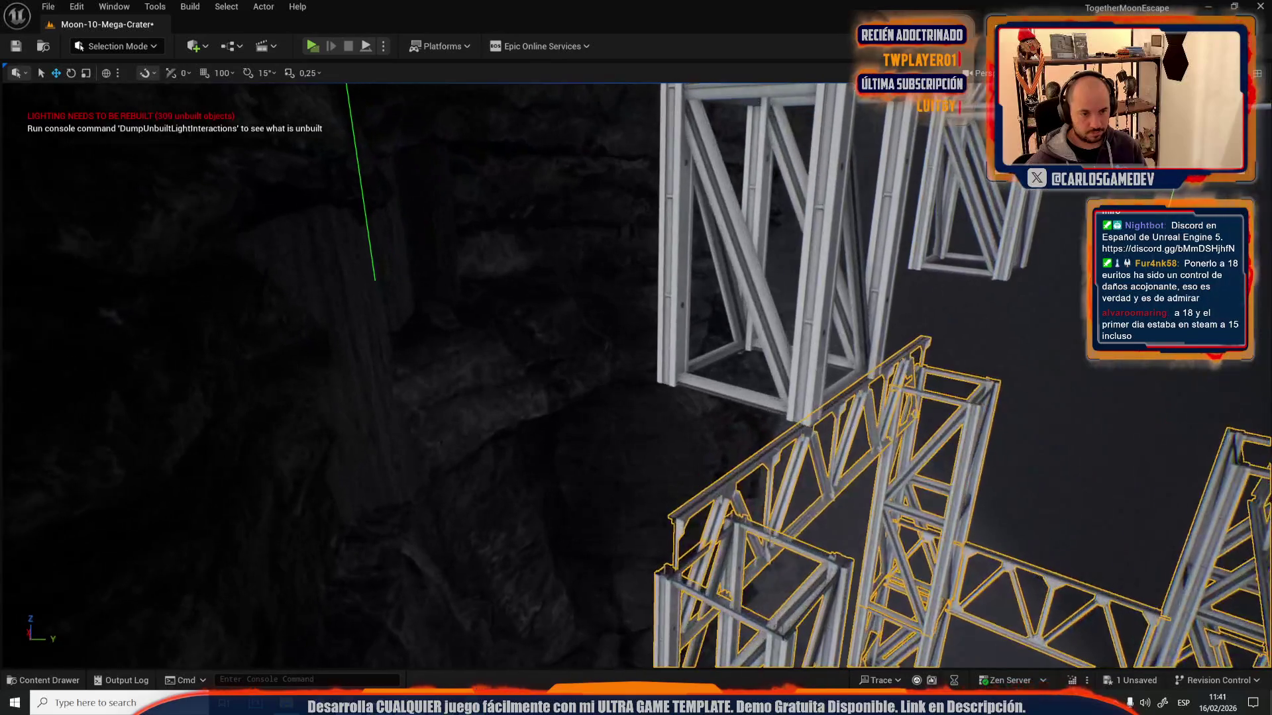
mouse_move(768, 566)
left_mouse_down()
mouse_move(804, 457)
mouse_move(818, 534)
mouse_move(808, 474)
mouse_move(820, 461)
left_mouse_up()
scroll(820, 460, "up", 5)
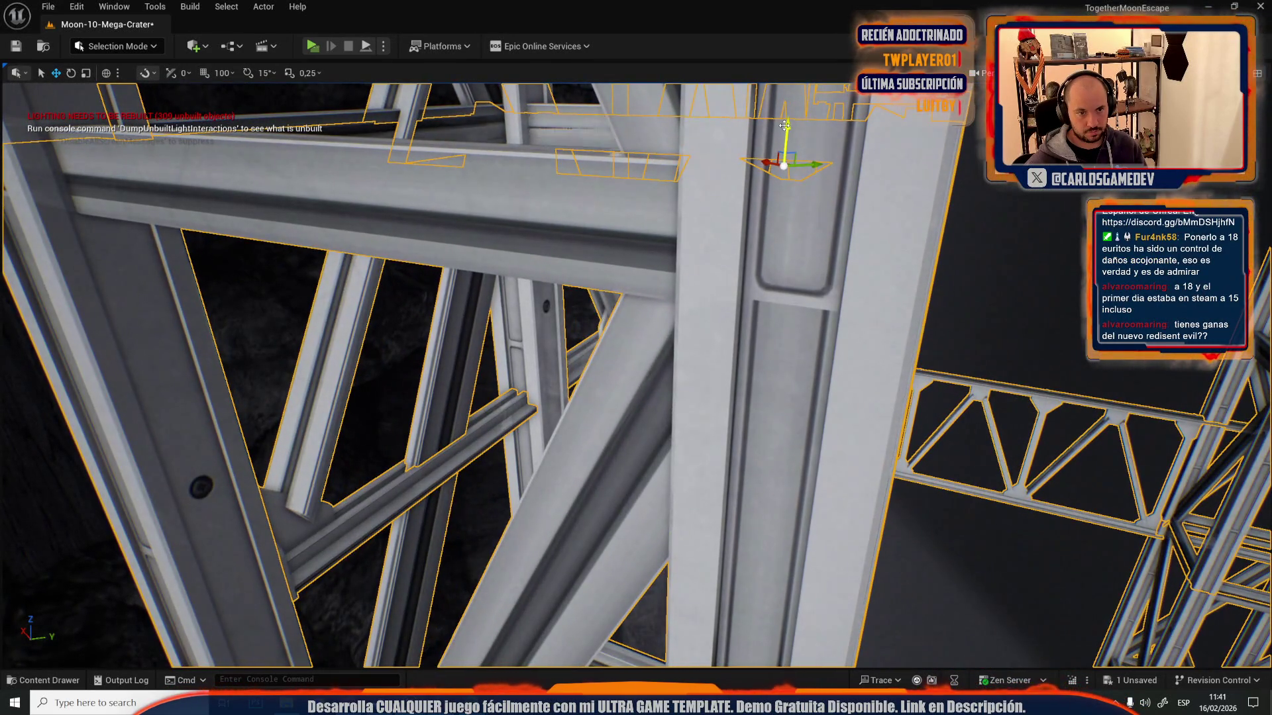
mouse_move(785, 125)
left_mouse_down()
mouse_move(815, 328)
mouse_move(861, 215)
mouse_move(880, 237)
left_mouse_up()
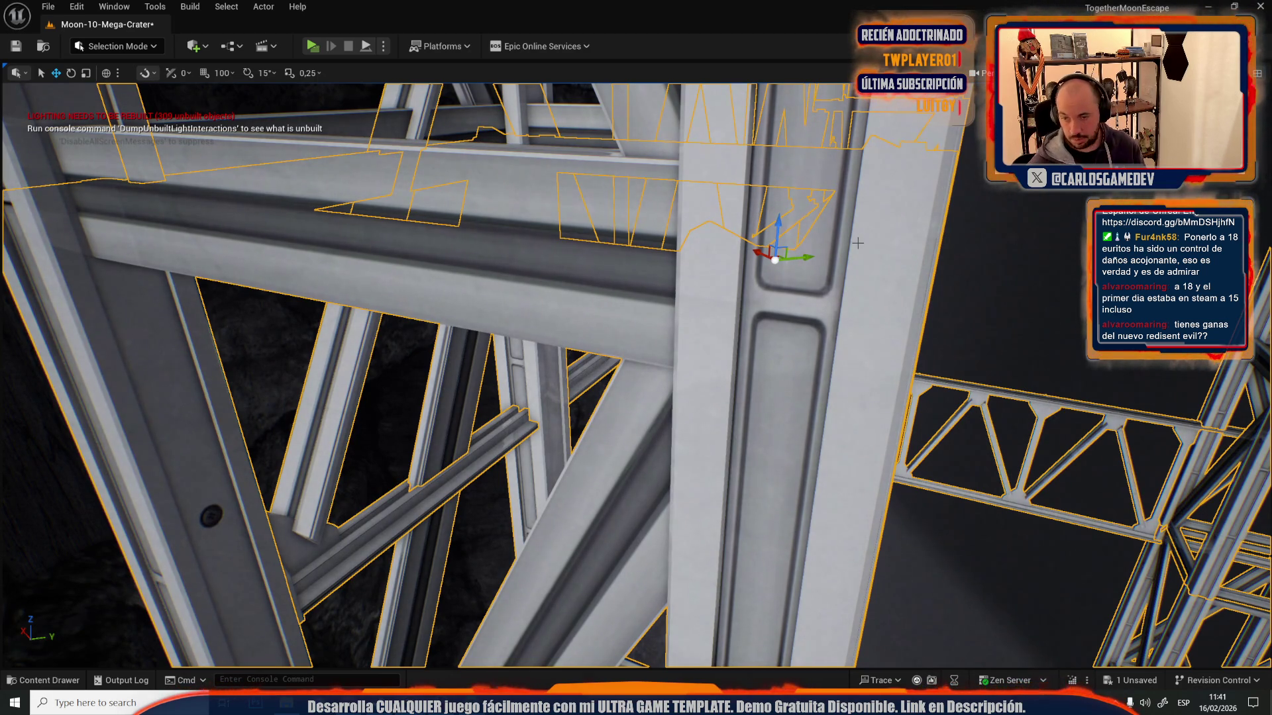
scroll(757, 249, "down", 10)
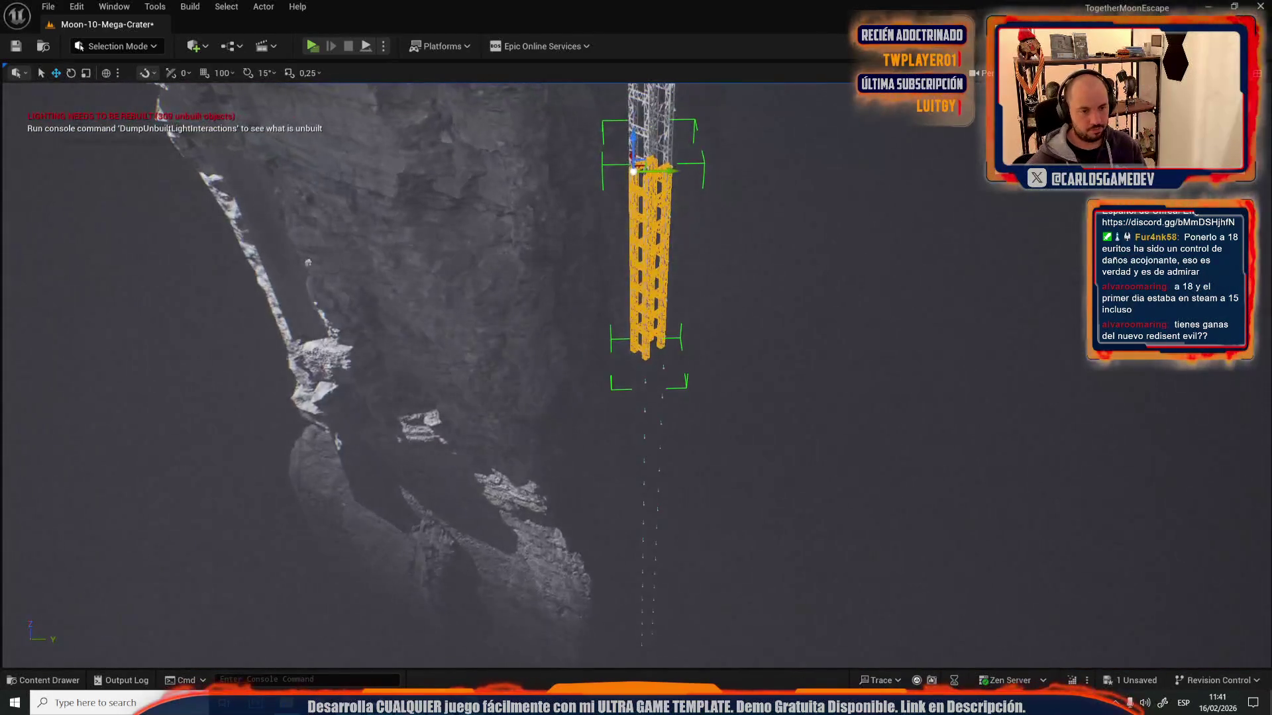
left_click_drag(765, 381, 765, 381)
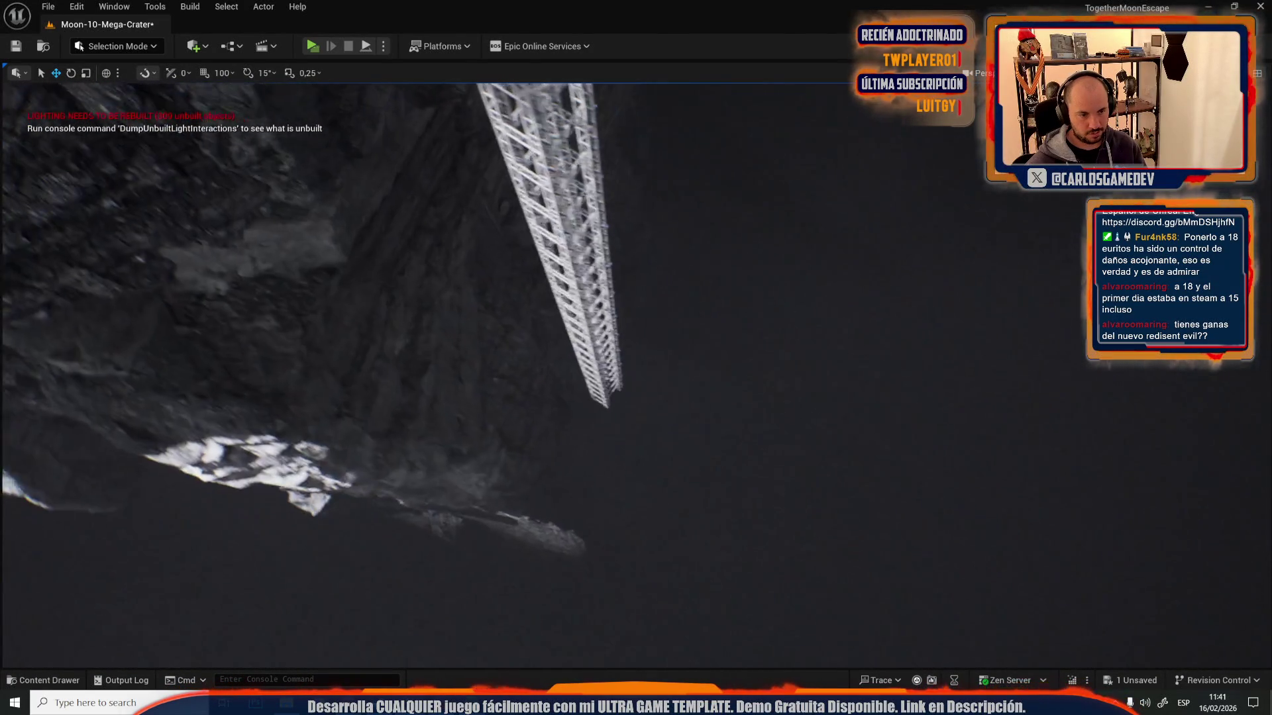
left_click_drag(765, 381, 765, 380)
left_click_drag(460, 293, 460, 293)
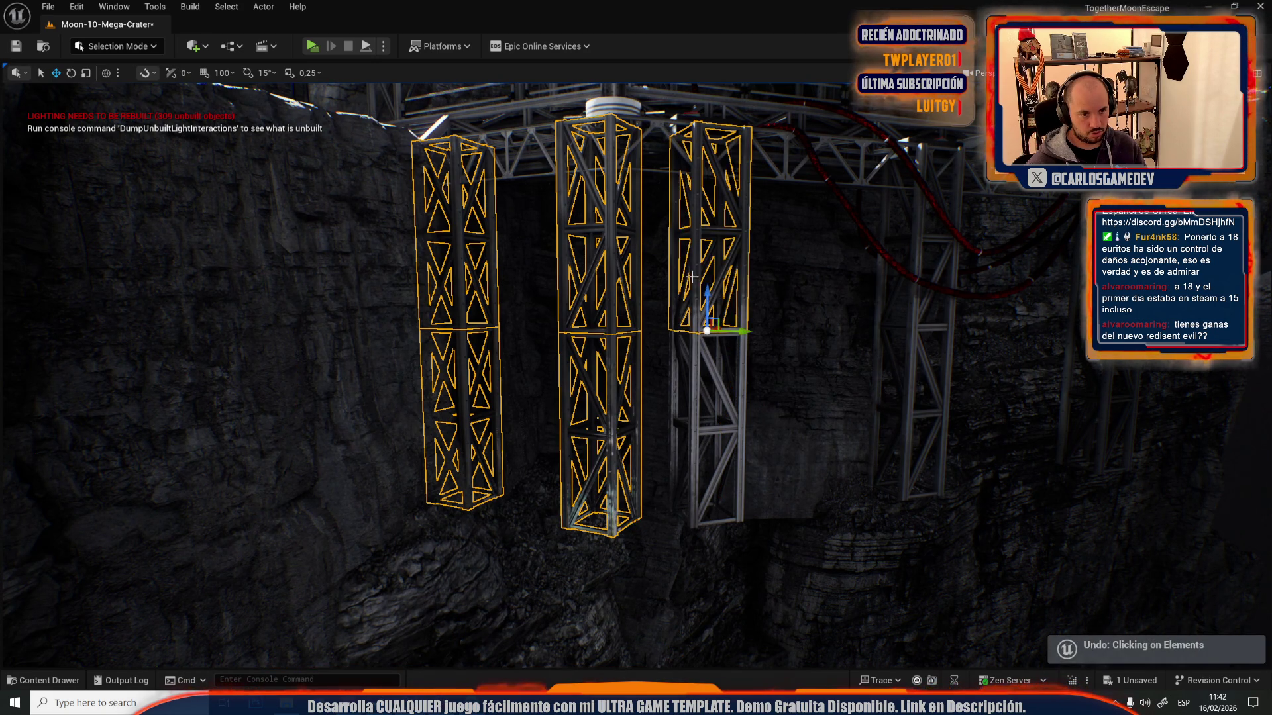
- Select the three truss pieces on the cliff, undoing an accidental rock selection
left_click(910, 351, "ctrl")
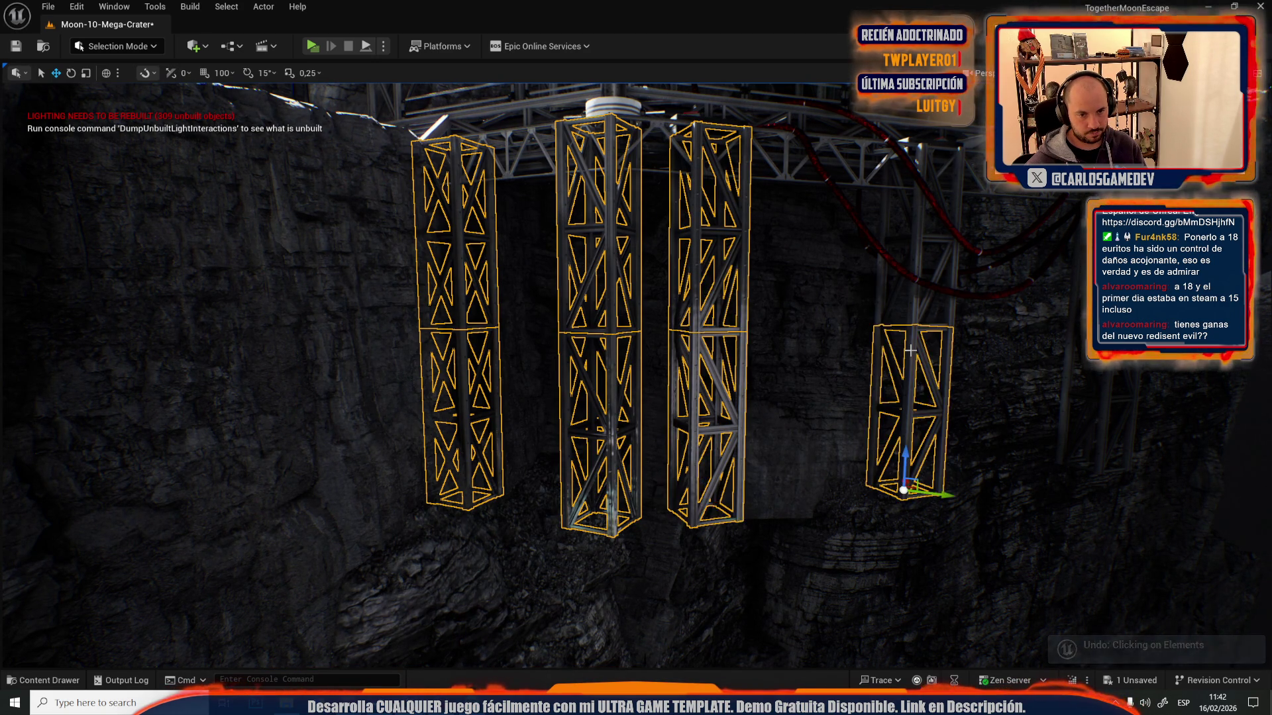
mouse_move(912, 317)
left_mouse_down()
mouse_move(861, 344)
mouse_move(654, 374)
left_mouse_up()
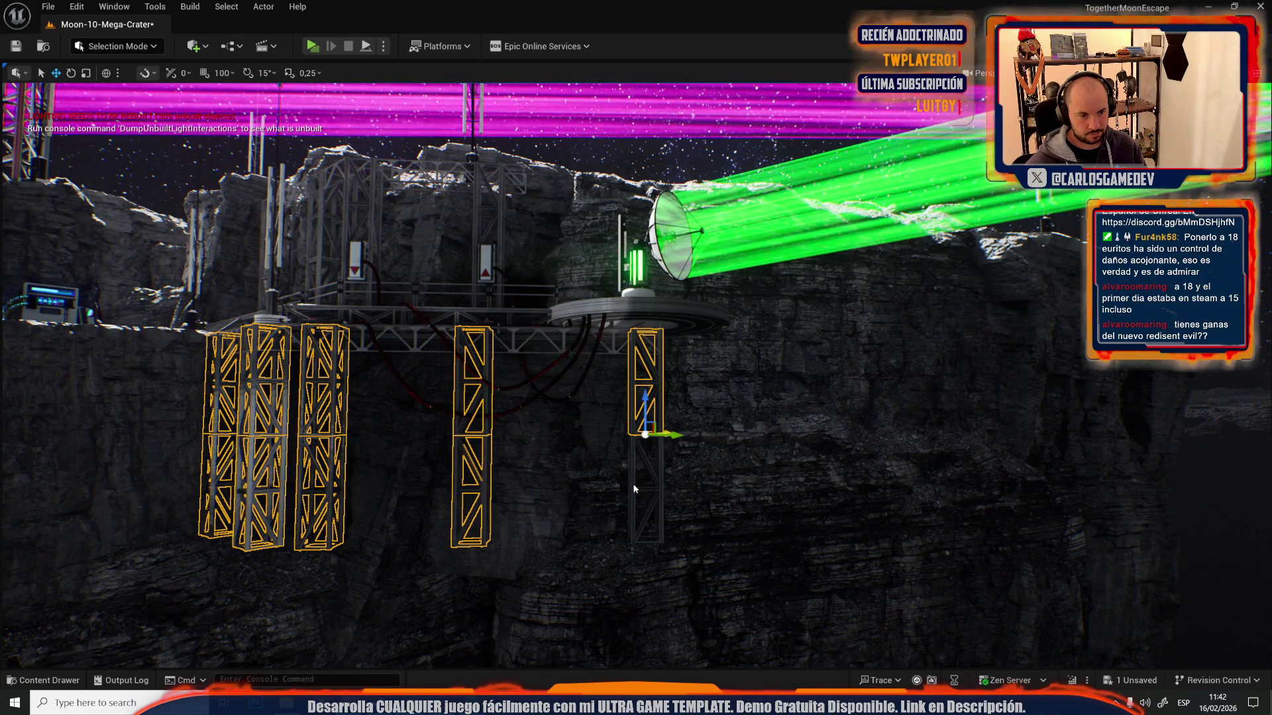
left_click_drag(633, 484, 633, 484)
left_click_drag(688, 320, 689, 321)
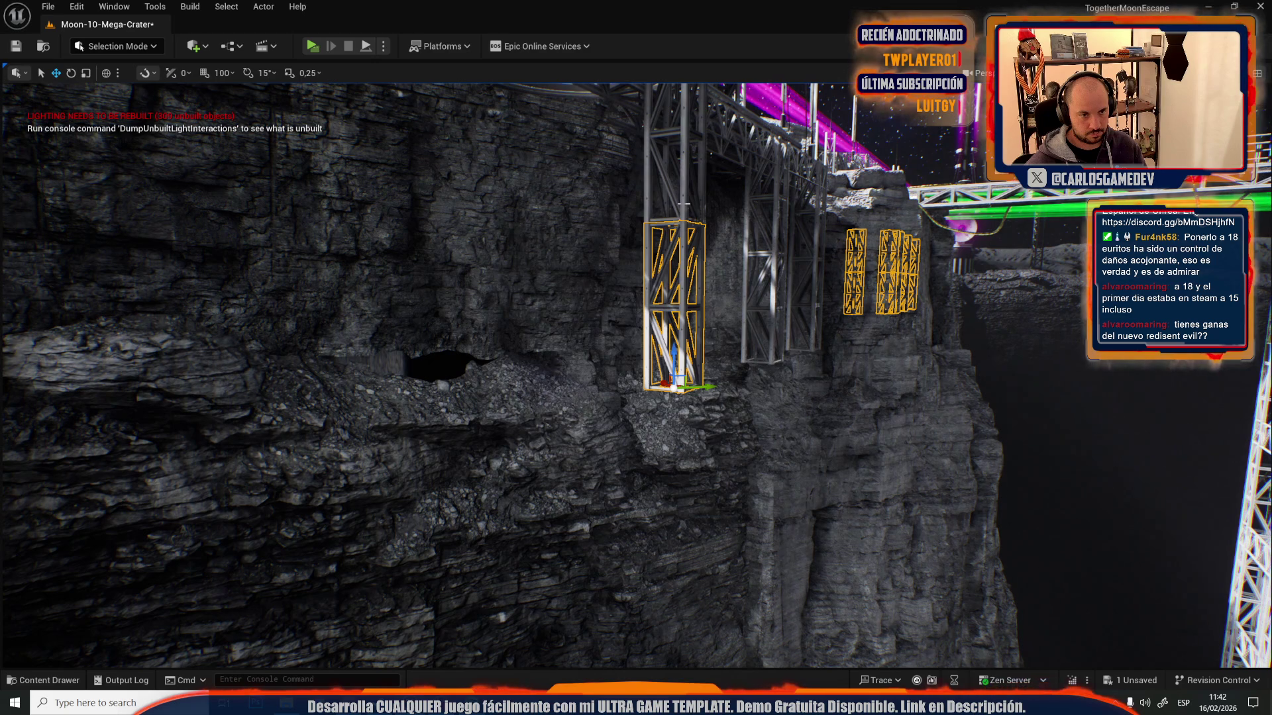
left_click_drag(684, 204, 684, 205)
key("f")
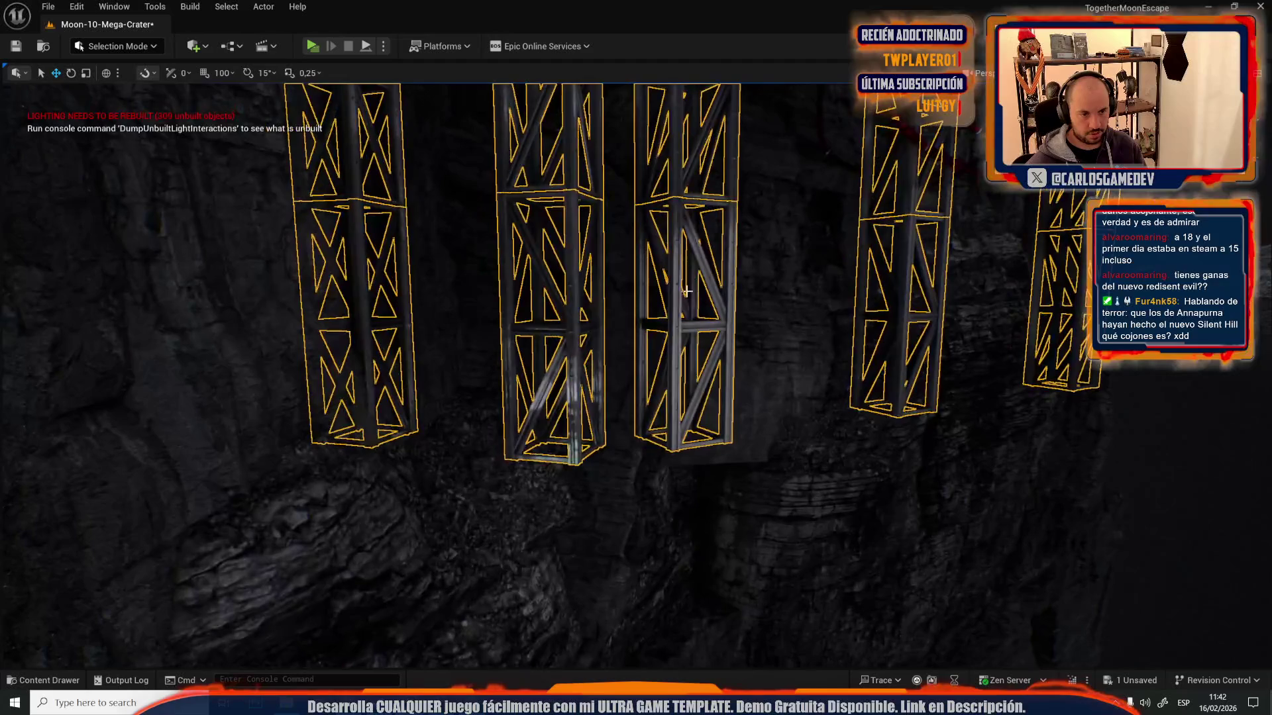
left_click(682, 219)
left_click_drag(612, 372, 612, 372)
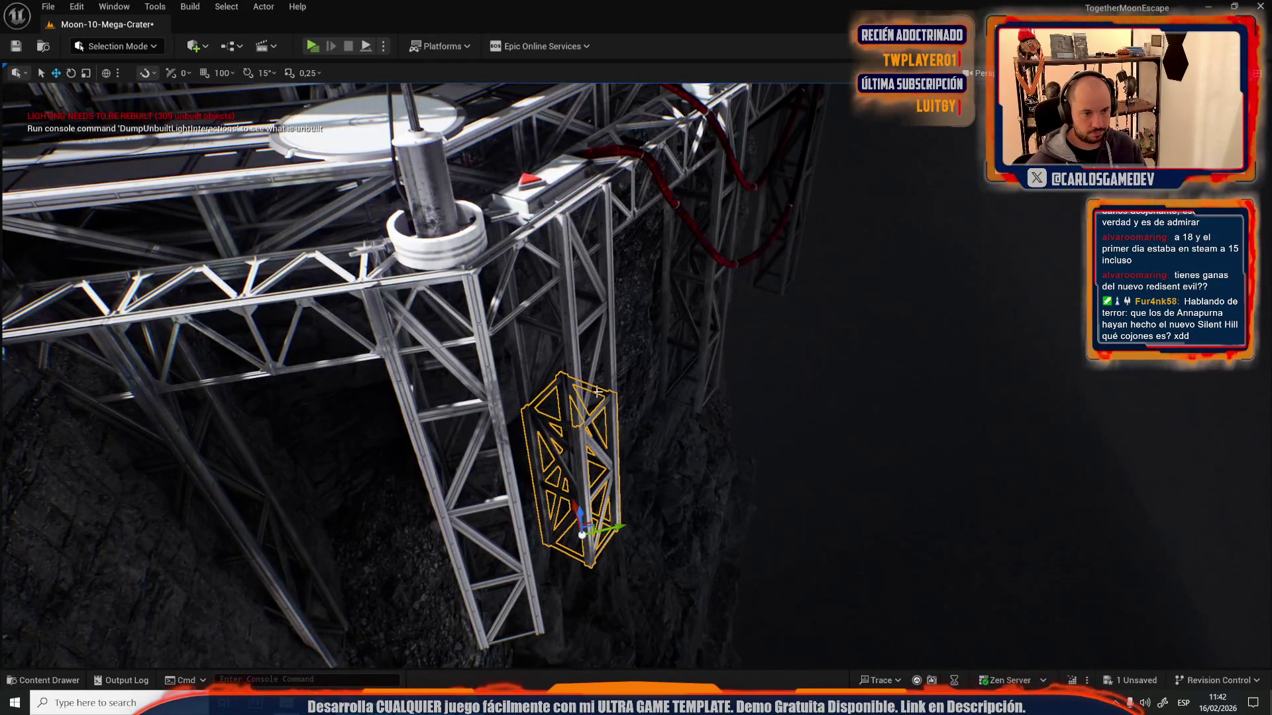
left_click(707, 352, "ctrl")
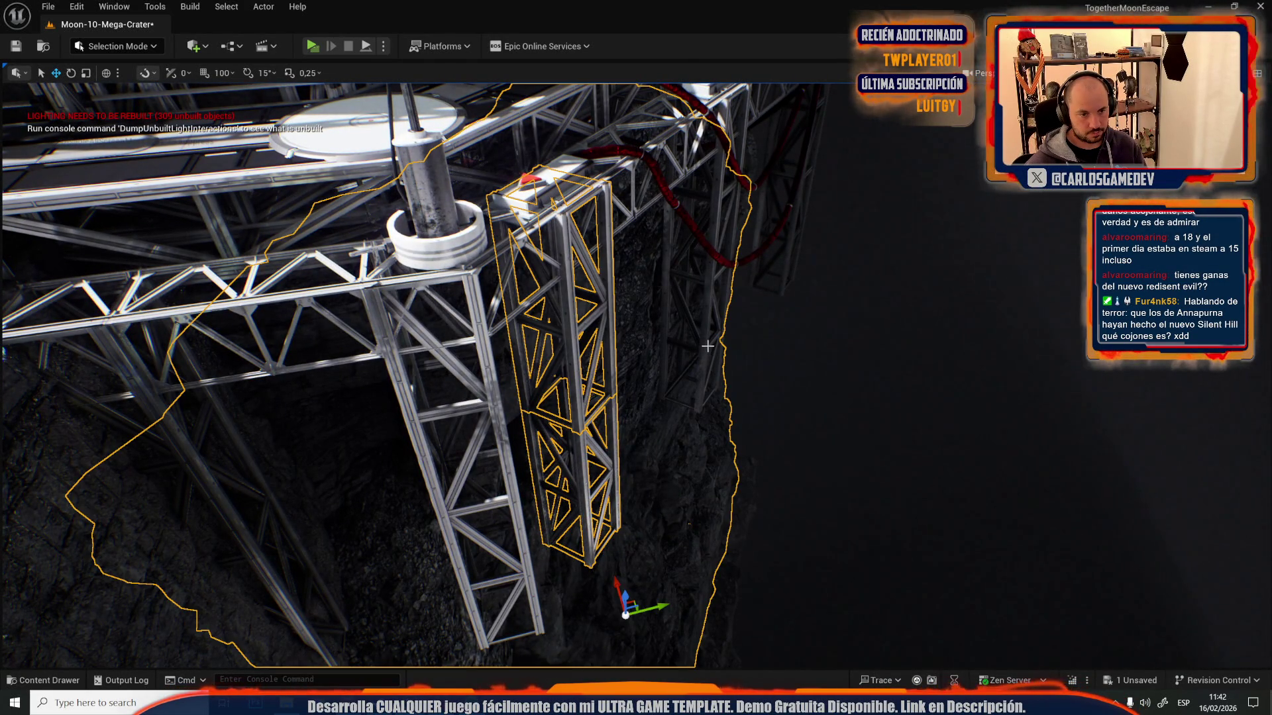
key("ctrl+z")
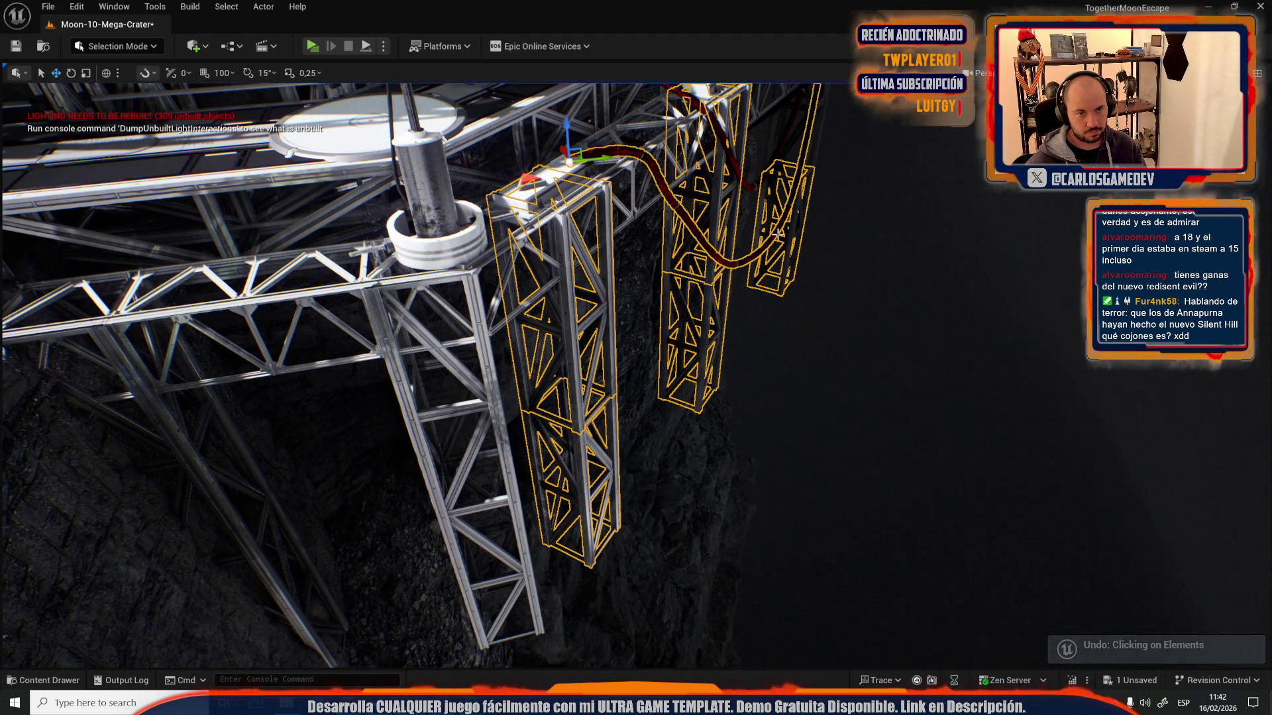
key("f")
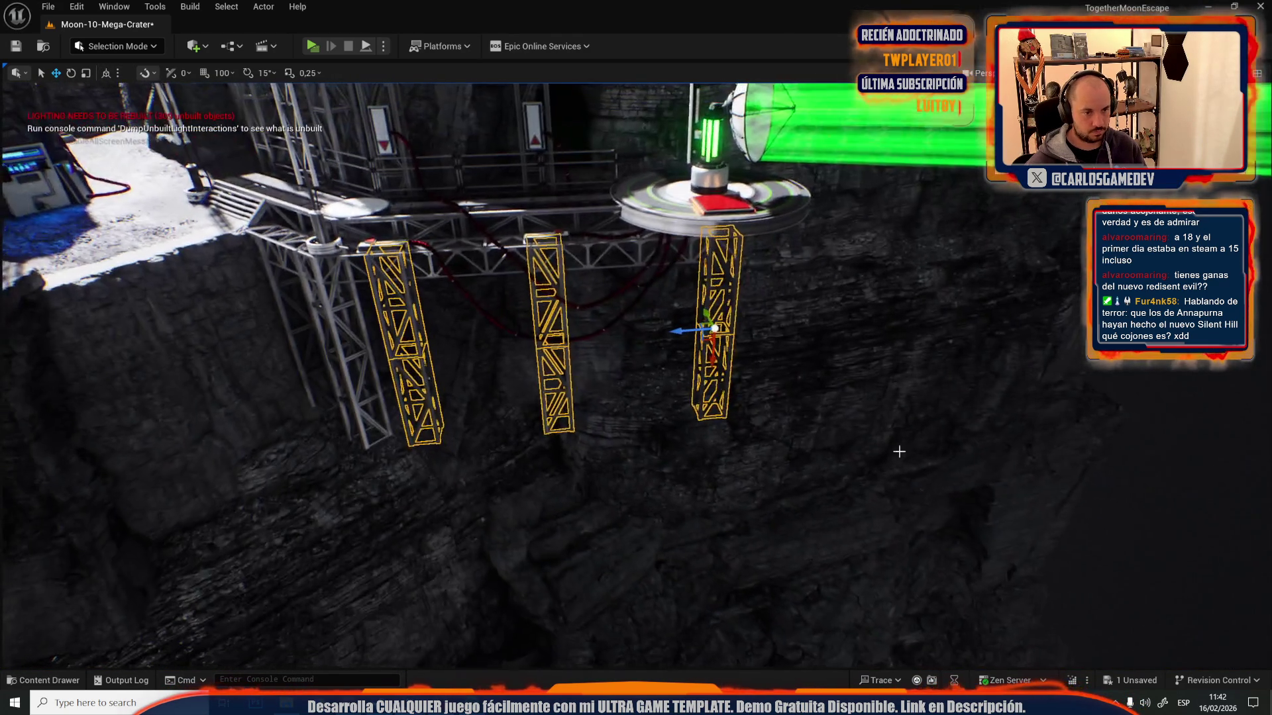
- Lower the three trusses and rotate them 45 degrees into diagonal braces, then clear the selection
left_click_drag(729, 361, 725, 502)
key("f")
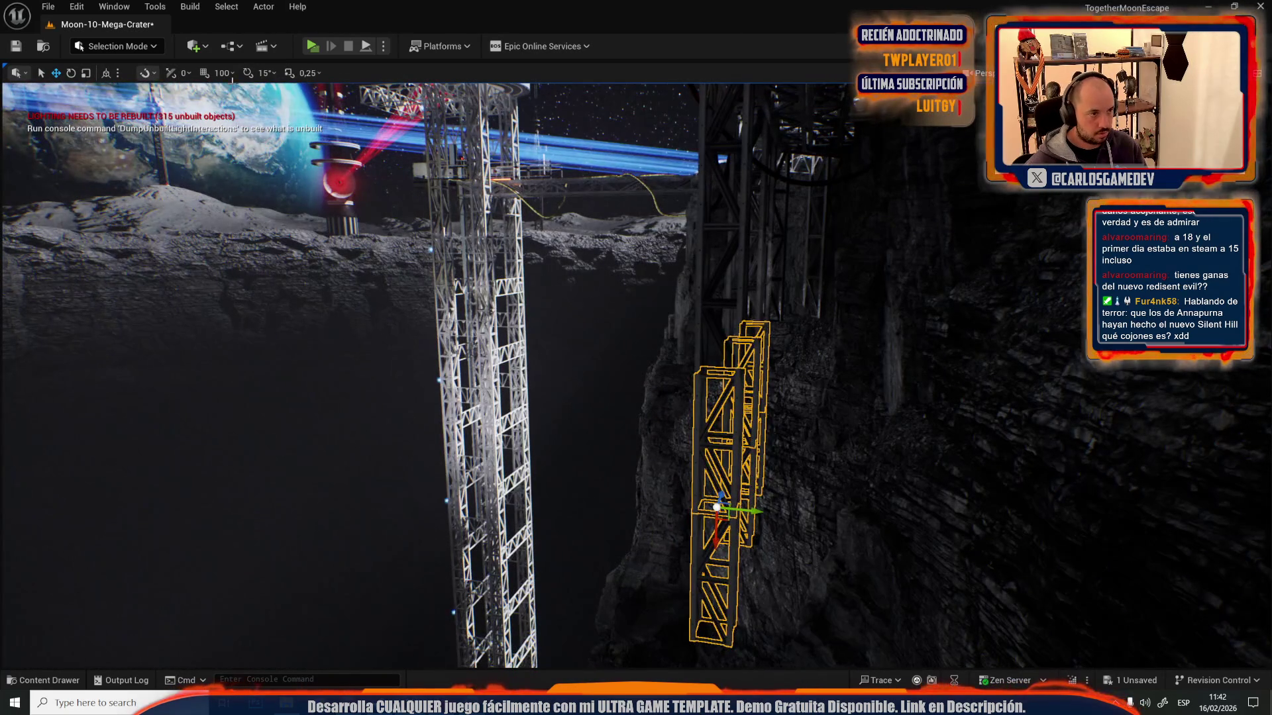
key("f")
key("e")
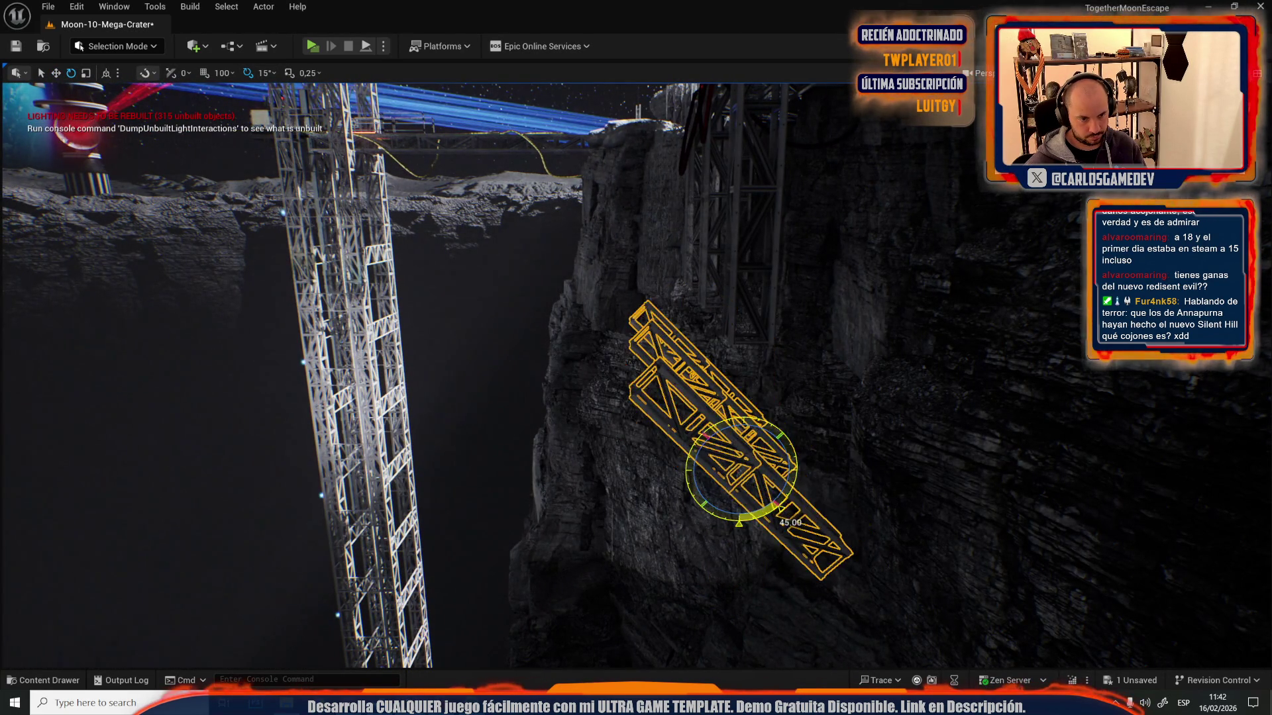
key("f")
key("r")
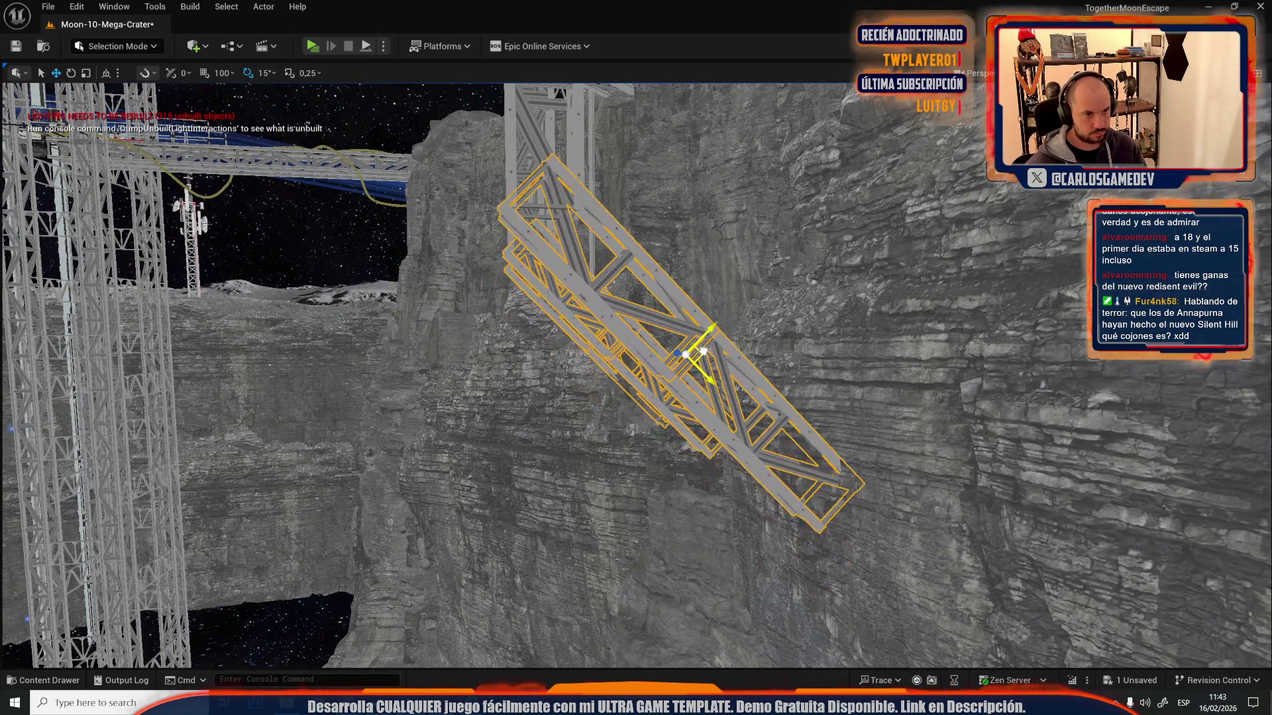
key("w")
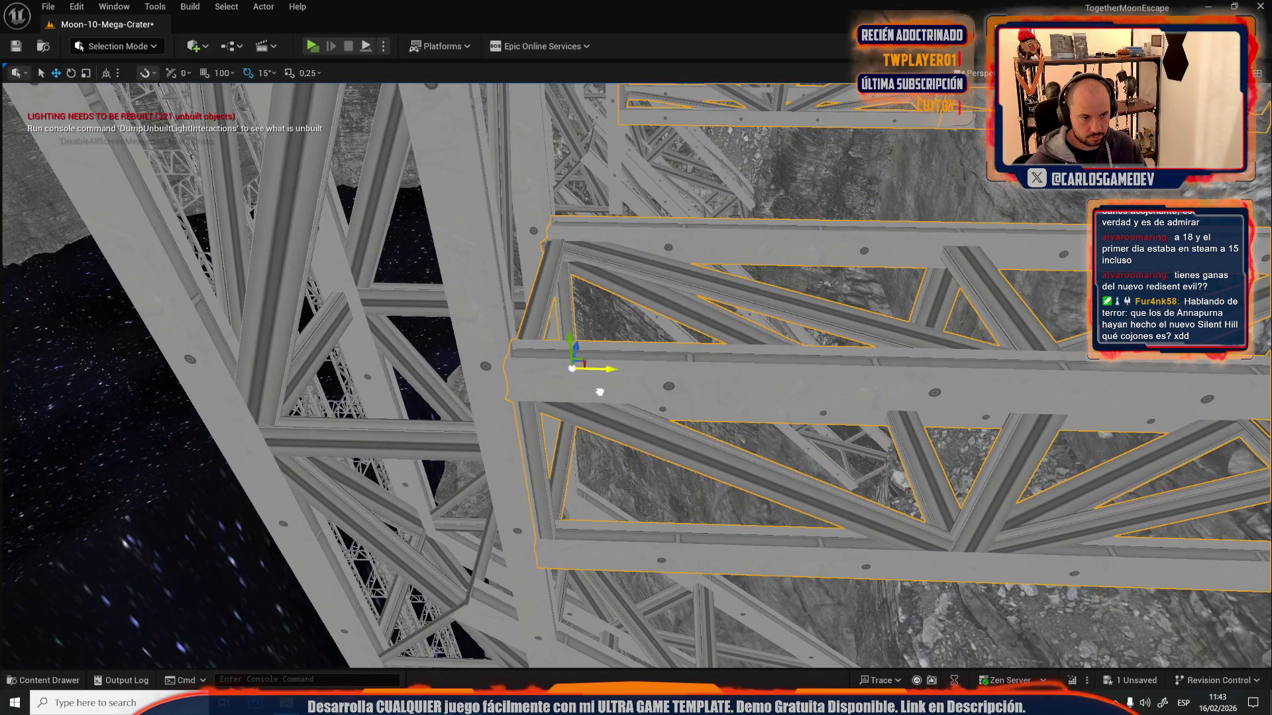
key("Escape")
- Switch the viewport back to Lit and lower the rotated truss brace toward the crater floor
left_click(1024, 73)
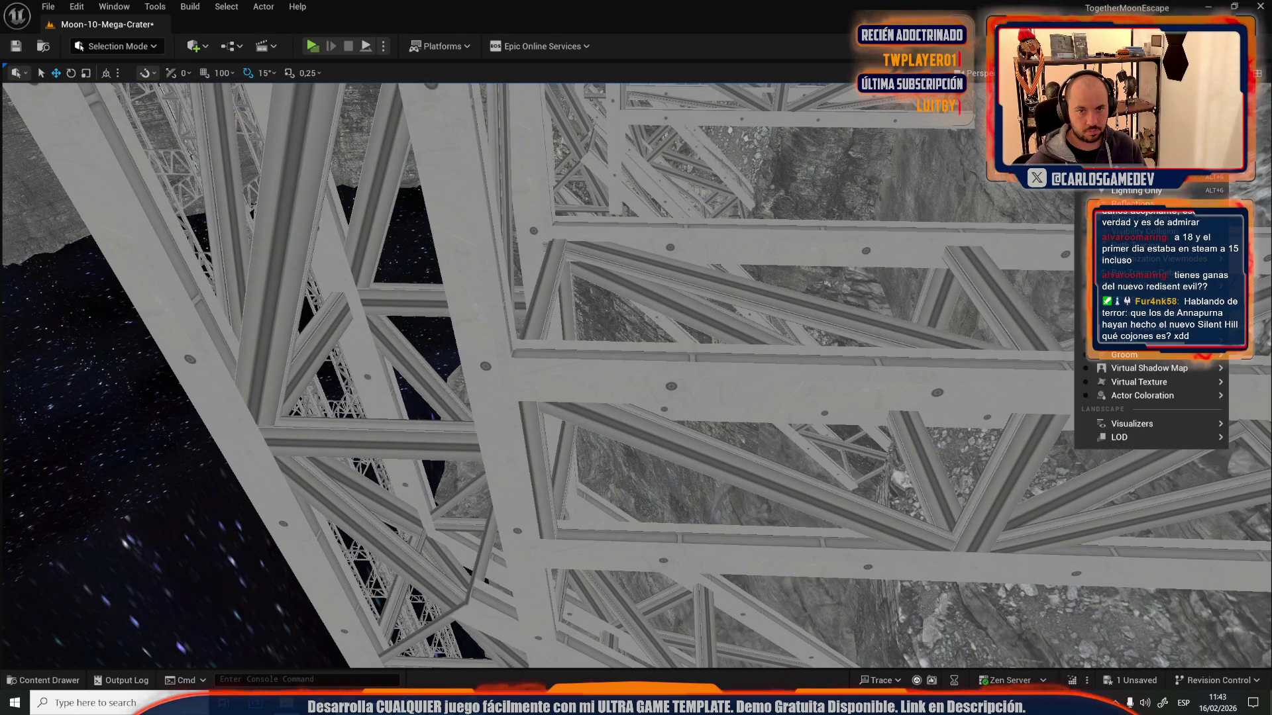
key("alt+4")
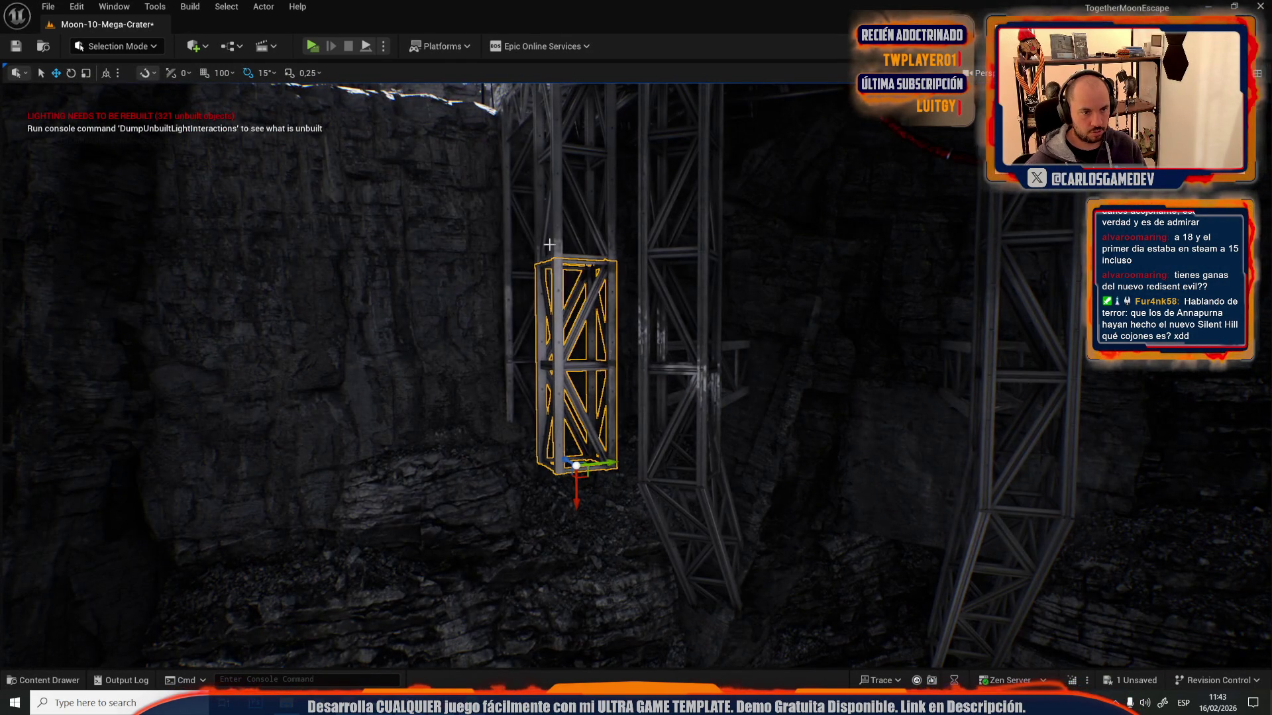
key("e")
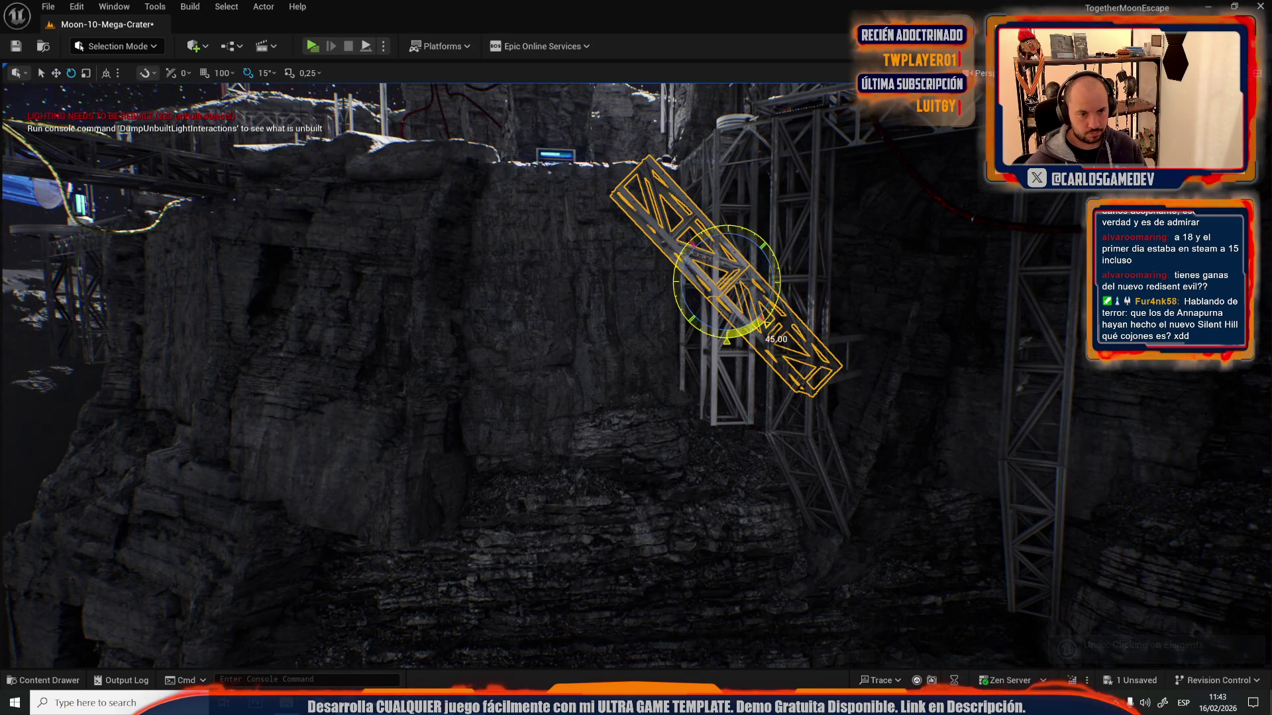
left_click_drag(743, 287, 824, 498)
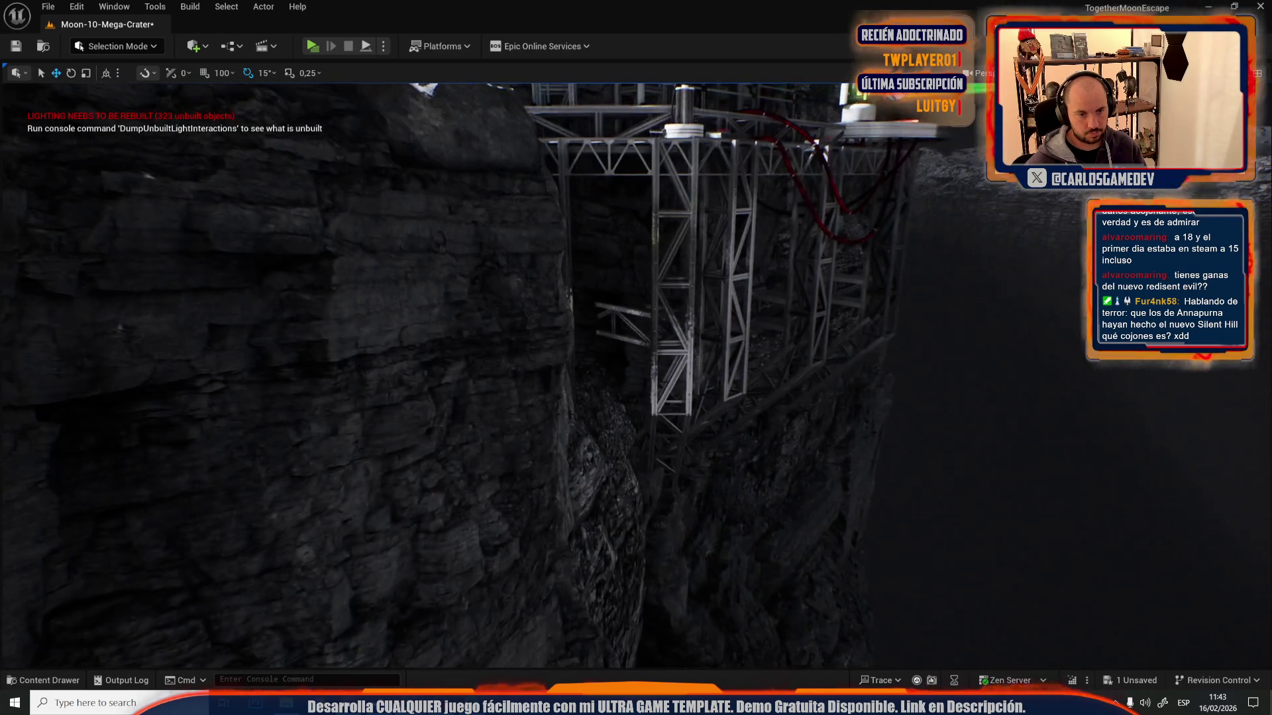
scroll(661, 515, "up", 3)
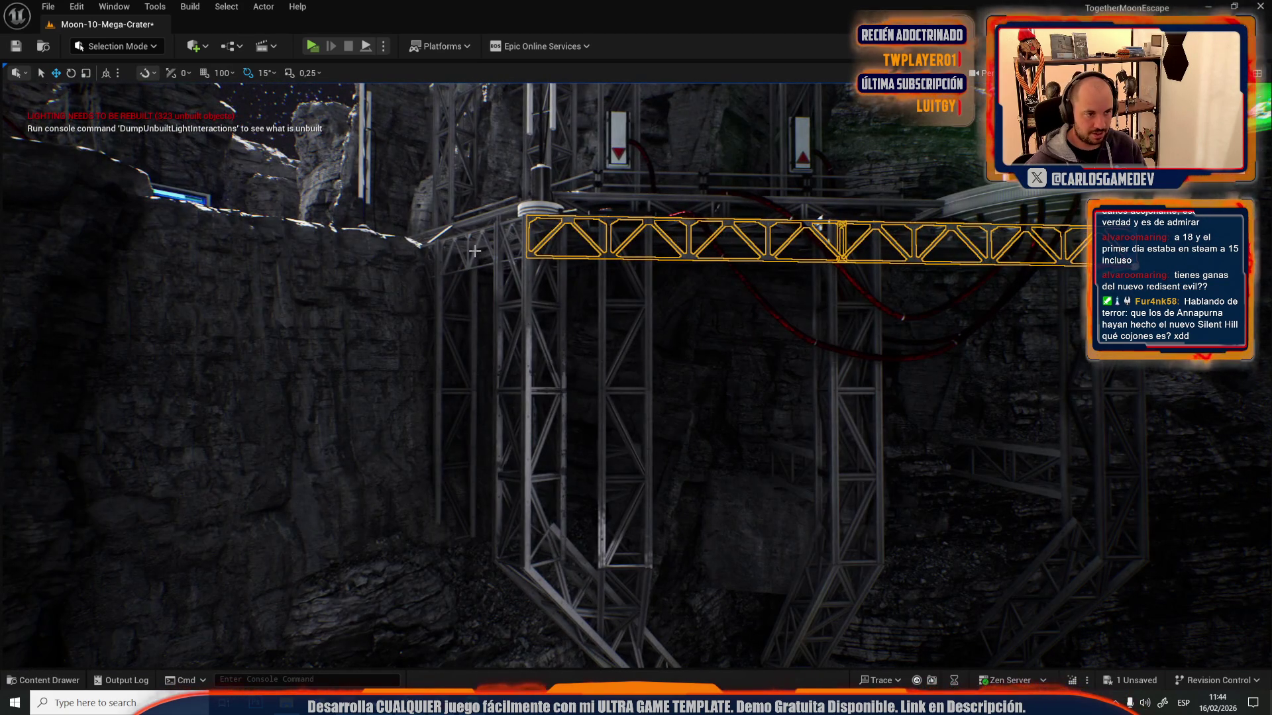
- Lower the truss brace, then slide it down-left along the cliff below the upper scaffolding
mouse_move(531, 222)
left_mouse_down()
mouse_move(548, 534)
mouse_move(539, 343)
mouse_move(539, 384)
mouse_move(557, 364)
left_mouse_up()
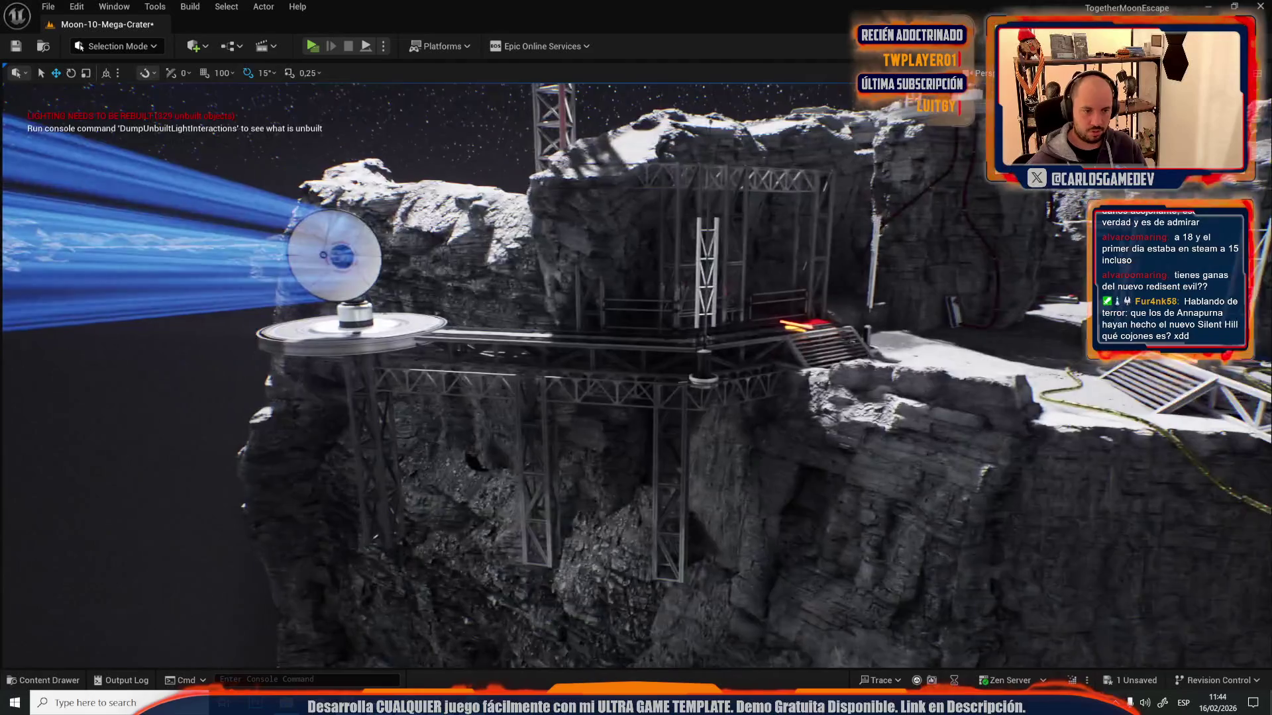
left_click(627, 194)
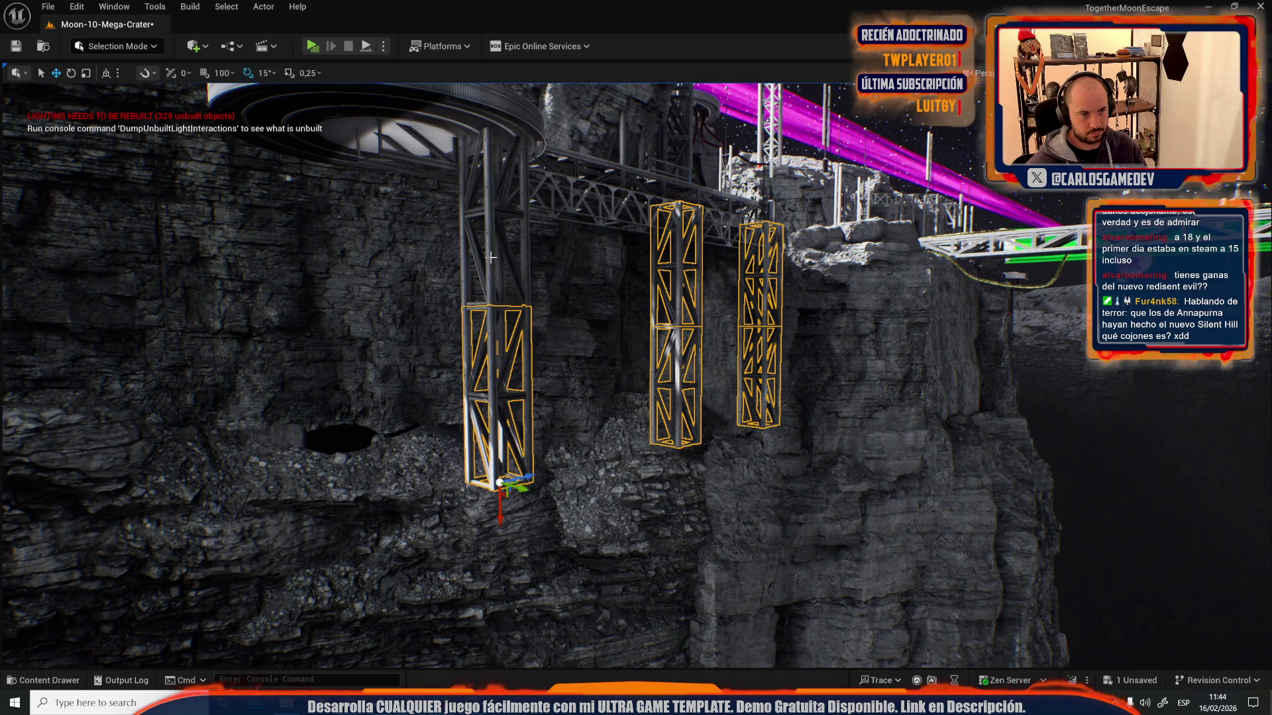
key("e")
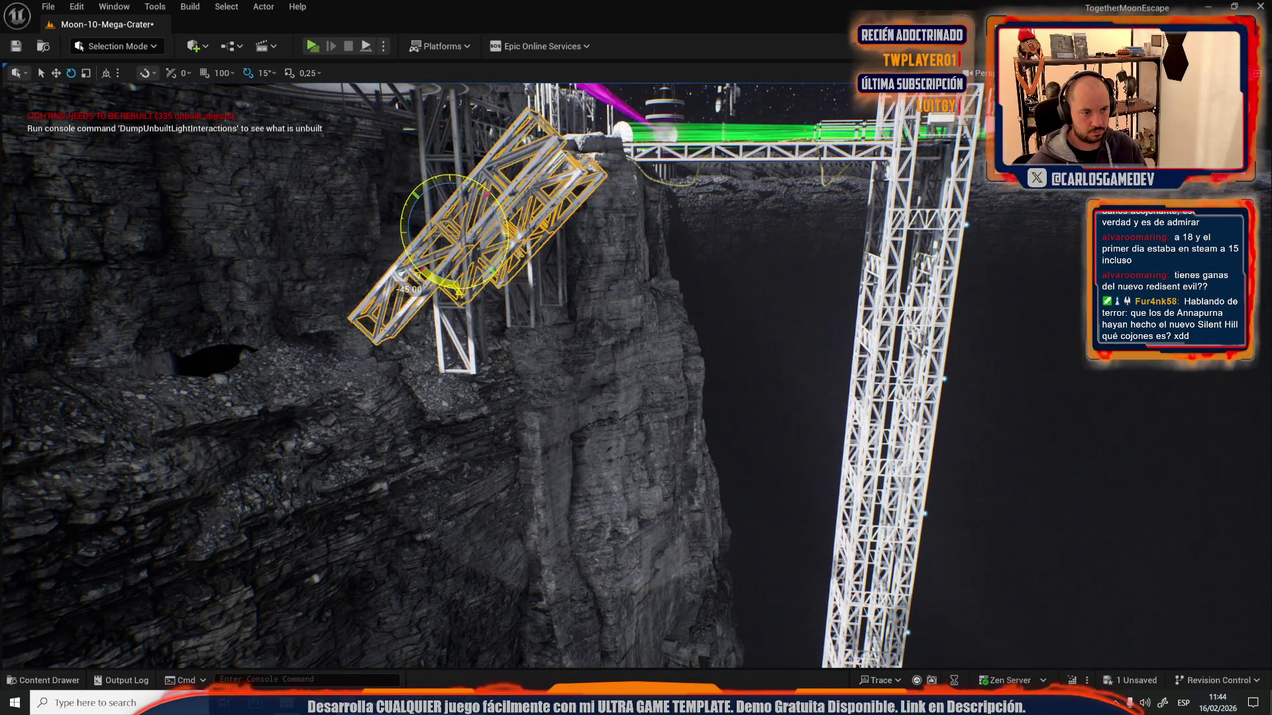
key("w")
left_click_drag(488, 226, 418, 439)
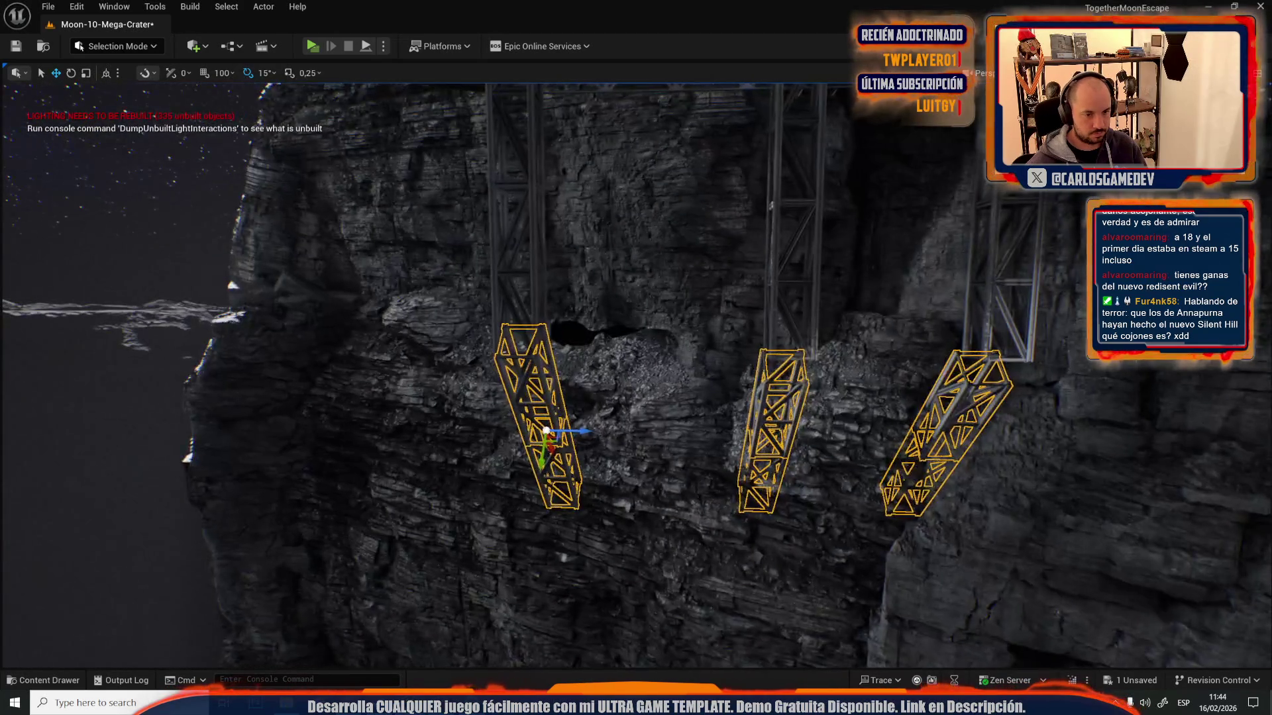
scroll(488, 478, "up", 5)
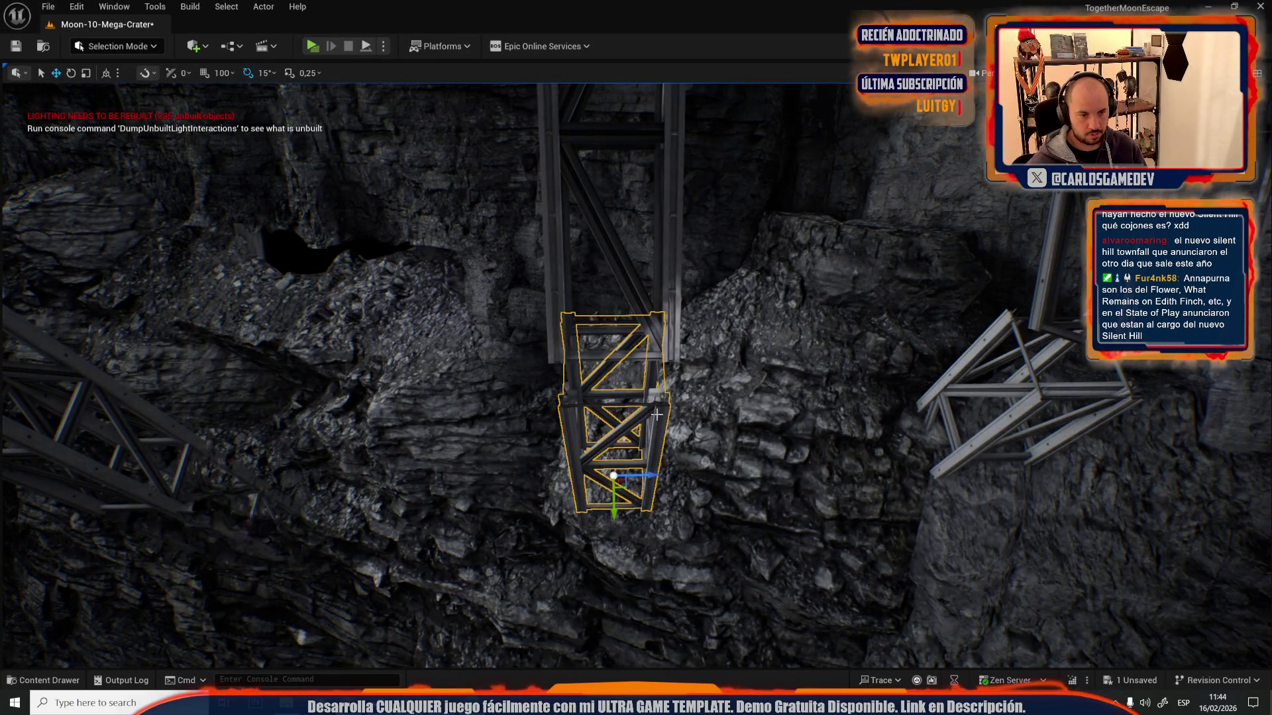
- Lower the cliff-face truss slightly, then select the diagonal brace instead of the rock
left_click(657, 414)
key("f")
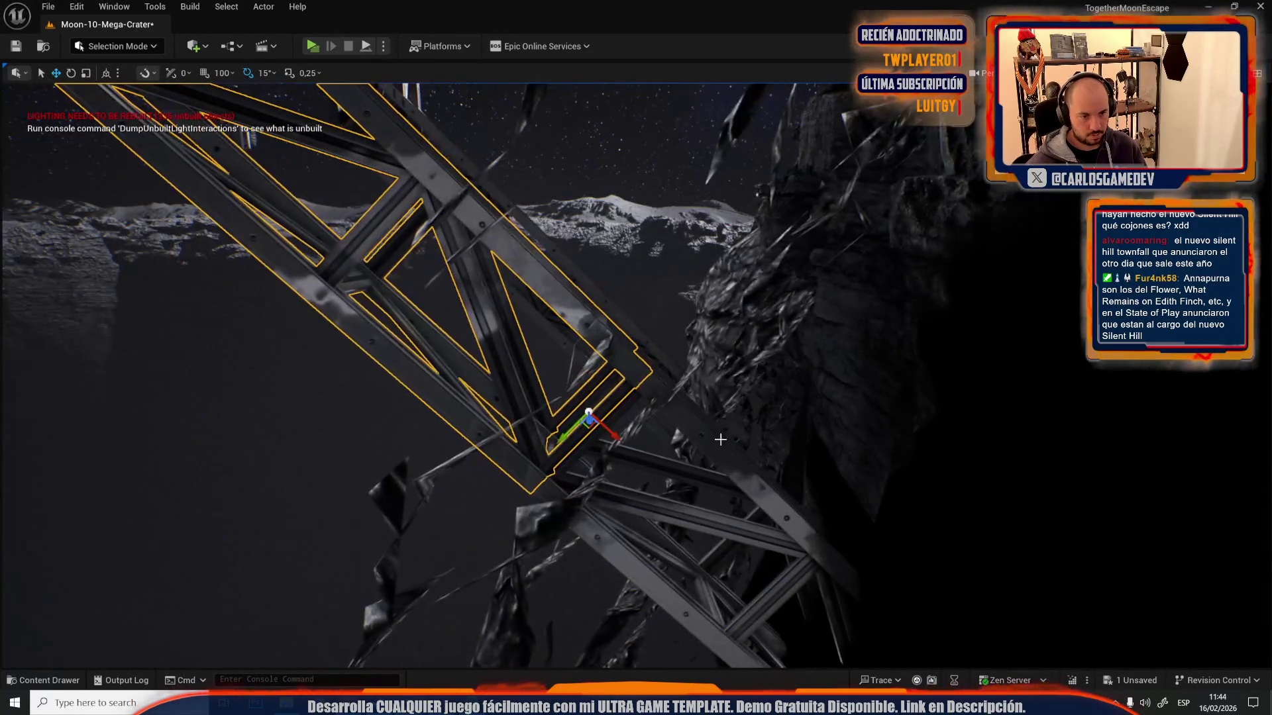
mouse_move(723, 437)
left_mouse_down()
mouse_move(460, 421)
mouse_move(696, 285)
mouse_move(701, 374)
mouse_move(611, 511)
mouse_move(708, 371)
left_mouse_up()
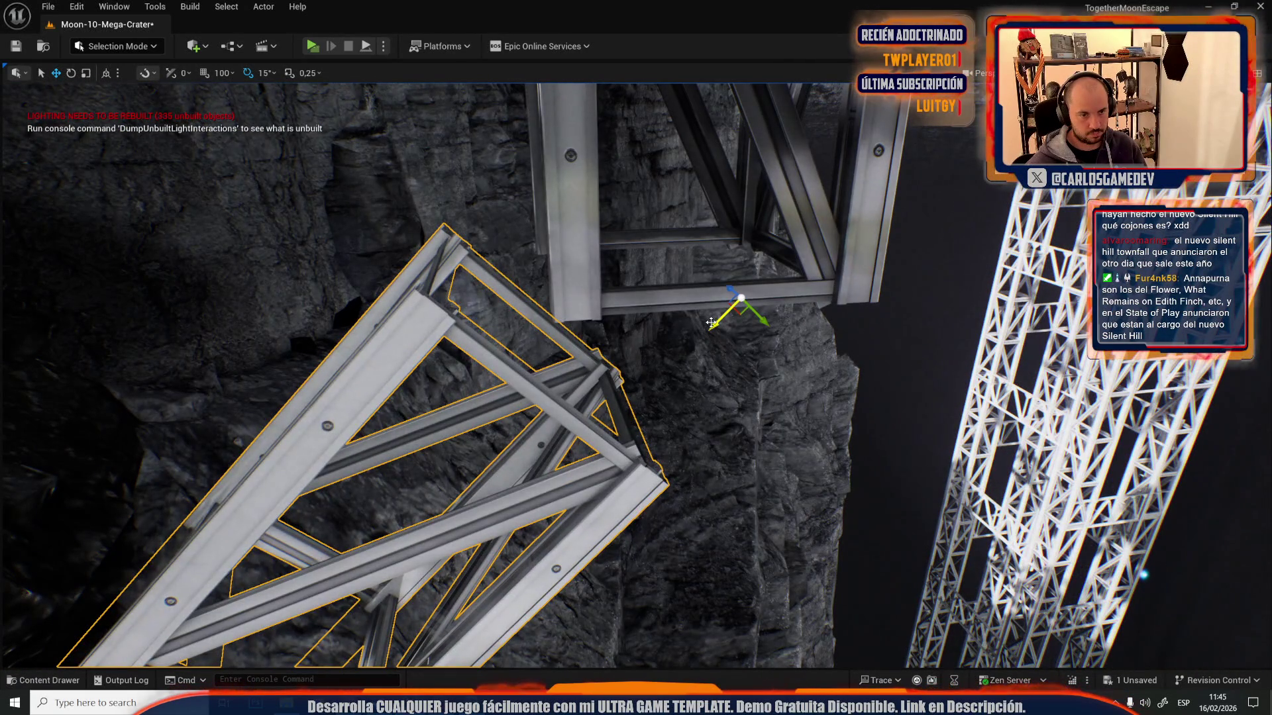
left_click_drag(709, 371, 294, 382)
mouse_move(509, 329)
left_mouse_down()
mouse_move(516, 345)
mouse_move(566, 357)
left_mouse_up()
left_click_drag(610, 422, 610, 422)
left_click(610, 422)
left_click(634, 508)
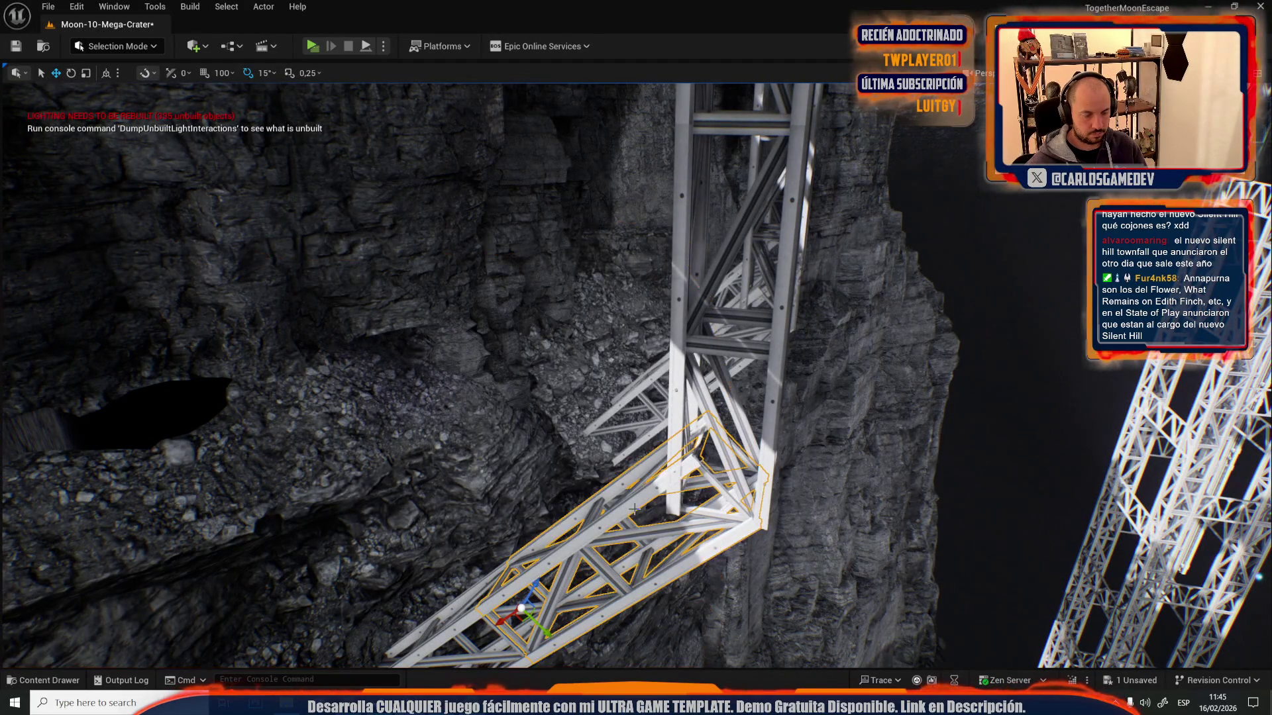
left_click_drag(463, 615, 463, 614)
- Move the rotation pivot onto a girder and raise the truss group to mid-cliff
key("e")
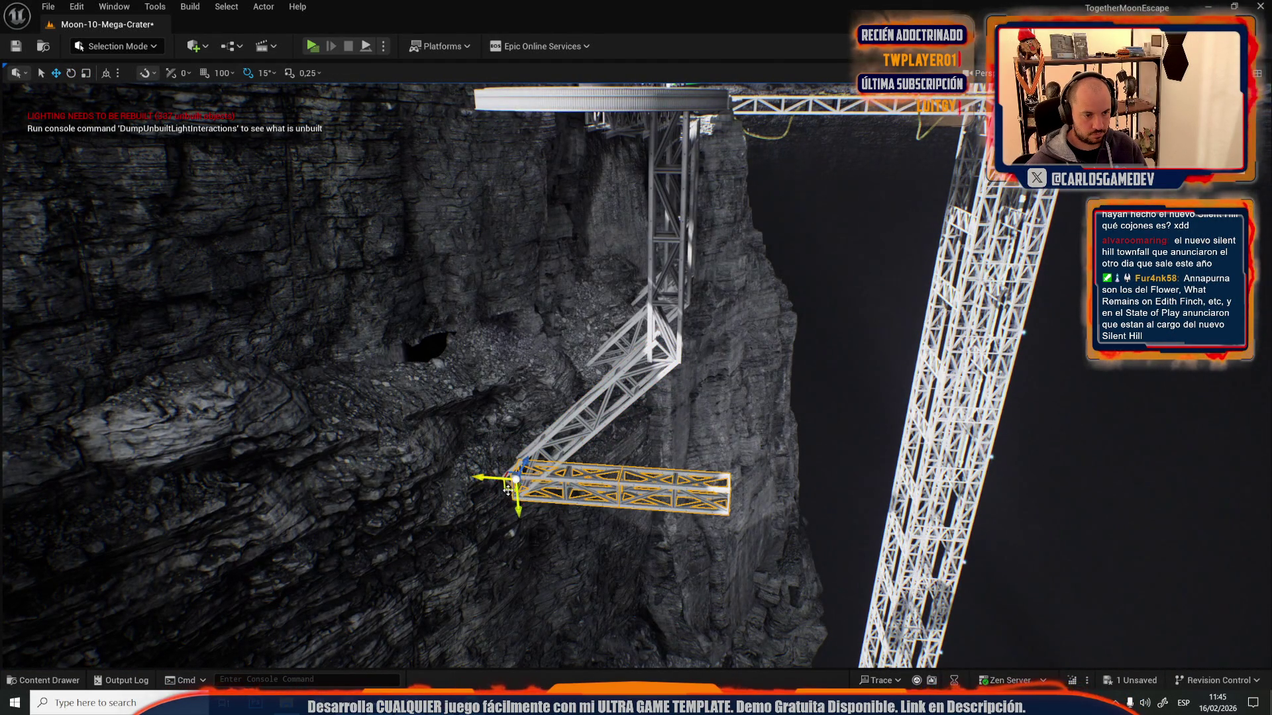
left_click_drag(463, 614, 464, 615)
left_click_drag(557, 464, 560, 344)
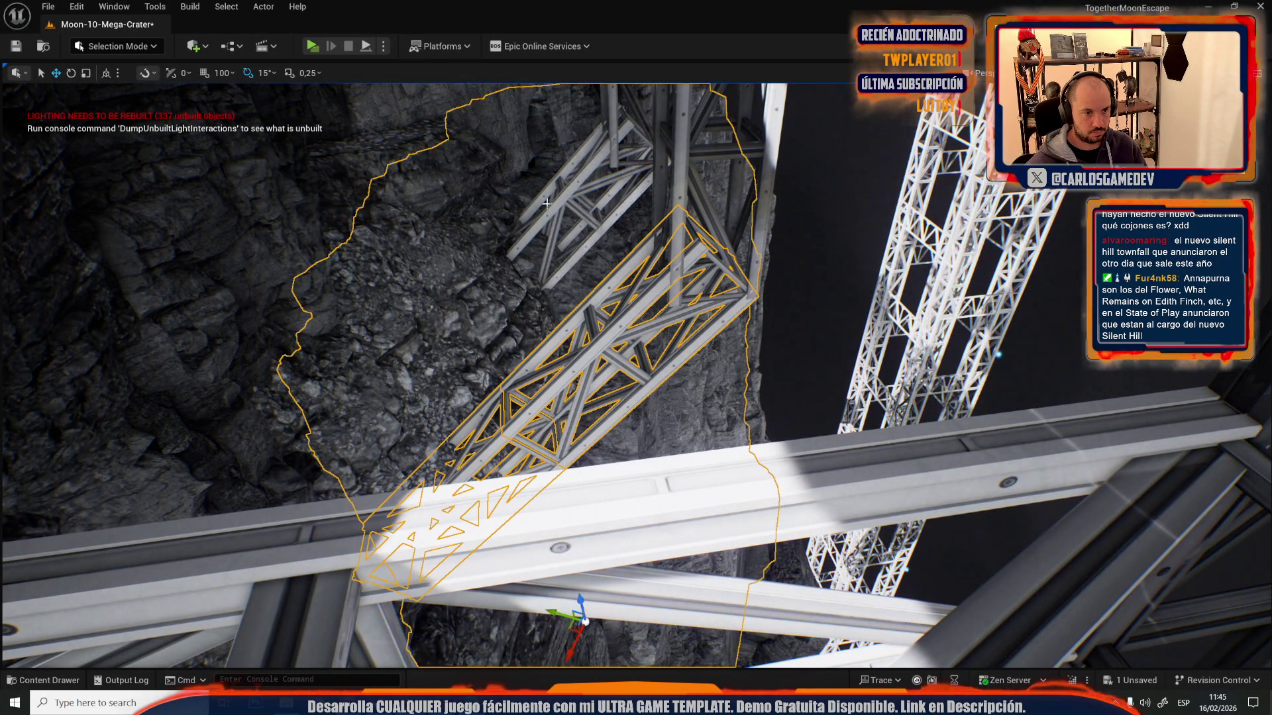
left_click_drag(566, 214, 574, 219)
left_click_drag(620, 265, 620, 265)
left_click_drag(553, 426, 553, 425)
key("e")
left_click_drag(716, 483, 716, 483)
middle_click(745, 542, "alt")
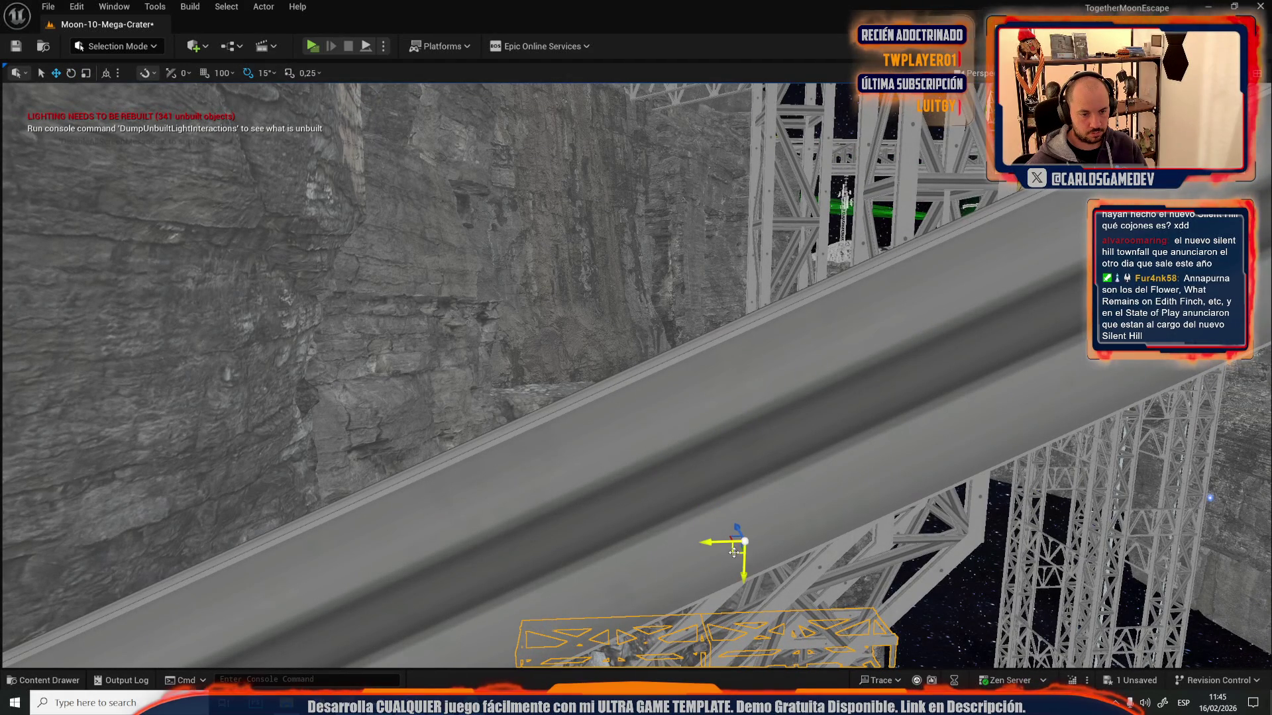
left_click_drag(639, 392, 639, 392)
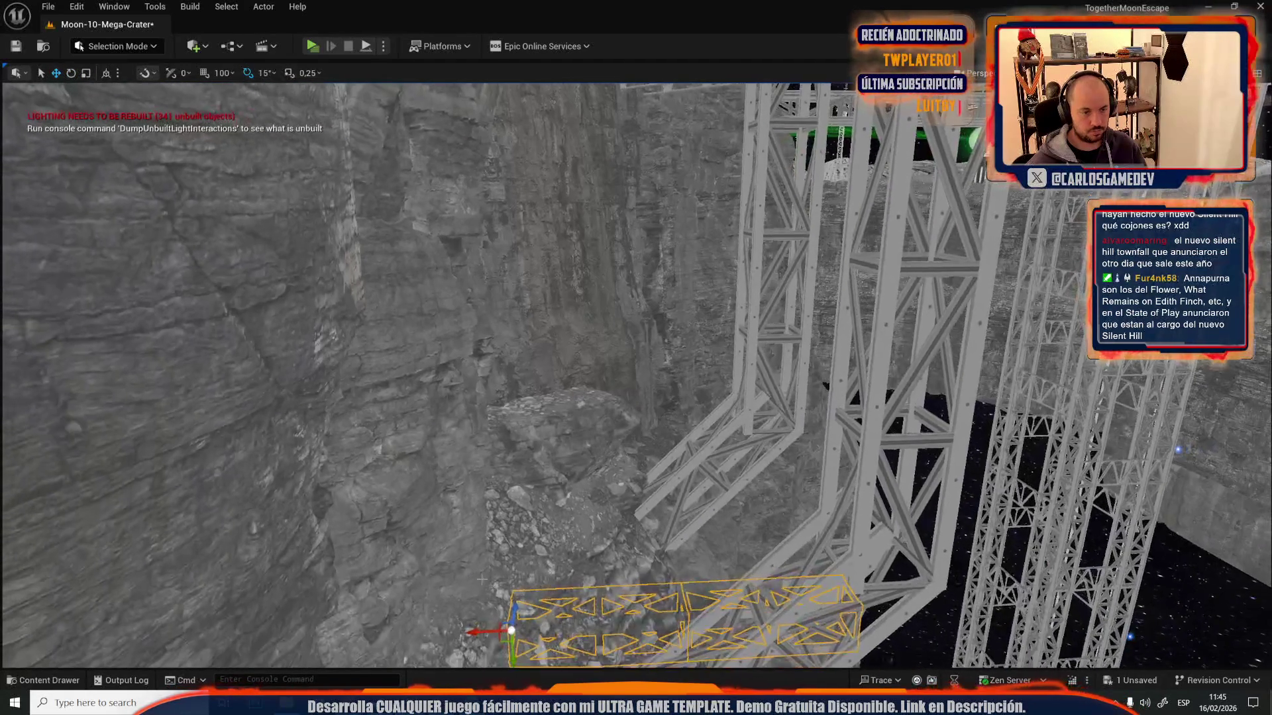
mouse_move(502, 637)
left_mouse_down()
mouse_move(319, 416)
mouse_move(325, 320)
left_mouse_up()
left_click_drag(704, 297, 667, 289)
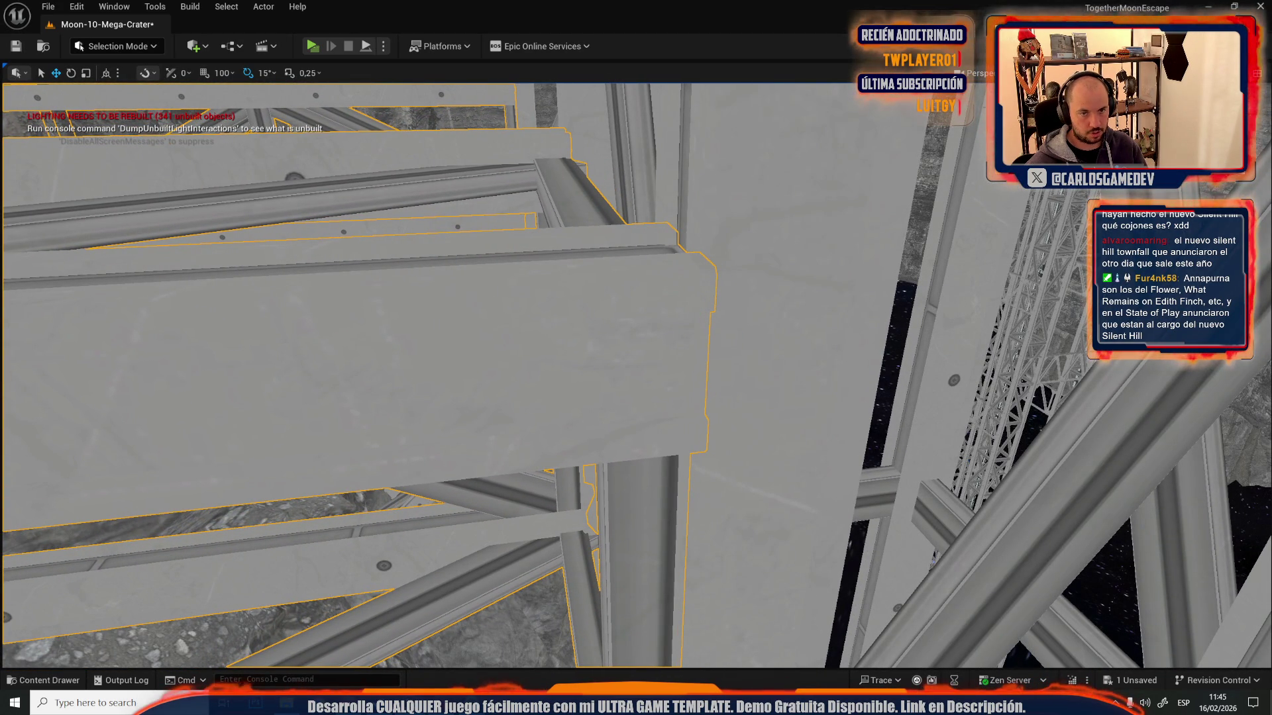
- Restore lit rendering and select the upper horizontal truss beam
left_click(1060, 92)
left_click_drag(647, 396, 645, 396)
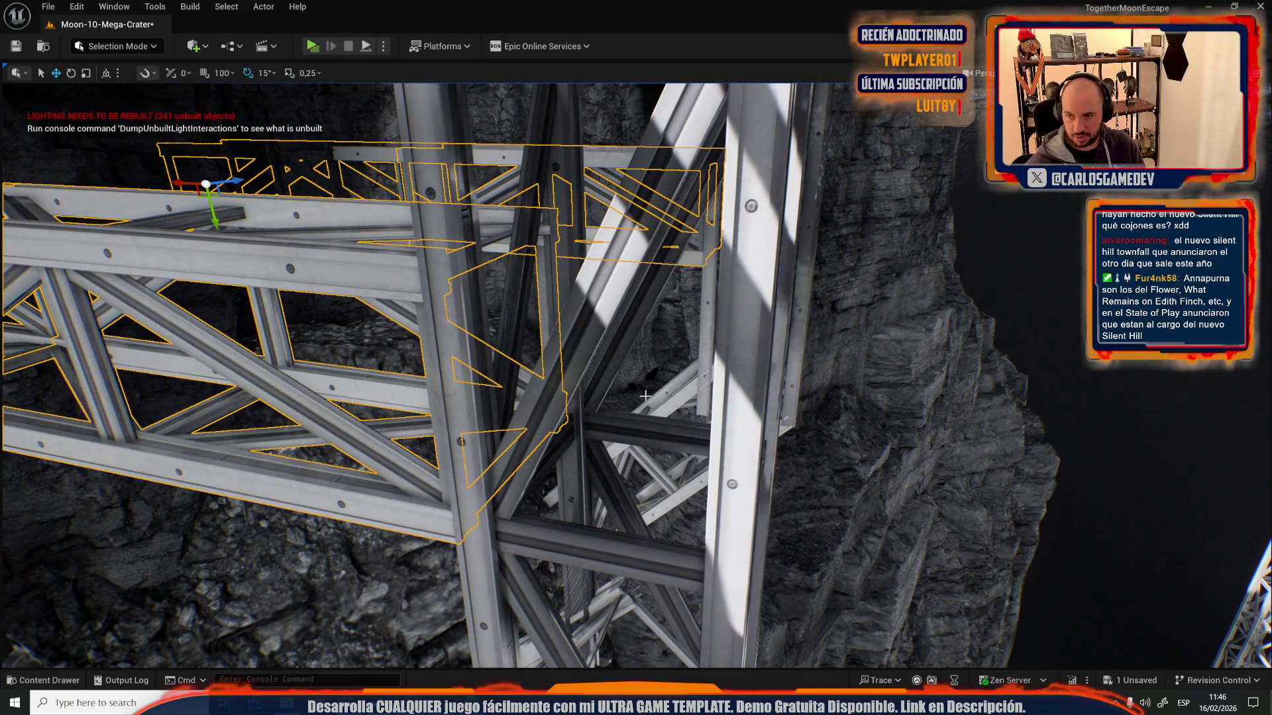
left_click_drag(644, 396, 644, 395)
mouse_move(690, 279)
left_mouse_down()
mouse_move(531, 245)
mouse_move(536, 229)
mouse_move(566, 386)
left_mouse_up()
left_click(681, 283)
left_click(537, 229)
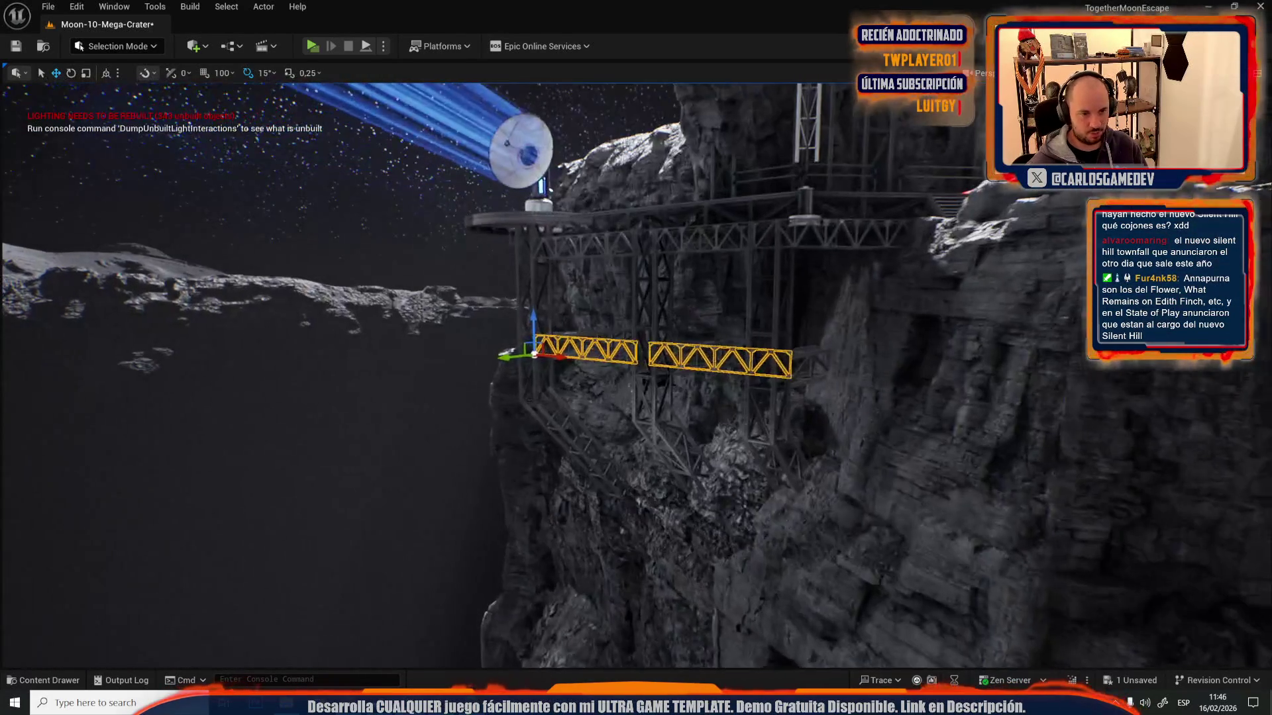
- Undo the stray moves, align the left truss beside the right, and lower both under the scaffold deck
key("ctrl+z")
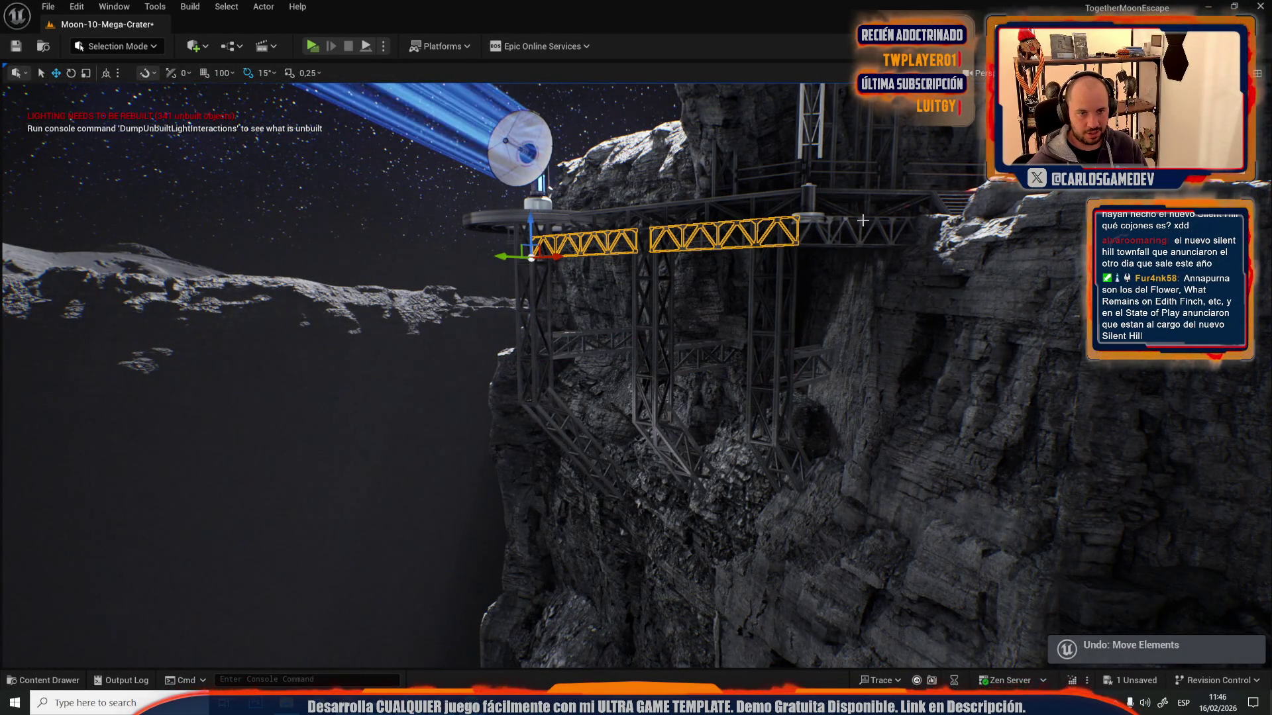
key("1")
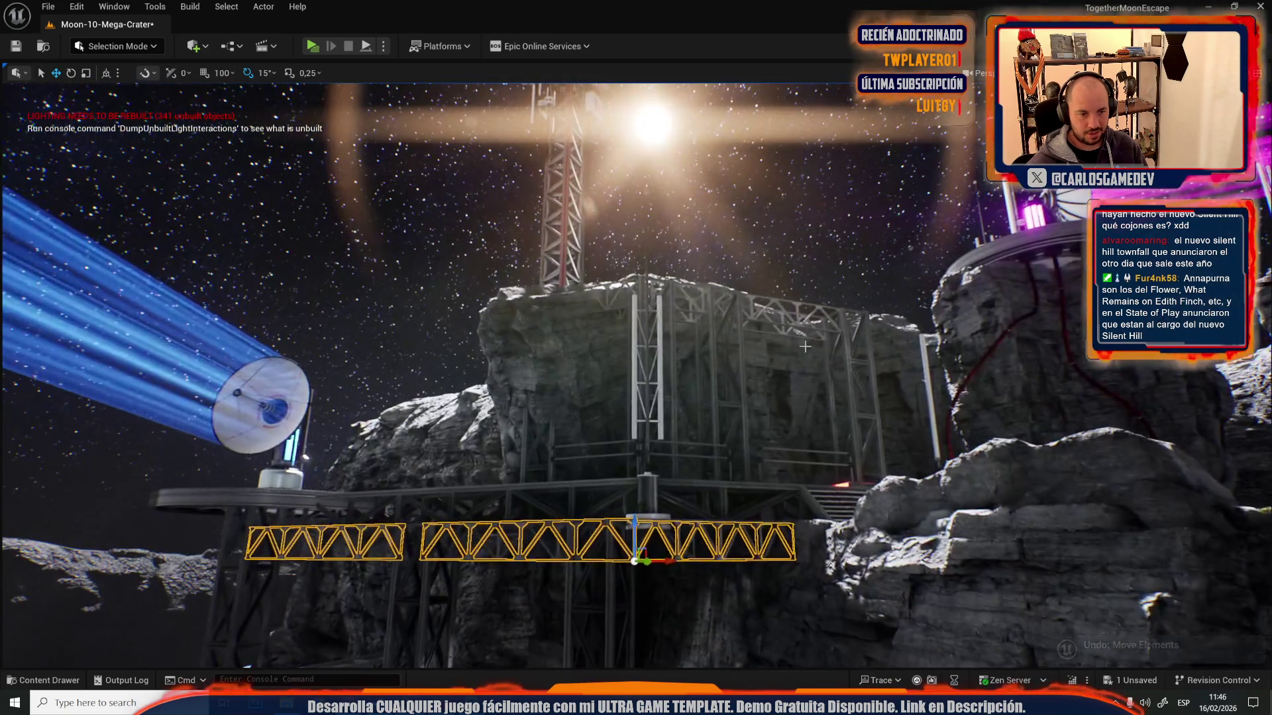
key("ctrl+z")
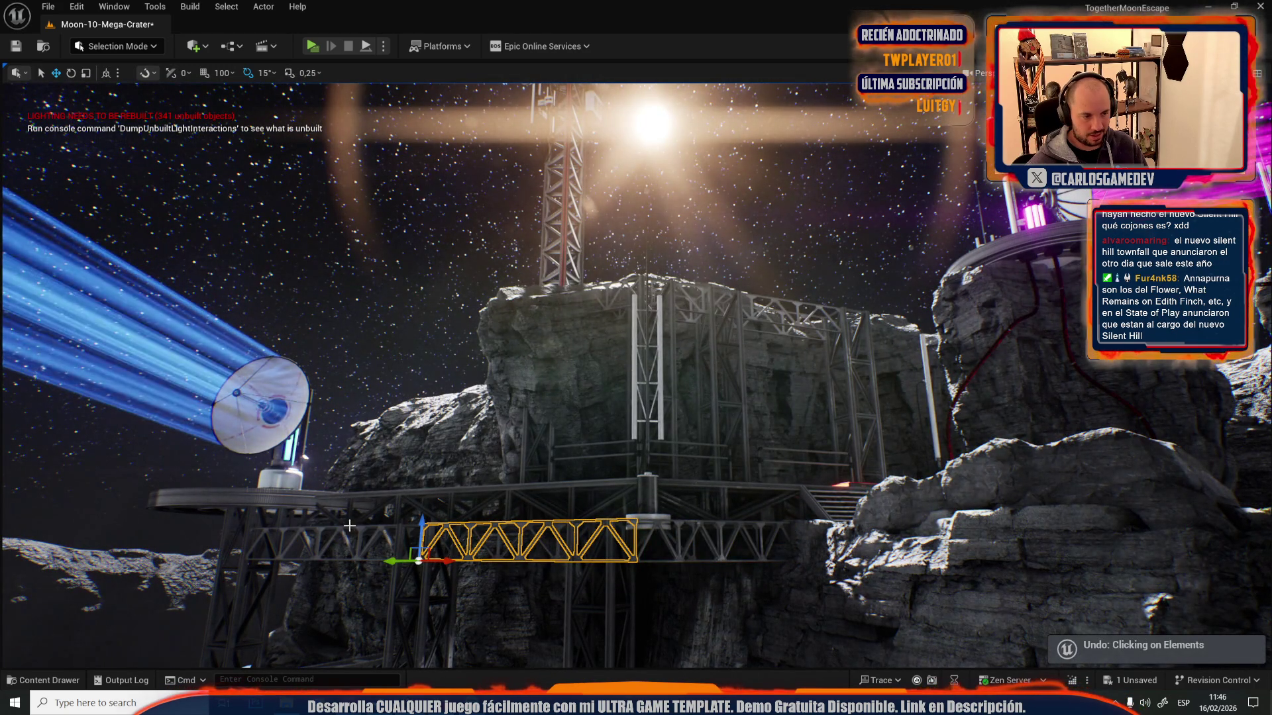
key("ctrl+y")
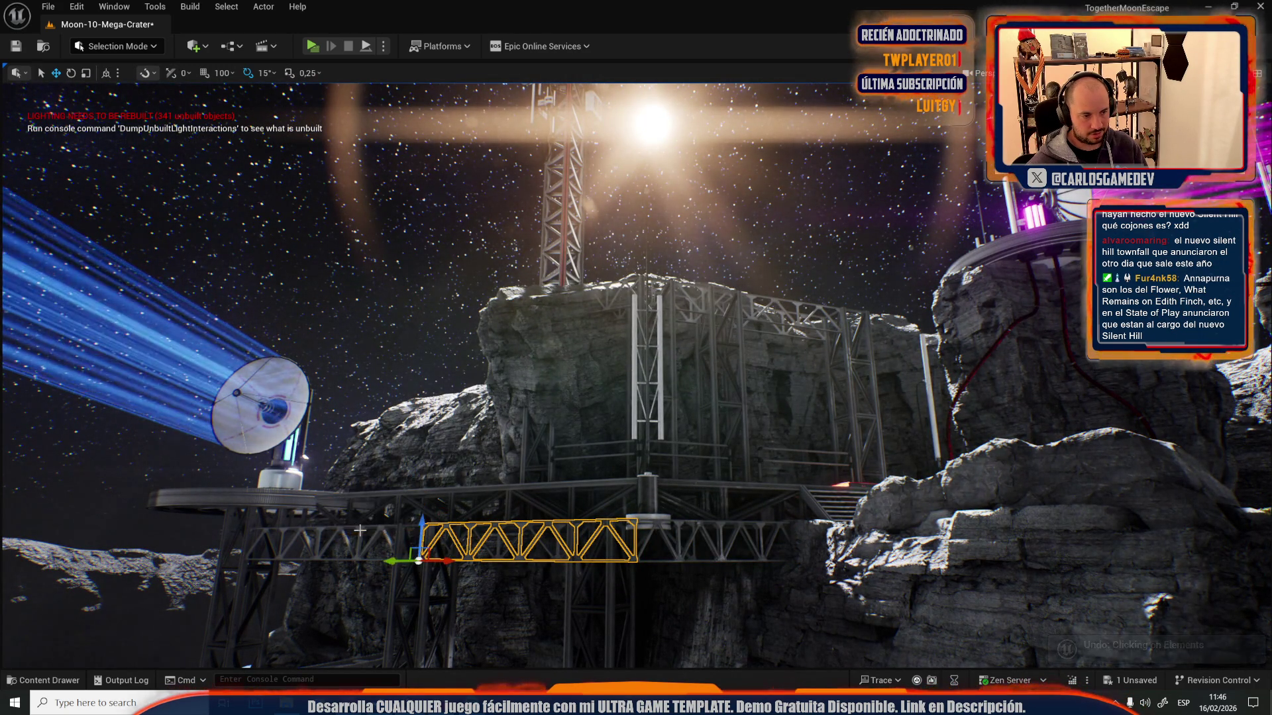
key("2")
mouse_move(776, 281)
left_mouse_down()
mouse_move(777, 463)
mouse_move(776, 391)
mouse_move(826, 376)
mouse_move(777, 379)
mouse_move(782, 550)
mouse_move(662, 504)
mouse_move(596, 430)
mouse_move(560, 407)
mouse_move(547, 418)
mouse_move(709, 612)
left_mouse_up()
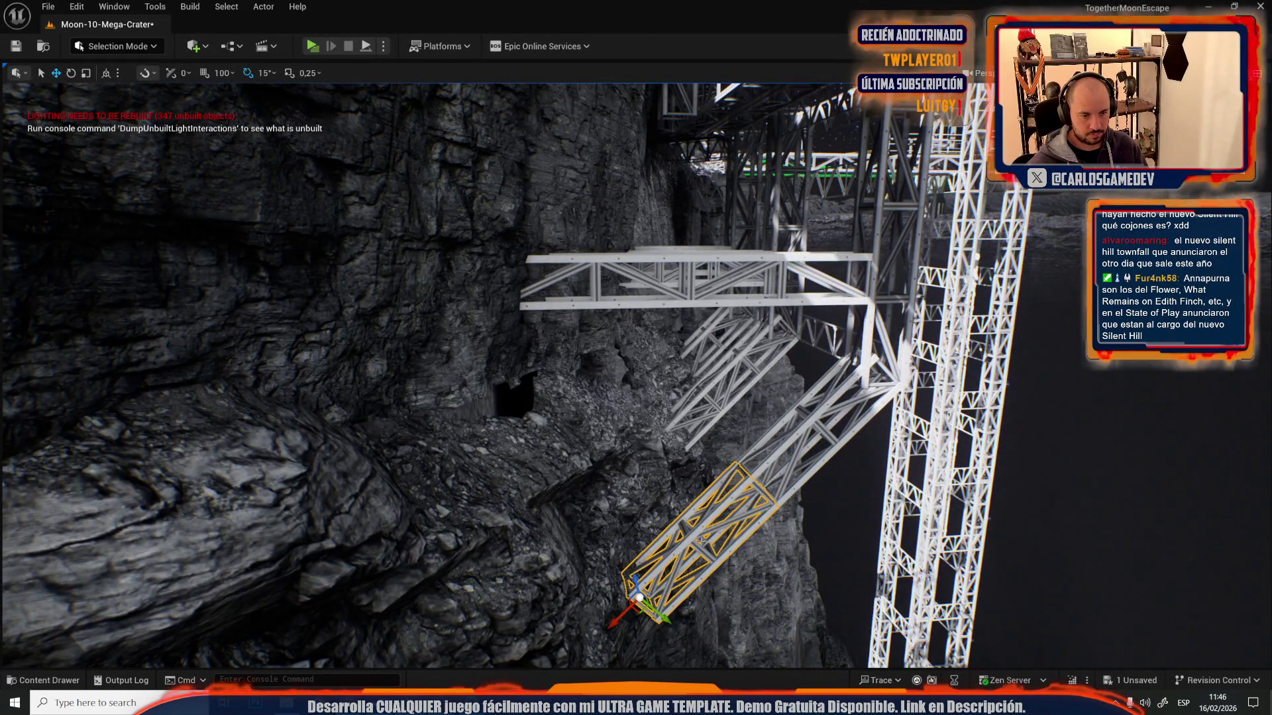
- Fly beneath the lowered trusses, then back past the ring platform and up to the dish platform
key("f")
key("r")
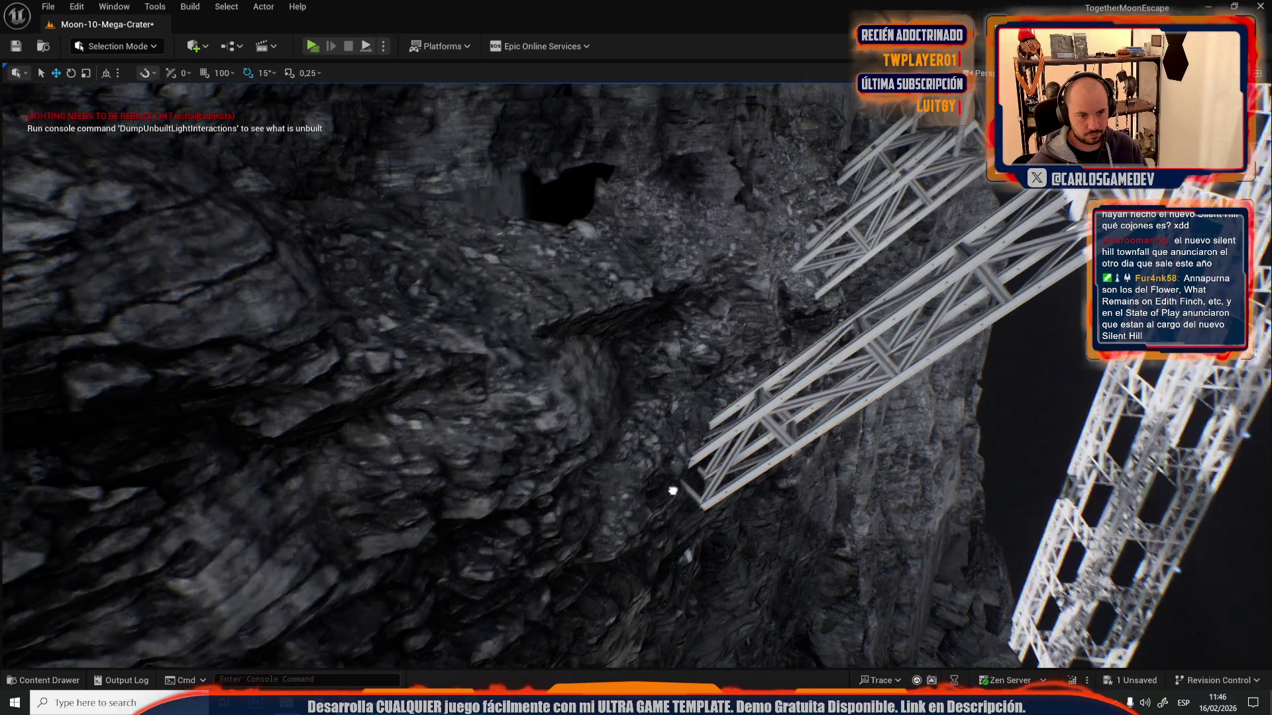
left_click_drag(673, 489, 673, 488)
left_click_drag(735, 343, 734, 343)
left_click_drag(728, 288, 729, 288)
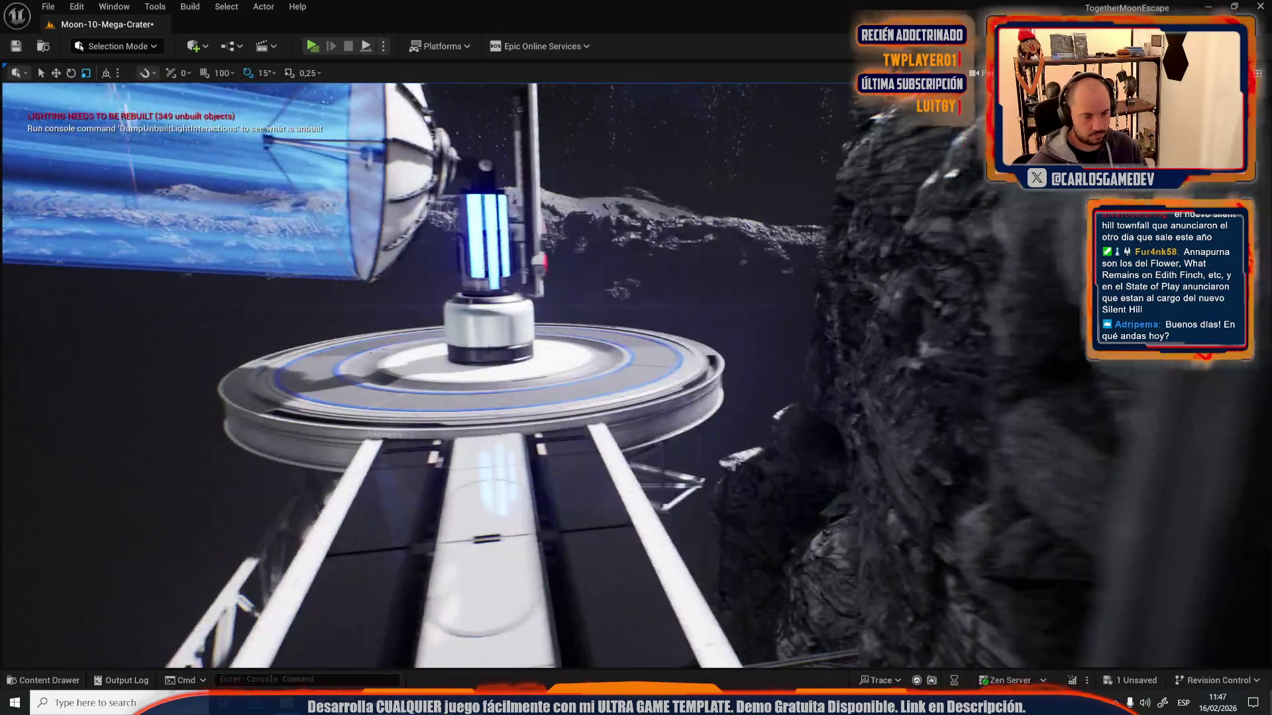
- Rotate the dish-platform piece -45°, raise two trusses under the ring platform, and save the level
left_click(532, 441)
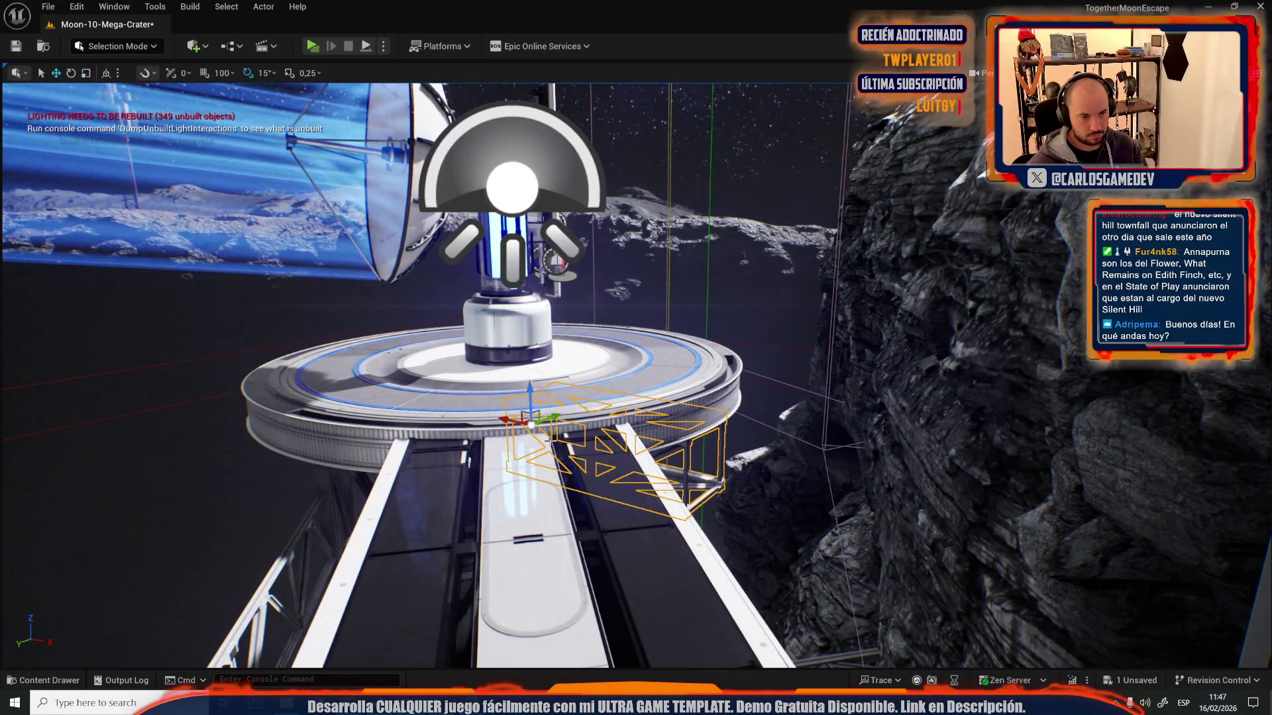
left_click_drag(531, 441, 510, 424)
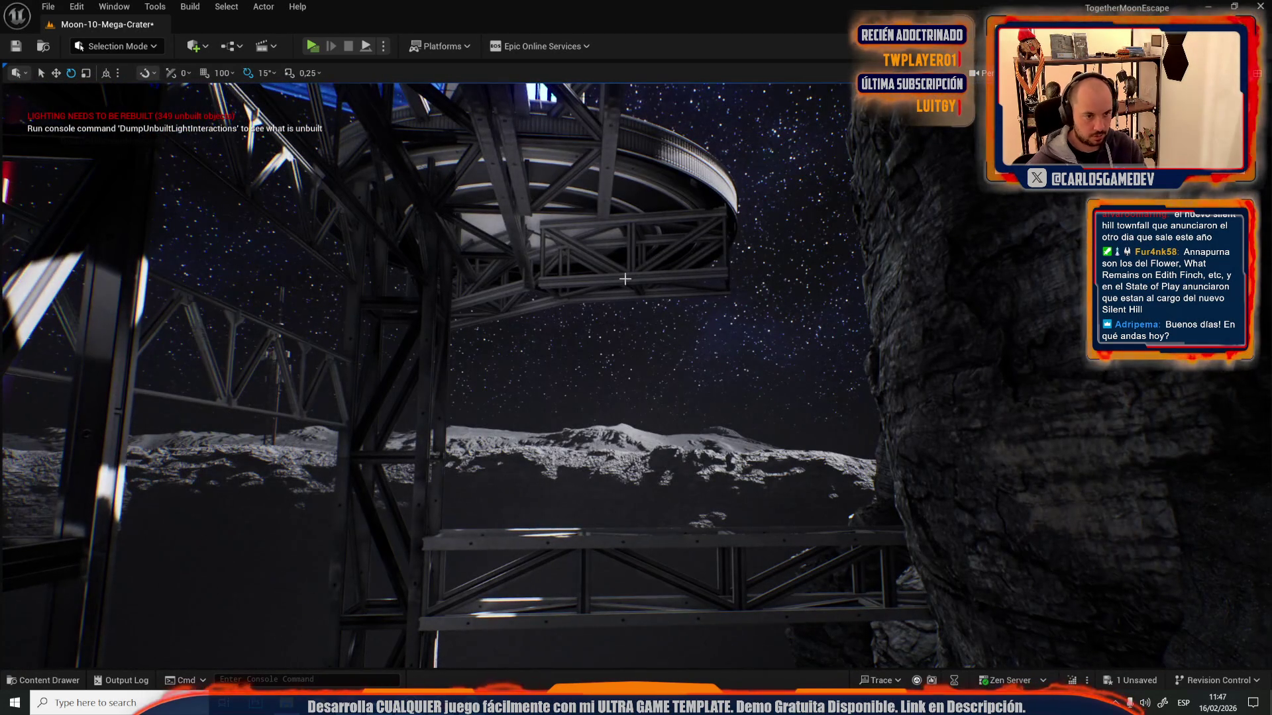
left_click(586, 544)
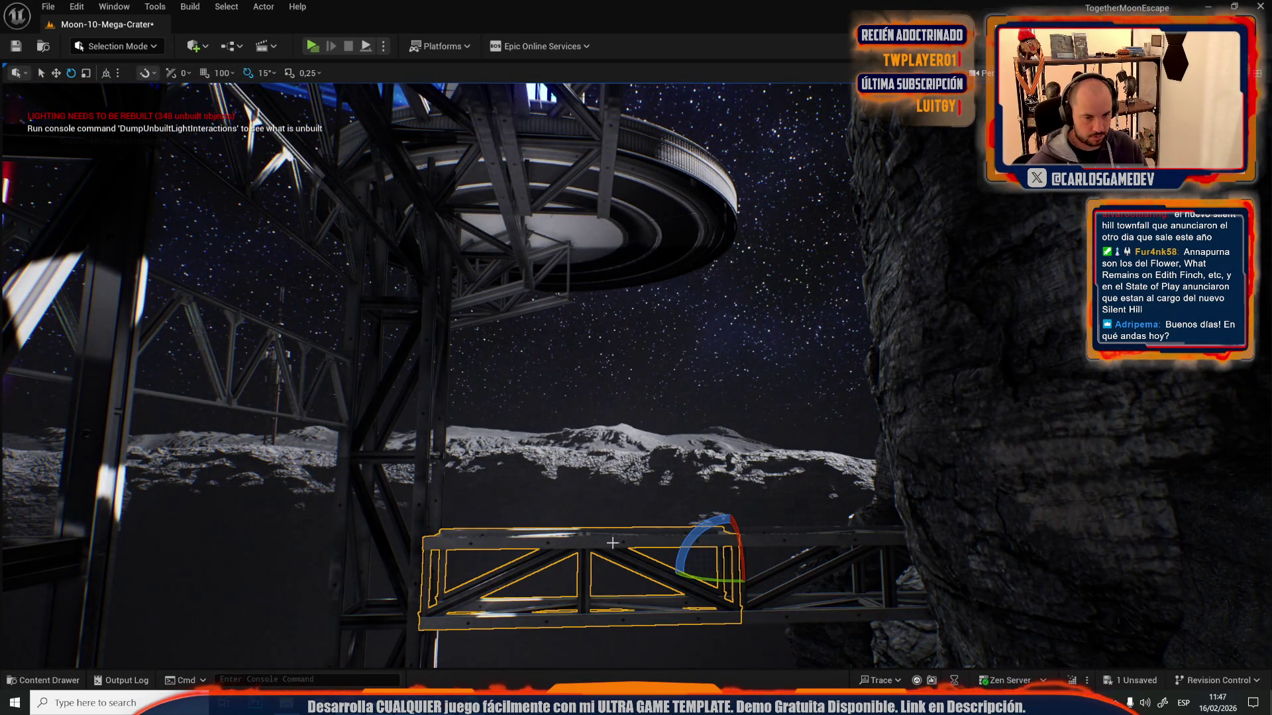
left_click(762, 532, "ctrl")
mouse_move(1010, 604)
left_mouse_down()
mouse_move(1024, 397)
mouse_move(1054, 262)
mouse_move(1065, 283)
mouse_move(841, 304)
mouse_move(839, 401)
left_mouse_up()
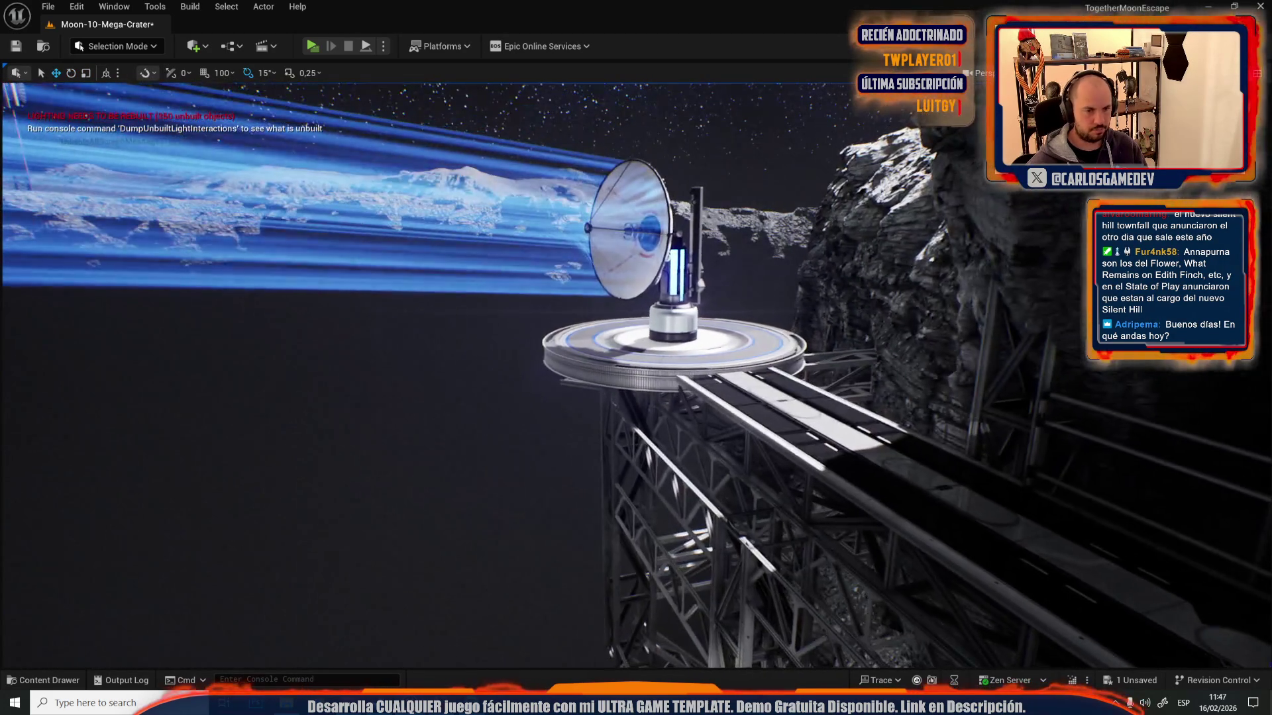
key("ctrl+s")
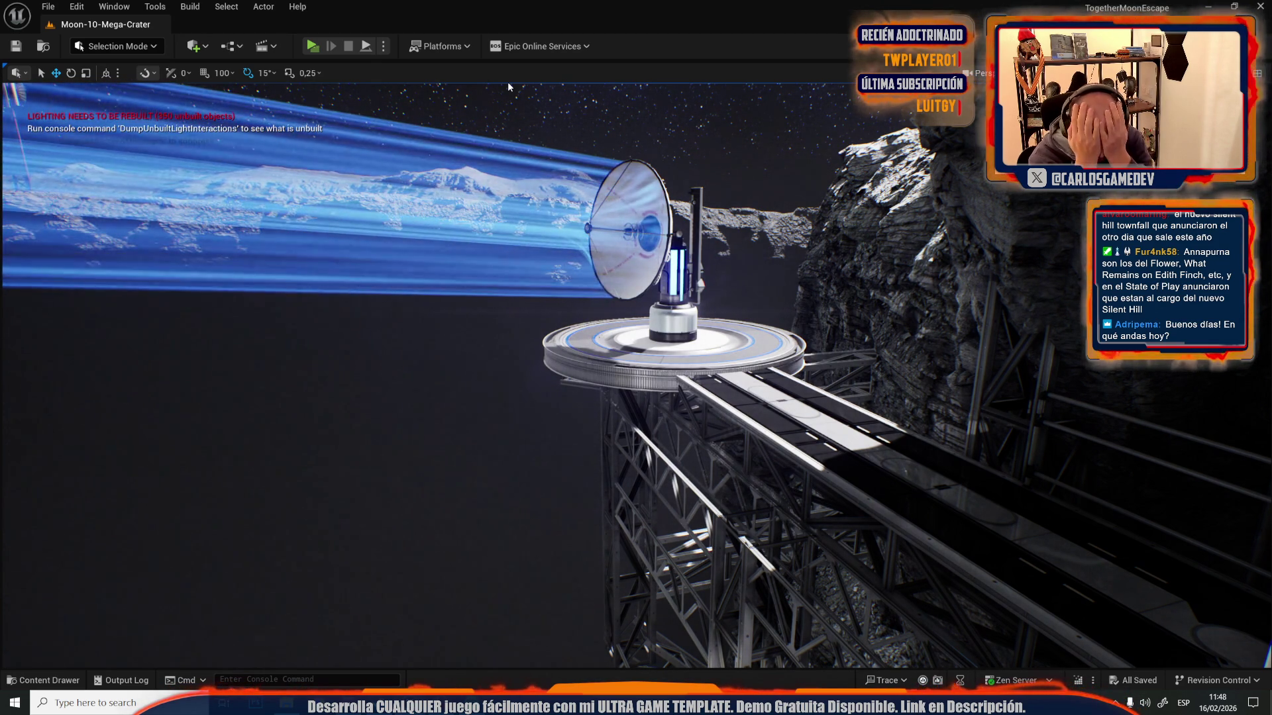
- Build lighting for Moon-10-Mega-Crater with GPU Lightmass, with Realtime Viewport unchecked
left_click(190, 6)
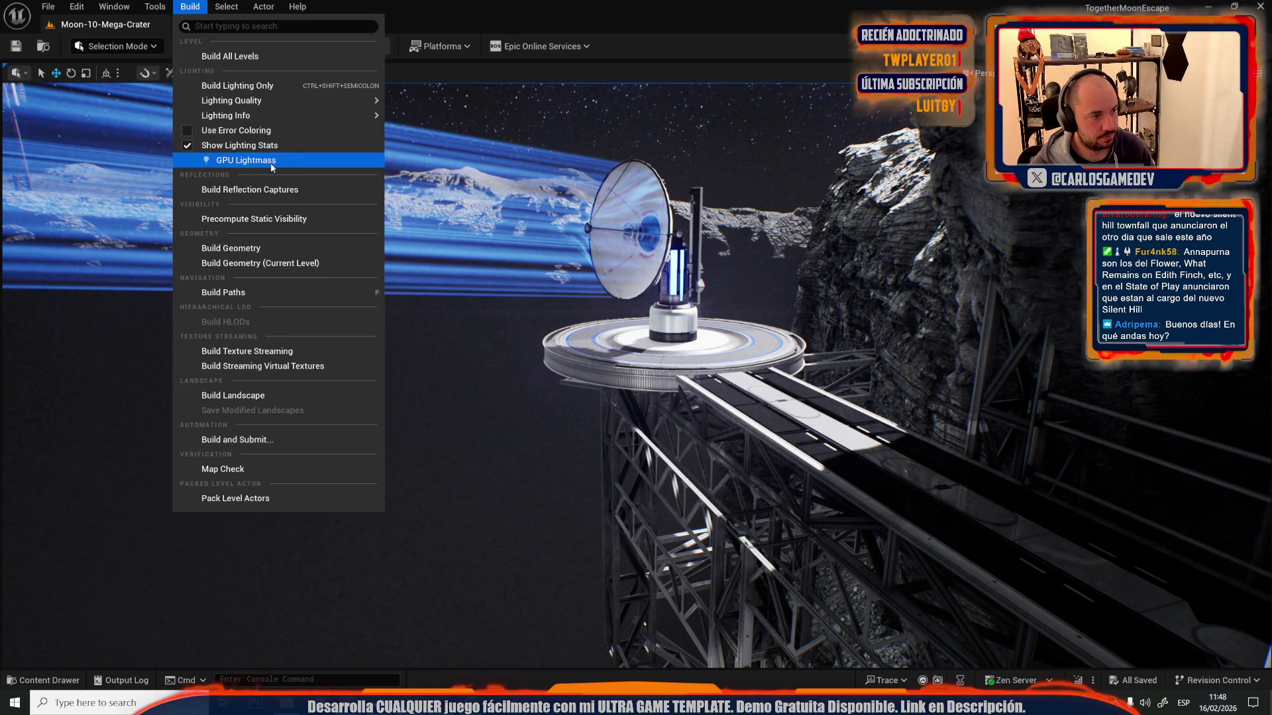
left_click(265, 162)
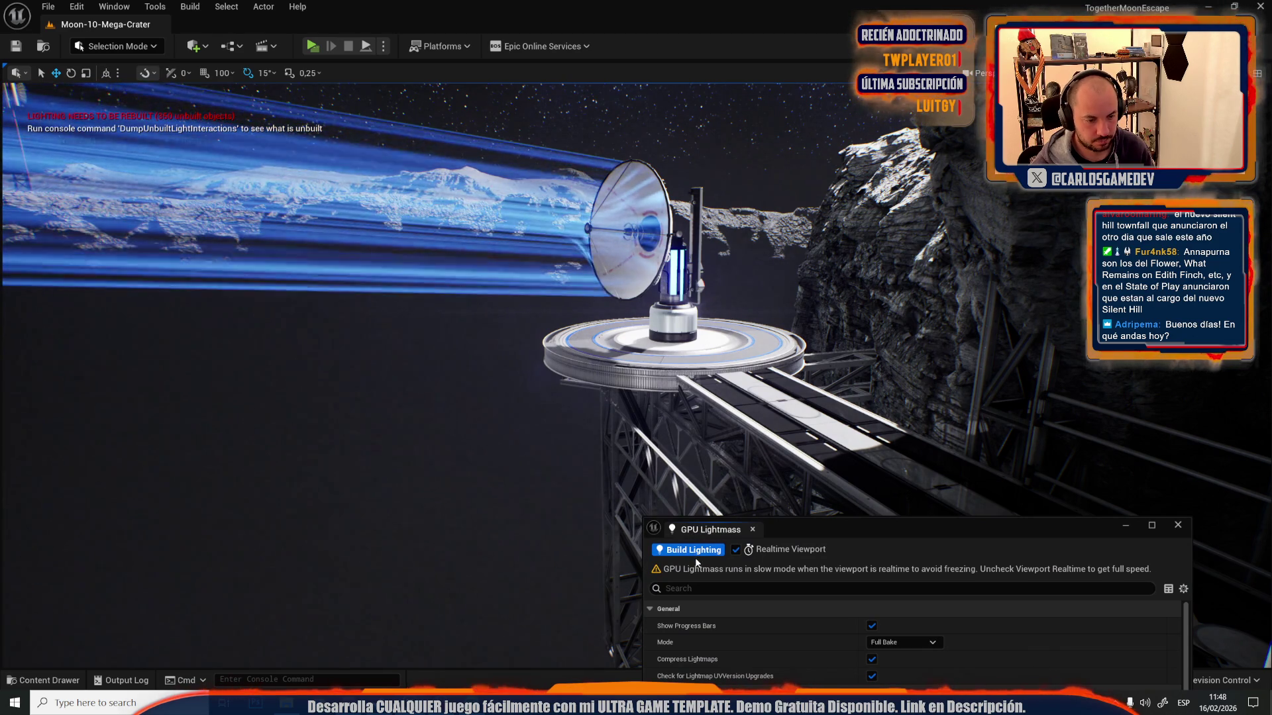
left_click(692, 550)
left_click(734, 550)
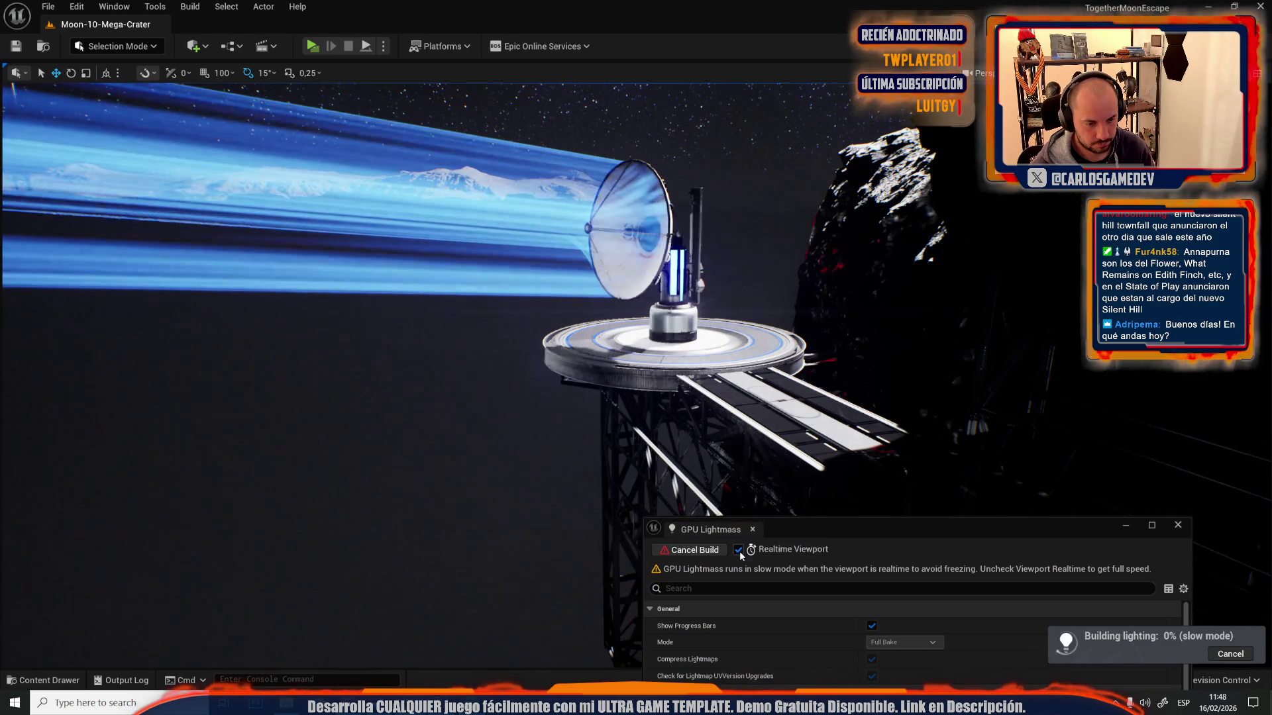
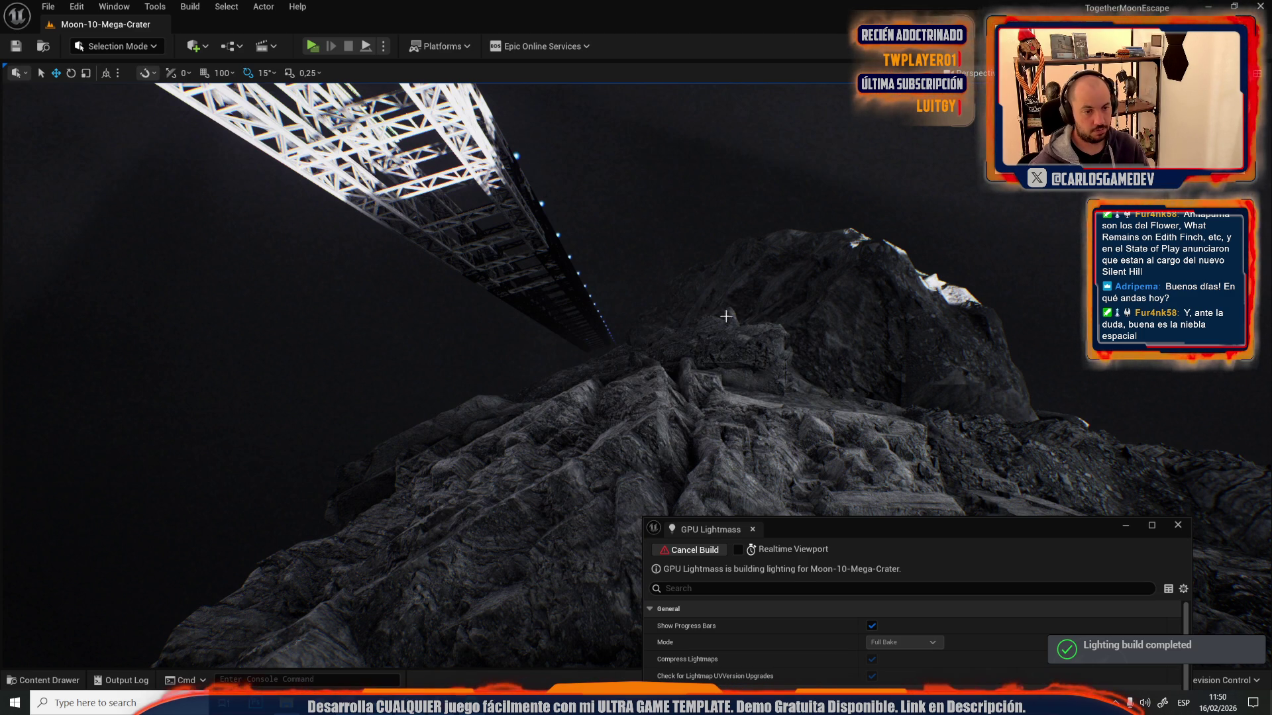
- Orbit around the lit truss tower and bridge, then start a Play In Editor test
mouse_move(720, 301)
left_mouse_down()
mouse_move(846, 358)
mouse_move(845, 450)
mouse_move(894, 509)
mouse_move(935, 531)
left_mouse_up()
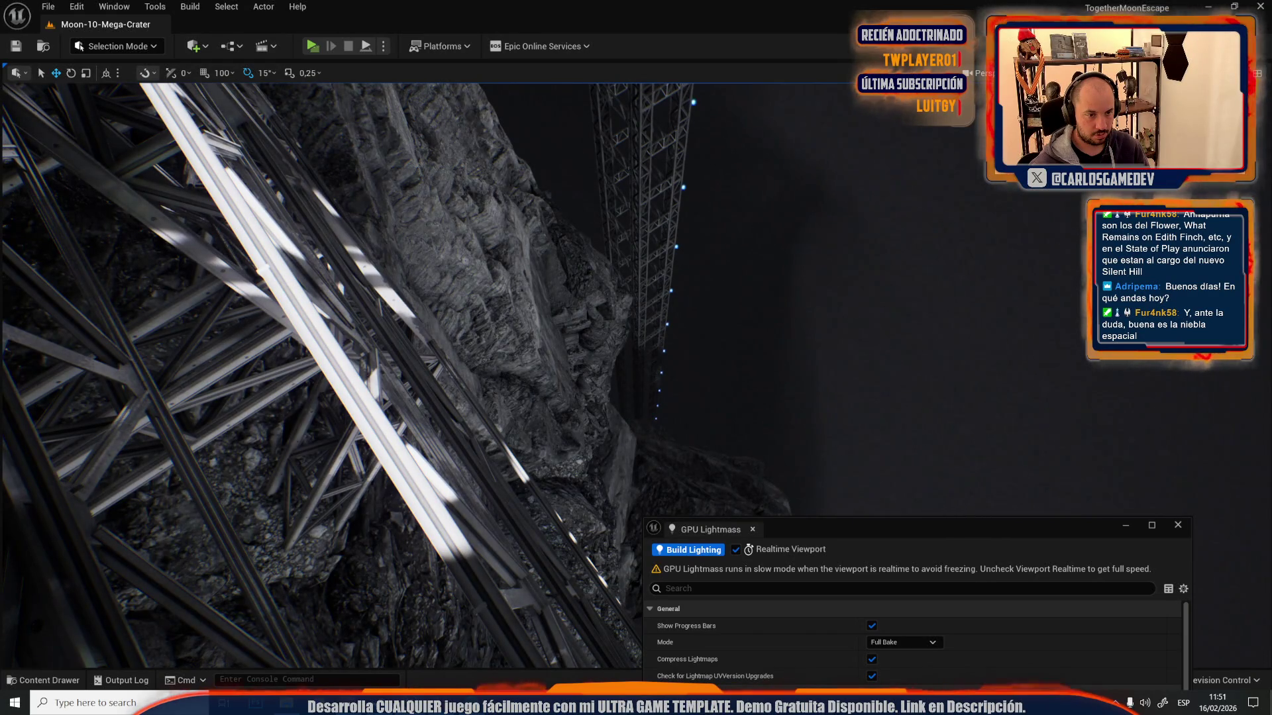
mouse_move(464, 371)
left_mouse_down()
mouse_move(596, 397)
mouse_move(842, 353)
left_mouse_up()
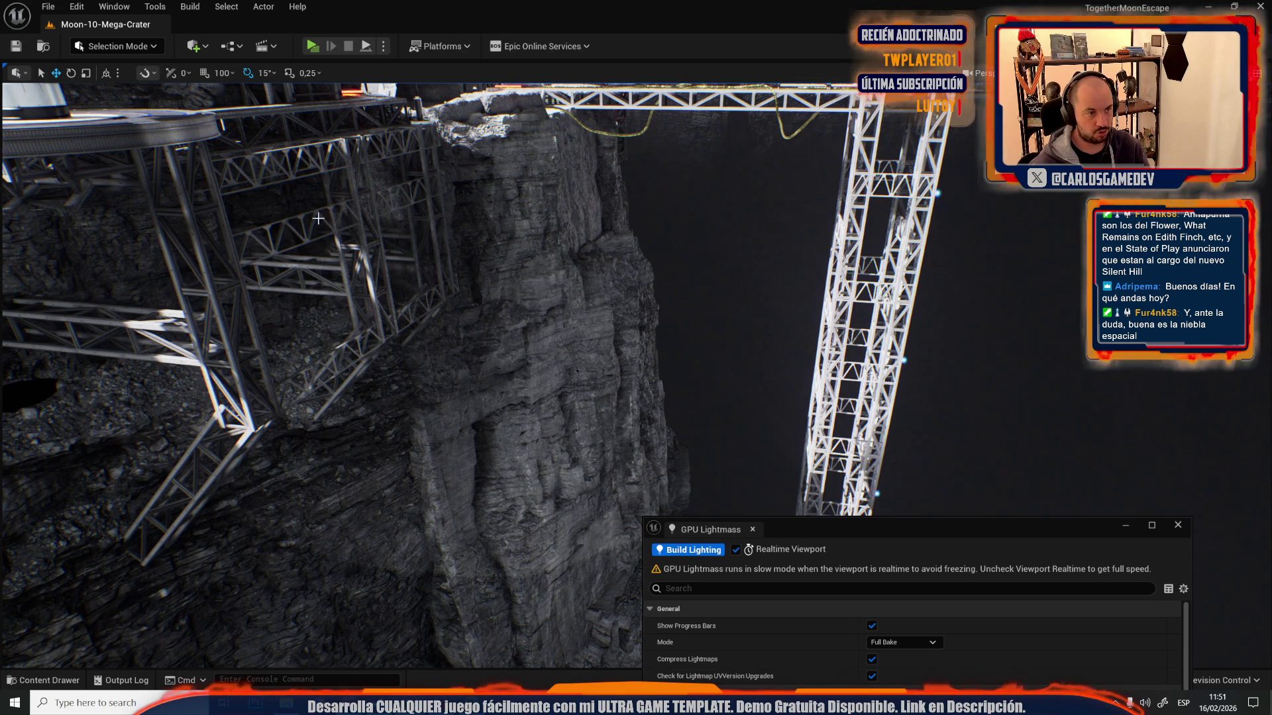
left_click_drag(646, 385, 623, 384)
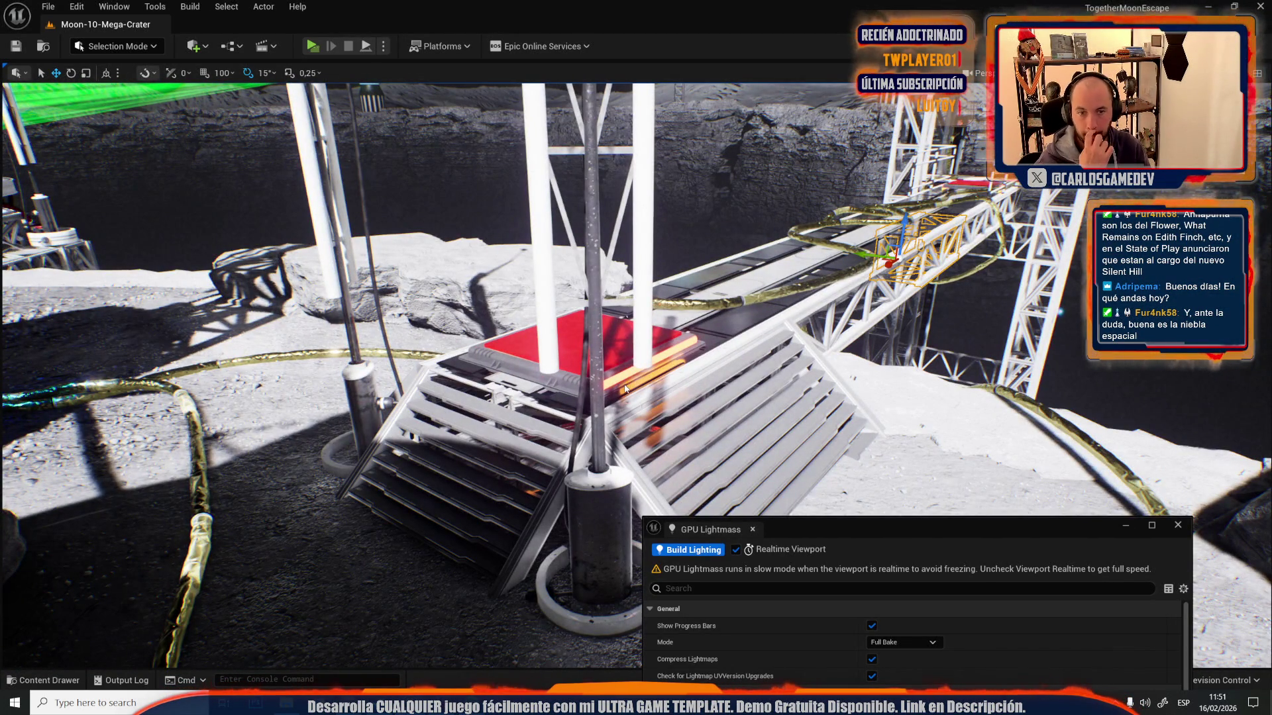
key("alt+p")
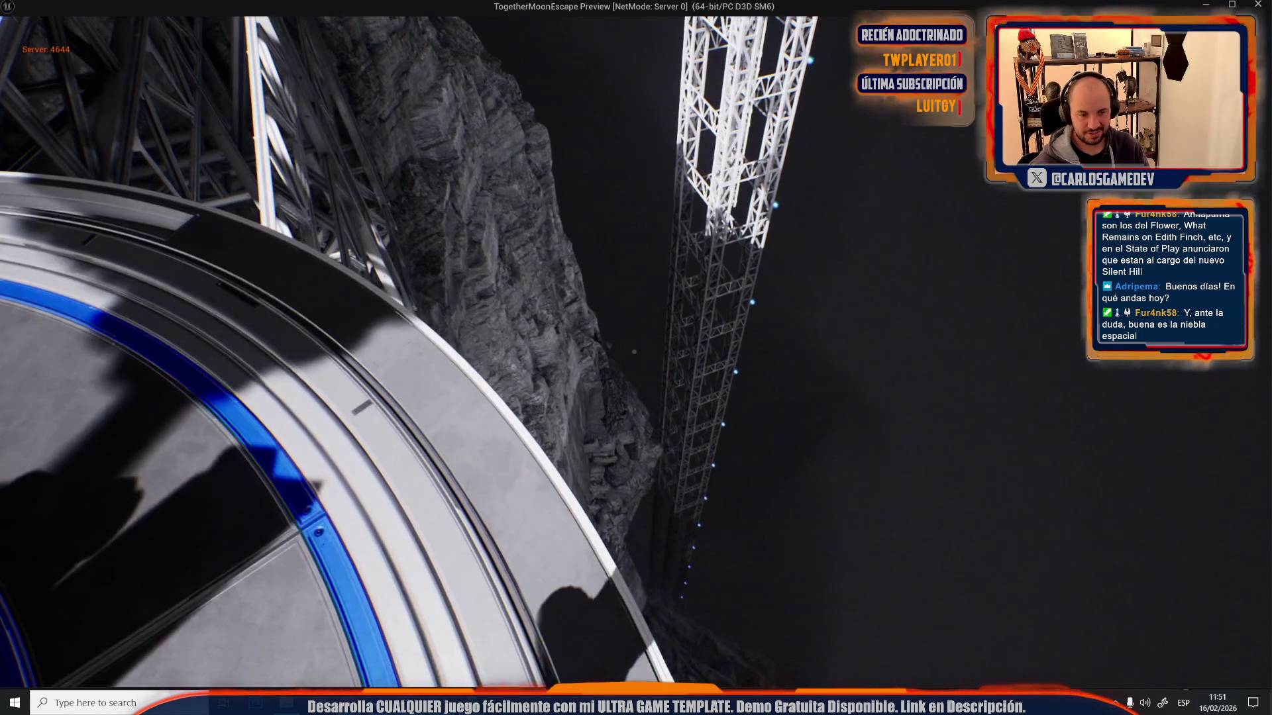
- Stop the play-test, inspect the selected truss near the support tower, then play-test and stop again
key("Escape")
key("f")
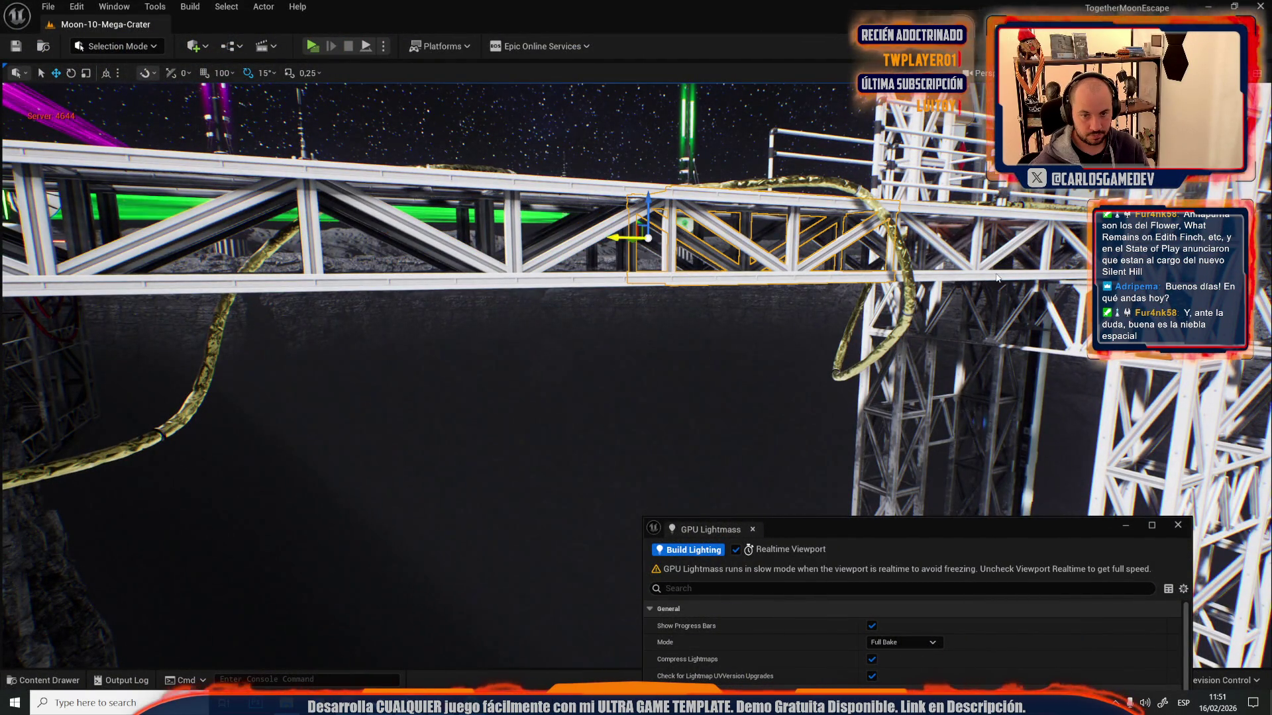
left_click_drag(873, 257, 916, 286)
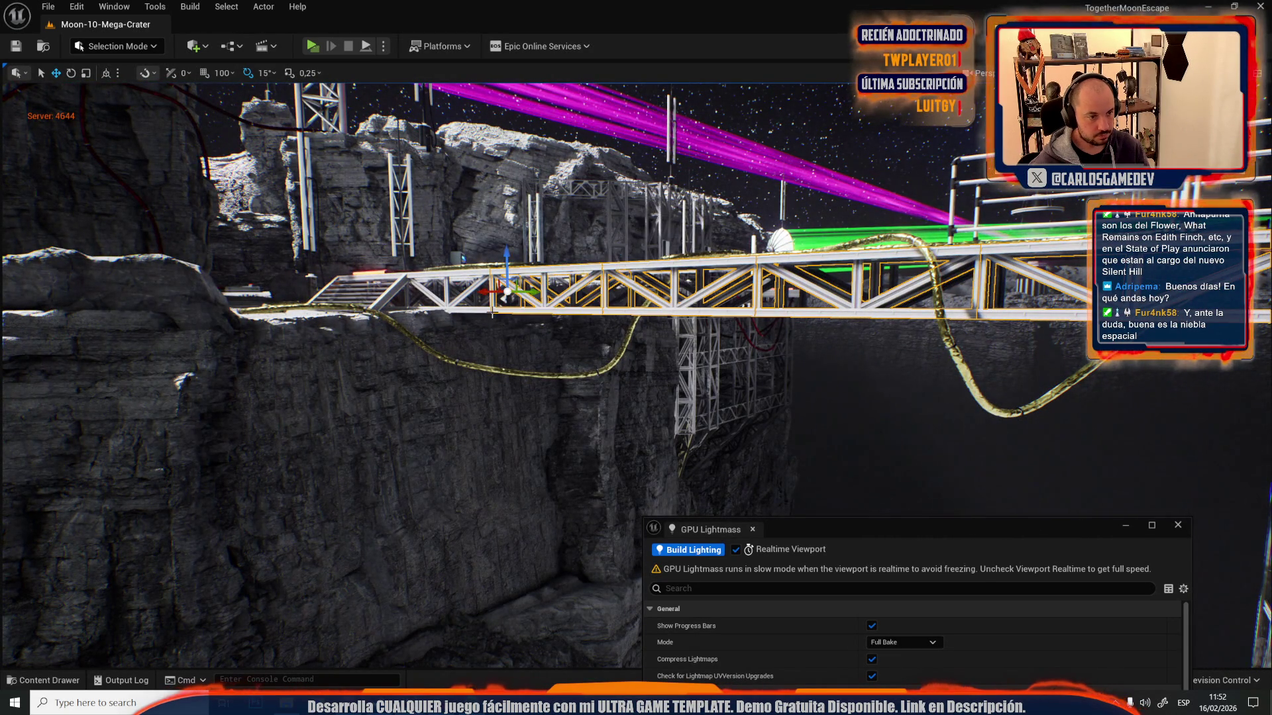
mouse_move(480, 315)
left_mouse_down()
mouse_move(131, 243)
mouse_move(206, 307)
mouse_move(279, 410)
left_mouse_up()
mouse_move(423, 371)
left_mouse_down()
mouse_move(318, 212)
mouse_move(471, 205)
mouse_move(655, 473)
left_mouse_up()
key("f")
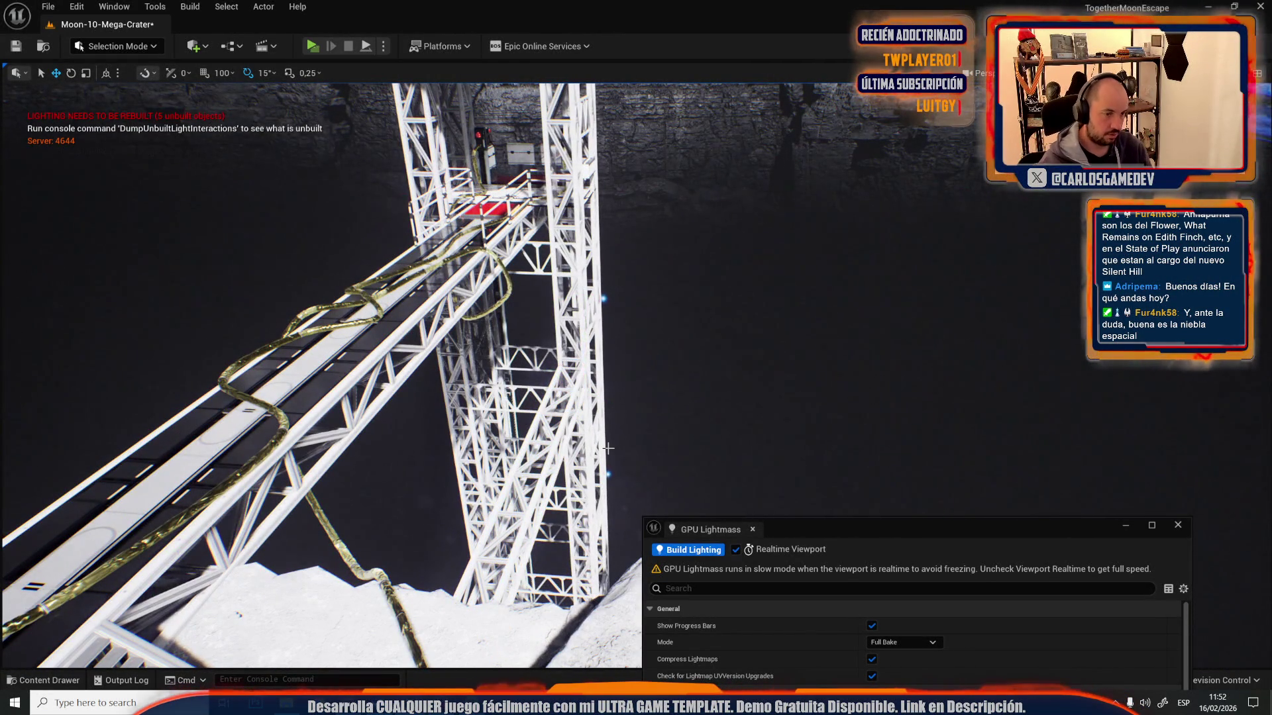
left_click(314, 49)
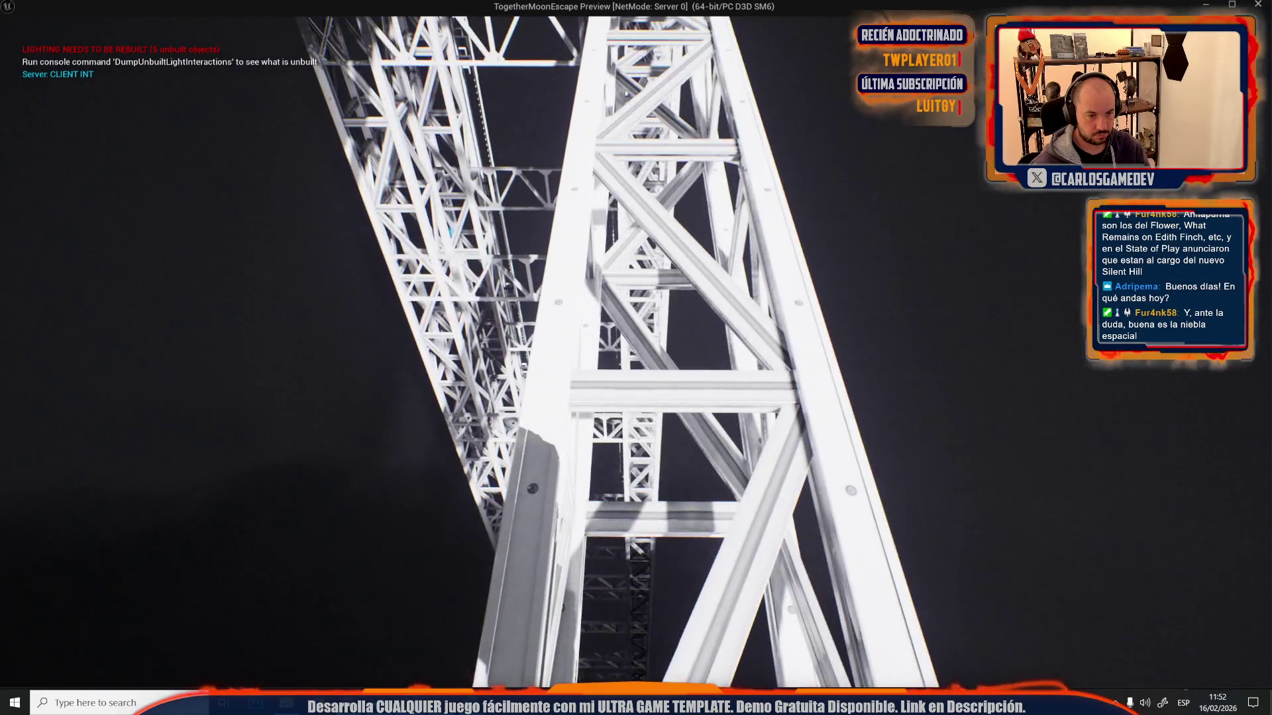
key("Escape")
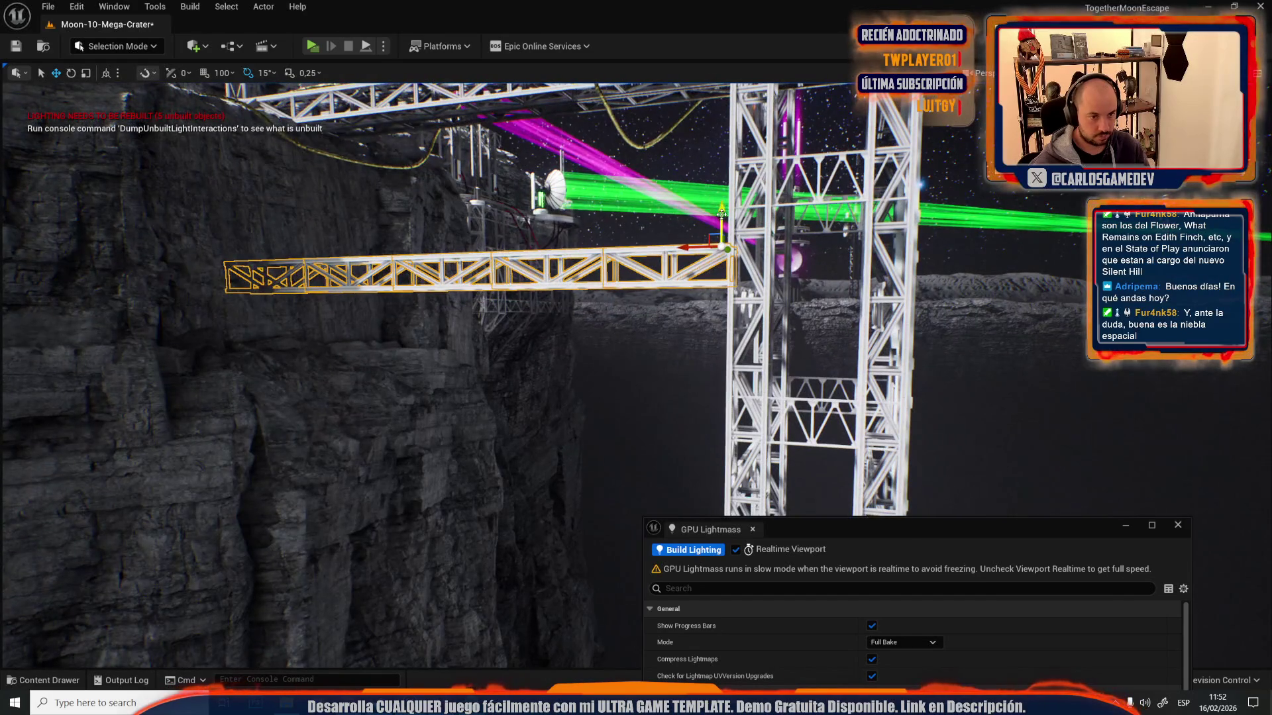
scroll(722, 213, "down", 5)
key("f")
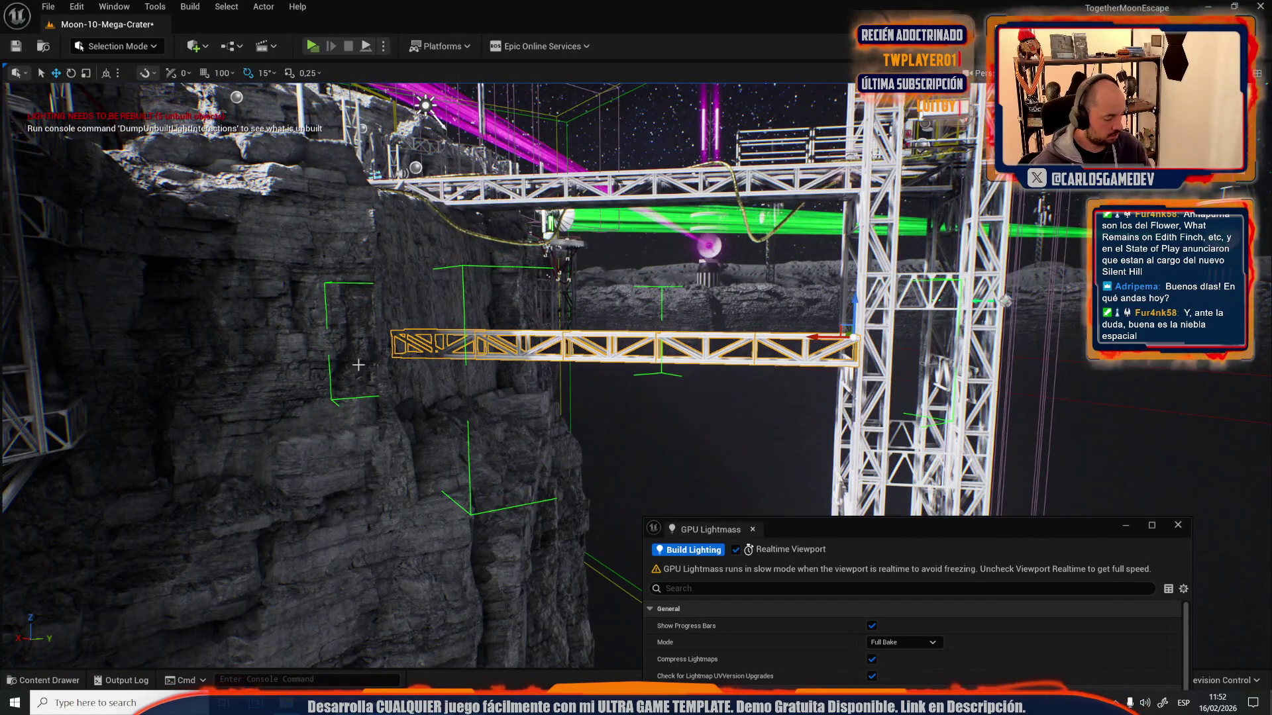
left_click_drag(337, 366, 398, 365)
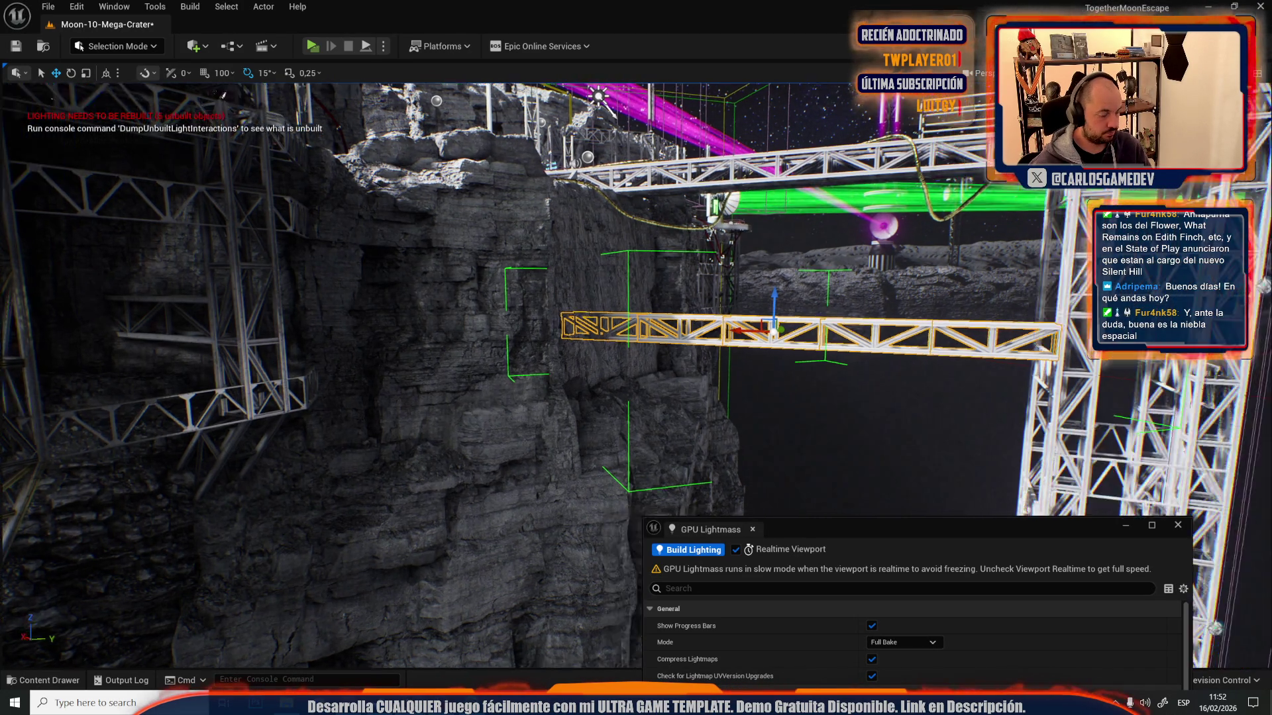
mouse_move(371, 165)
left_mouse_down()
mouse_move(503, 239)
mouse_move(589, 143)
left_mouse_up()
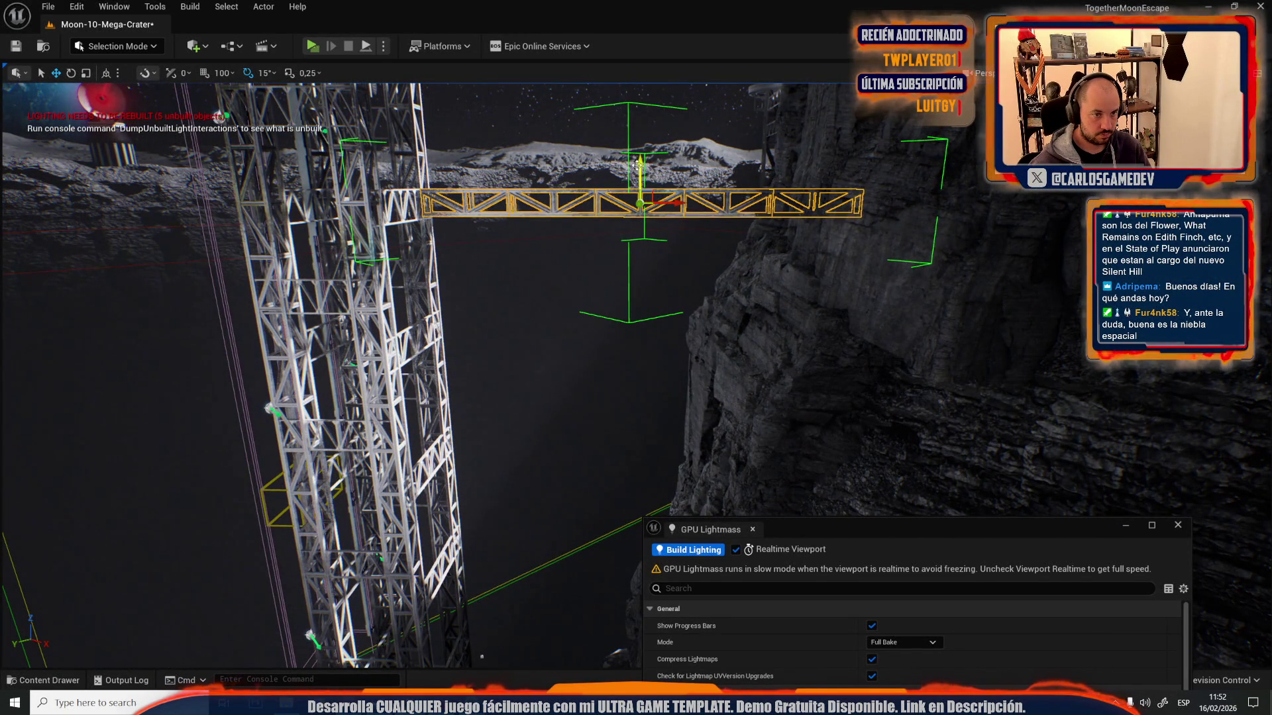
left_click_drag(637, 165, 590, 199)
mouse_move(714, 316)
left_mouse_down()
mouse_move(689, 308)
mouse_move(714, 316)
mouse_move(693, 297)
left_mouse_up()
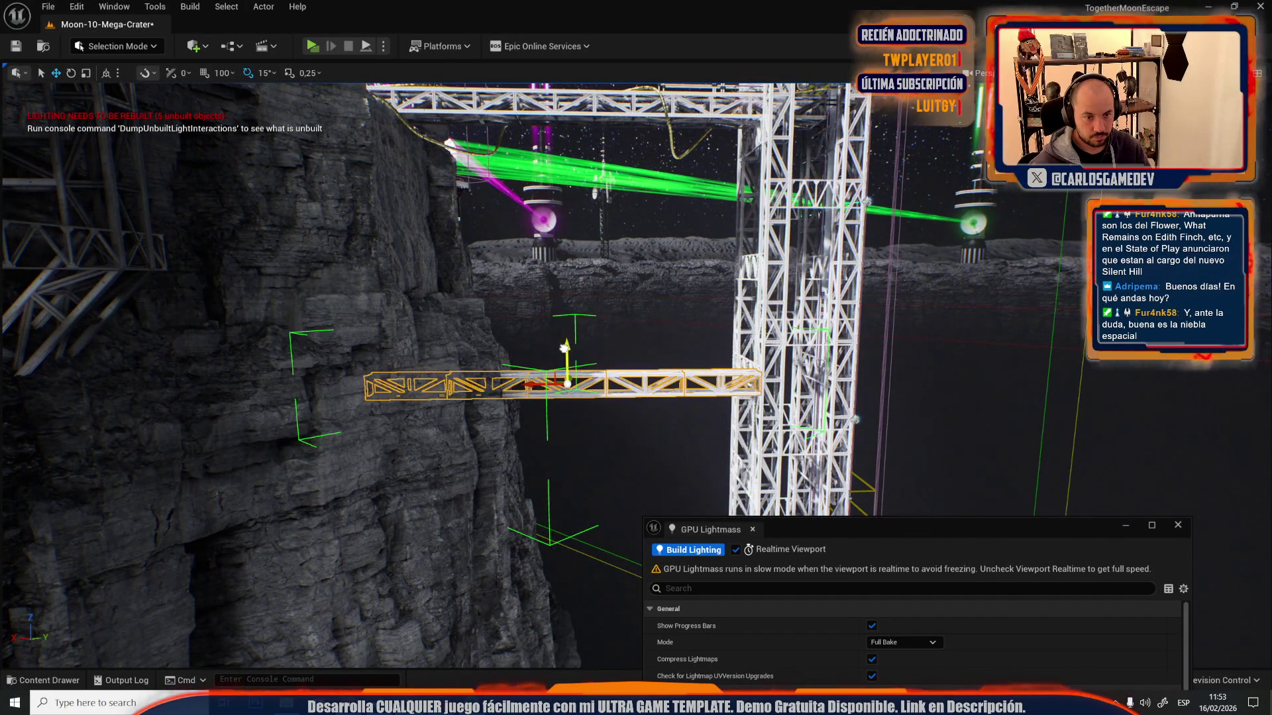
left_click_drag(861, 324, 841, 305)
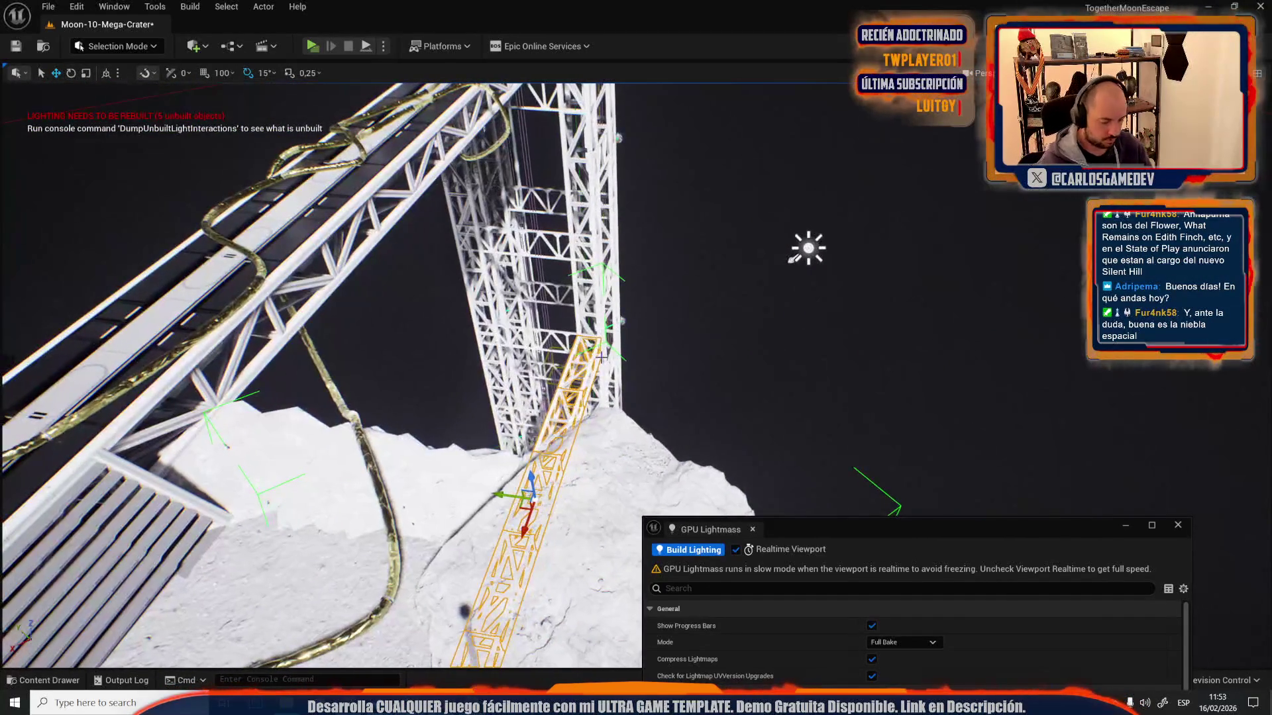
key("alt+p")
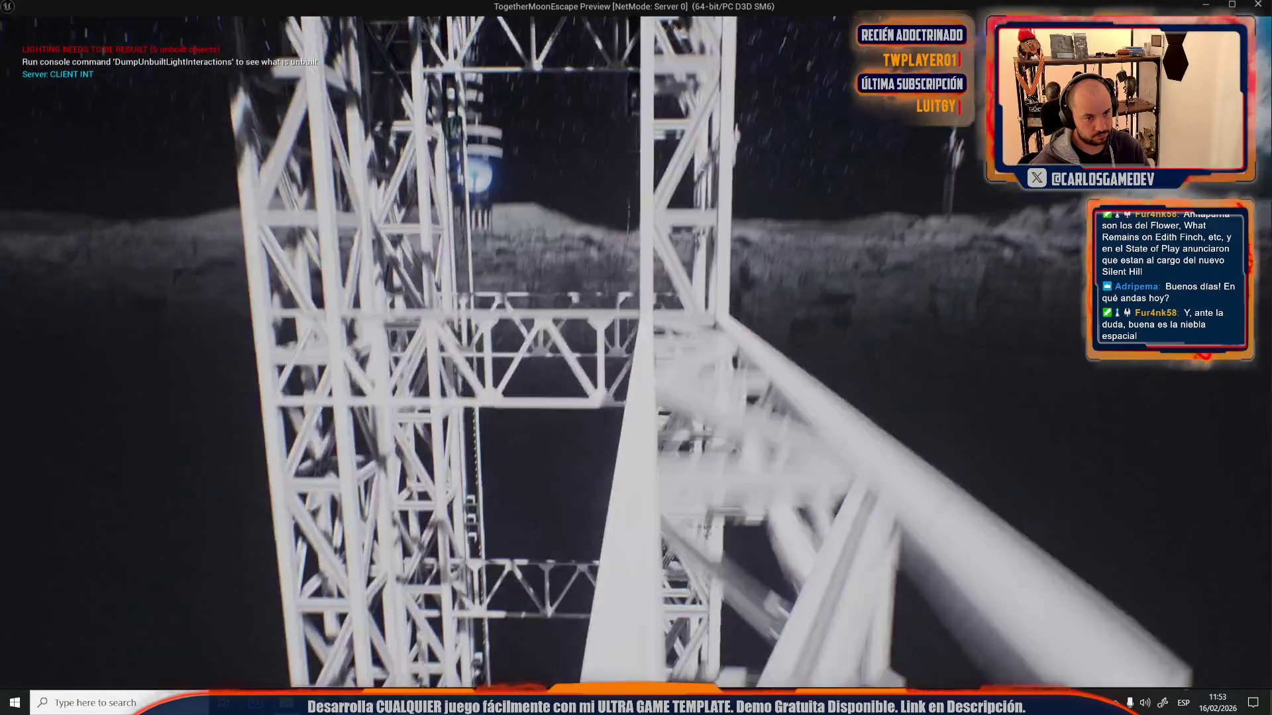
key("Escape")
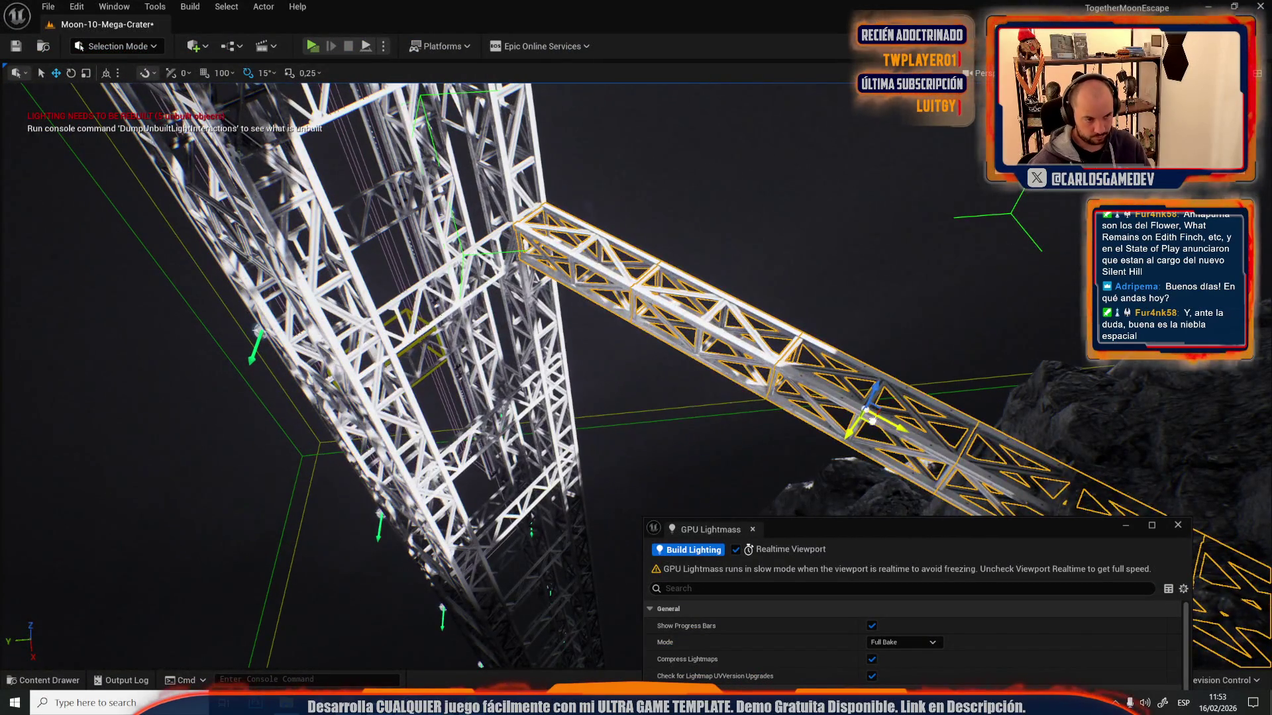
- Alt-drag a duplicate of the selected truss beam and frame it in view
left_click_drag(872, 419, 662, 583)
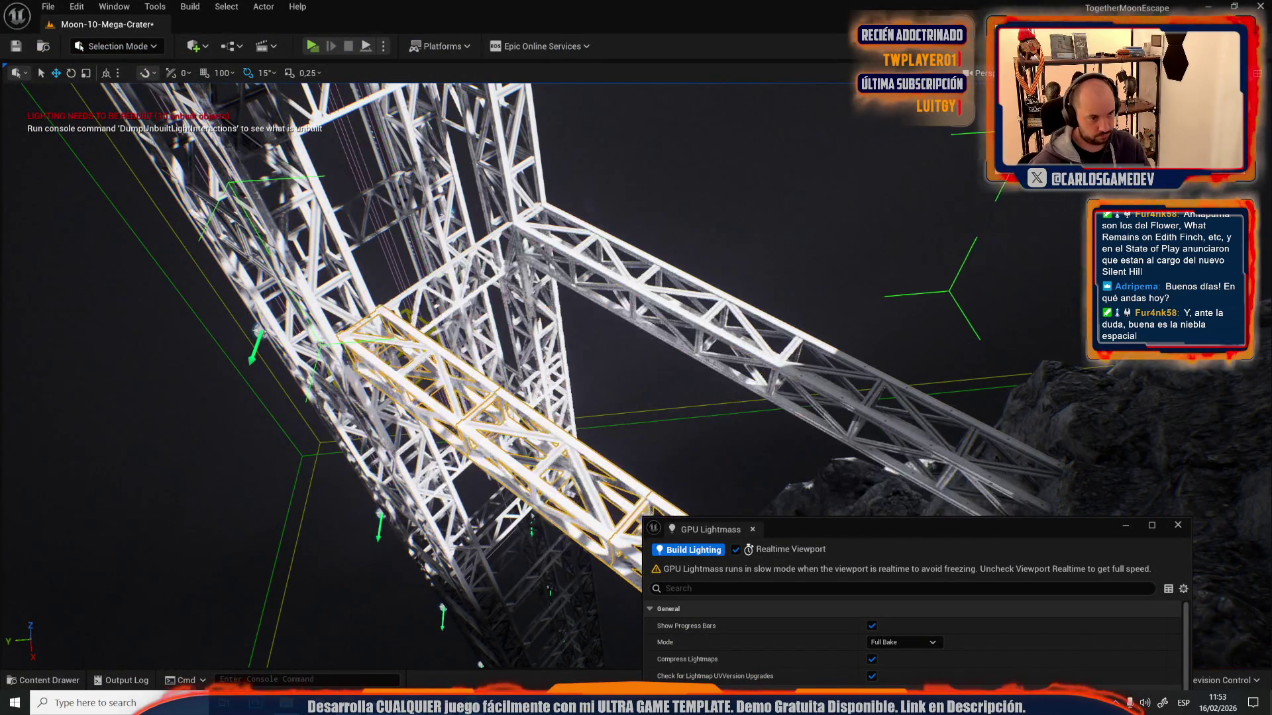
key("w")
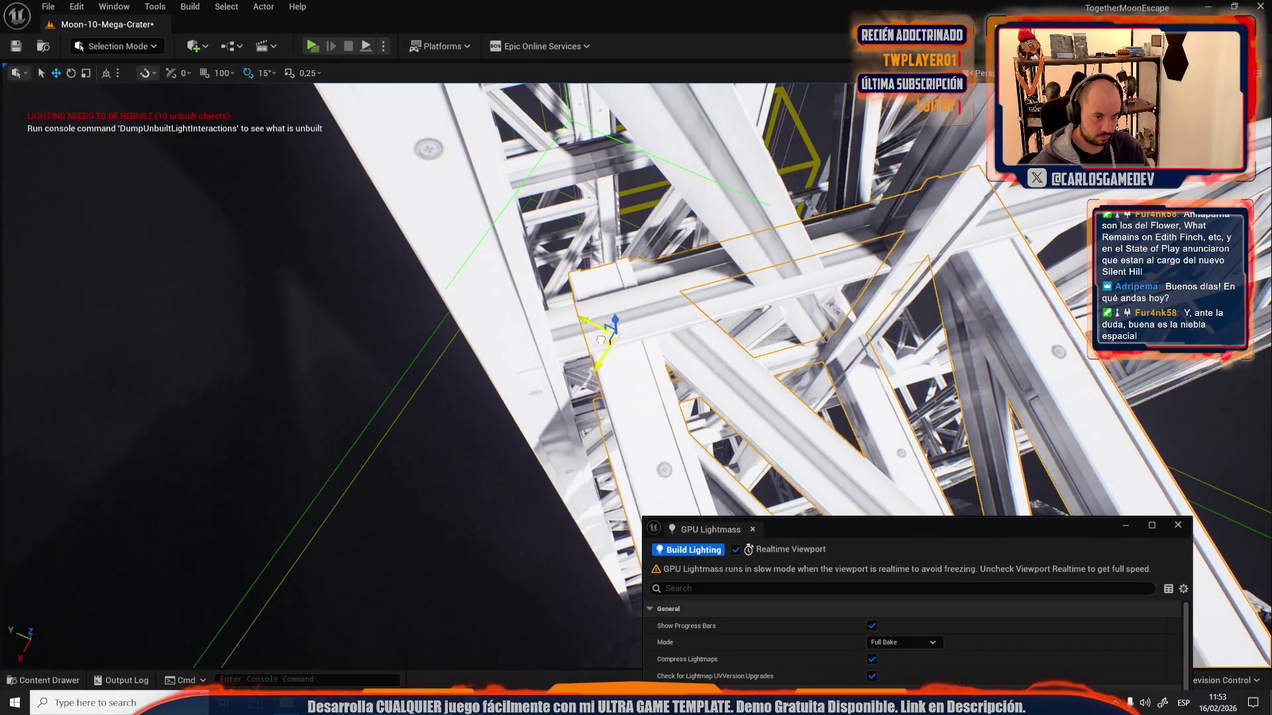
scroll(600, 338, "up", 5)
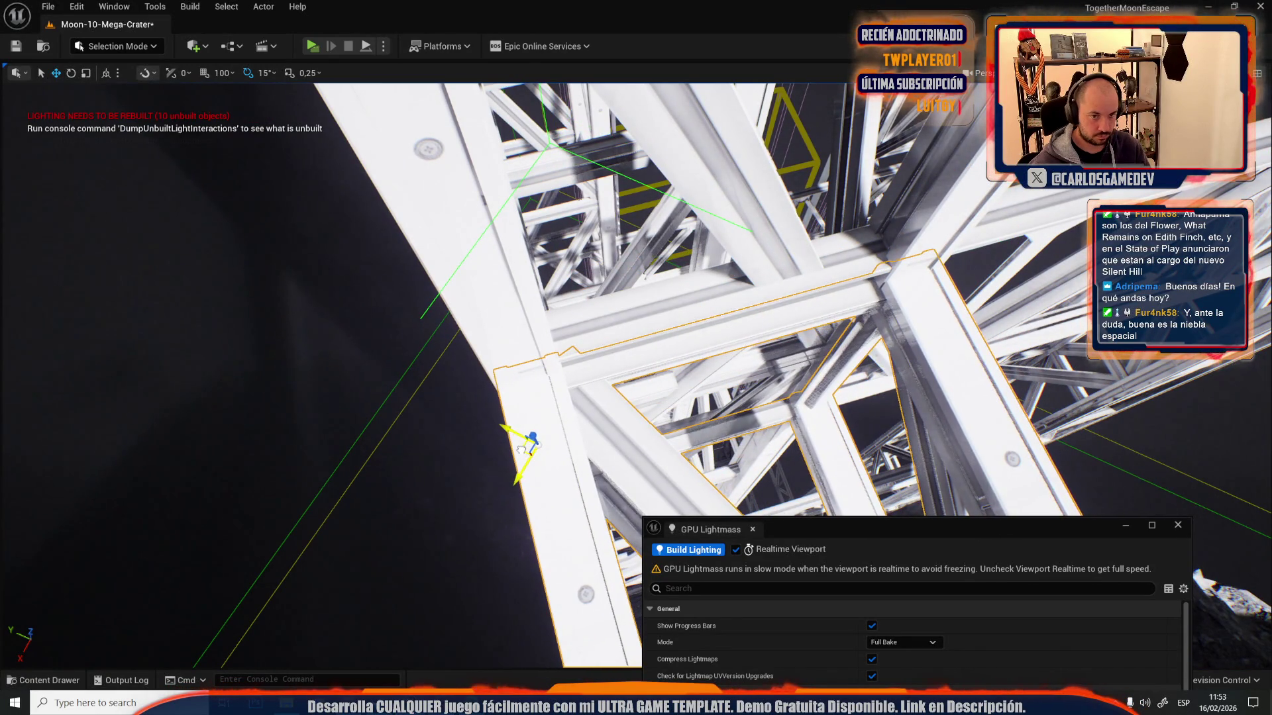
key("f")
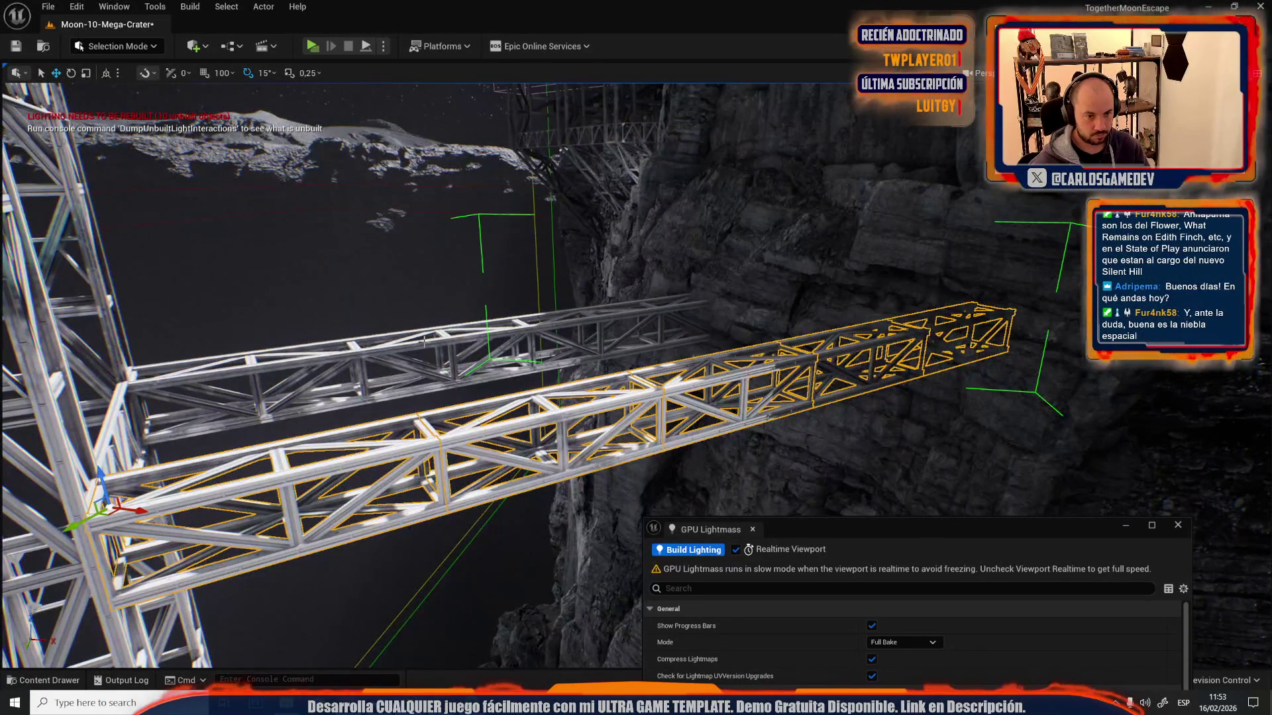
- Select the upper beam and lower the duplicated truss beams along Z toward the cliff
left_click(457, 374)
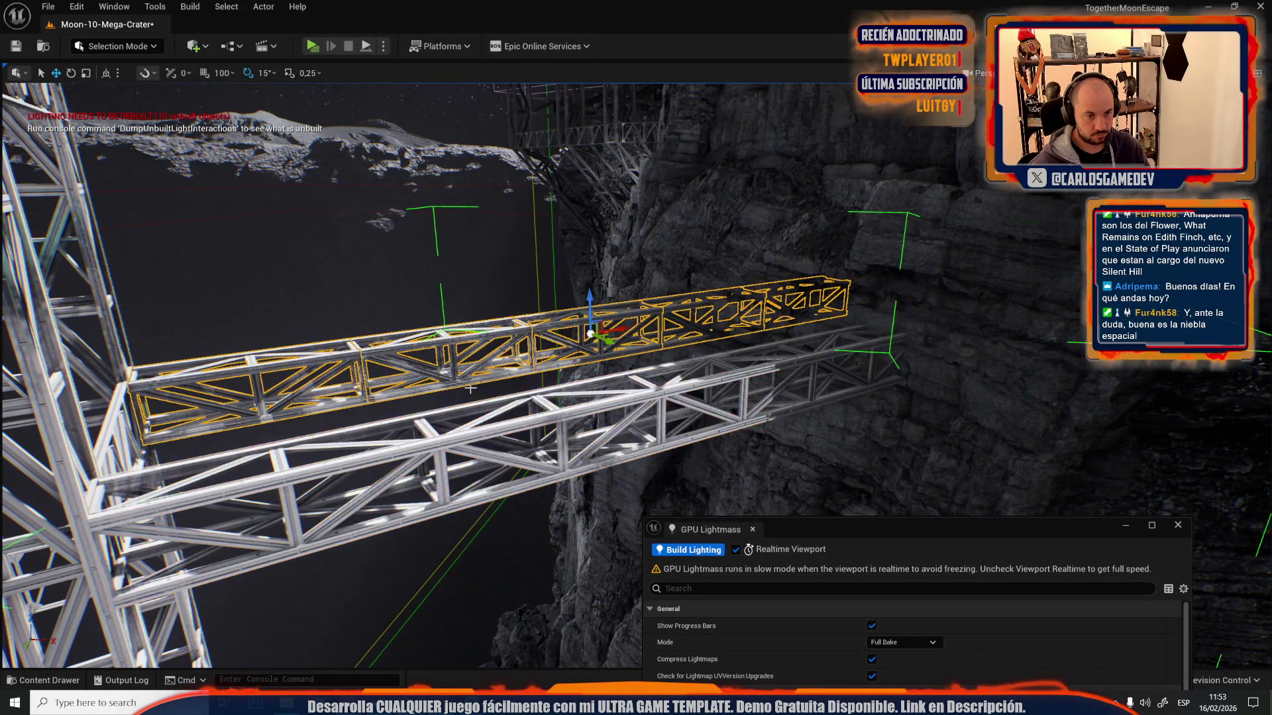
mouse_move(453, 437)
left_mouse_down()
mouse_move(410, 411)
mouse_move(391, 437)
mouse_move(607, 346)
mouse_move(679, 332)
mouse_move(568, 286)
left_mouse_up()
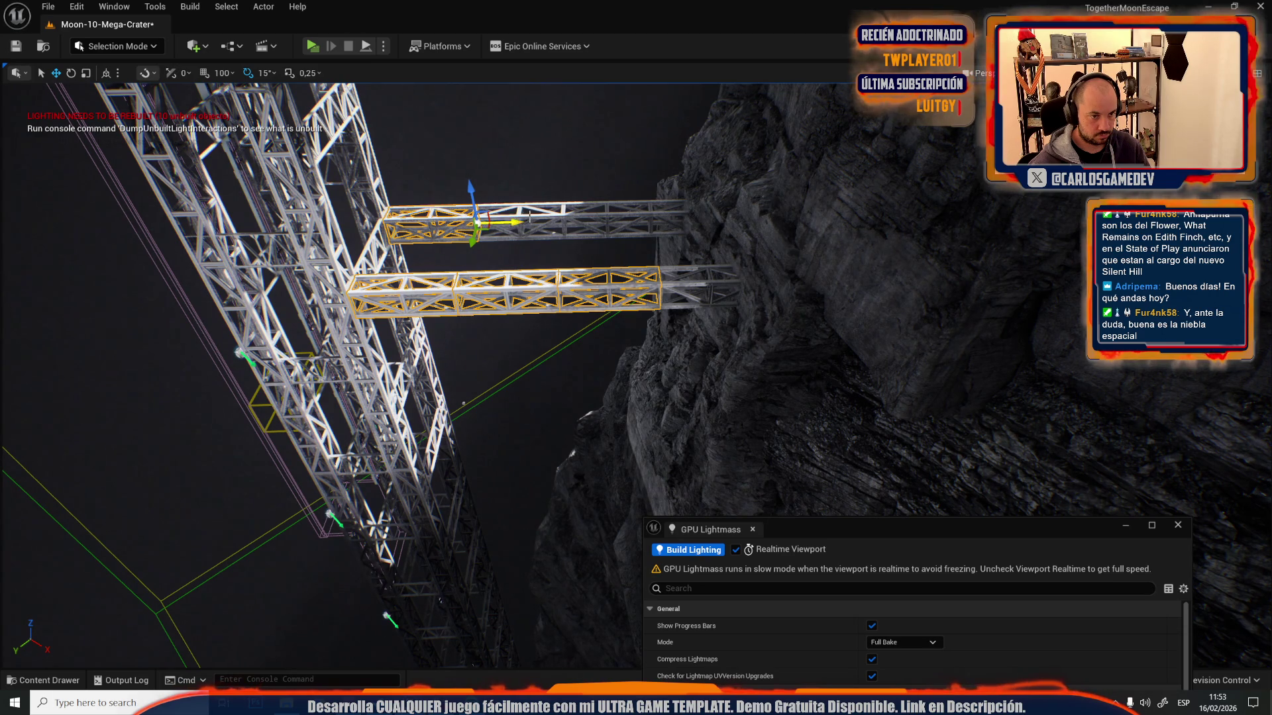
mouse_move(603, 209)
left_mouse_down()
mouse_move(569, 212)
mouse_move(603, 209)
mouse_move(645, 361)
mouse_move(676, 375)
mouse_move(677, 359)
left_mouse_up()
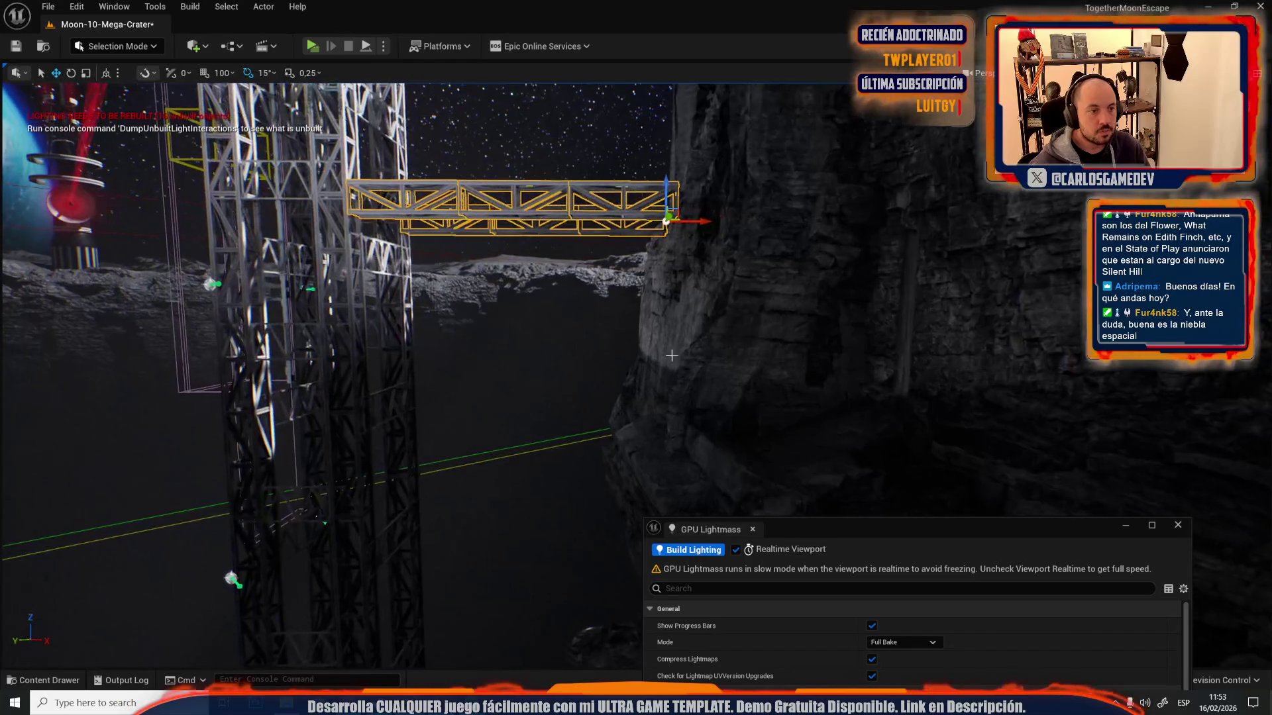
left_click_drag(666, 191, 677, 231)
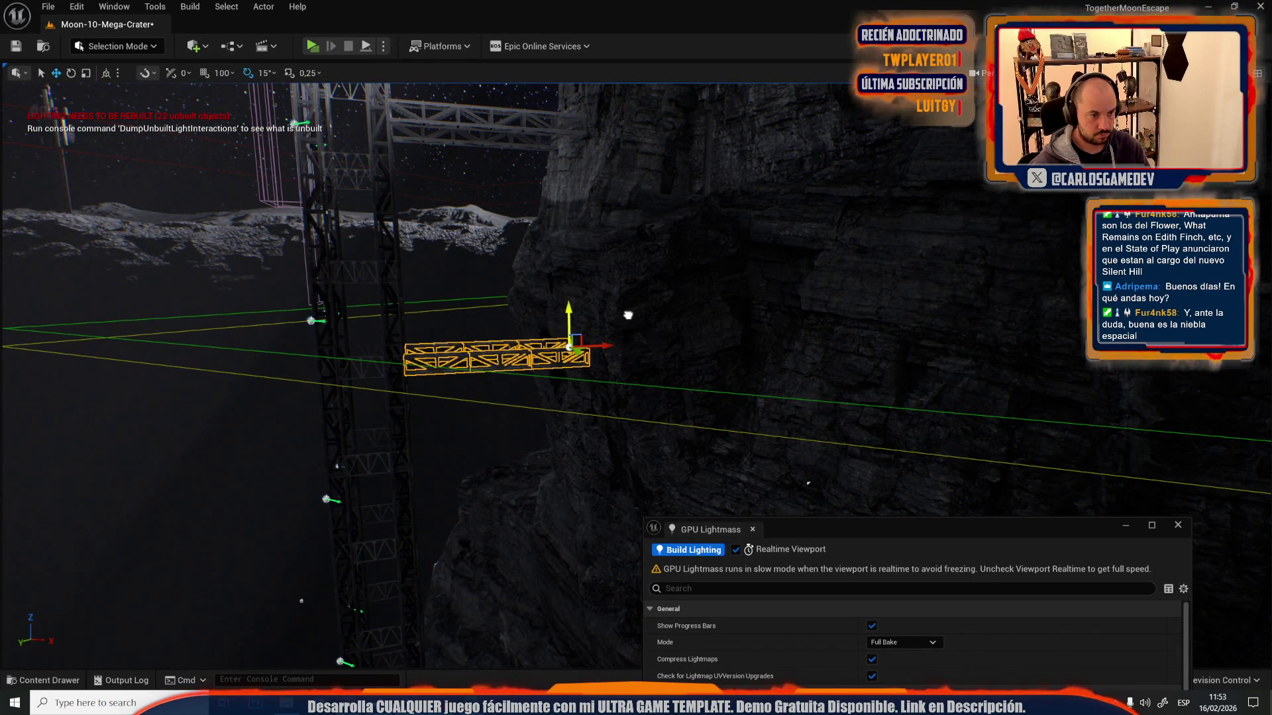
left_click_drag(621, 319, 544, 240)
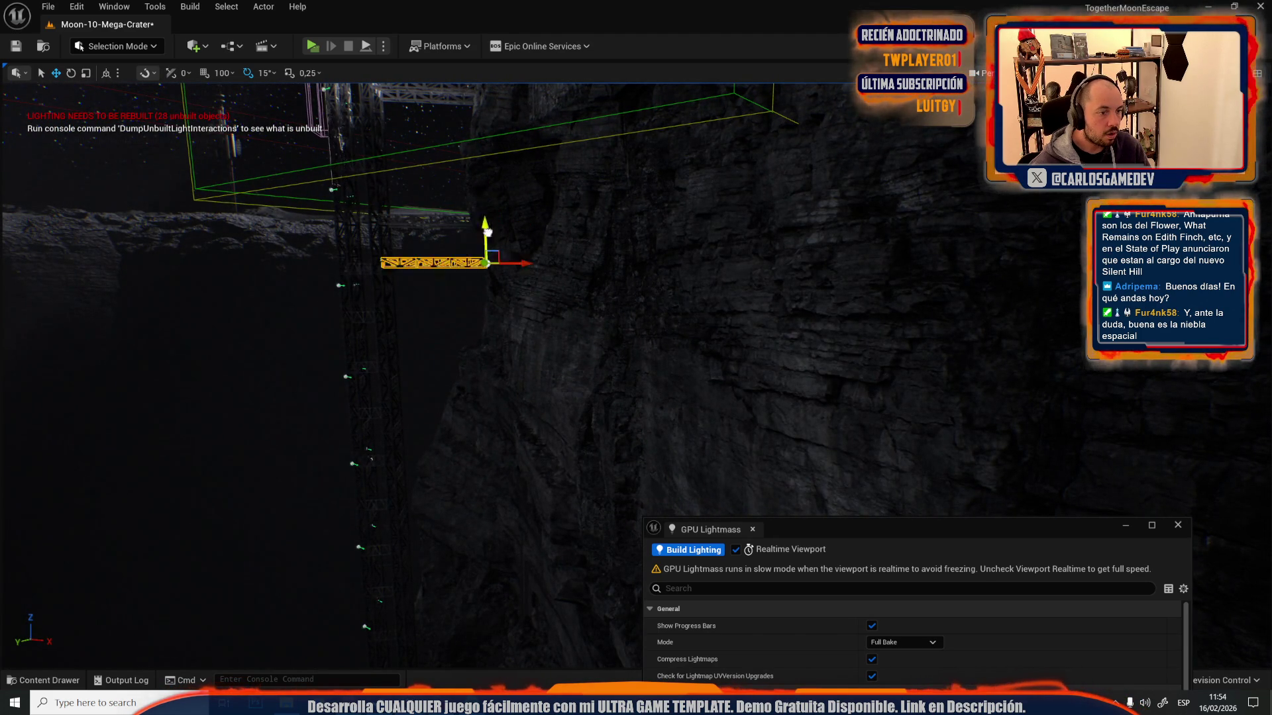
left_click_drag(540, 328, 735, 342)
left_click(739, 349)
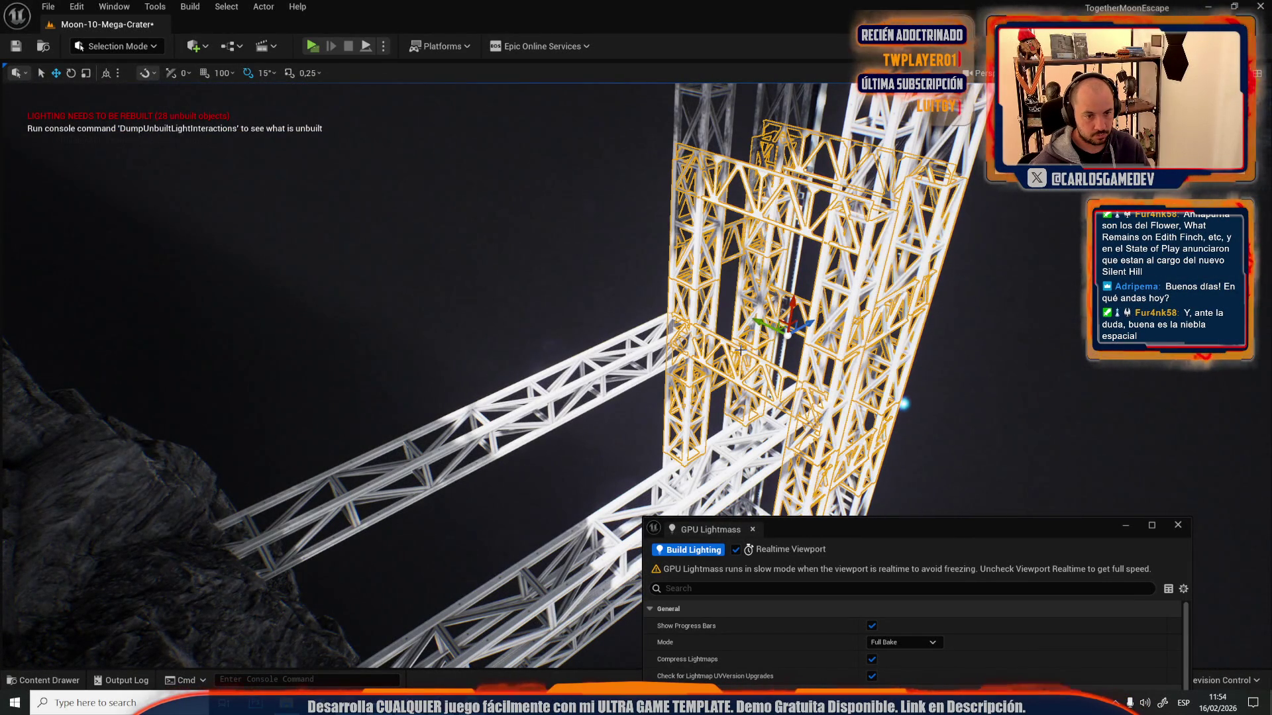
left_click(700, 376)
left_click_drag(701, 377, 700, 376)
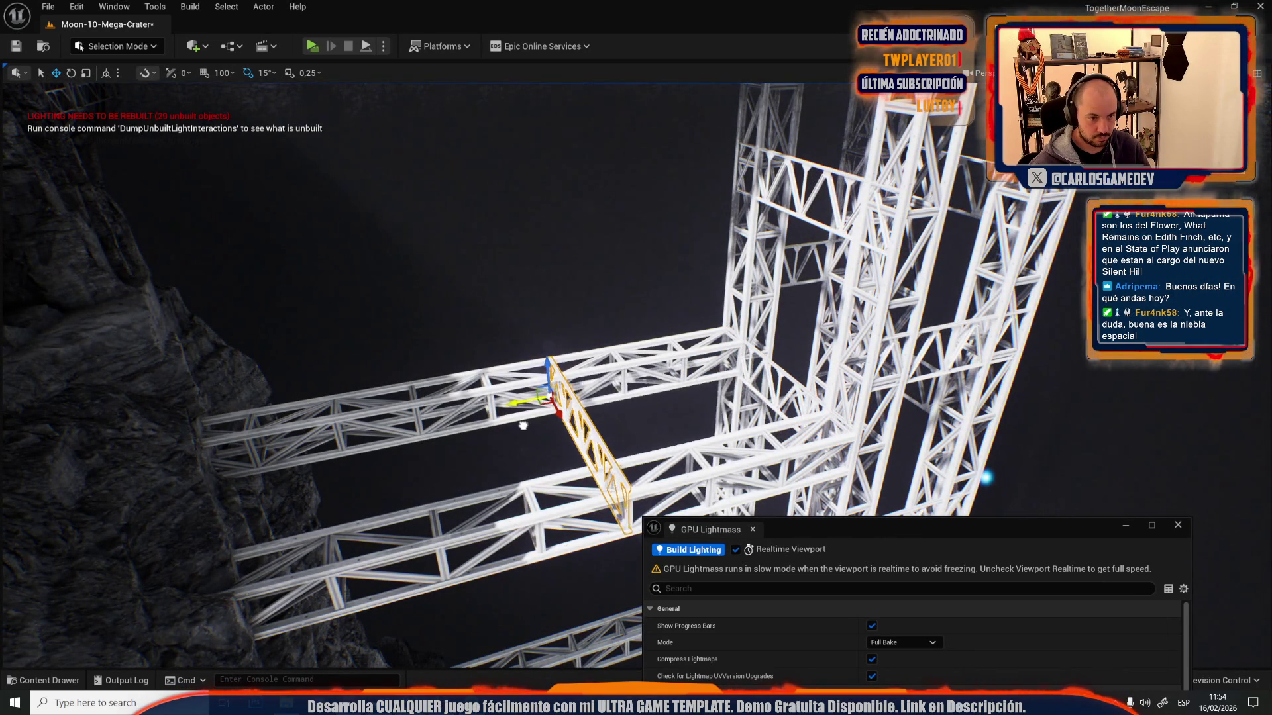
left_click_drag(522, 425, 522, 425)
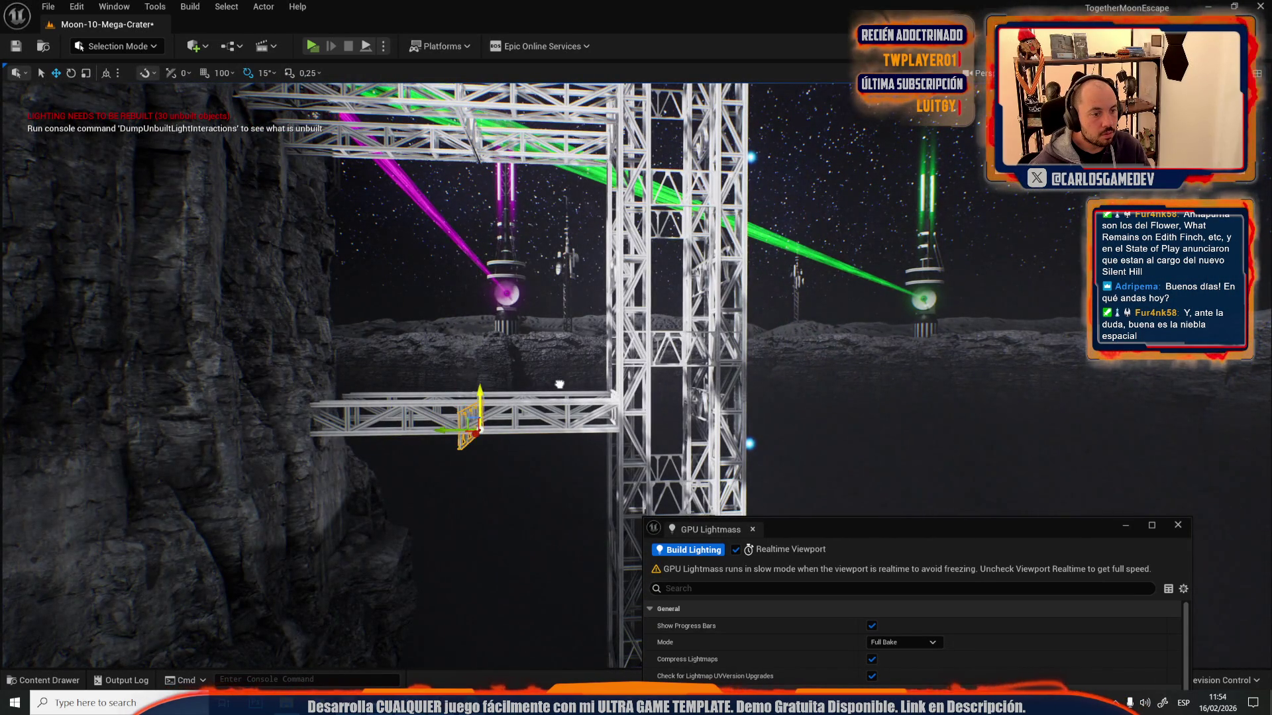
mouse_move(592, 375)
left_mouse_down()
mouse_move(568, 347)
mouse_move(566, 248)
left_mouse_up()
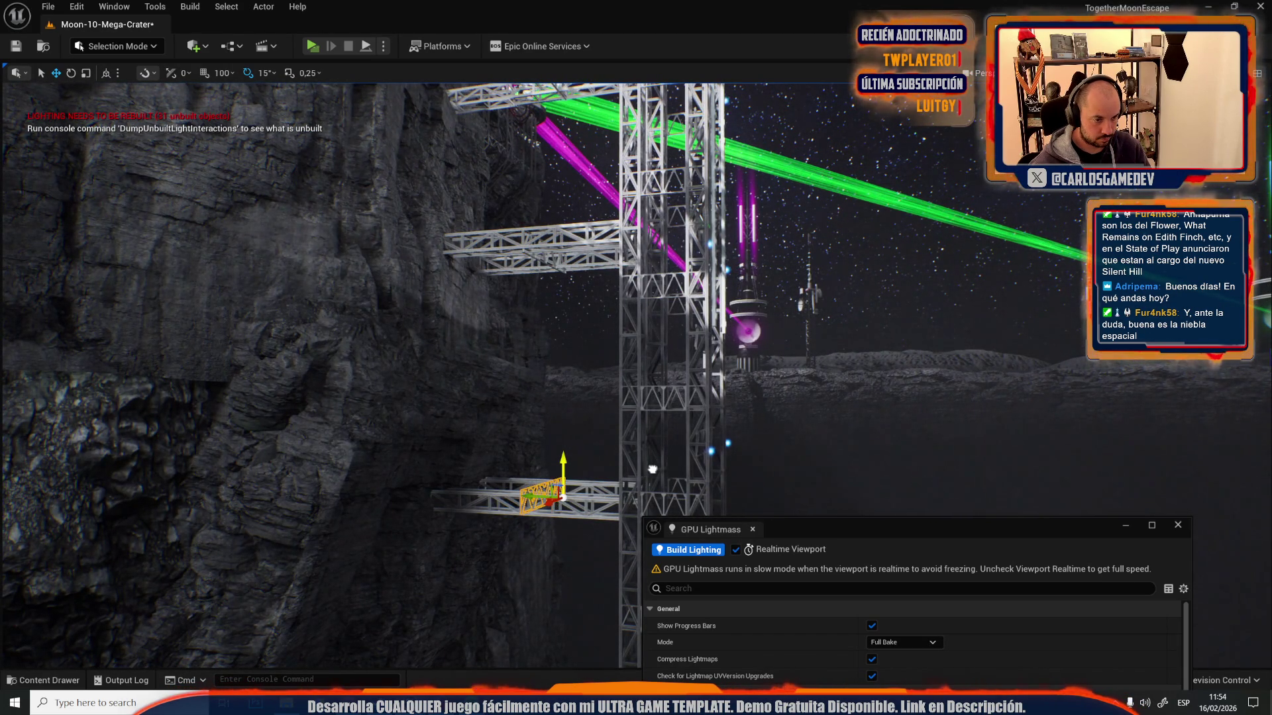
left_click_drag(643, 471, 588, 354)
mouse_move(584, 453)
left_mouse_down()
mouse_move(571, 377)
mouse_move(599, 450)
mouse_move(540, 666)
left_mouse_up()
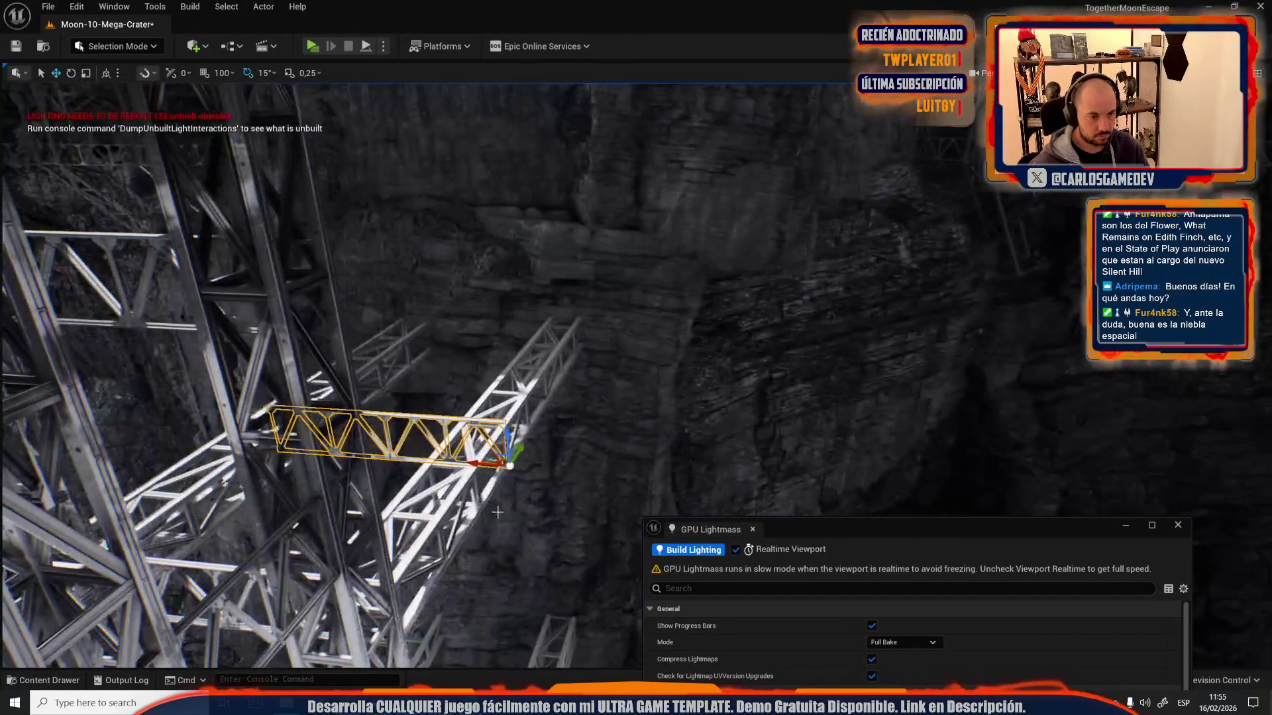
- Rotate the loose truss piece 75° upright and undo its scale reset to keep full size
key("e")
mouse_move(557, 457)
left_mouse_down()
mouse_move(529, 423)
mouse_move(464, 437)
mouse_move(522, 437)
left_mouse_up()
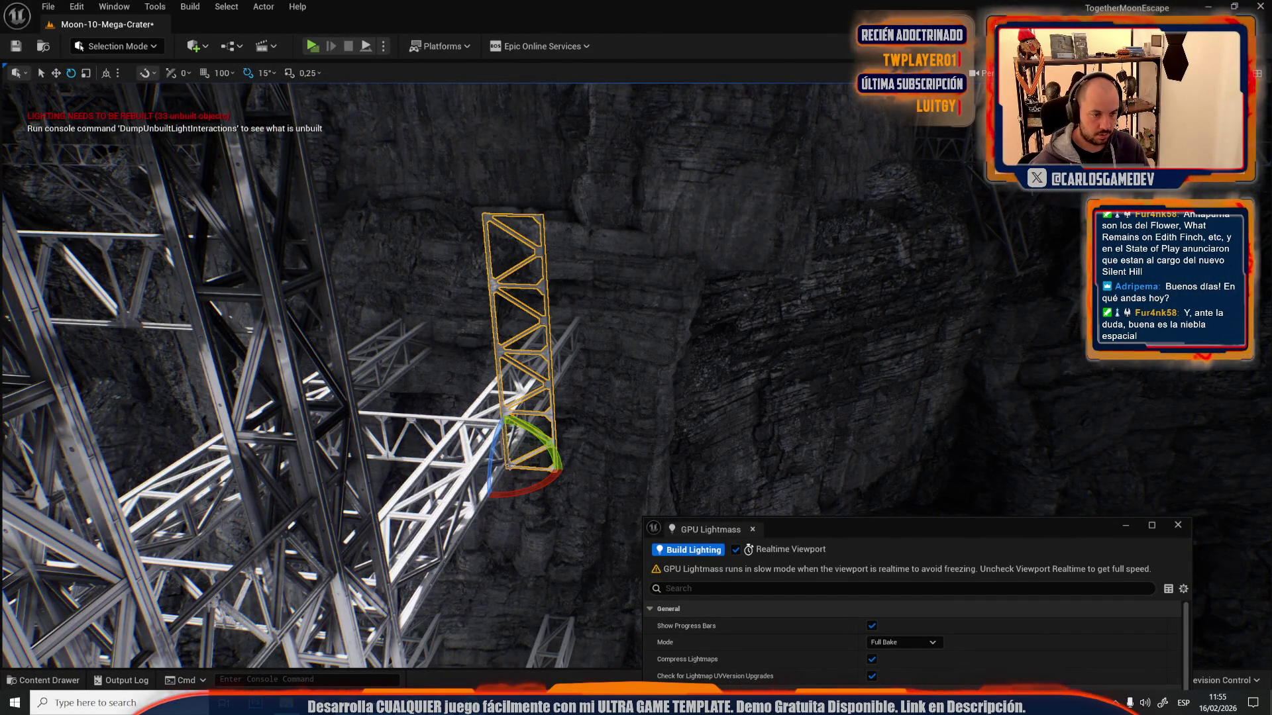
left_click(114, 6)
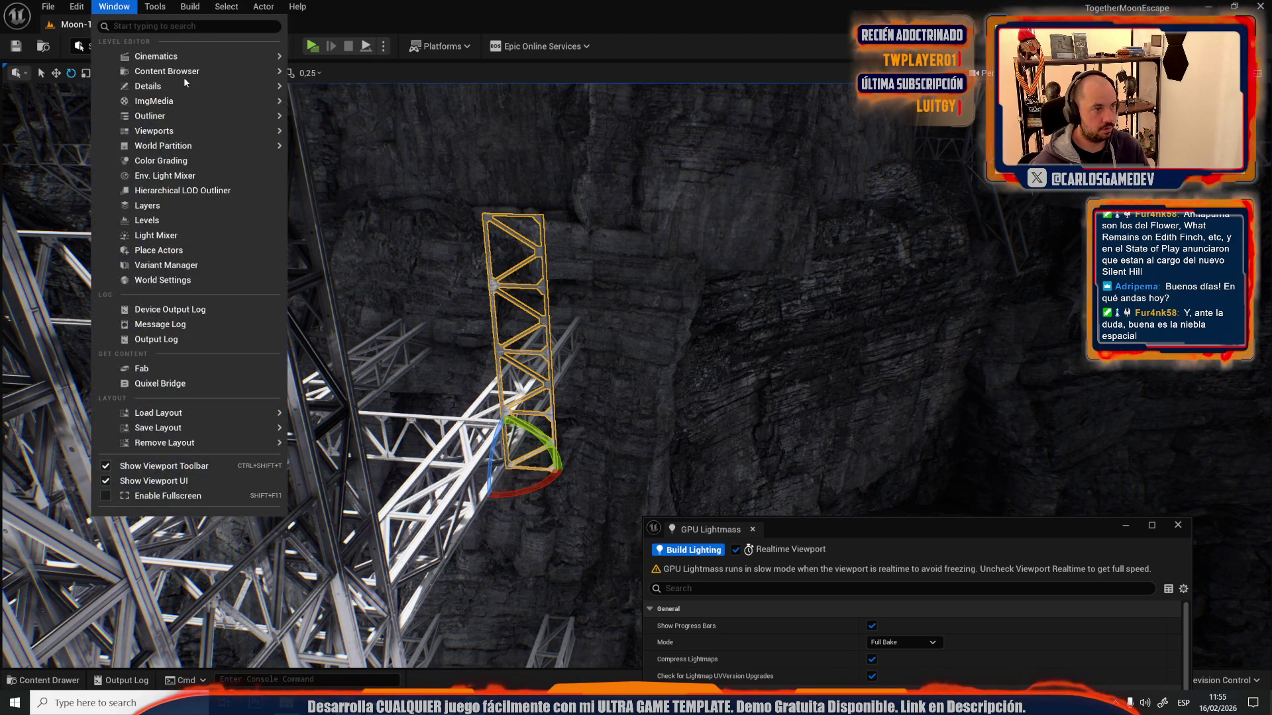
mouse_move(246, 85)
left_click(335, 102)
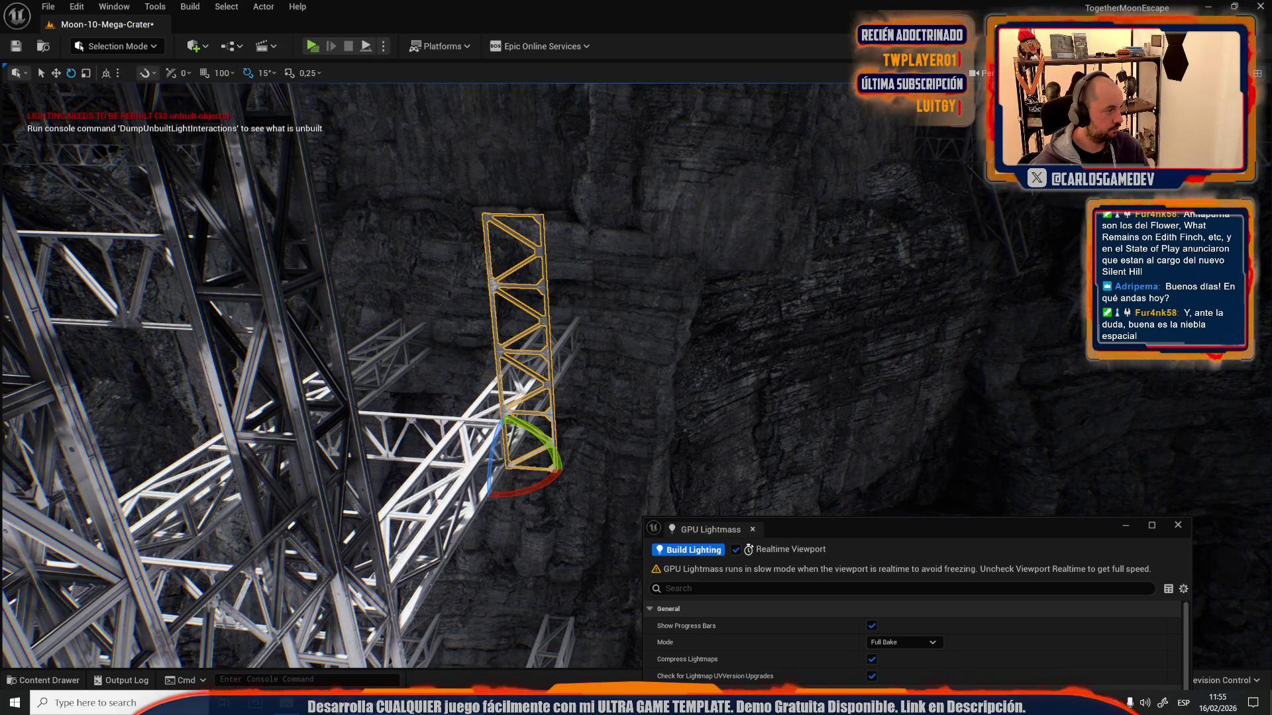
key("f")
key("ctrl+z")
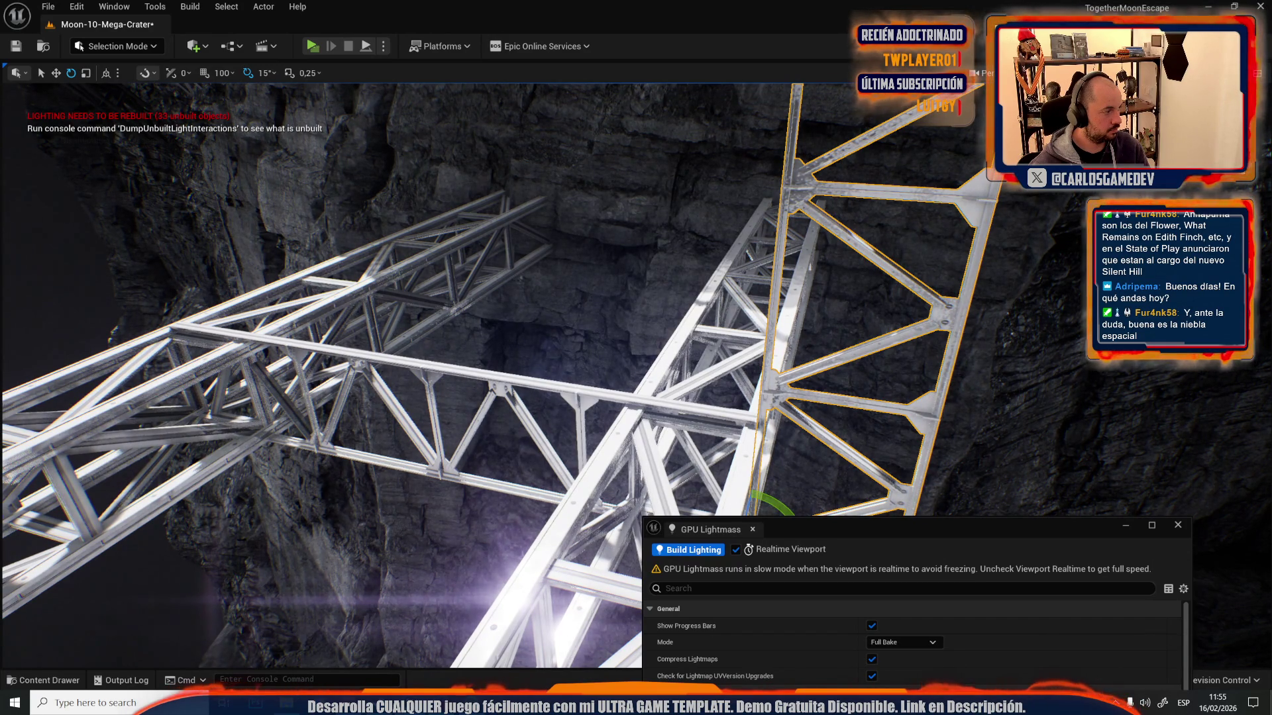
- Move the upright truss up-left so it hangs from the main bridge truss
left_click_drag(787, 420, 786, 420)
key("w")
mouse_move(629, 488)
left_mouse_down()
mouse_move(513, 384)
mouse_move(493, 324)
mouse_move(459, 440)
mouse_move(517, 444)
left_mouse_up()
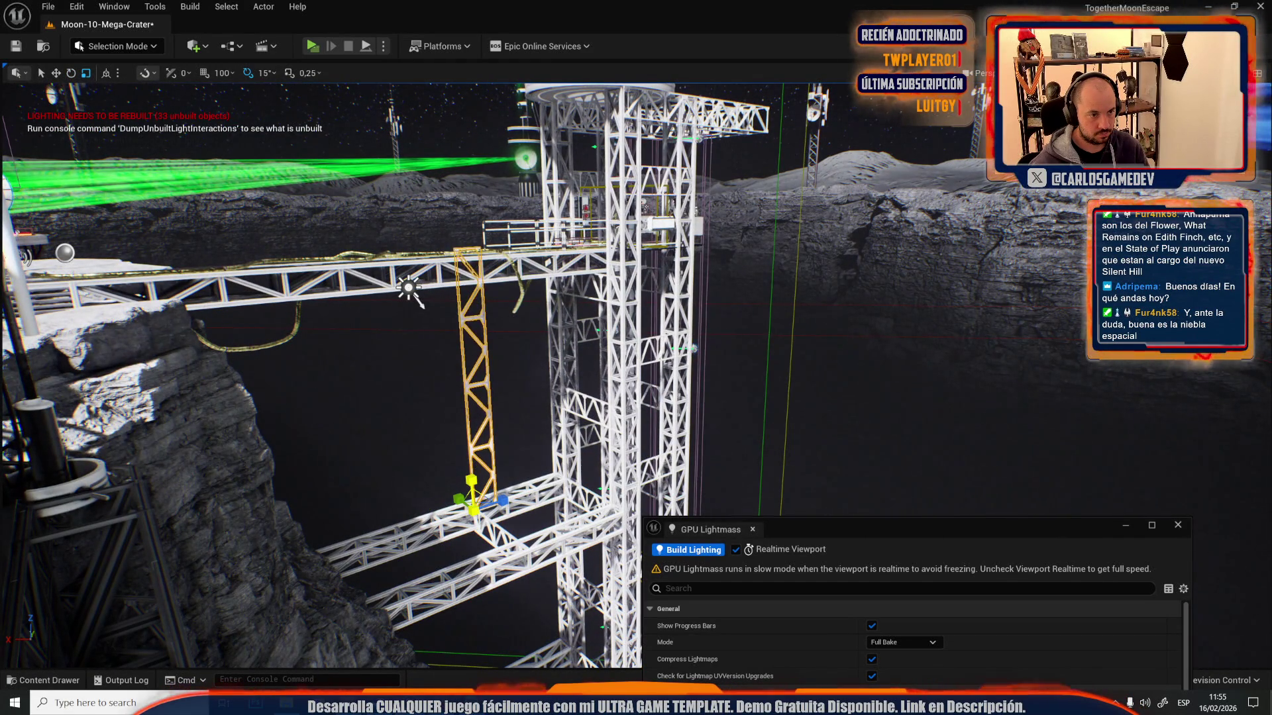
- Slide the diagonal truss piece down-left against the tower structure
left_click_drag(518, 445, 518, 444)
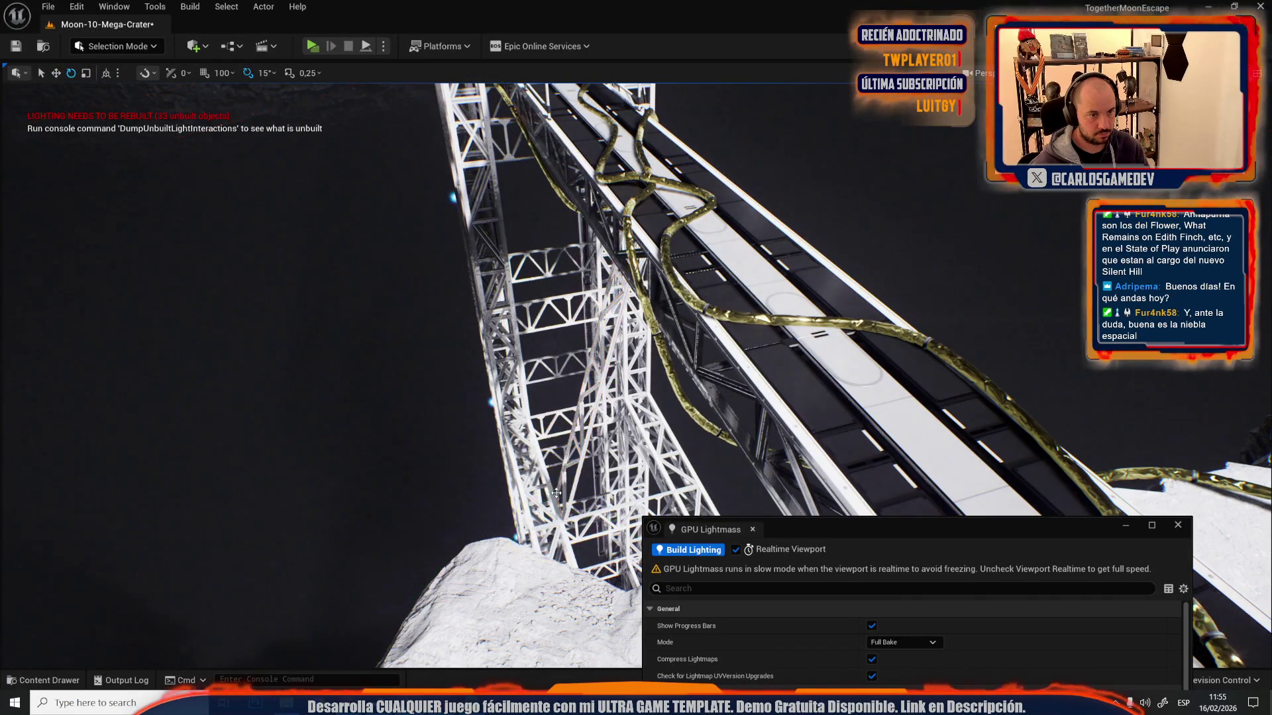
left_click_drag(572, 448, 572, 448)
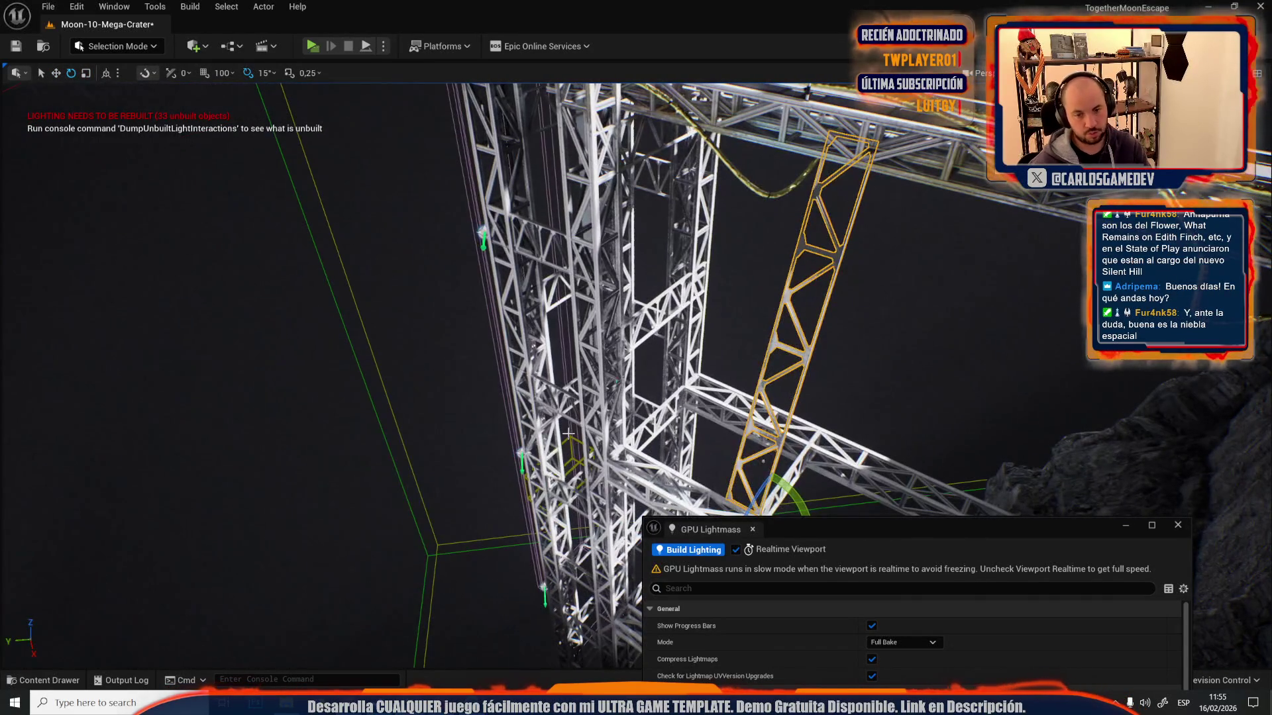
left_click_drag(615, 357, 617, 353)
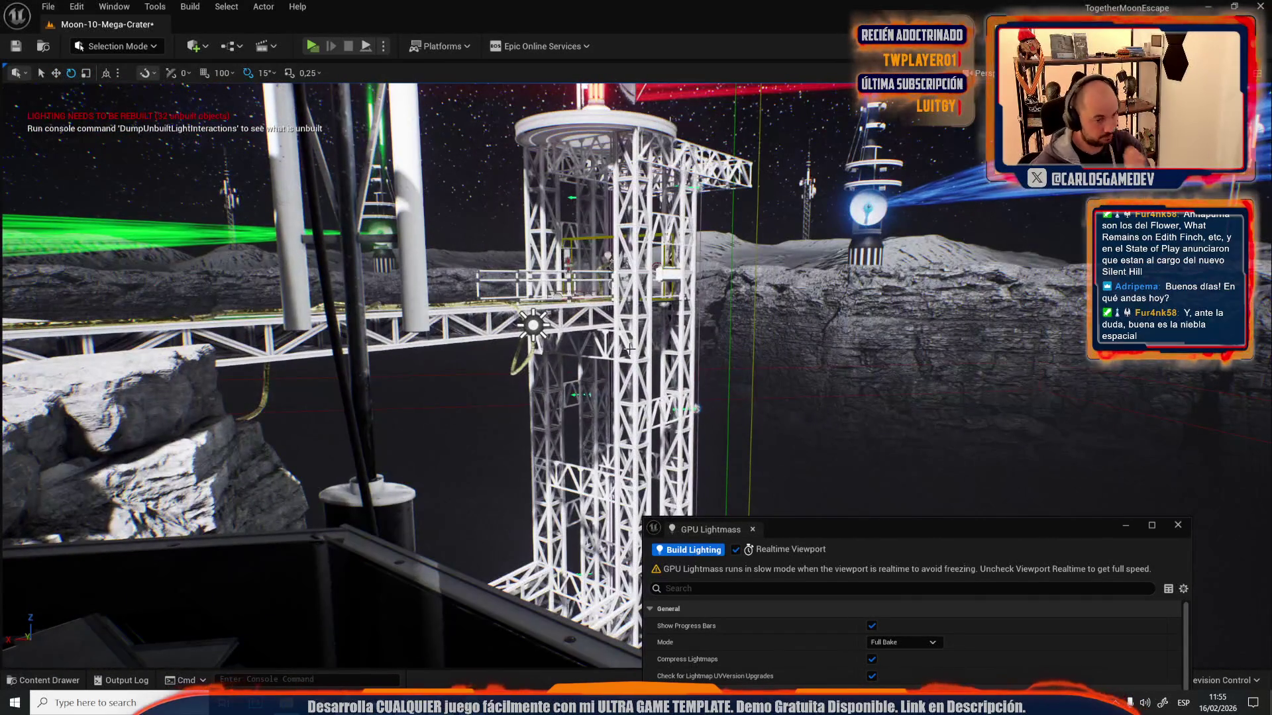
left_click_drag(743, 338, 668, 200)
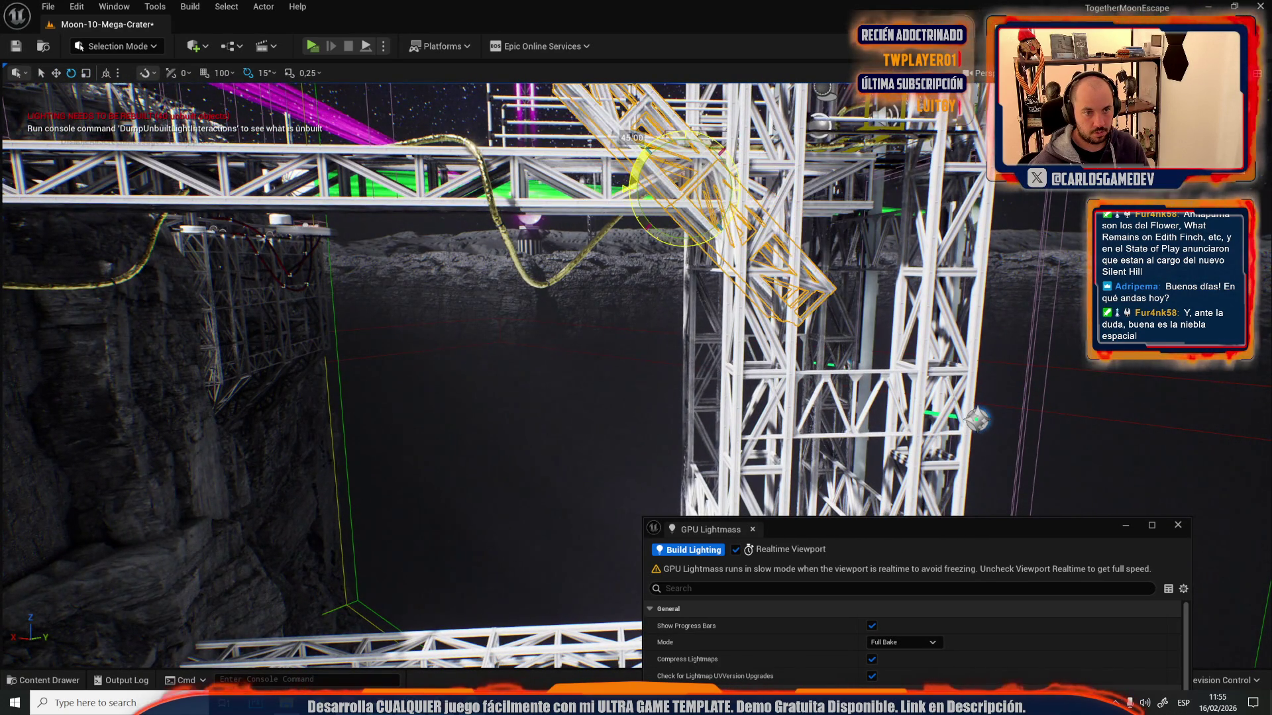
left_click_drag(687, 177, 636, 316)
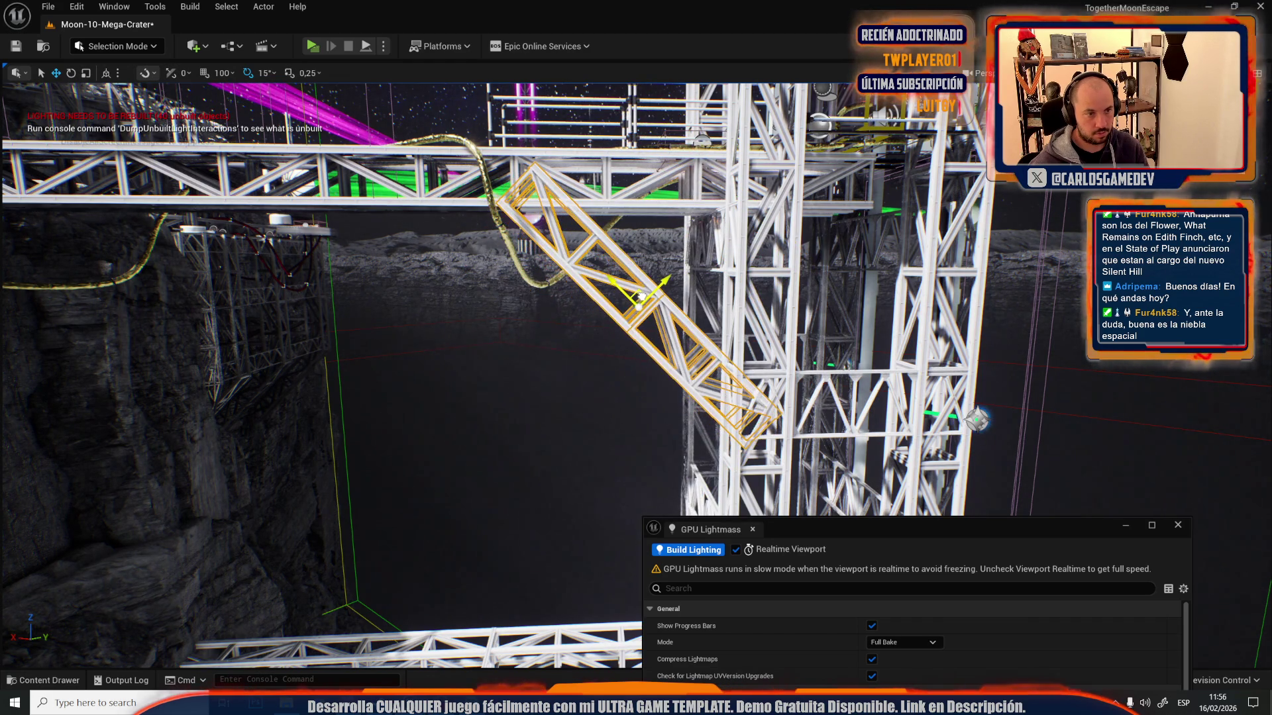
- Orbit around the selected truss to check its fit from several angles
left_click_drag(661, 214, 660, 213)
left_click_drag(517, 366, 516, 366)
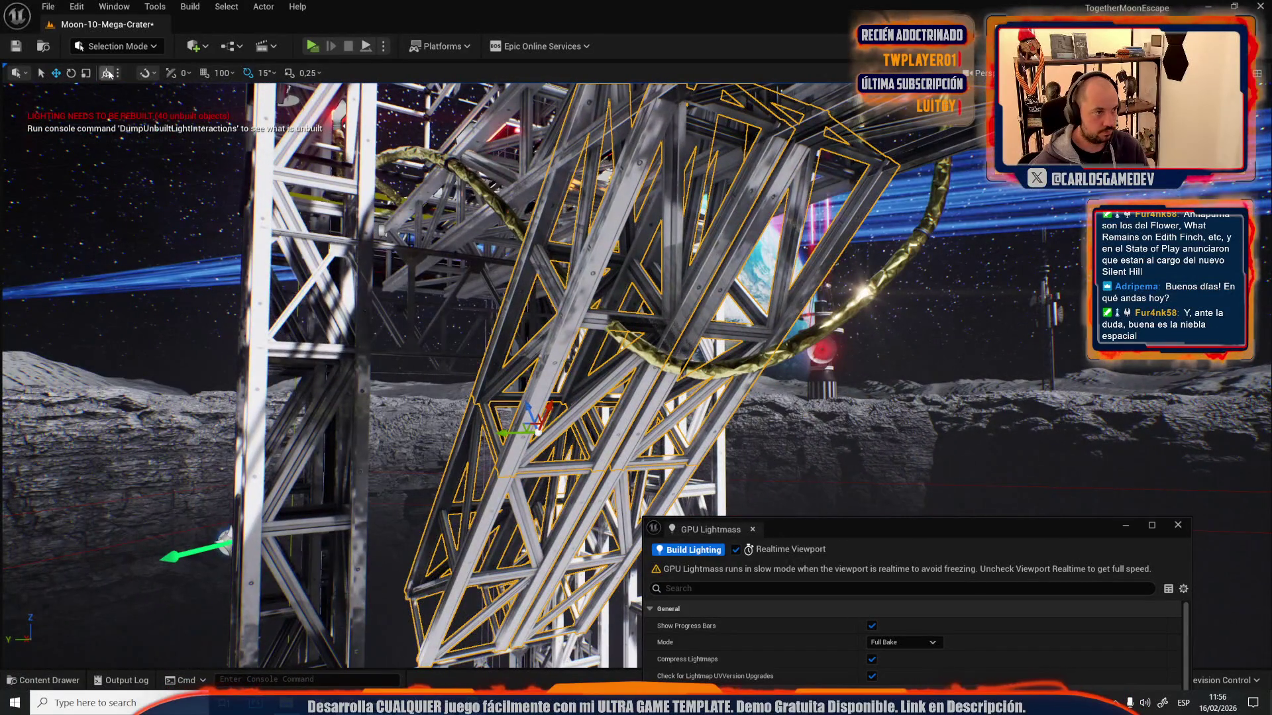
left_click_drag(537, 395, 366, 126)
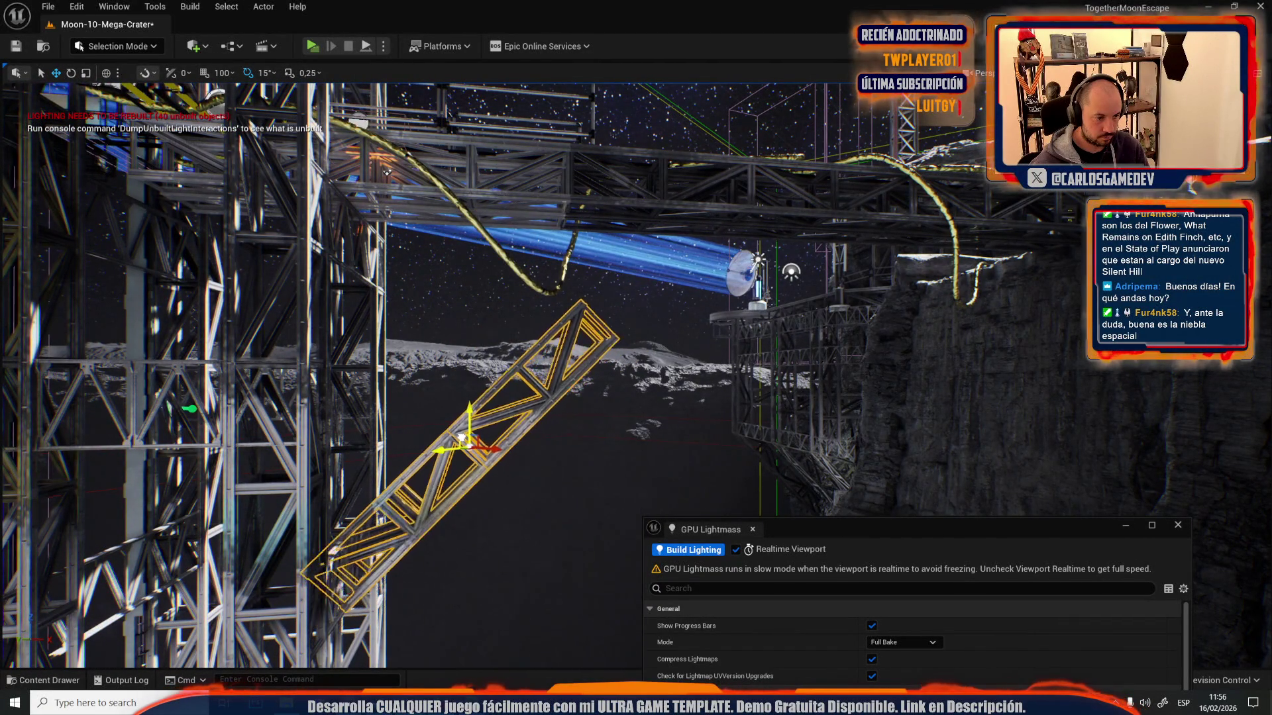
left_click_drag(387, 174, 387, 173)
left_click_drag(462, 415, 468, 408)
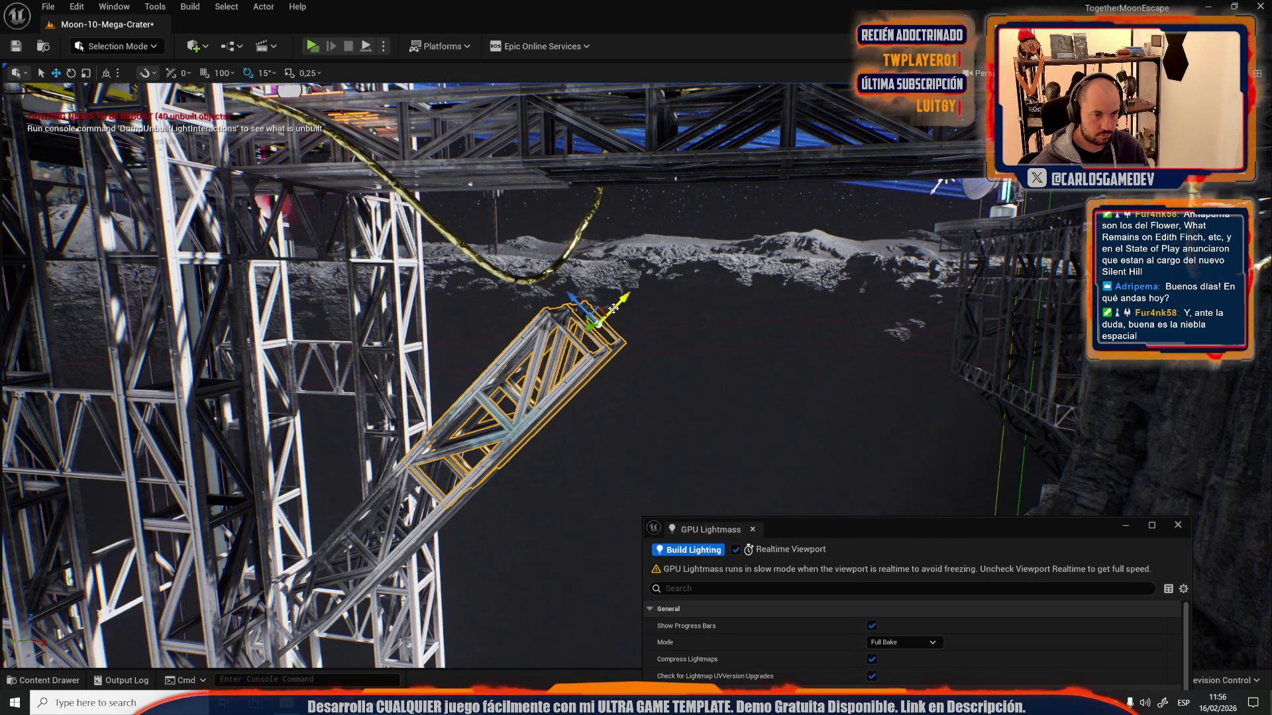
left_click_drag(468, 408, 731, 327)
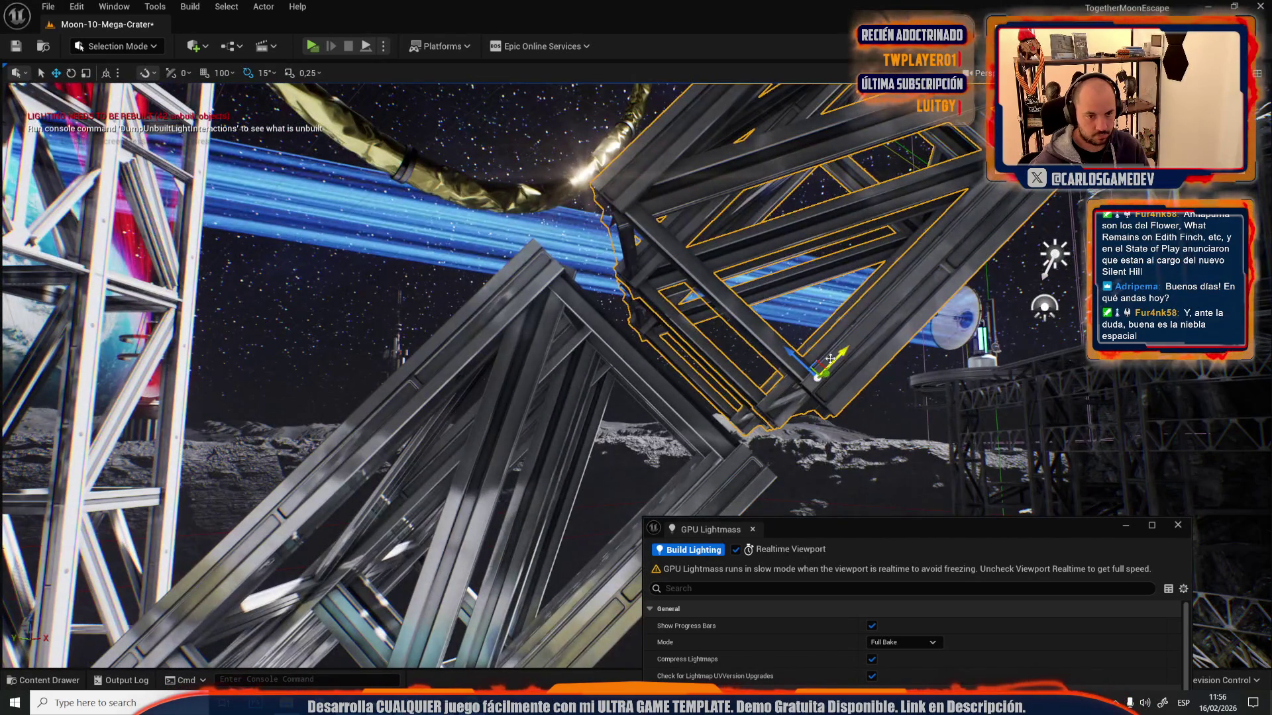
left_click_drag(837, 351, 774, 402)
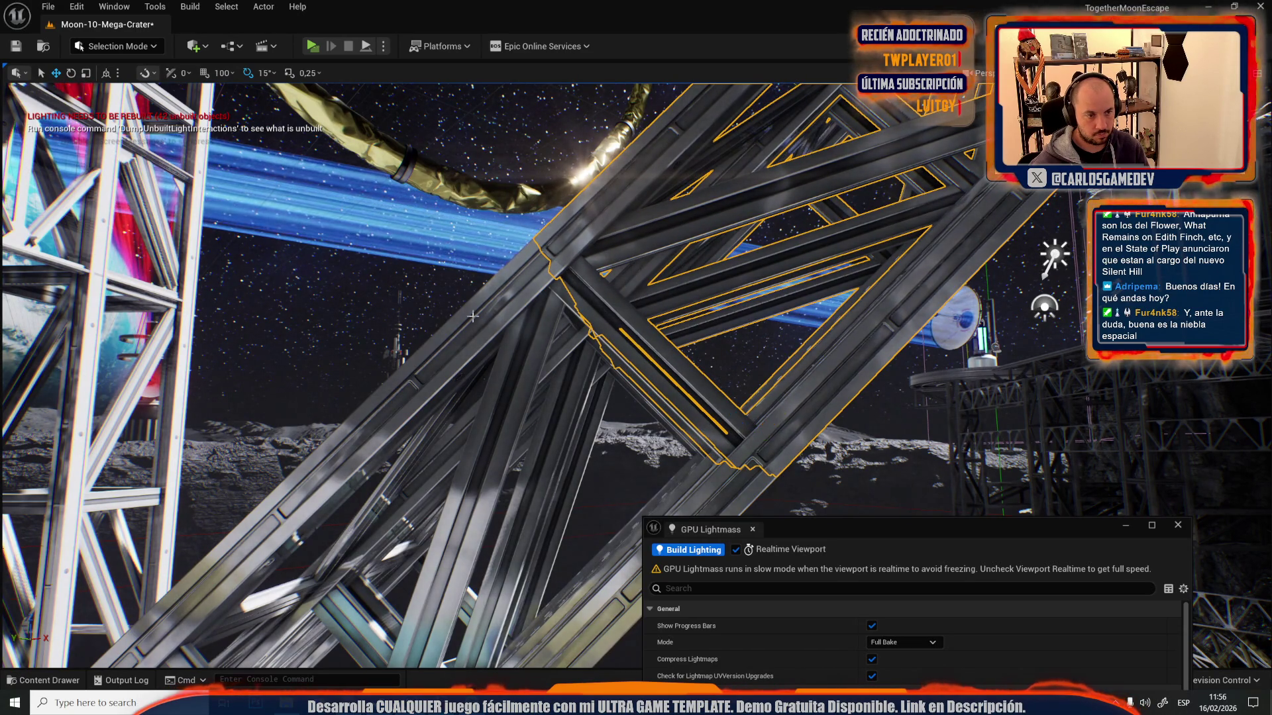
- Add extra truss beams to the selection, undo that, and reframe the selected truss
left_click(512, 336)
key("f")
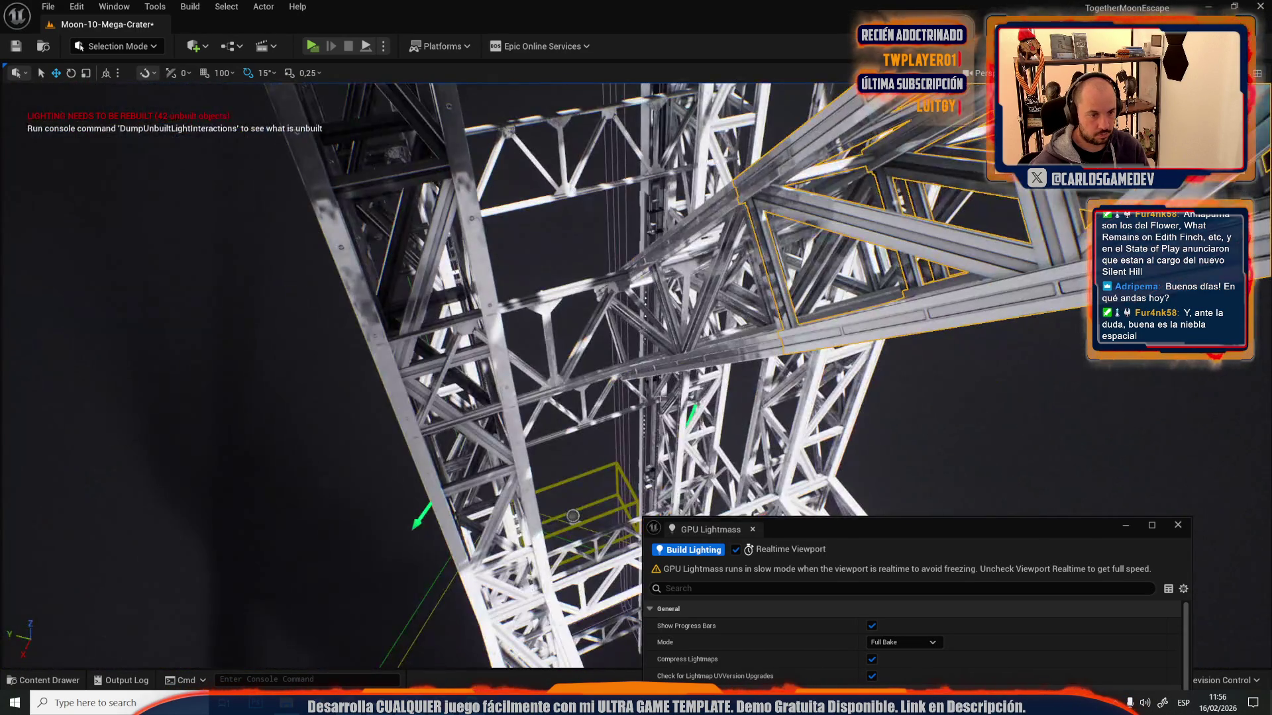
left_click_drag(617, 386, 617, 386)
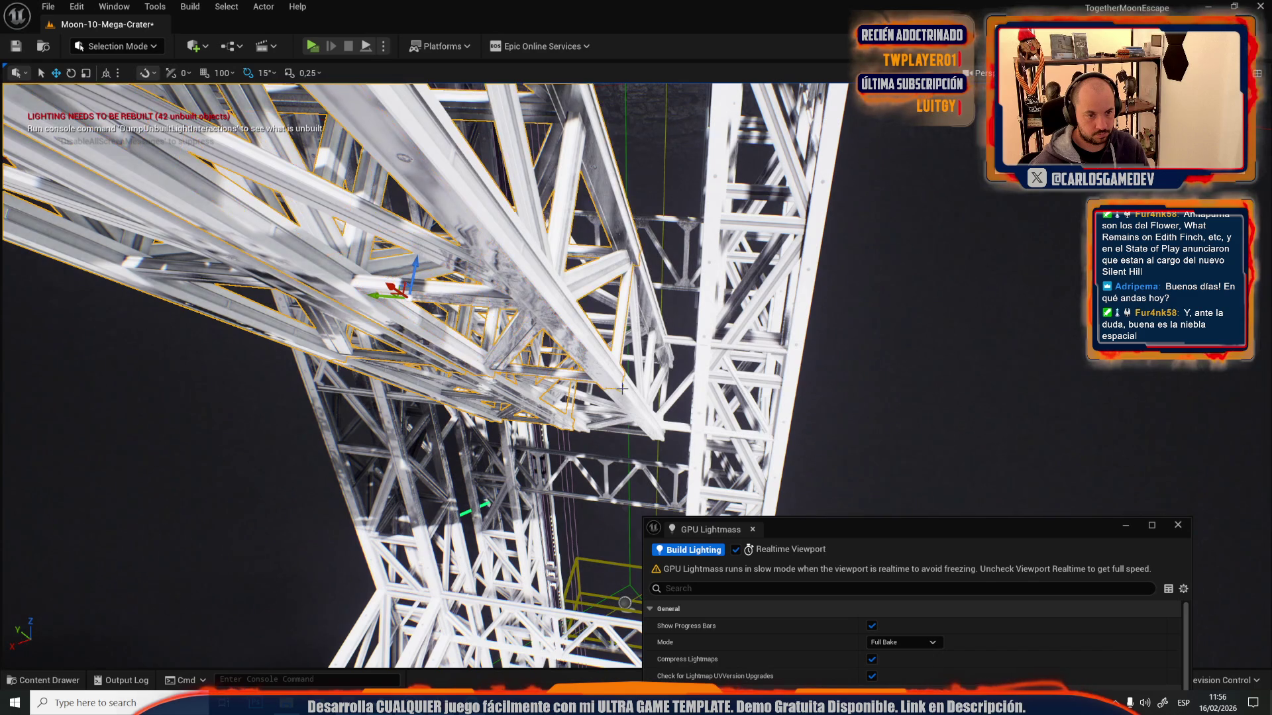
key("ctrl+z")
left_click_drag(627, 391, 721, 398)
key("f")
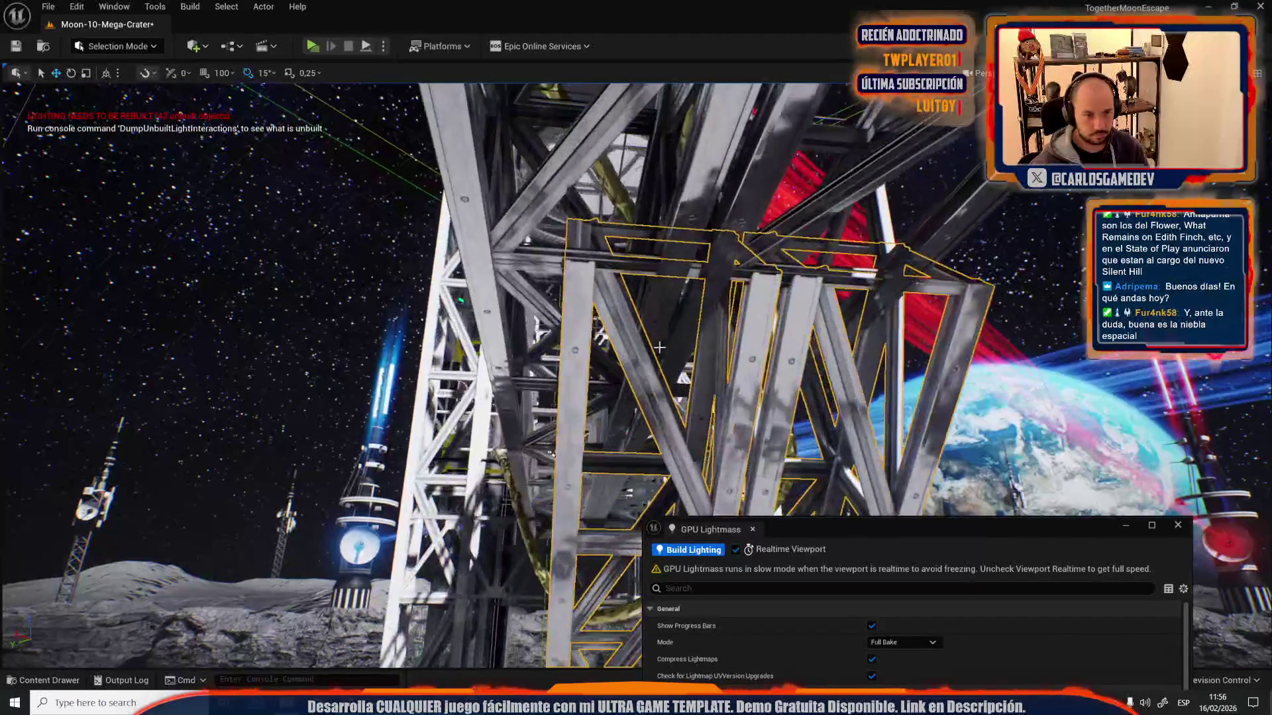
left_click_drag(744, 310, 679, 324)
- Delete the selected truss, save the Moon-10-Mega-Crater map, and open the Content Drawer
key("Delete")
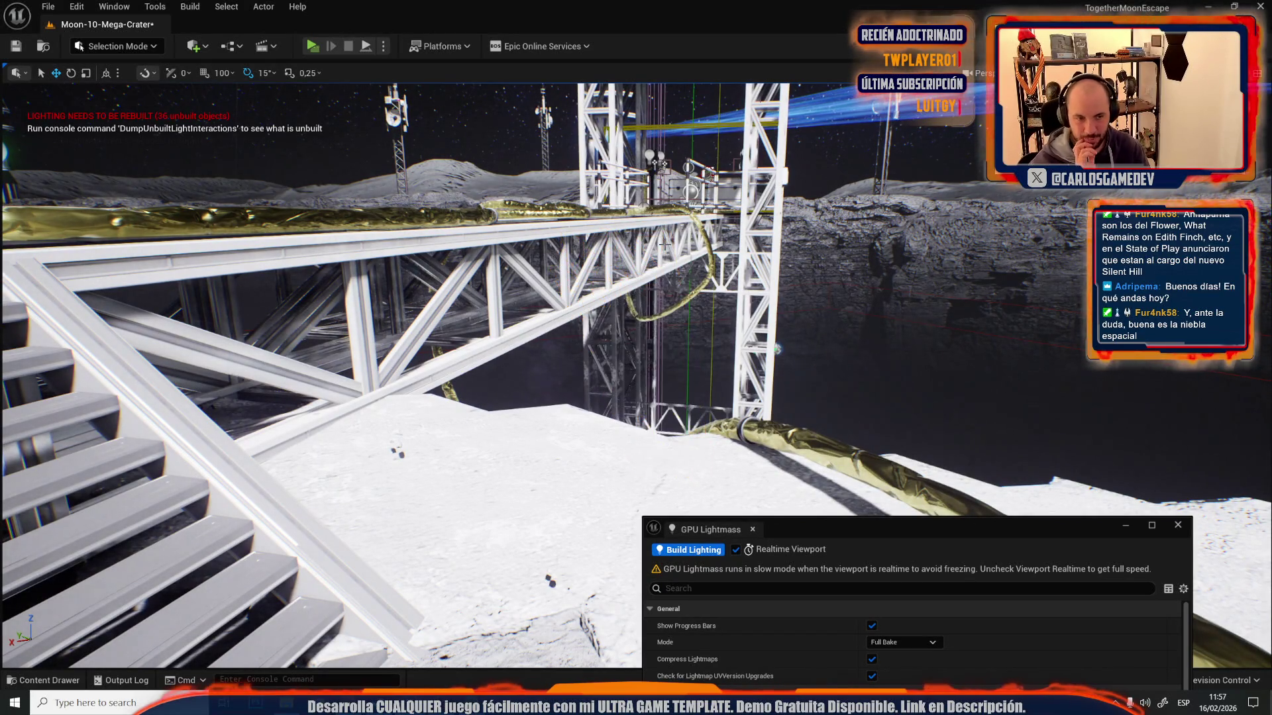
left_click_drag(647, 250, 647, 251)
left_click_drag(648, 308, 648, 307)
key("ctrl+s")
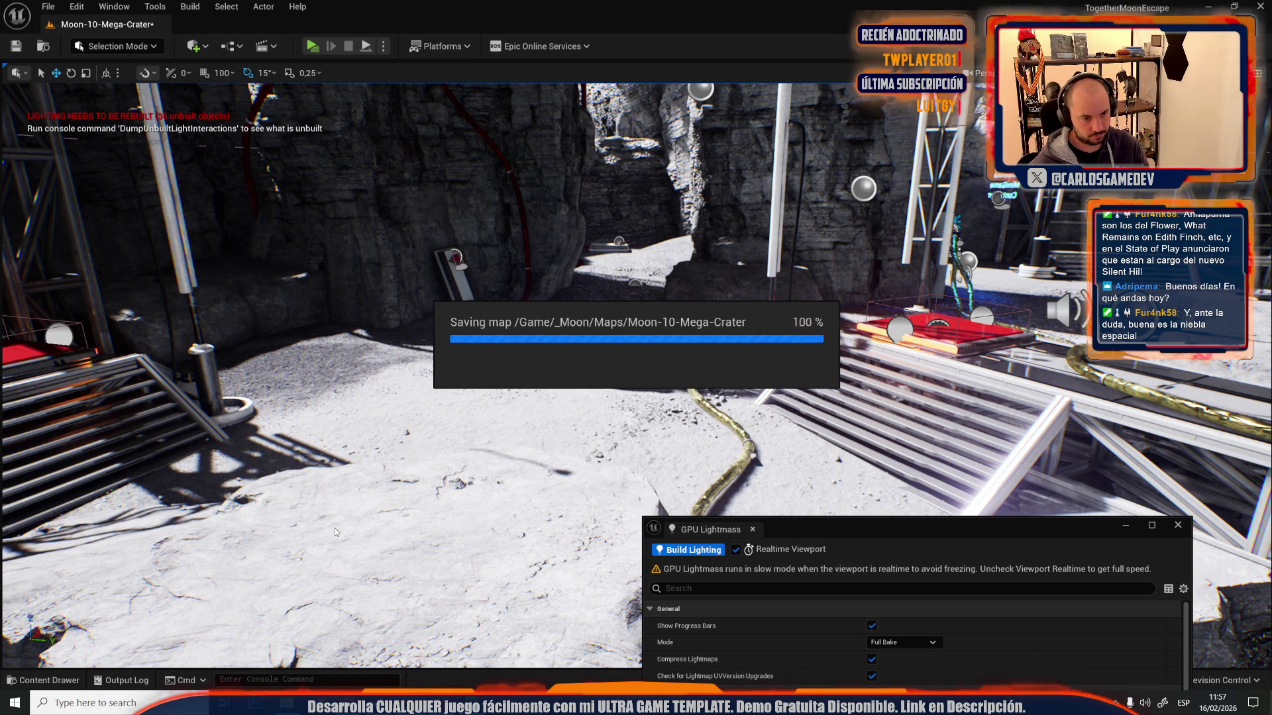
key("ctrl+space")
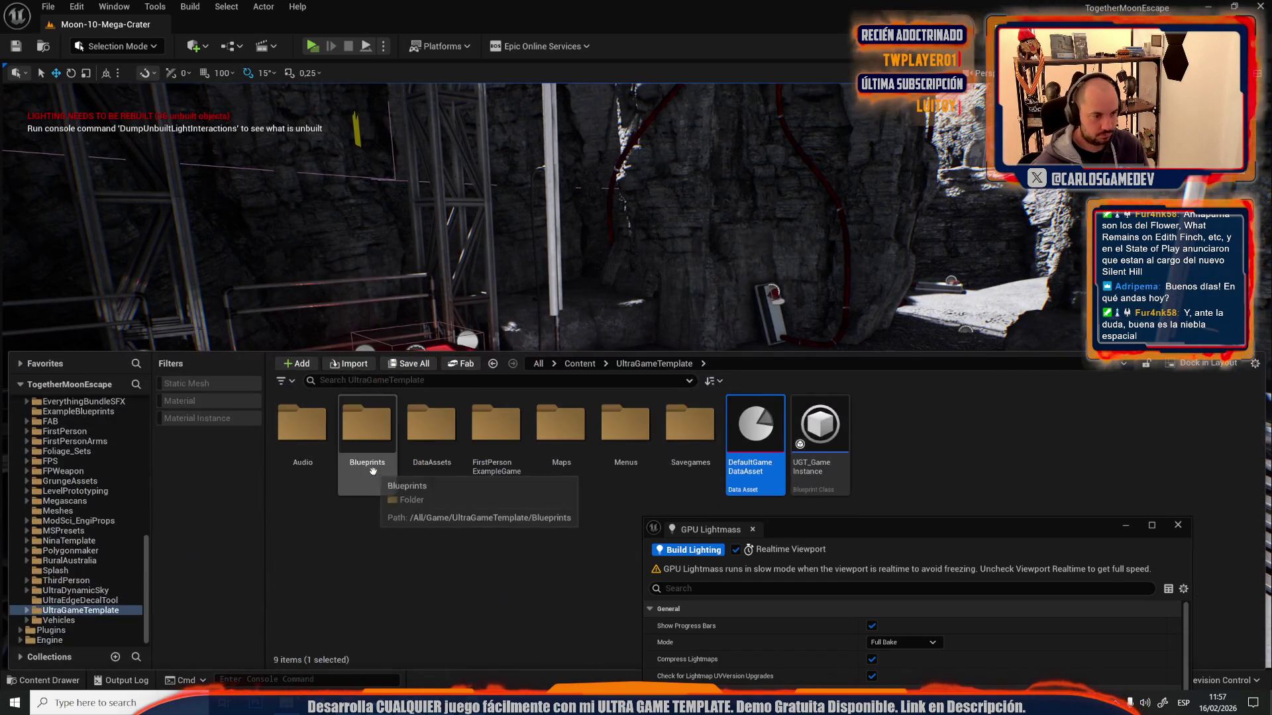
- Search the Content folder for 'COOP INSTA' and open the BP_Coro_CoopGameInstance blueprint
left_click(253, 502)
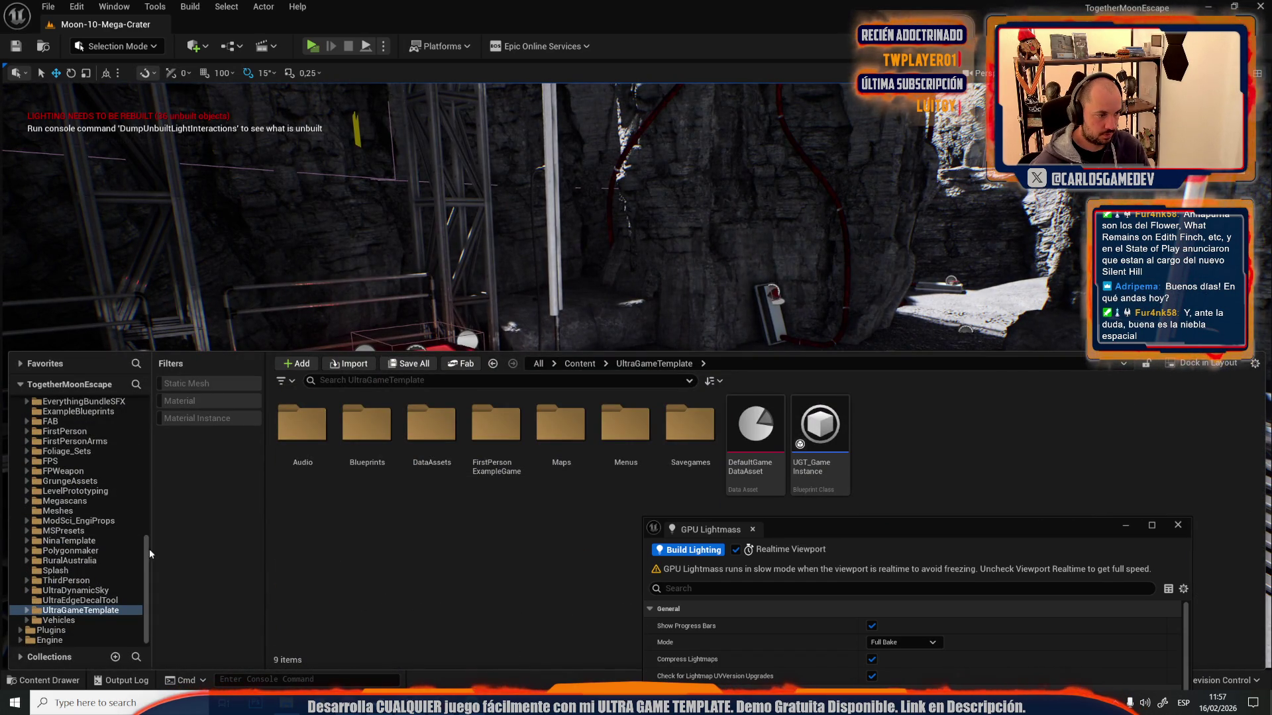
scroll(147, 552, "up", 10)
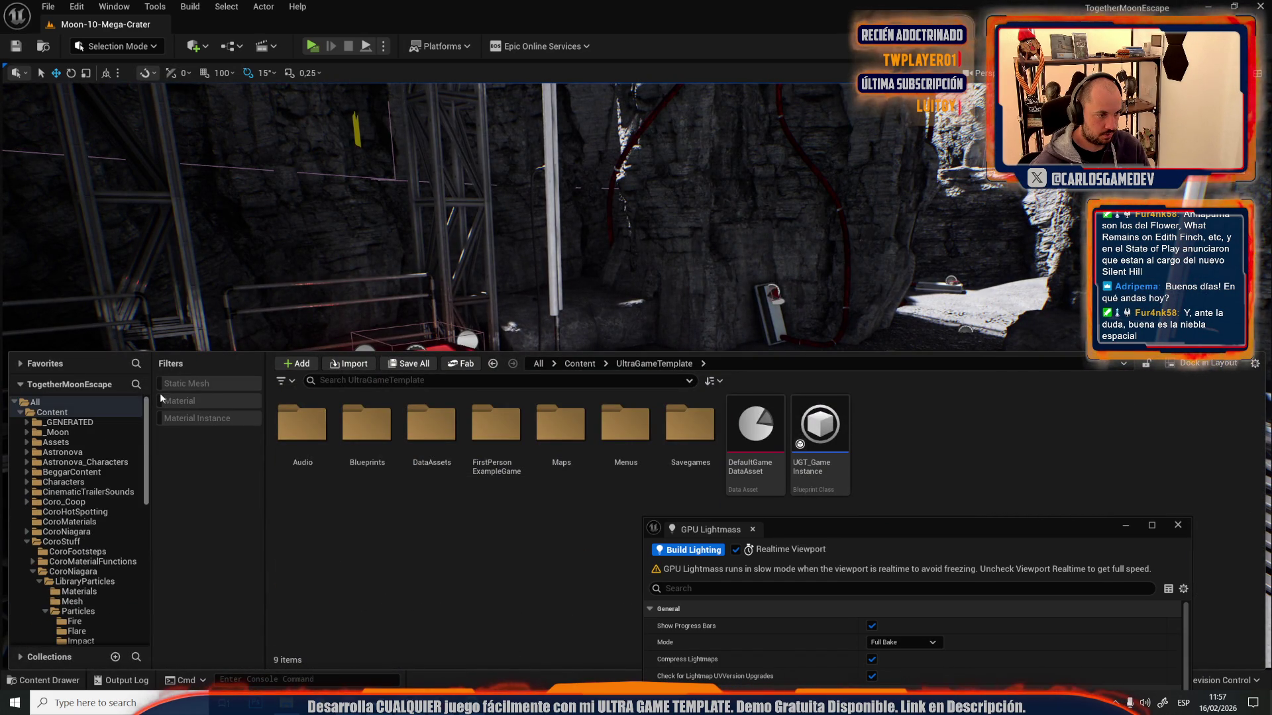
left_click(53, 412)
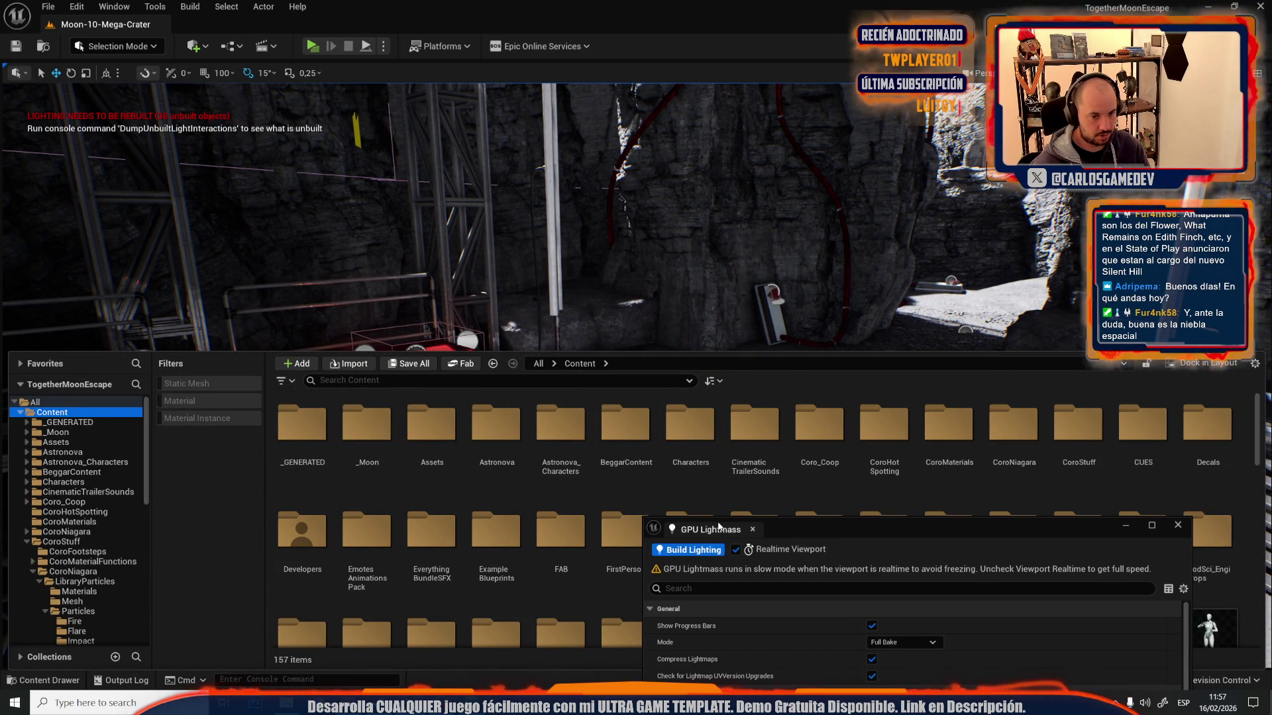
left_click(659, 481)
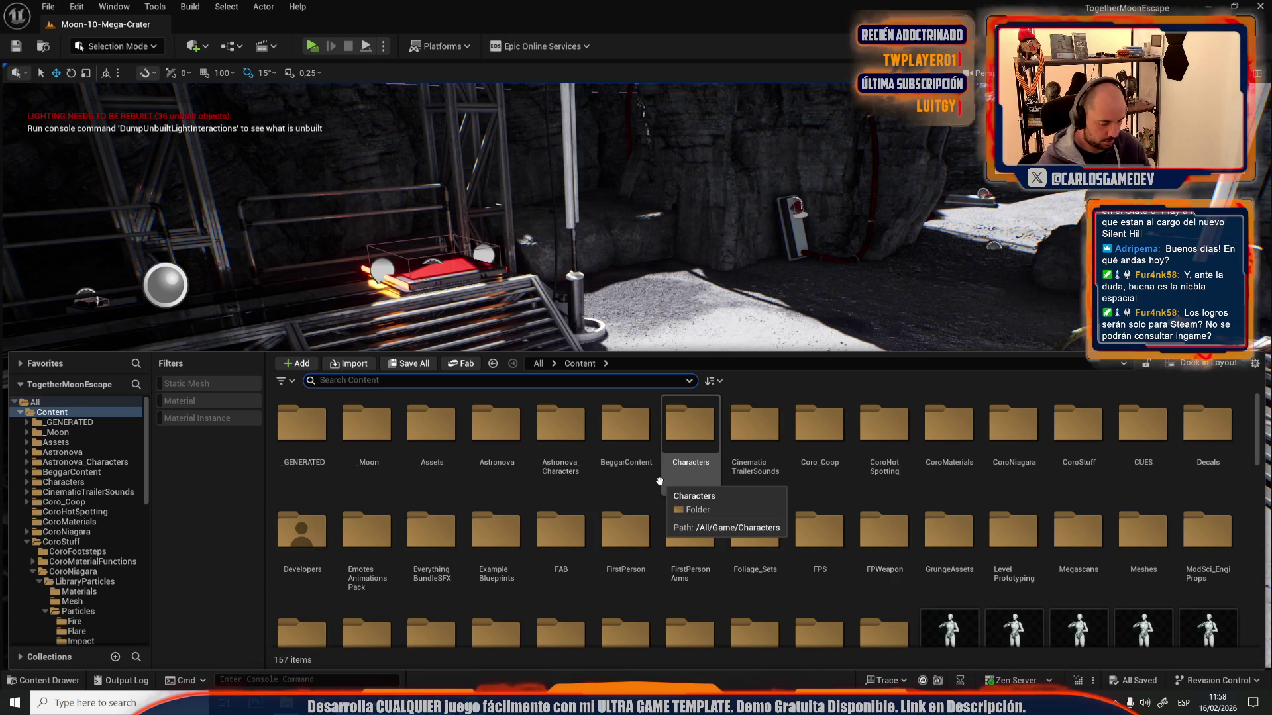
type("COOP INSTA")
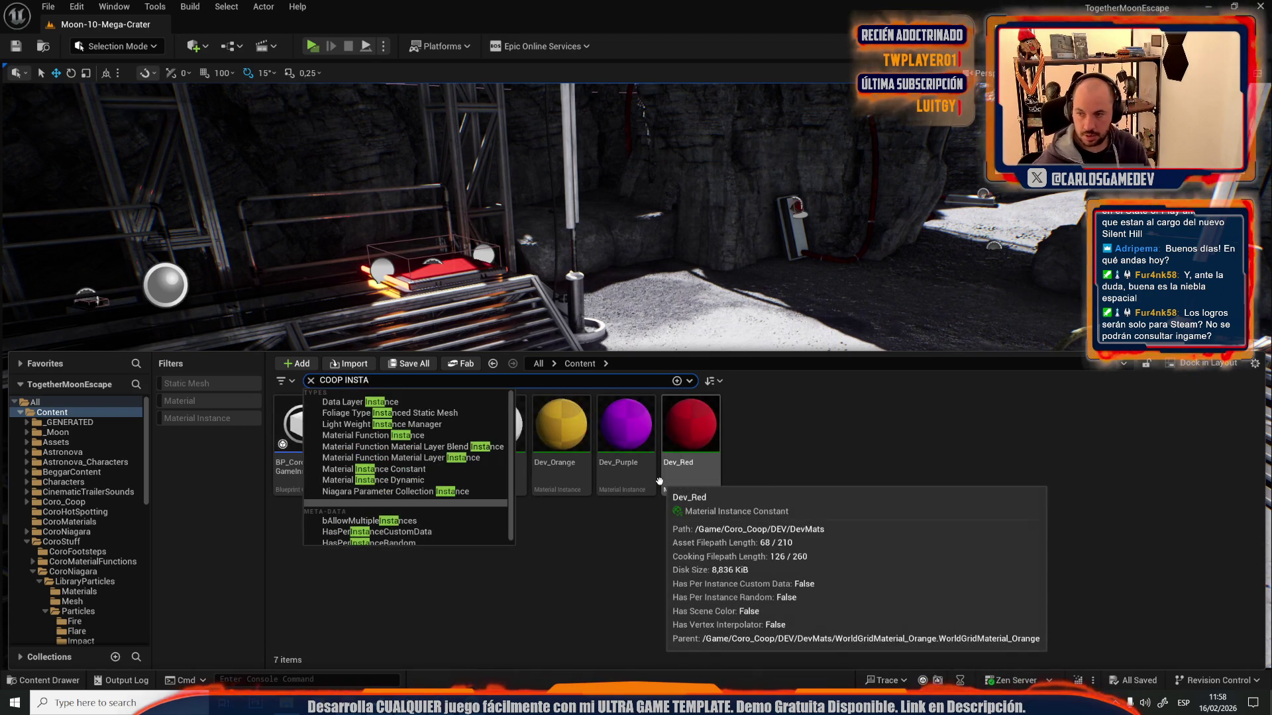
left_click(710, 632)
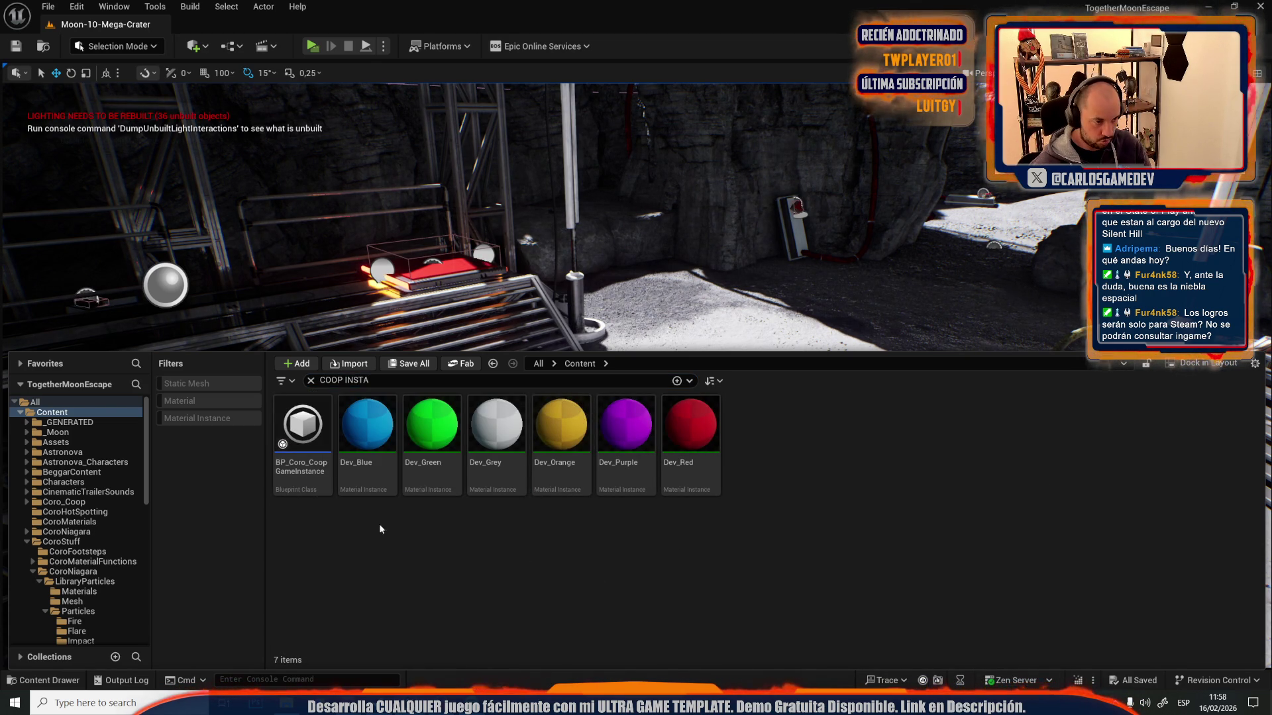
double_click(305, 492)
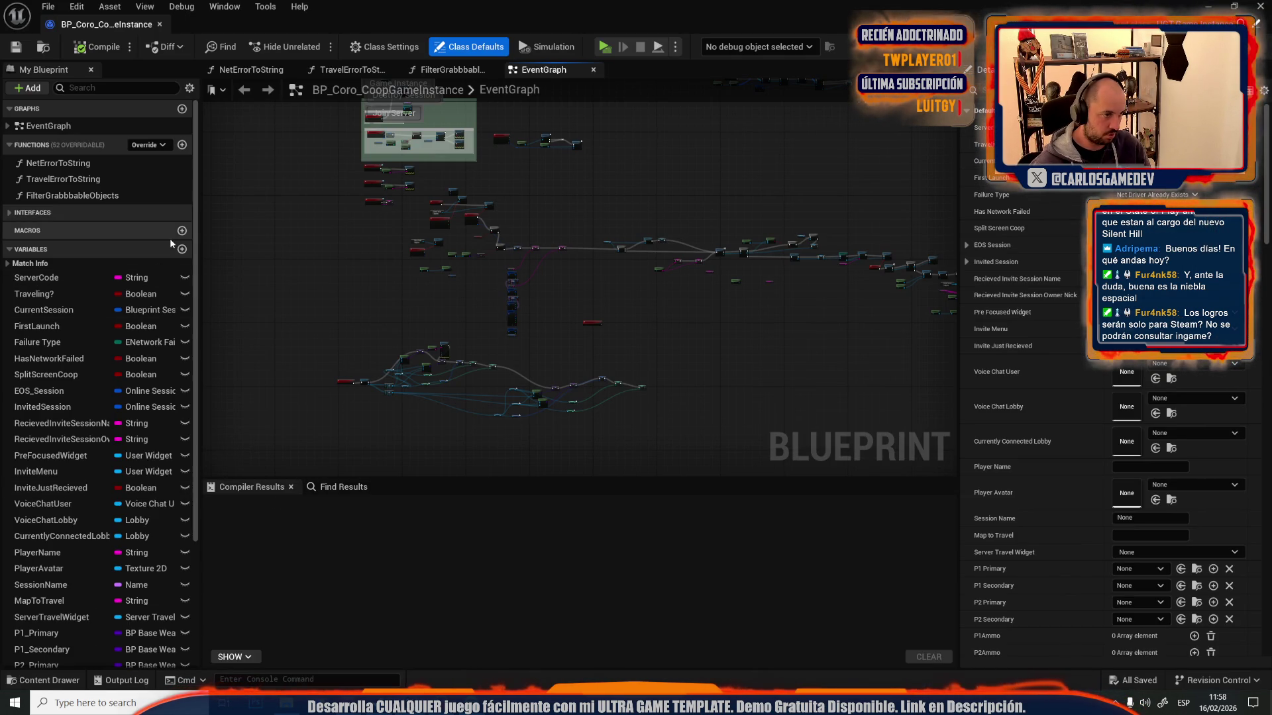
- Add a custom event named GiveCoopAchievement to the game instance graph
scroll(318, 281, "up", 4)
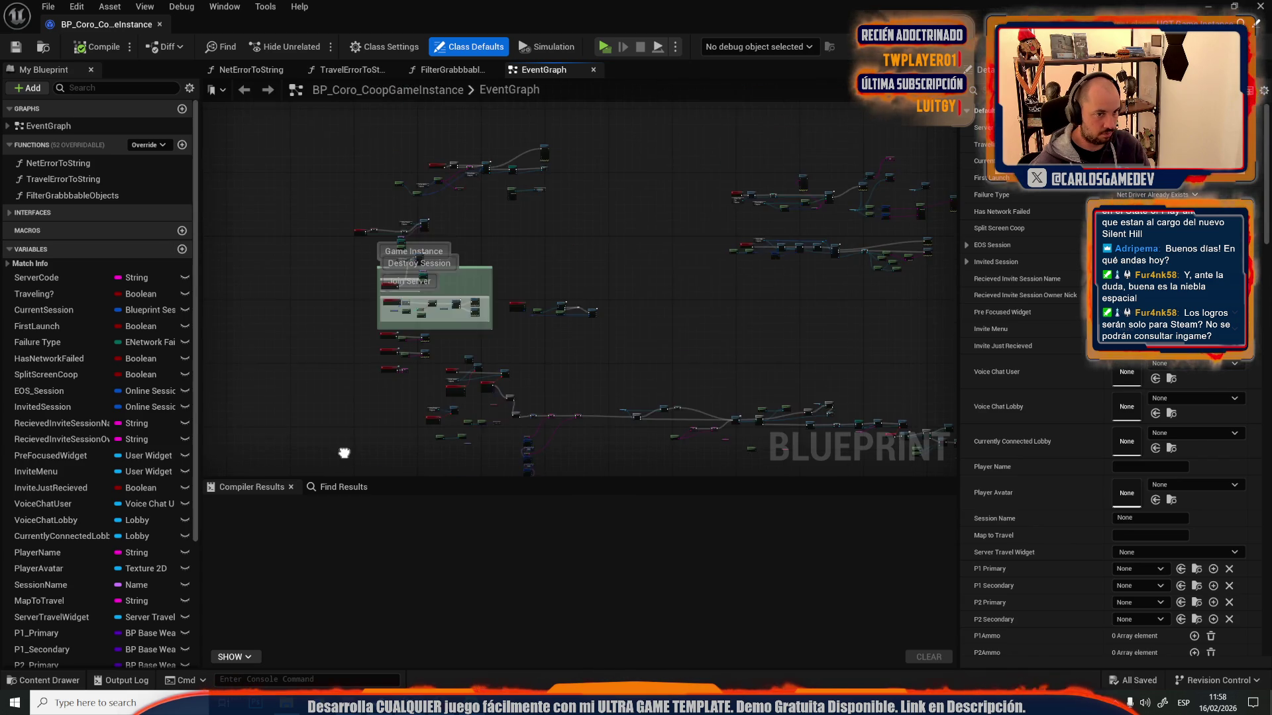
right_click(381, 381)
type("CUSTOM")
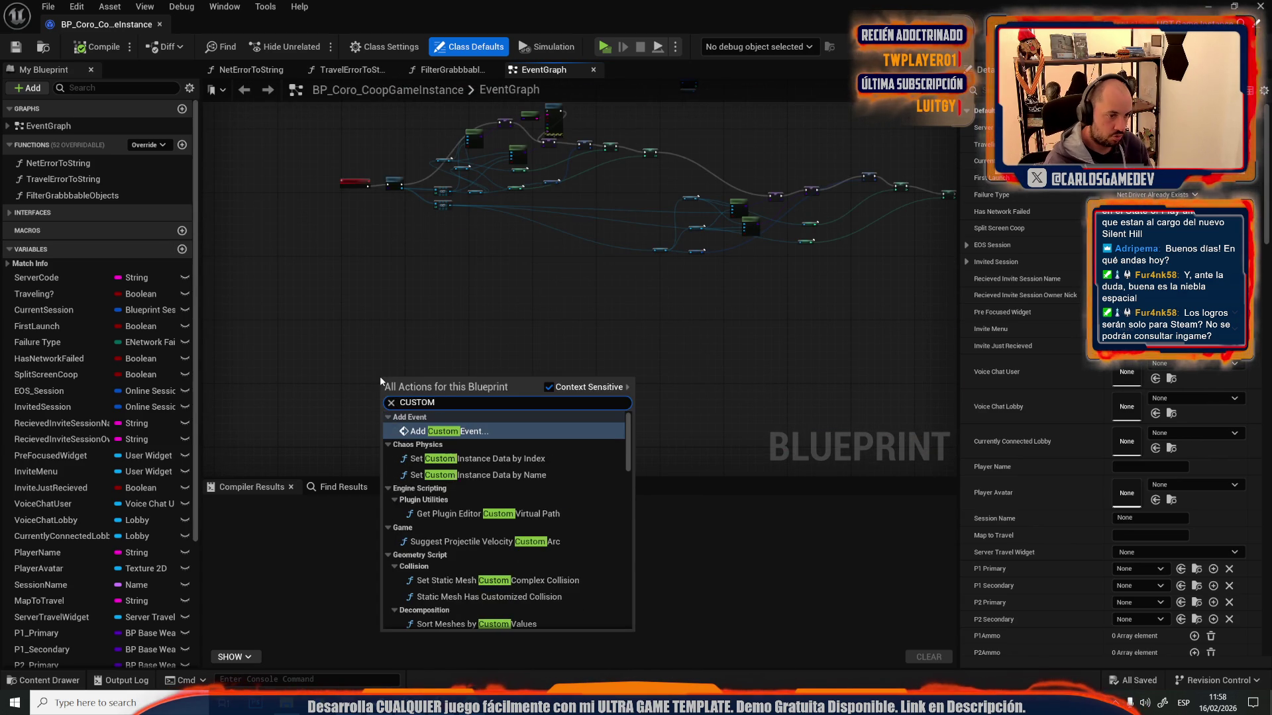
key("Return")
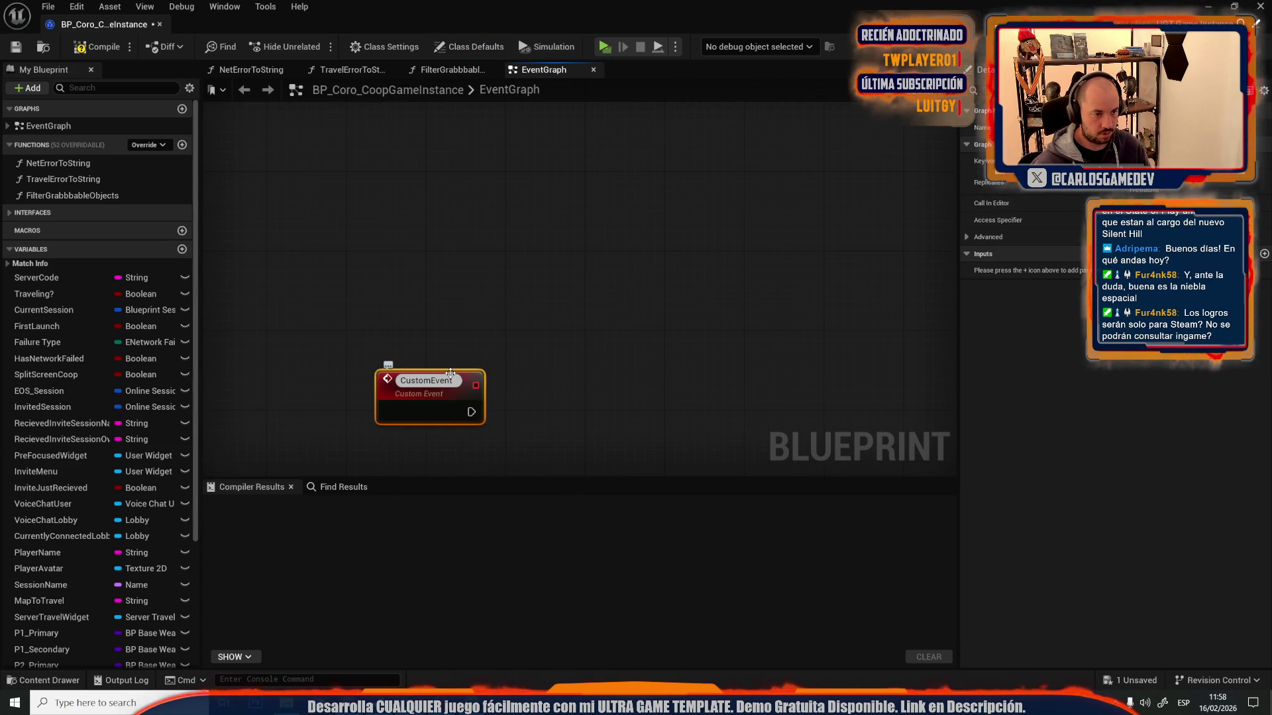
type("gl")
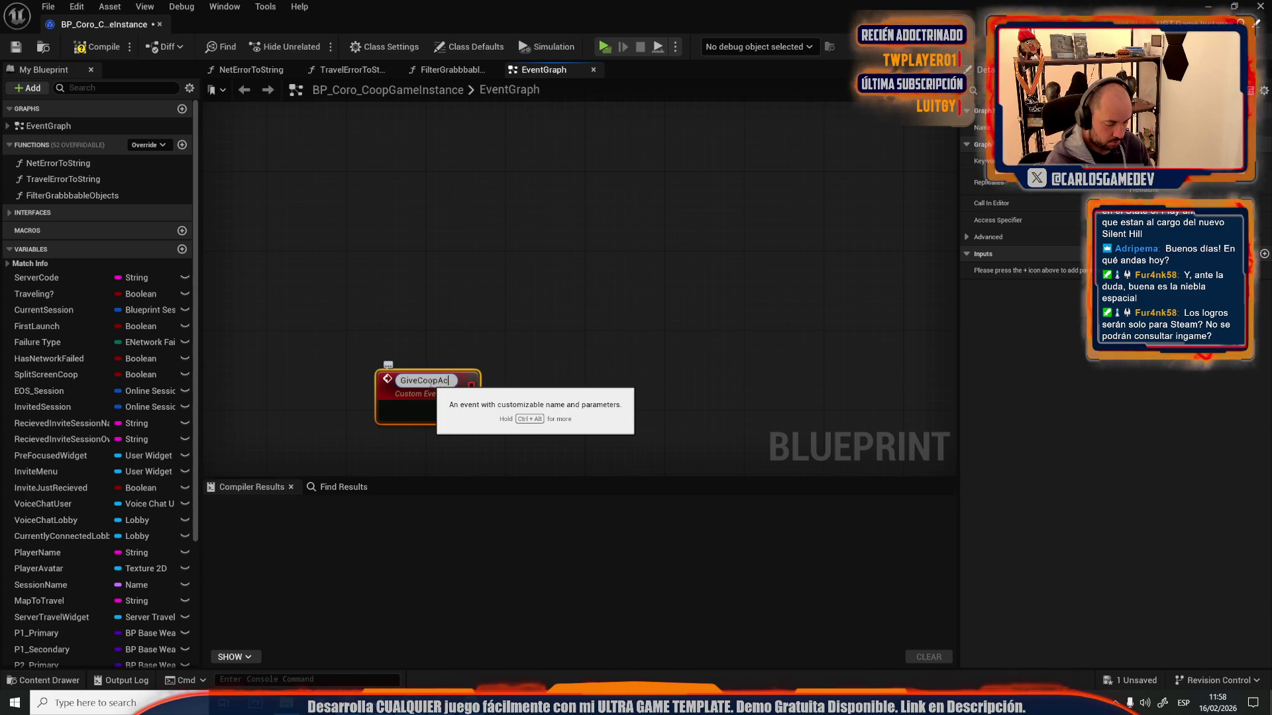
key("Return")
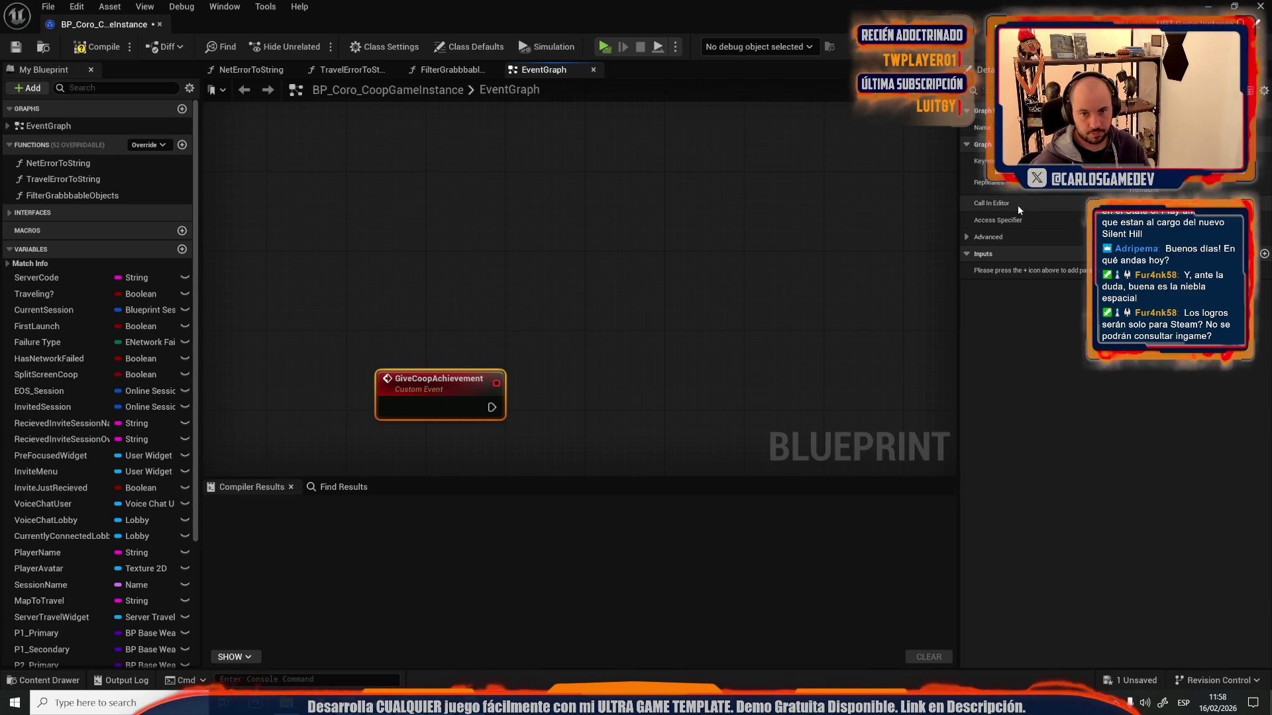
- Make the event replicate as Multicast, add a String input AchievementName, and compile
left_click(1114, 190)
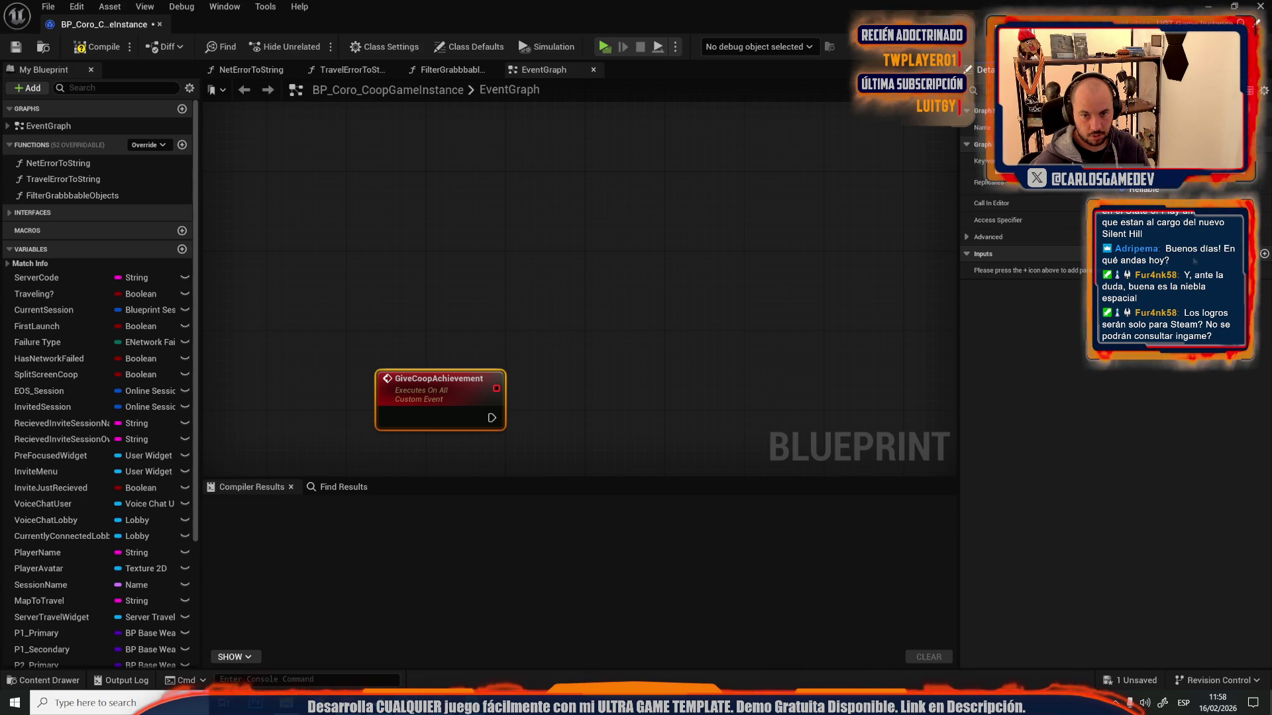
left_click(1265, 255)
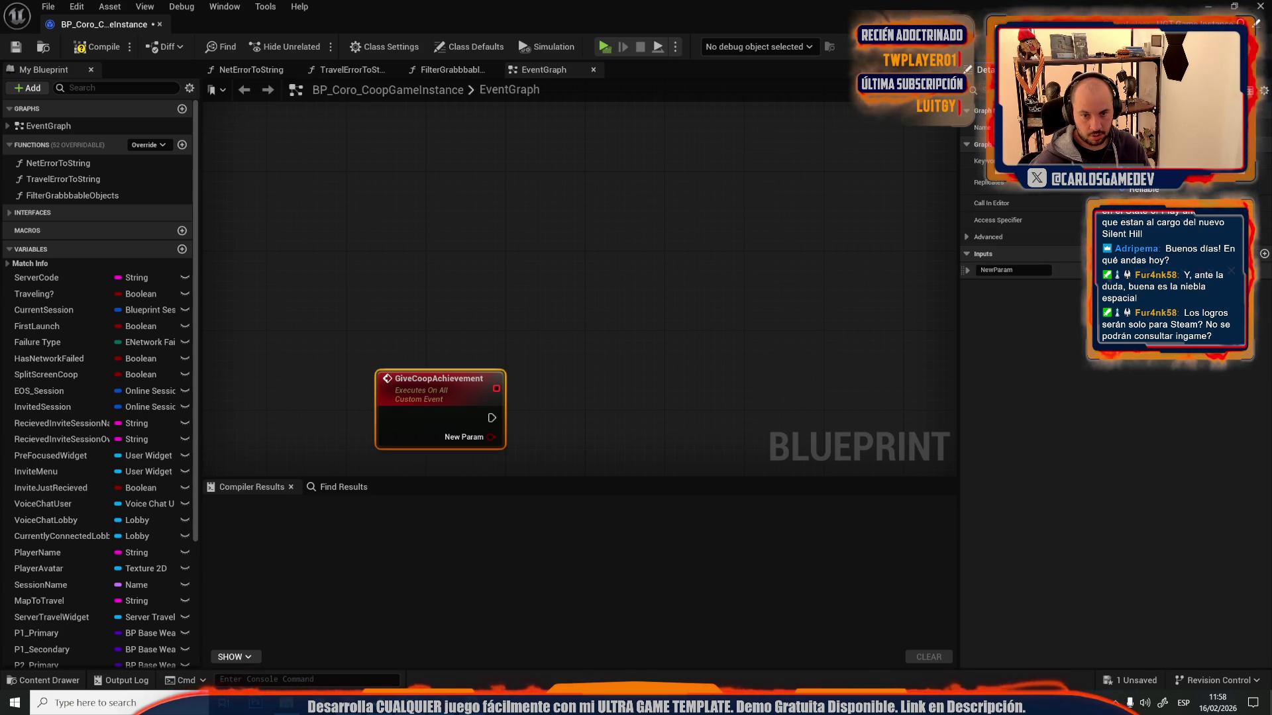
left_click(1089, 272)
left_click(1110, 375)
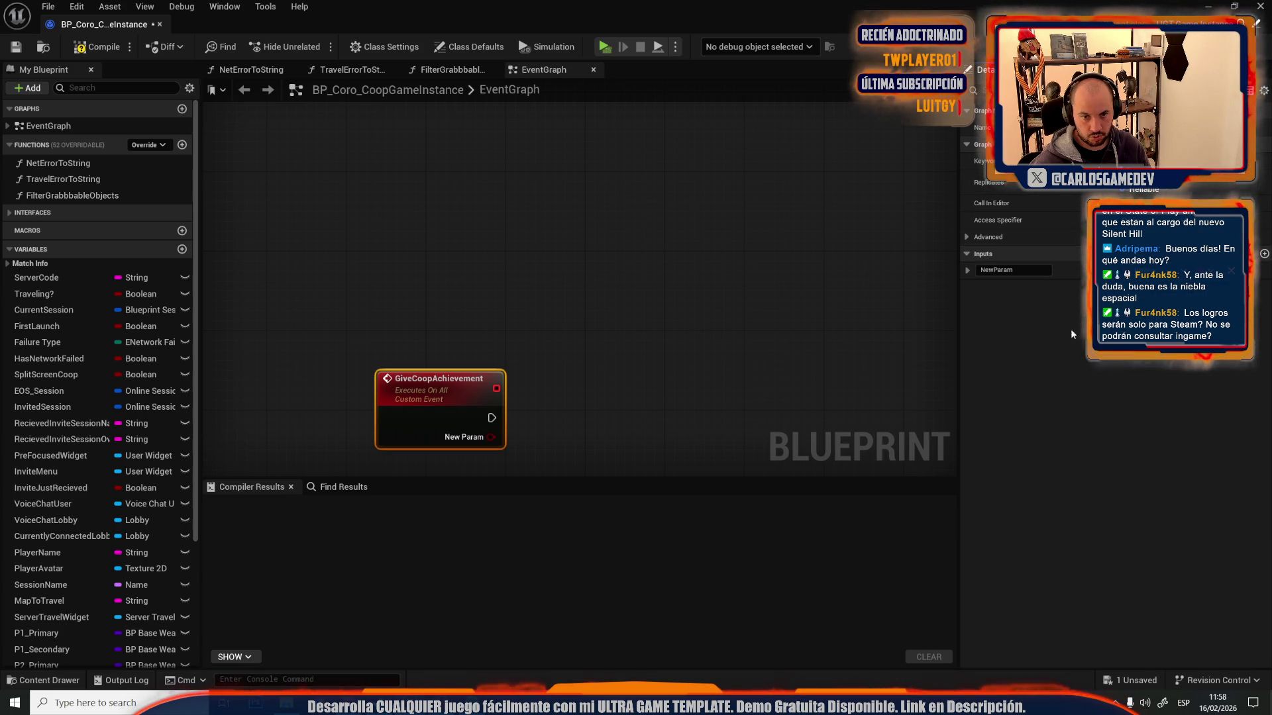
left_click(1014, 272)
type("AchievementName")
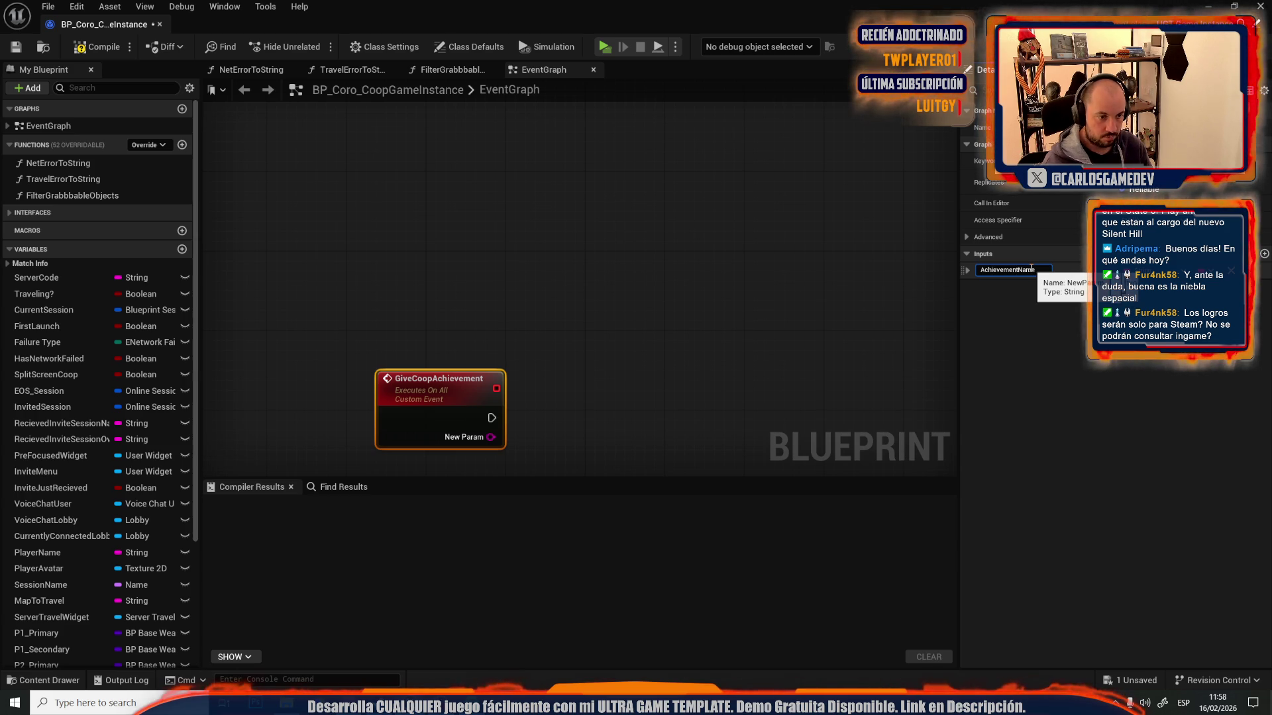
key("Return")
left_click(100, 47)
left_click_drag(492, 417, 572, 391)
- Add a Print String node wired to GiveCoopAchievement and position it to the right
type("print")
key("Return")
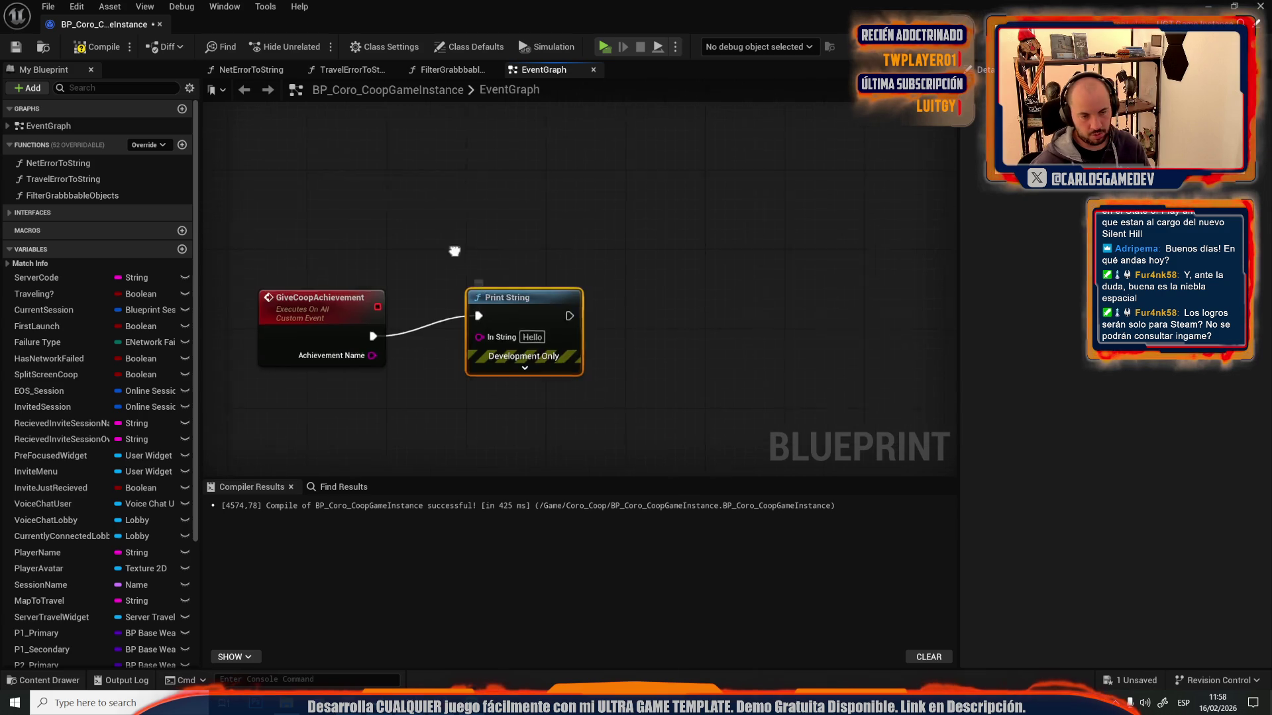
left_click_drag(523, 331, 763, 363)
right_click(763, 364)
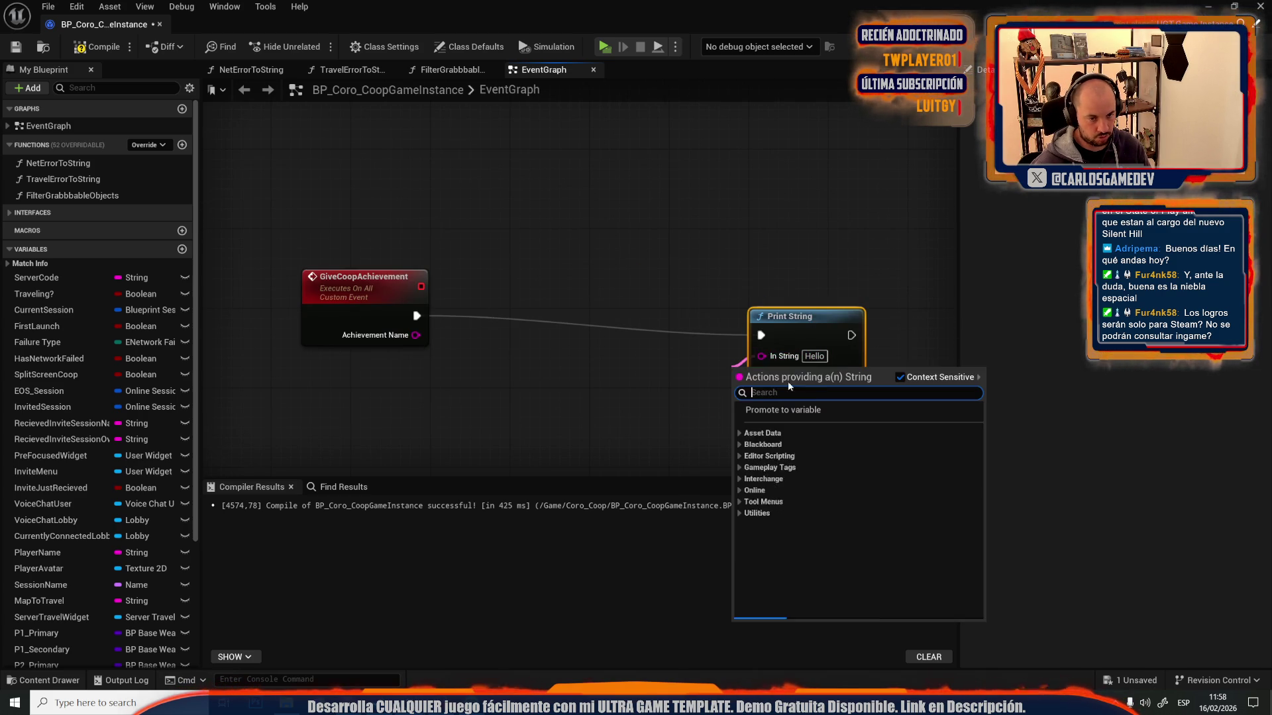
key("Escape")
left_click(806, 387)
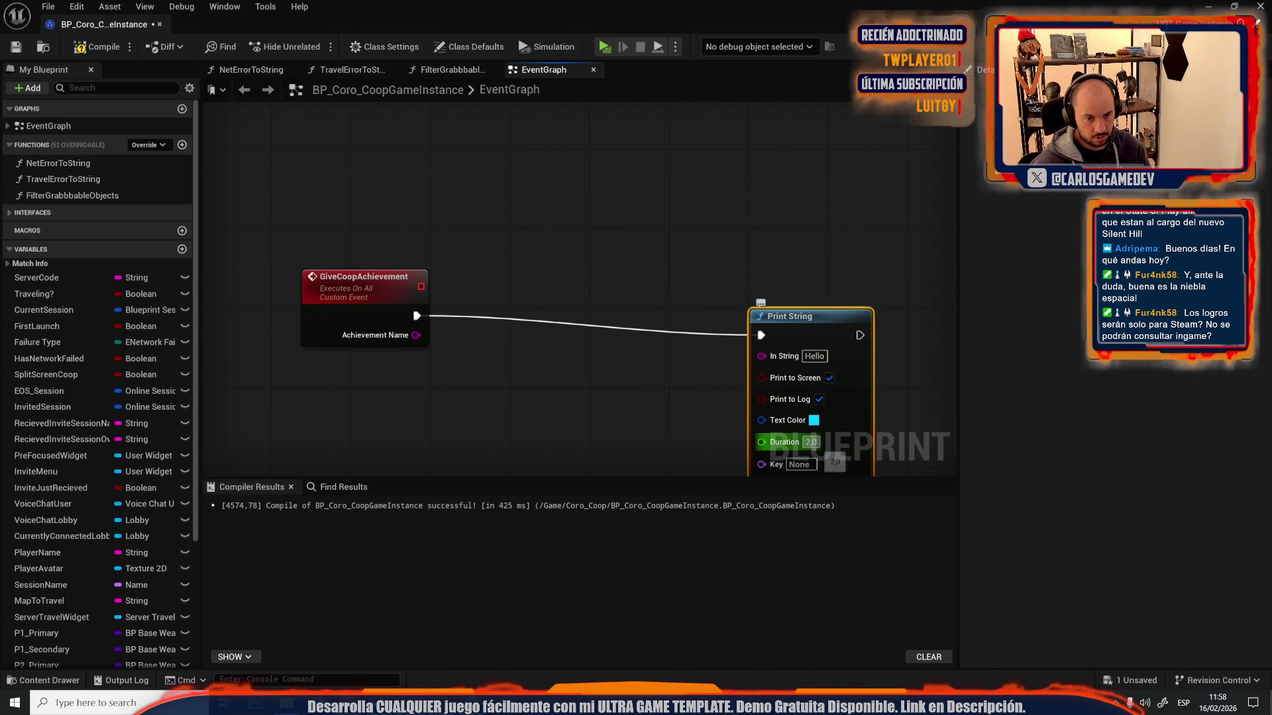
left_click_drag(810, 341, 841, 319)
mouse_move(781, 356)
left_mouse_down()
mouse_move(742, 274)
mouse_move(672, 286)
left_mouse_up()
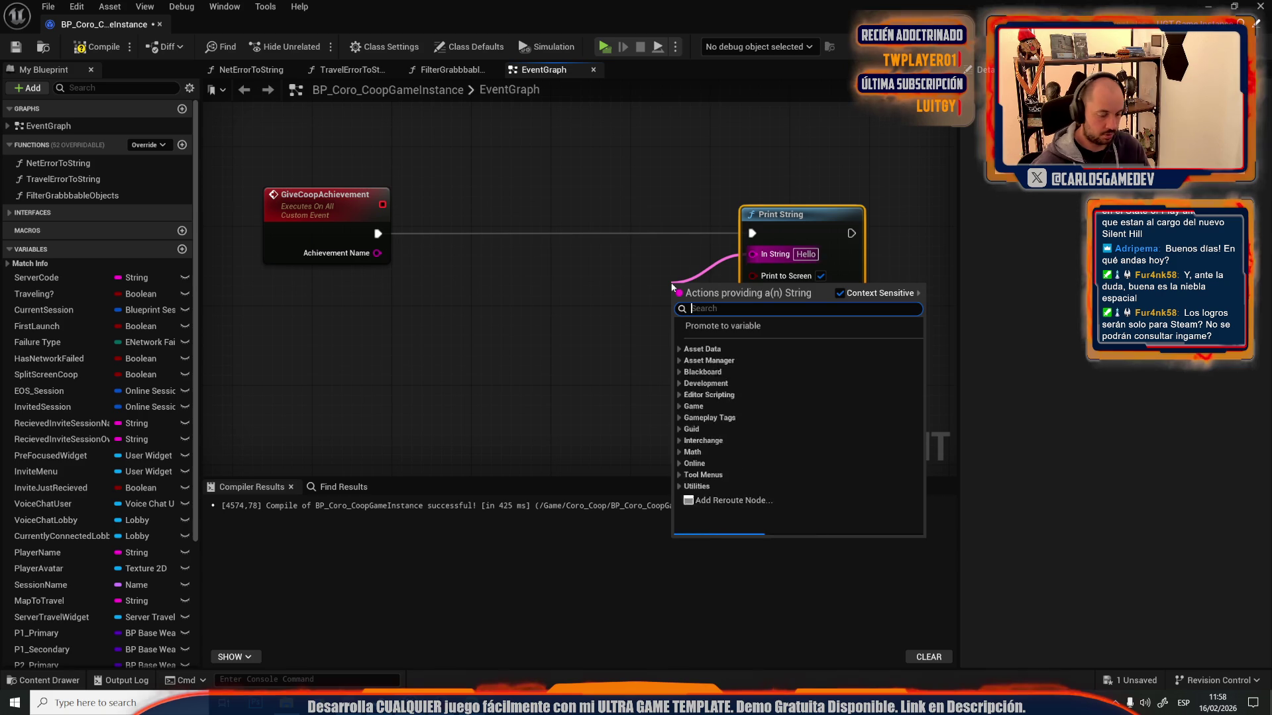
- Feed Print String from an Append of Achievement Name (A) and "Achievement Unlocked!" (B)
type("ape nnd")
key("Return")
mouse_move(701, 288)
left_mouse_down()
mouse_move(569, 273)
mouse_move(580, 266)
left_mouse_up()
left_click_drag(405, 259, 564, 305)
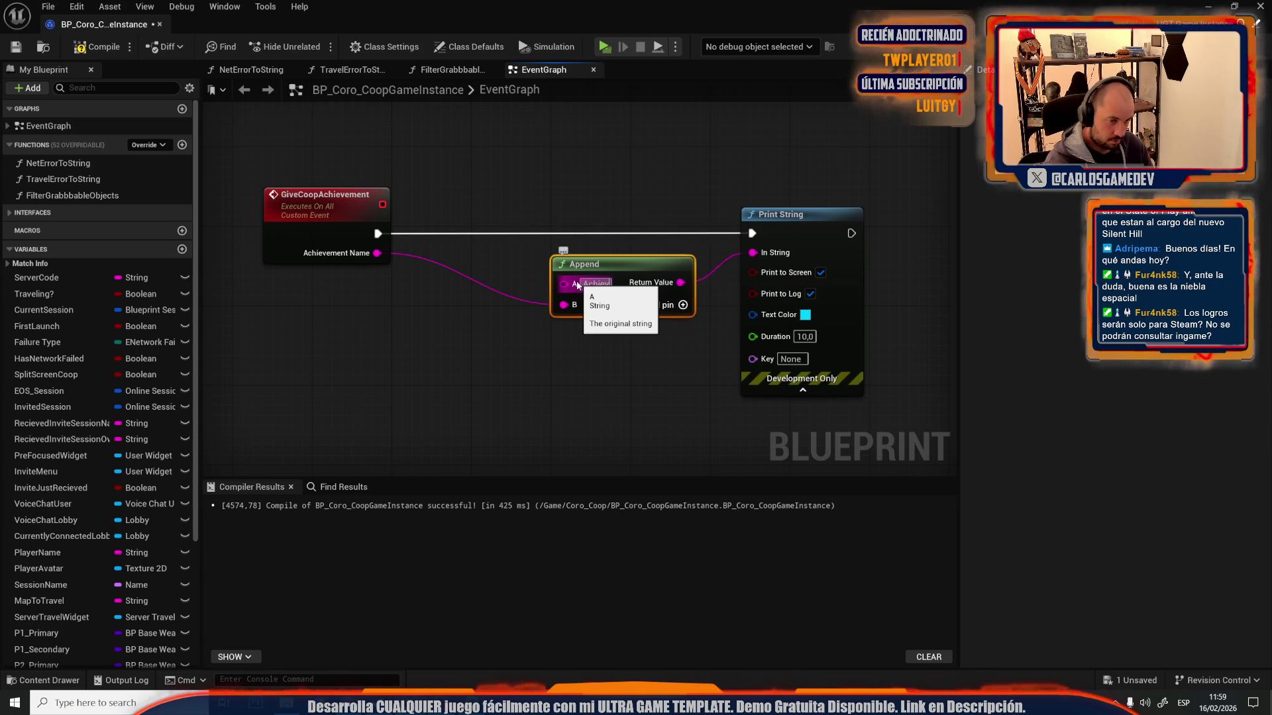
type("vement Unl")
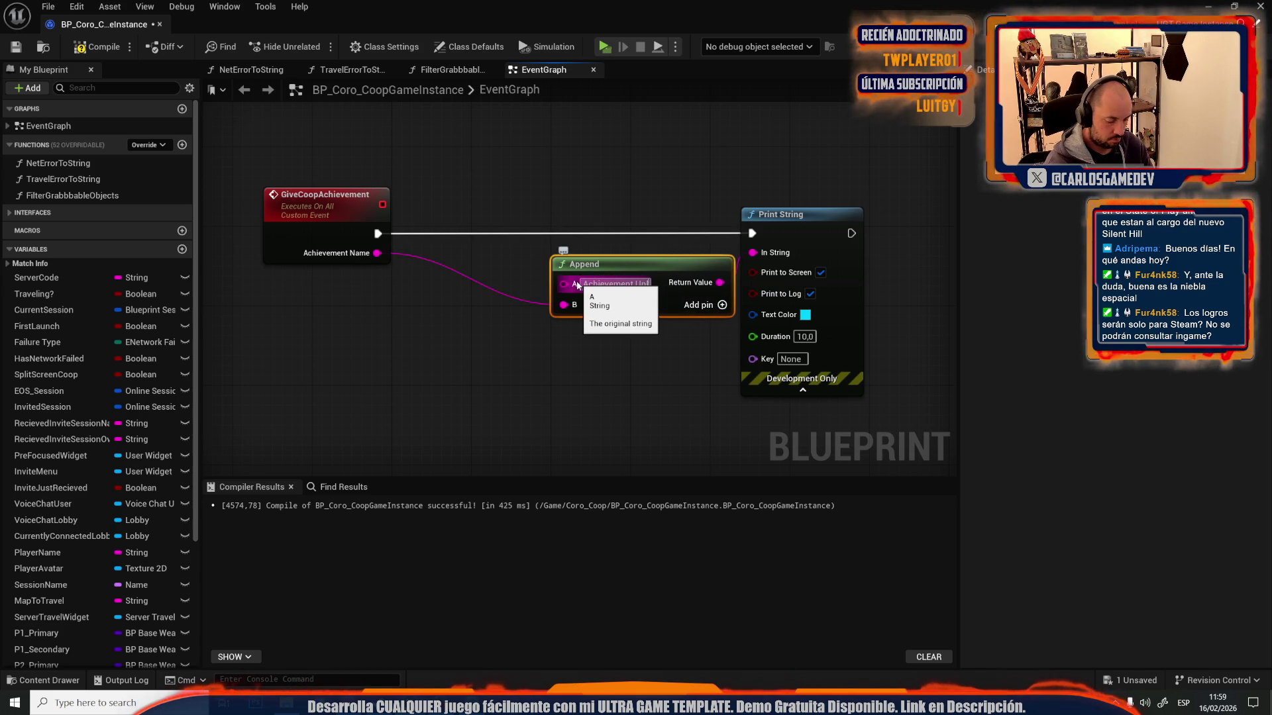
type("ocked!")
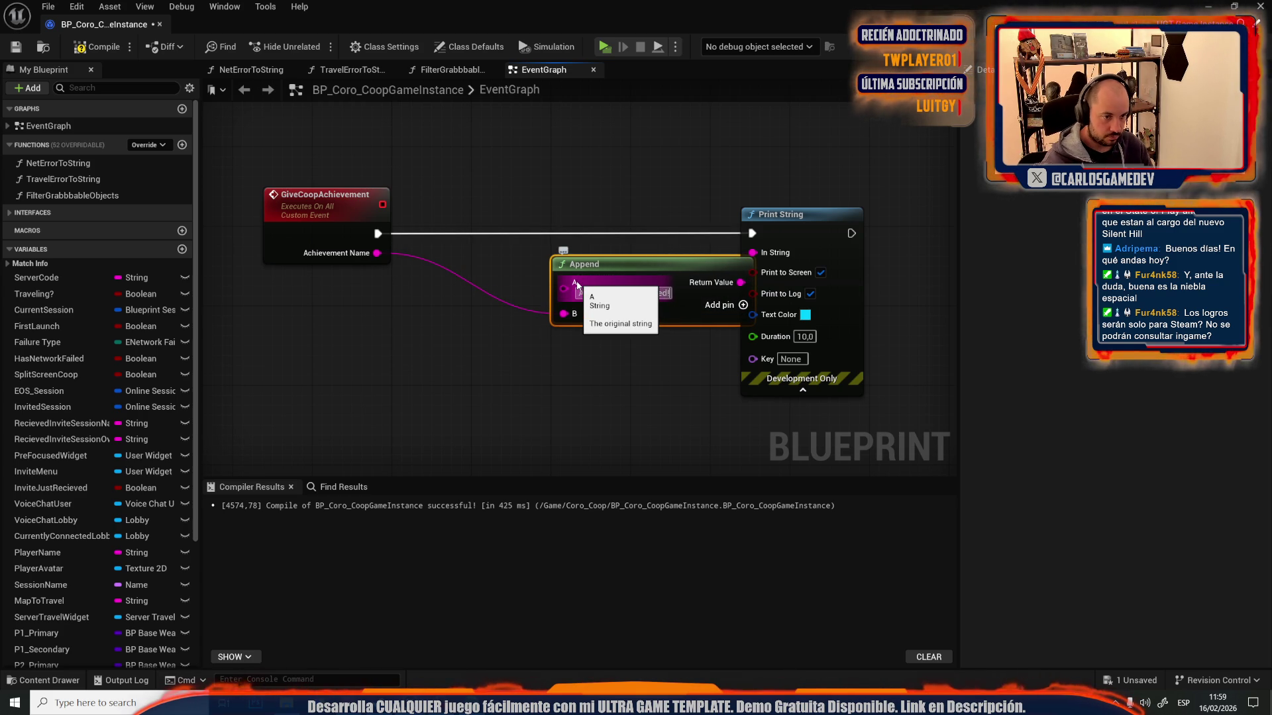
left_click(666, 293)
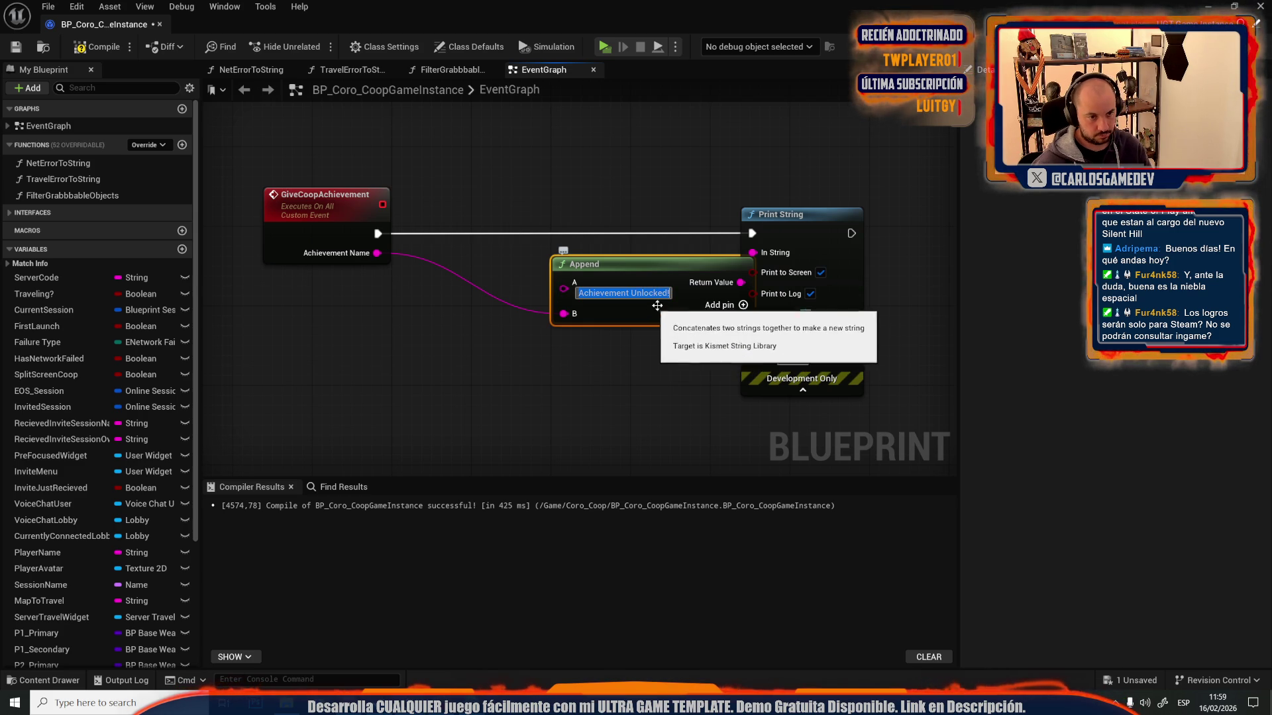
key("Return")
left_click(610, 295)
key("BackSpace")
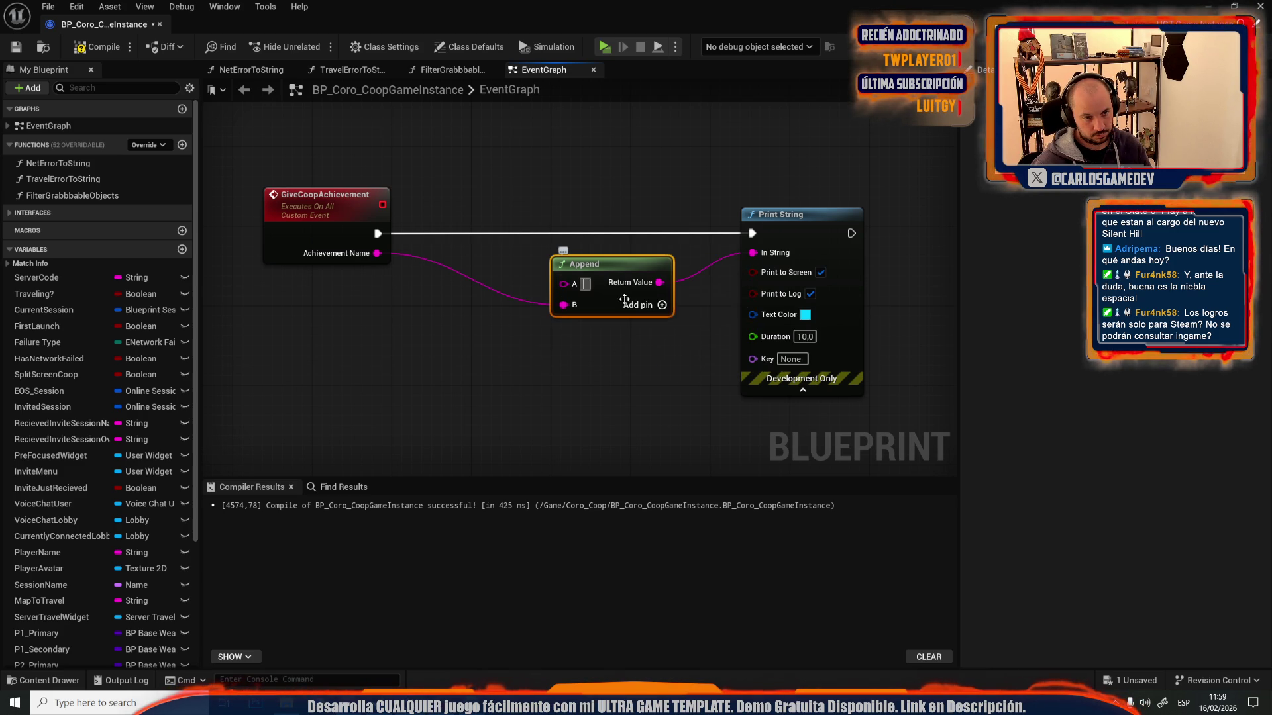
left_click_drag(563, 304, 563, 283)
key("ctrl+v")
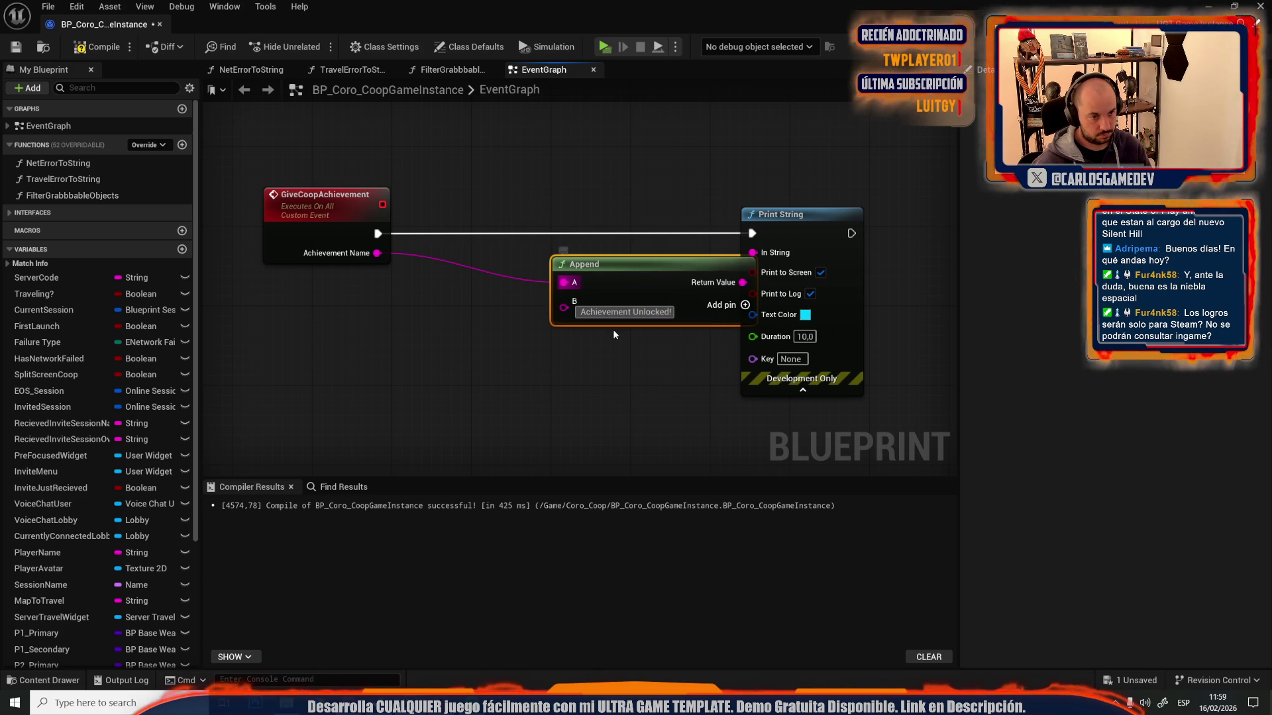
- Set the Print String text colour to red and compile the game instance blueprint
left_click_drag(839, 320, 908, 300)
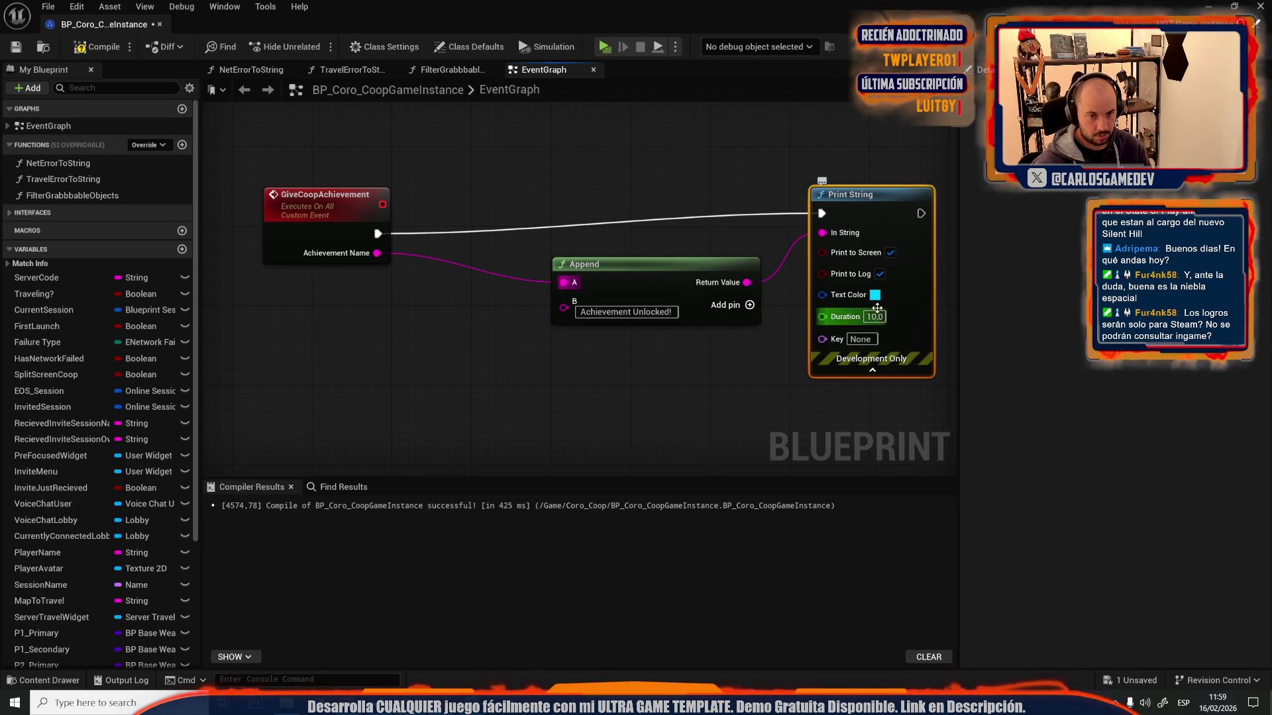
left_click(875, 295)
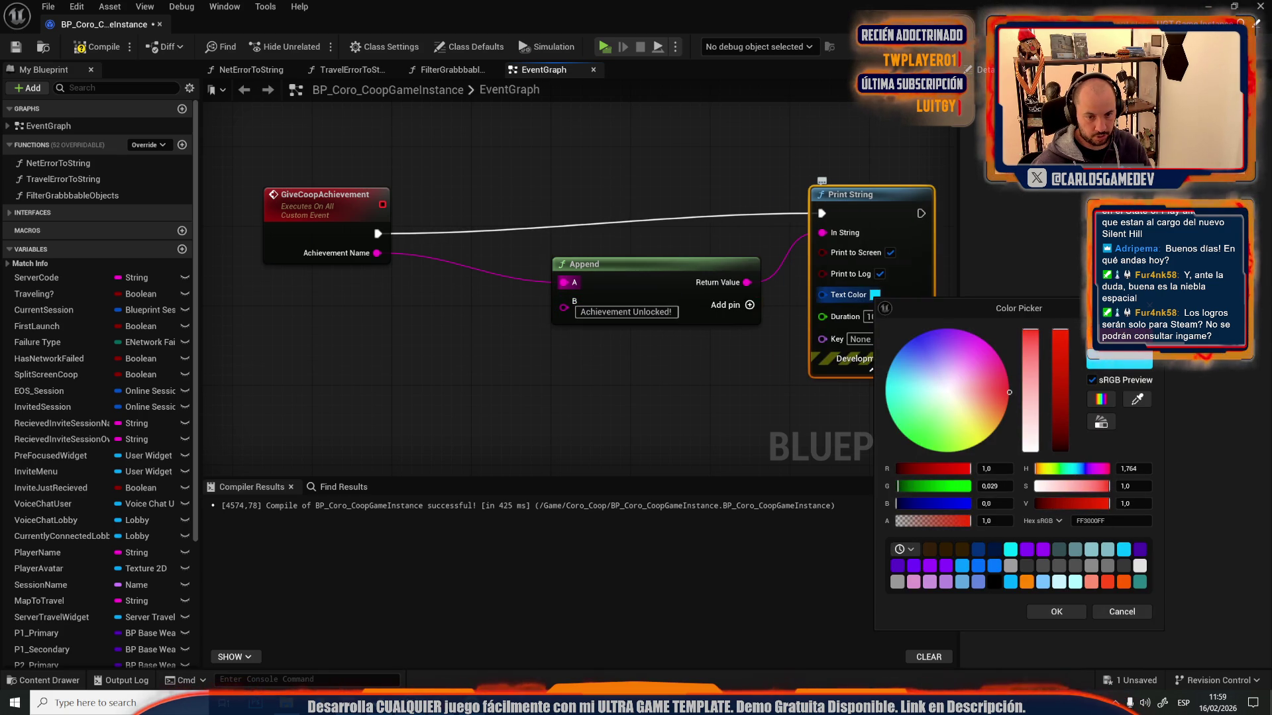
left_click(1048, 615)
left_click(652, 355)
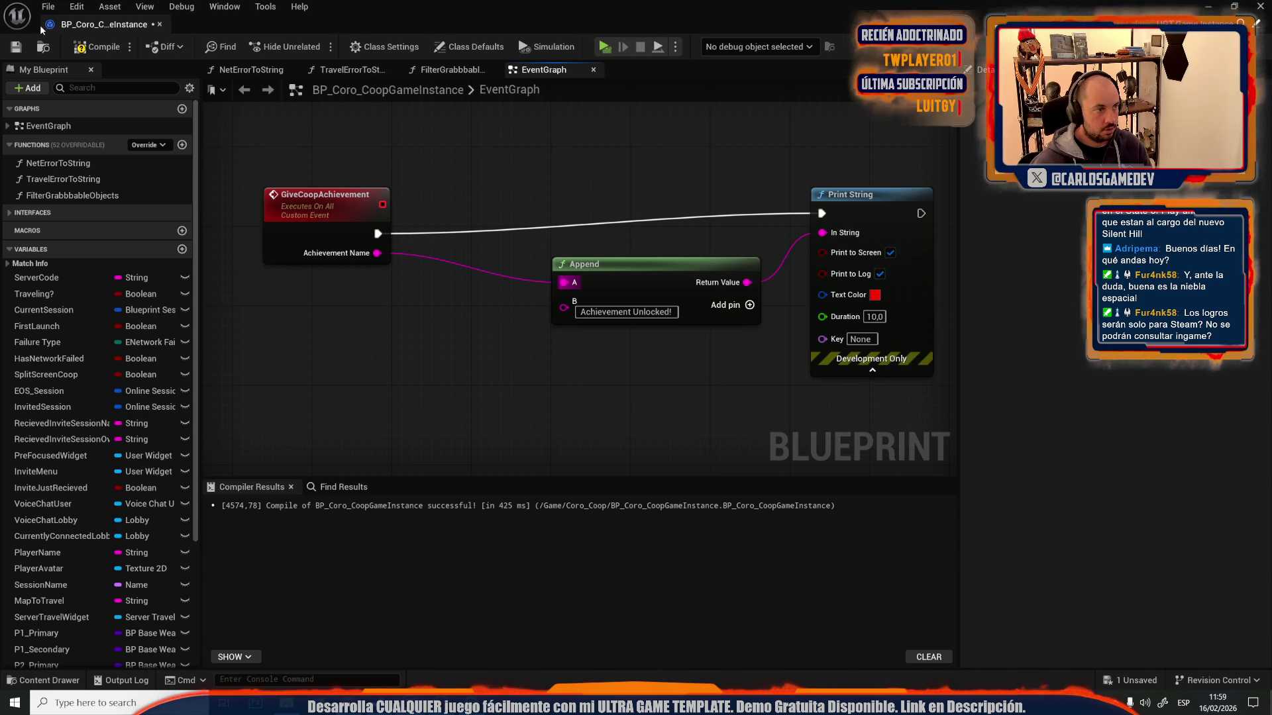
left_click(14, 47)
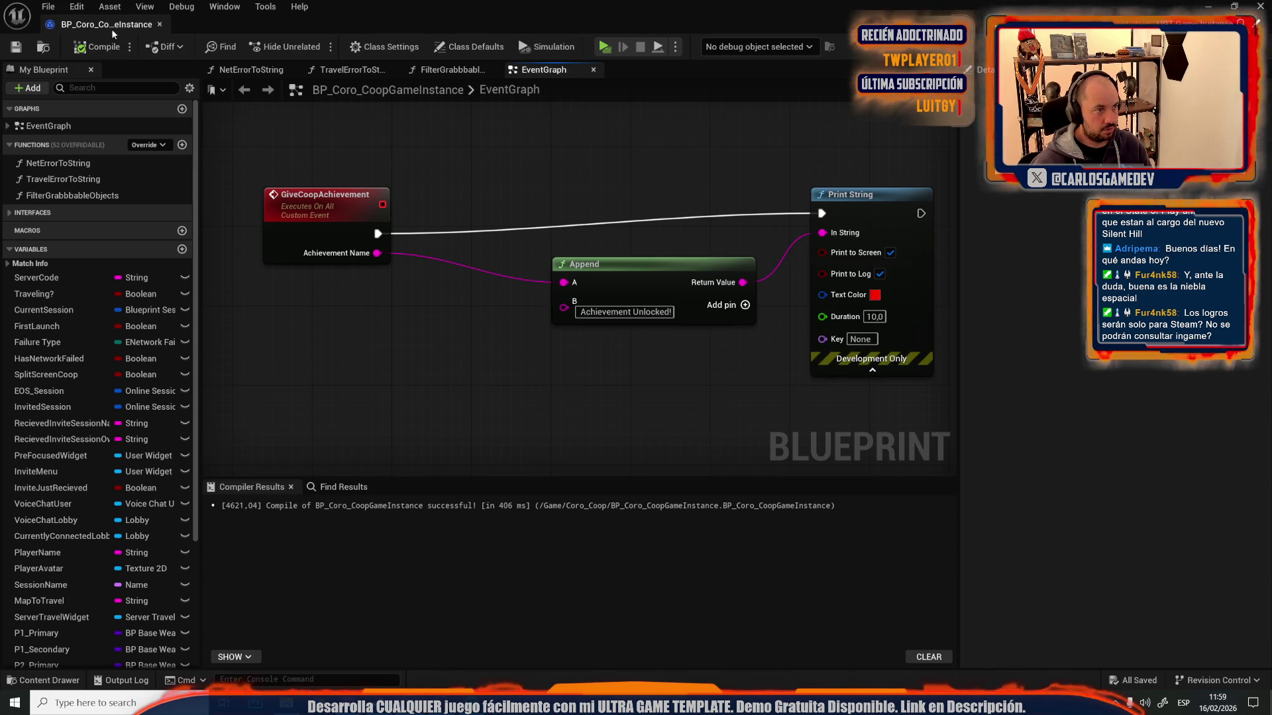
key("alt+Tab")
- Fly to the MoonCollectible crate in the level and open its Blueprint via Edit MoonCollectible
mouse_move(506, 96)
left_mouse_down()
mouse_move(636, 211)
mouse_move(636, 185)
mouse_move(783, 342)
mouse_move(729, 348)
left_mouse_up()
mouse_move(599, 402)
left_mouse_down()
mouse_move(570, 344)
mouse_move(599, 402)
mouse_move(577, 391)
mouse_move(599, 402)
mouse_move(510, 462)
left_mouse_up()
left_click(510, 461)
right_click(510, 462)
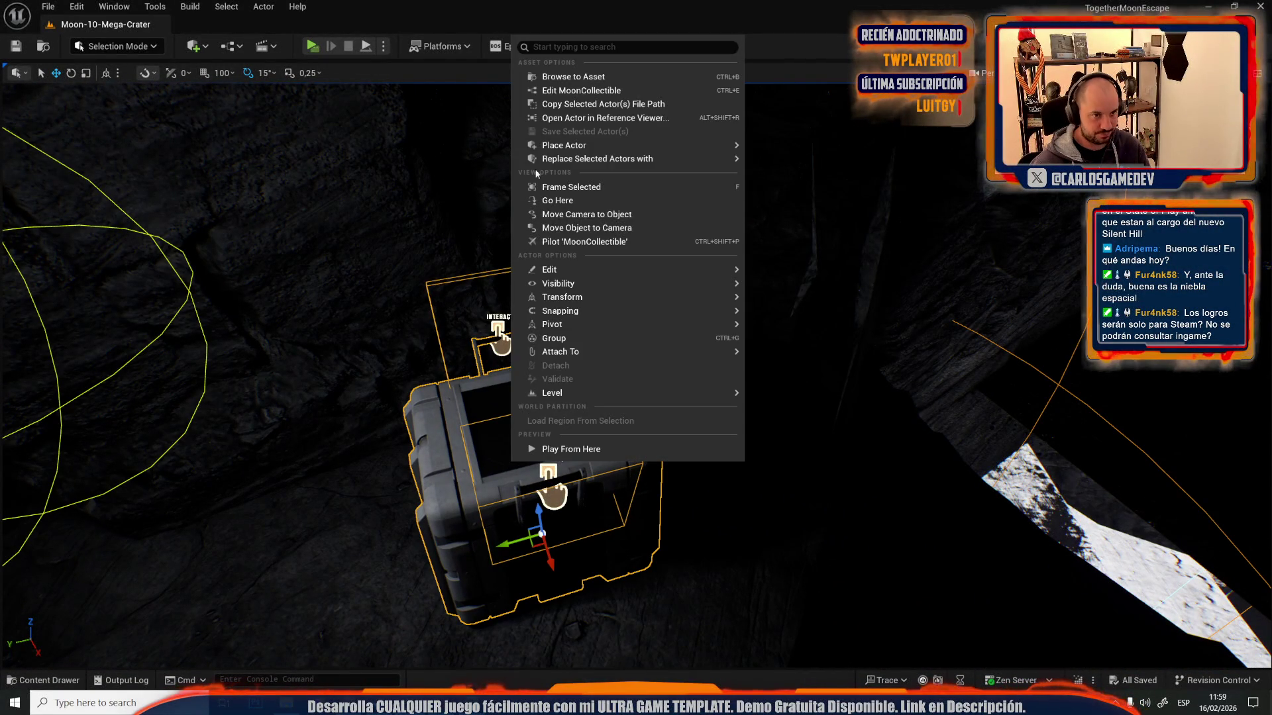
left_click(552, 91)
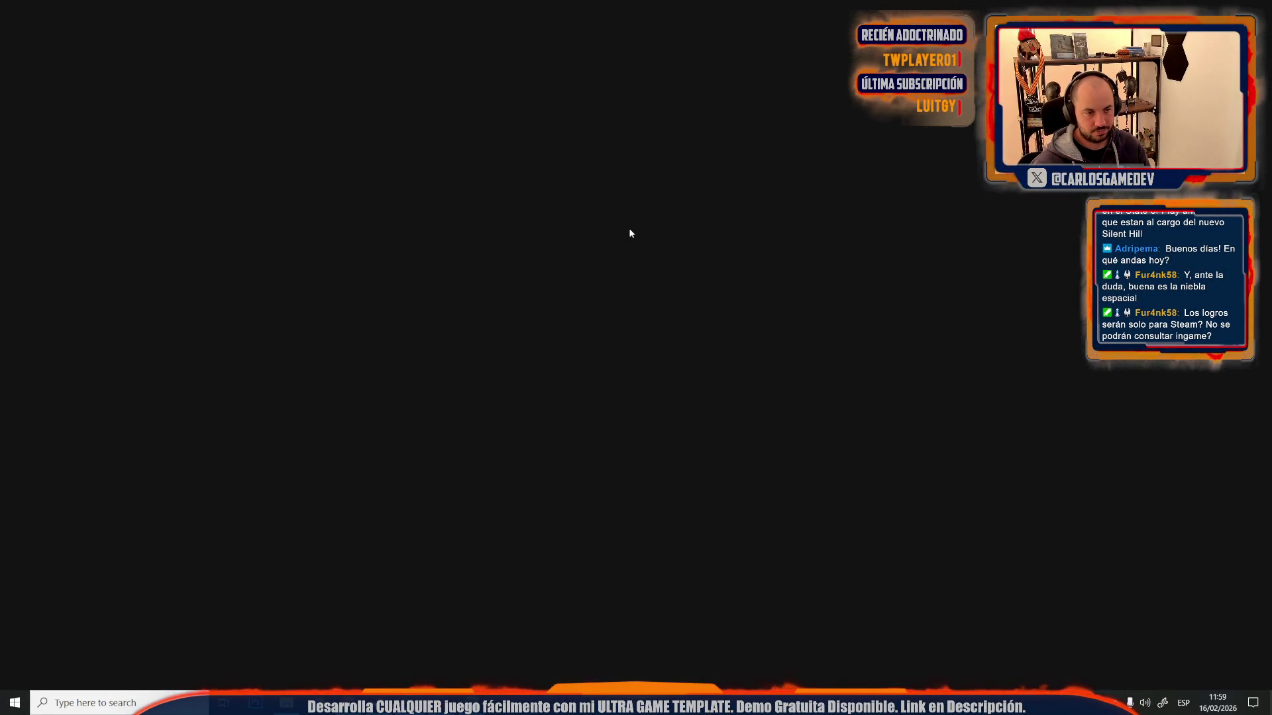
scroll(629, 227, "down", 6)
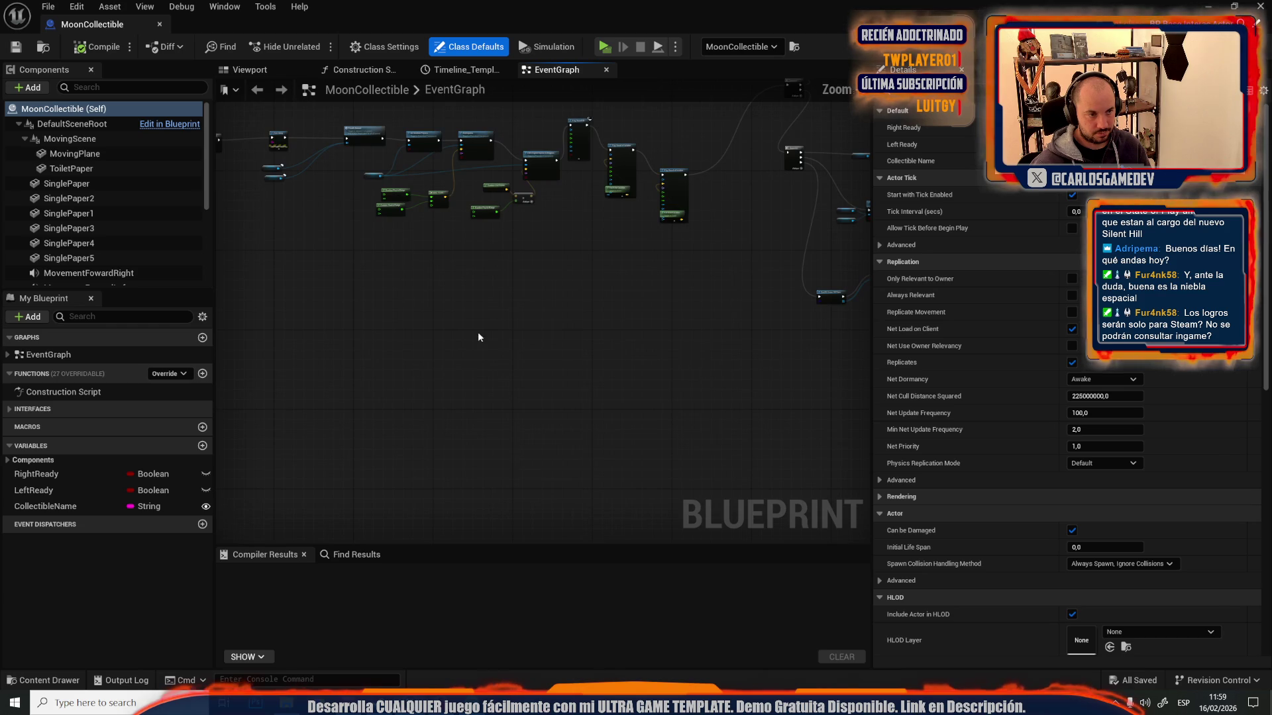
- Add a Get Game Instance node beside Disable Interact in MoonCollectible's graph
scroll(540, 198, "up", 5)
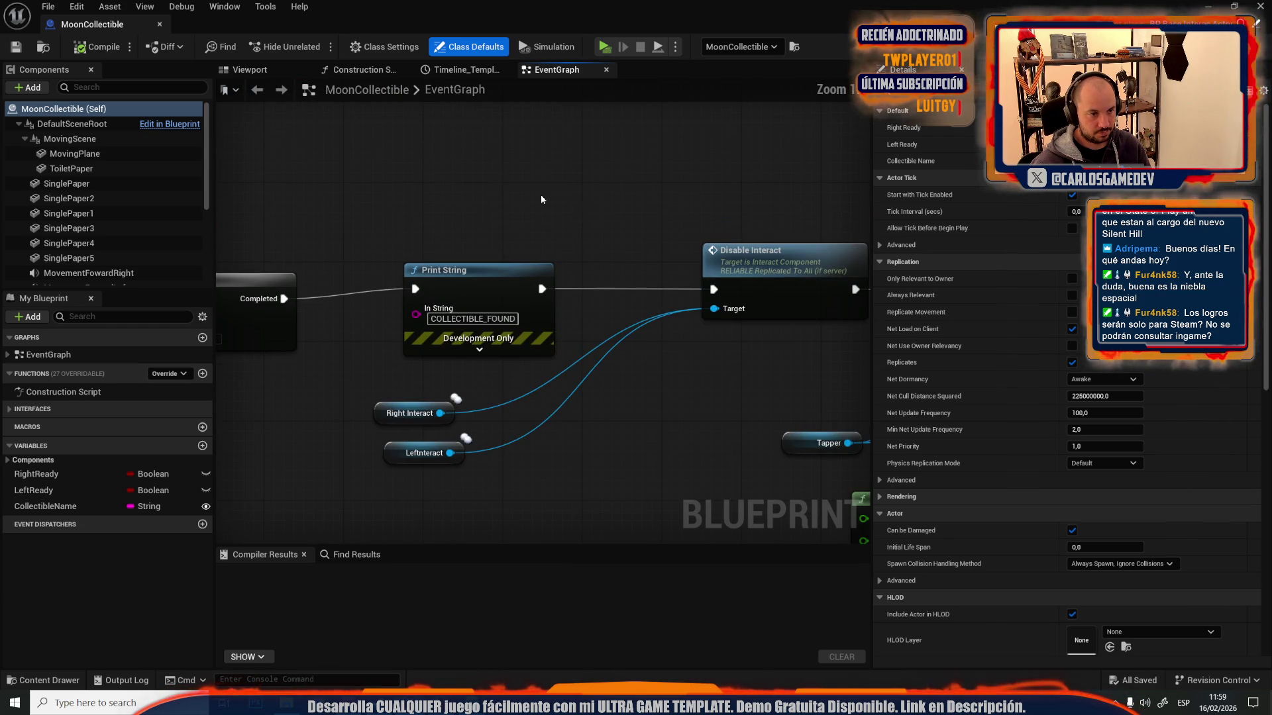
left_click_drag(608, 192, 1044, 337)
left_click_drag(753, 314, 392, 275)
right_click(392, 274)
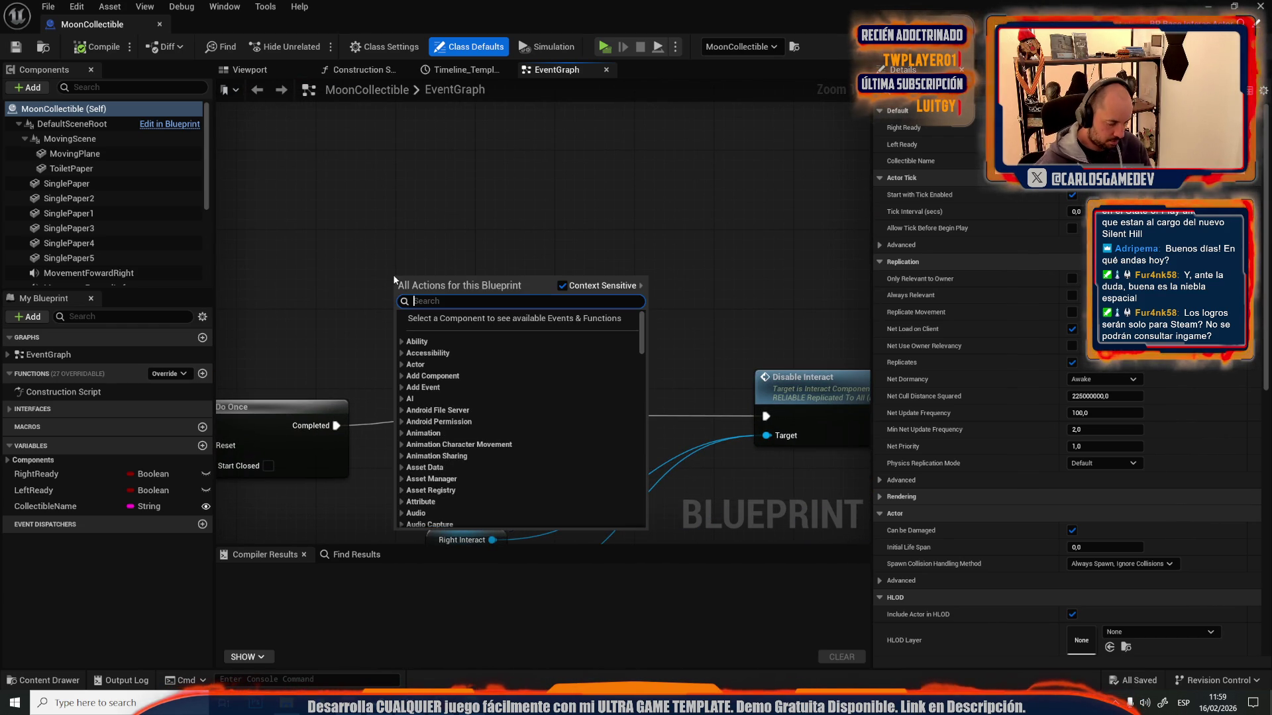
type("get game inst")
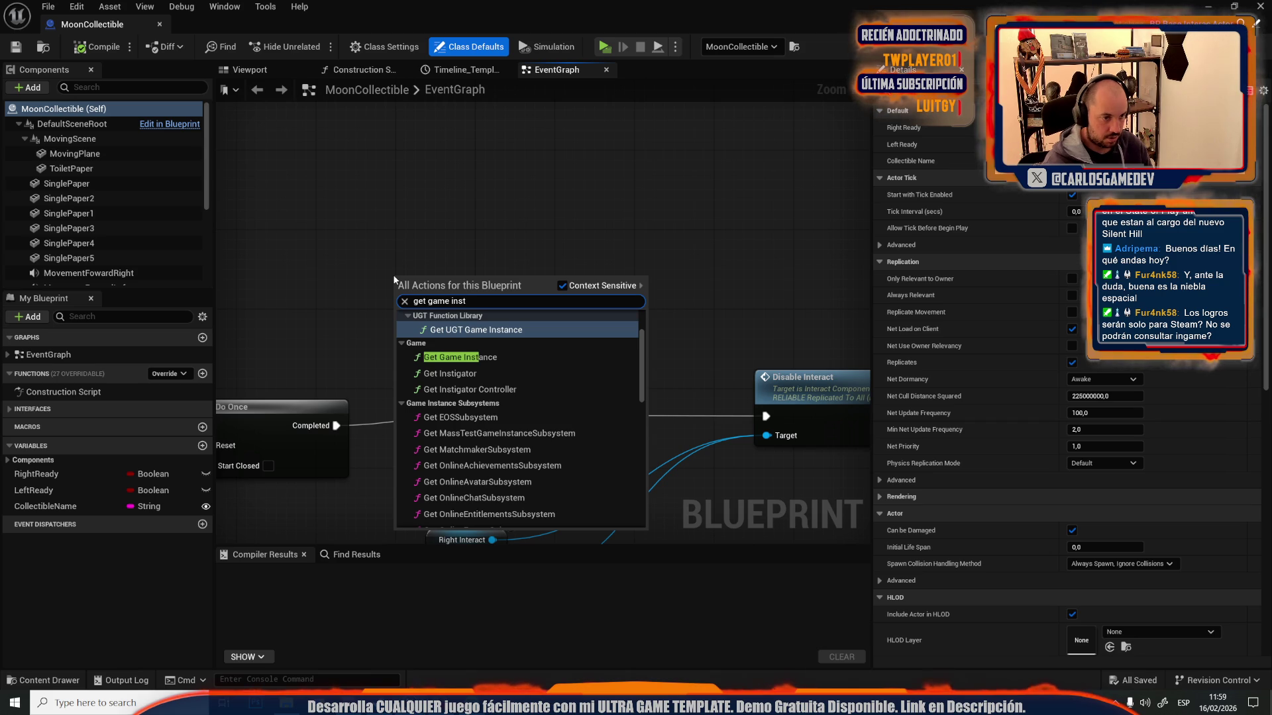
key("Down")
key("Return")
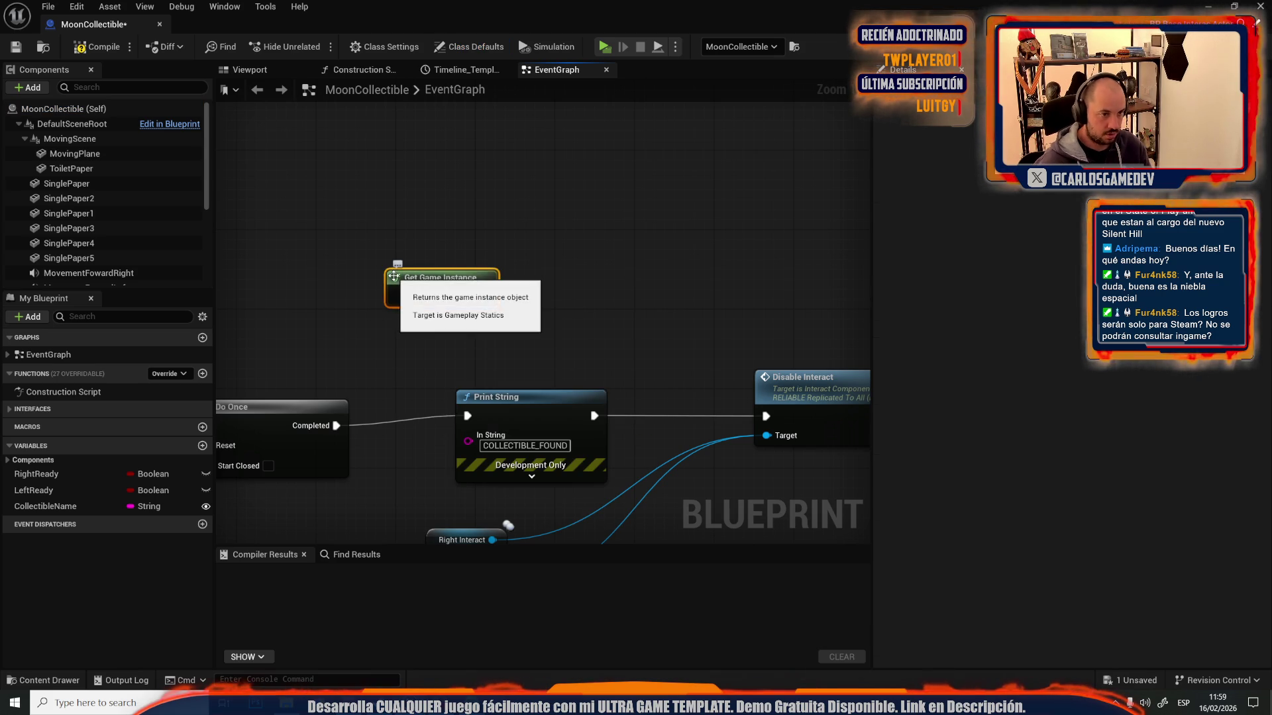
- Cast Get Game Instance to BP_Coro_CoopGameInstance and convert it to a pure cast
mouse_move(475, 296)
left_mouse_down()
mouse_move(568, 227)
mouse_move(594, 233)
left_mouse_up()
type("cast to oop")
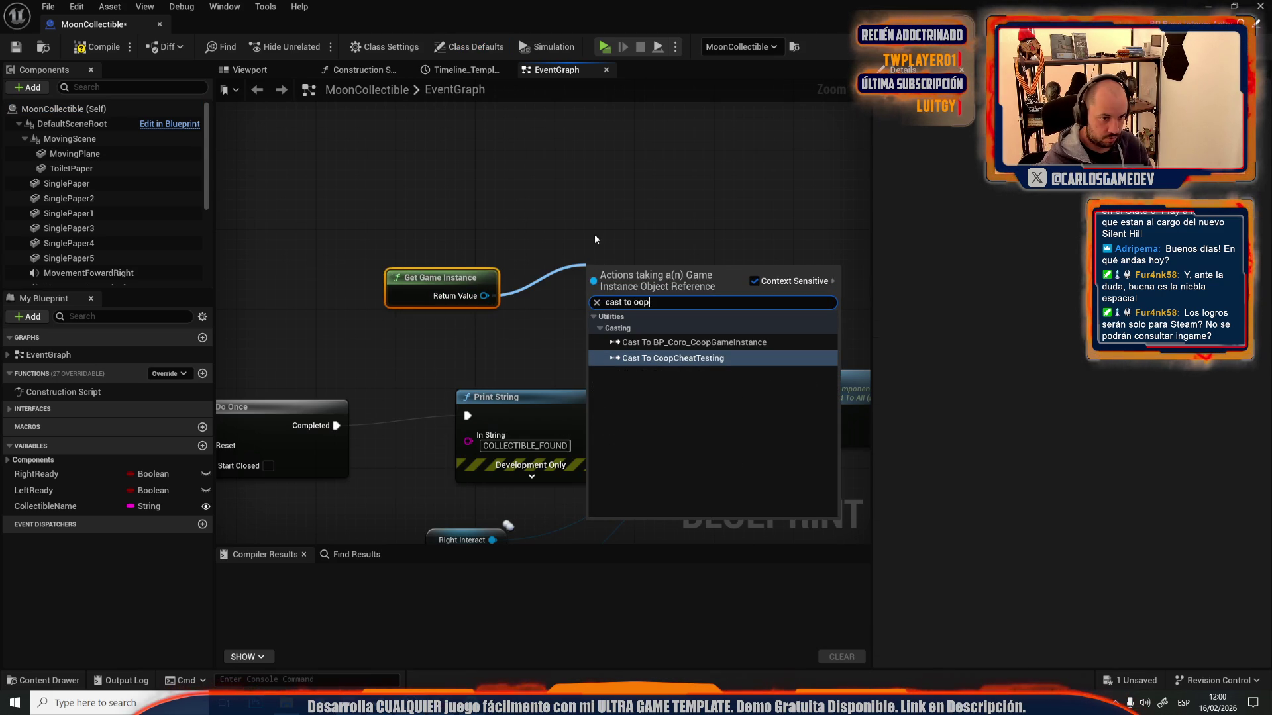
key("Up")
key("Return")
right_click(656, 266)
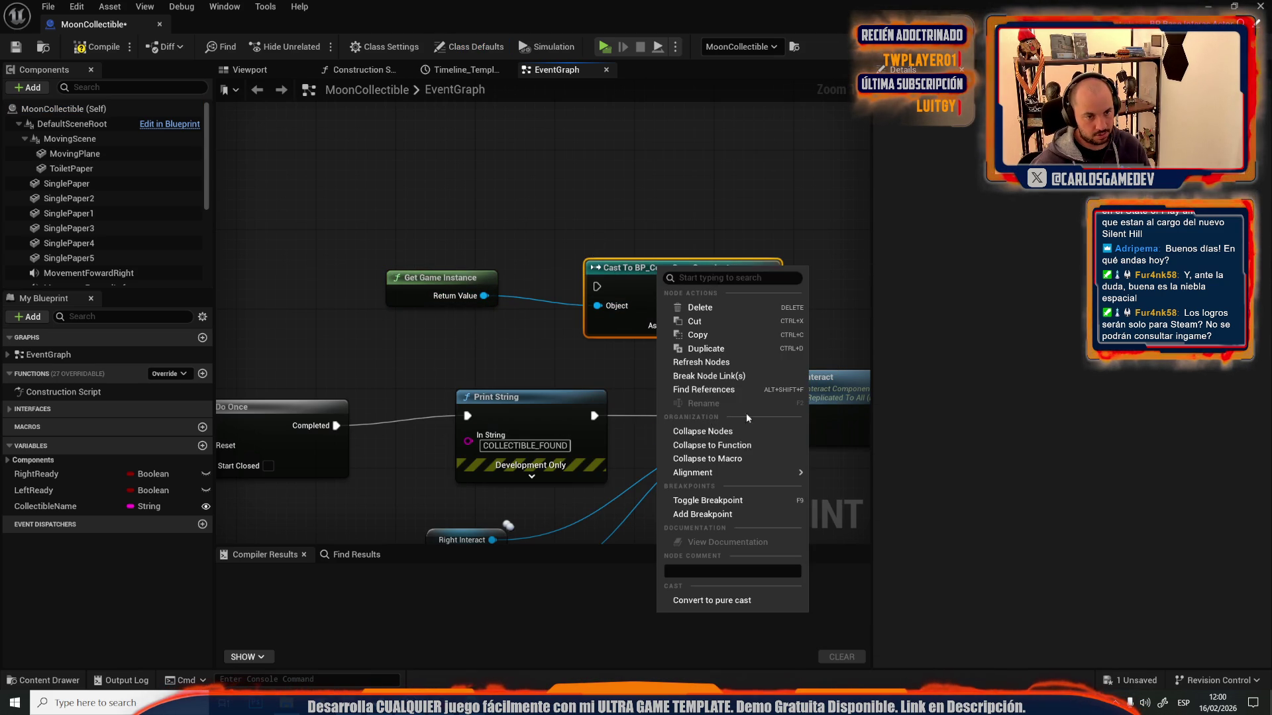
left_click(708, 599)
left_click_drag(638, 267, 444, 334)
- Add Give Coop Achievement from the cast result, feeding it Collectible Name
left_click_drag(573, 343, 656, 289)
type("achiev")
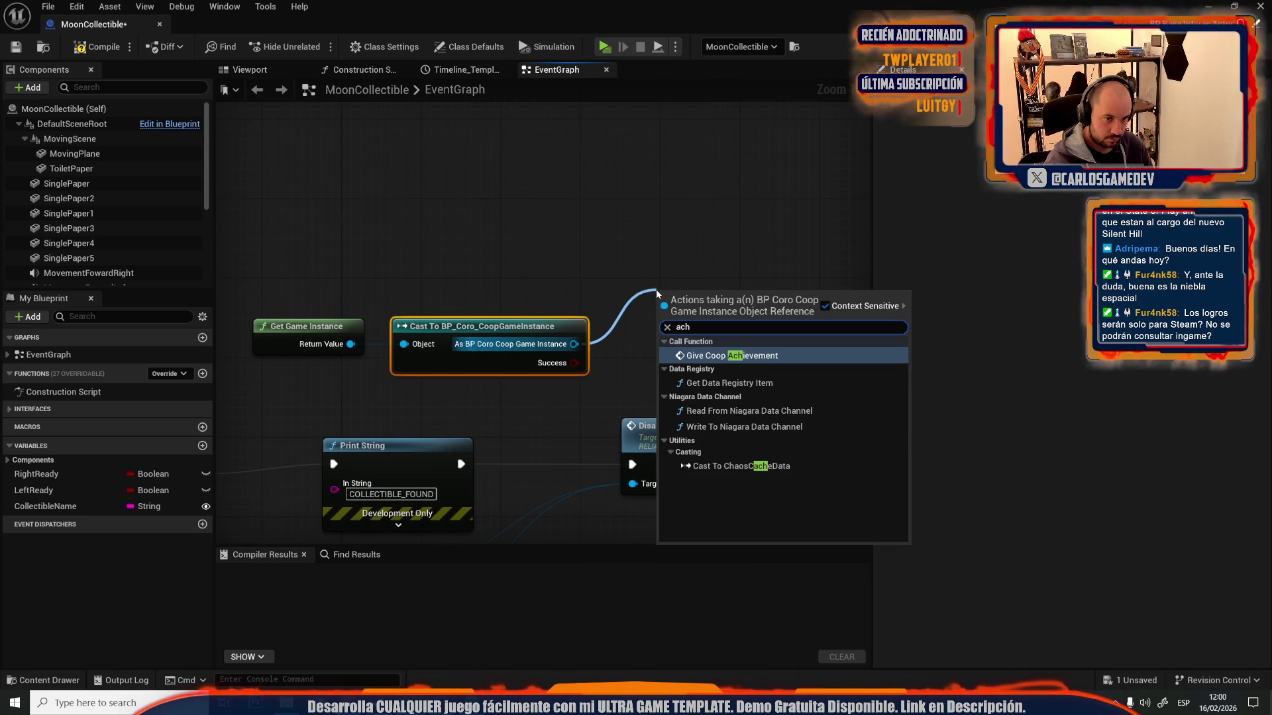
key("Return")
left_click_drag(532, 301, 561, 256)
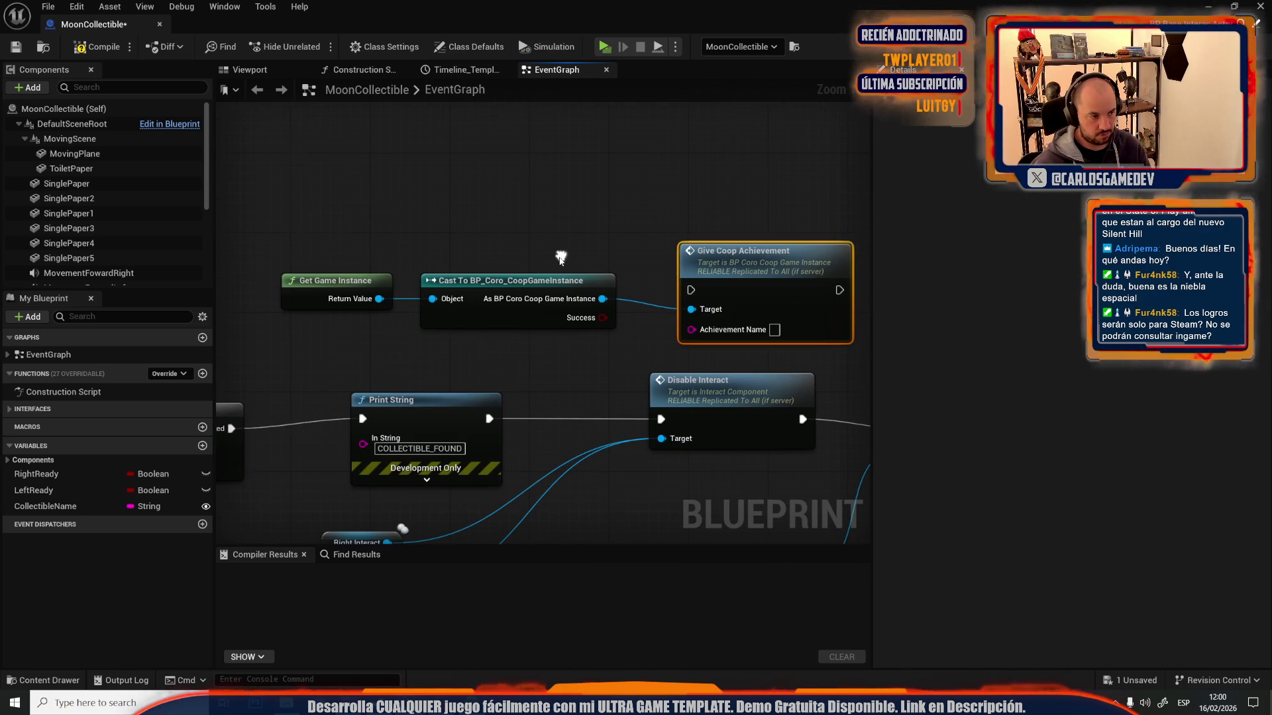
mouse_move(38, 512)
left_mouse_down()
mouse_move(692, 329)
mouse_move(567, 362)
left_mouse_up()
- Wire Print String into Give Coop Achievement, then into Disable Interact, and compile
left_click_drag(298, 261, 738, 354)
left_click_drag(745, 285, 585, 275)
mouse_move(676, 422)
left_mouse_down()
mouse_move(530, 311)
mouse_move(532, 280)
left_mouse_up()
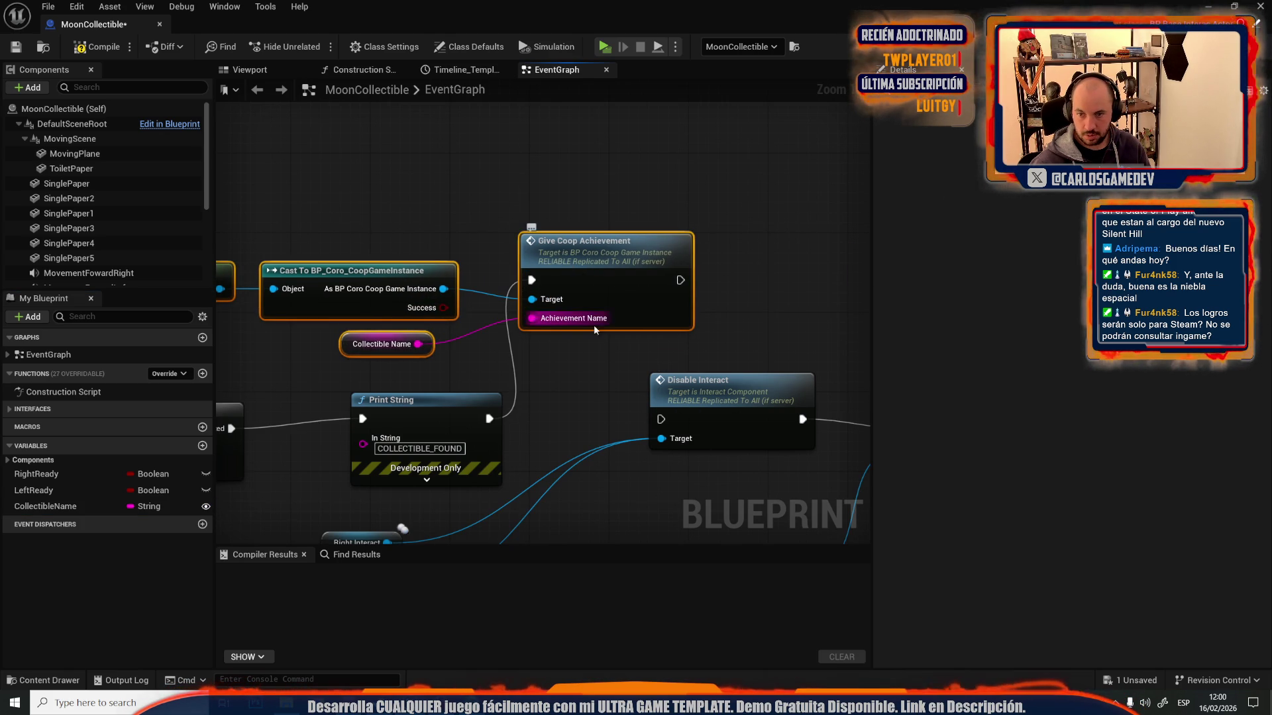
left_click_drag(660, 418, 681, 280)
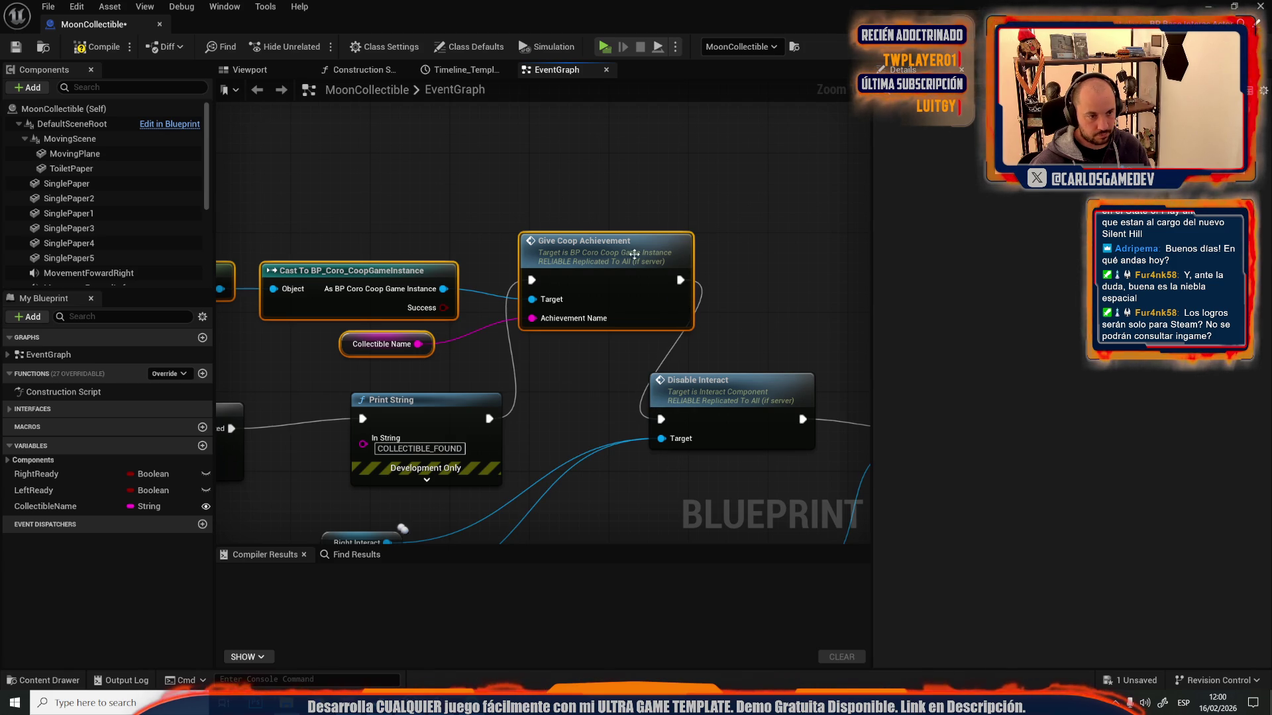
left_click(17, 47)
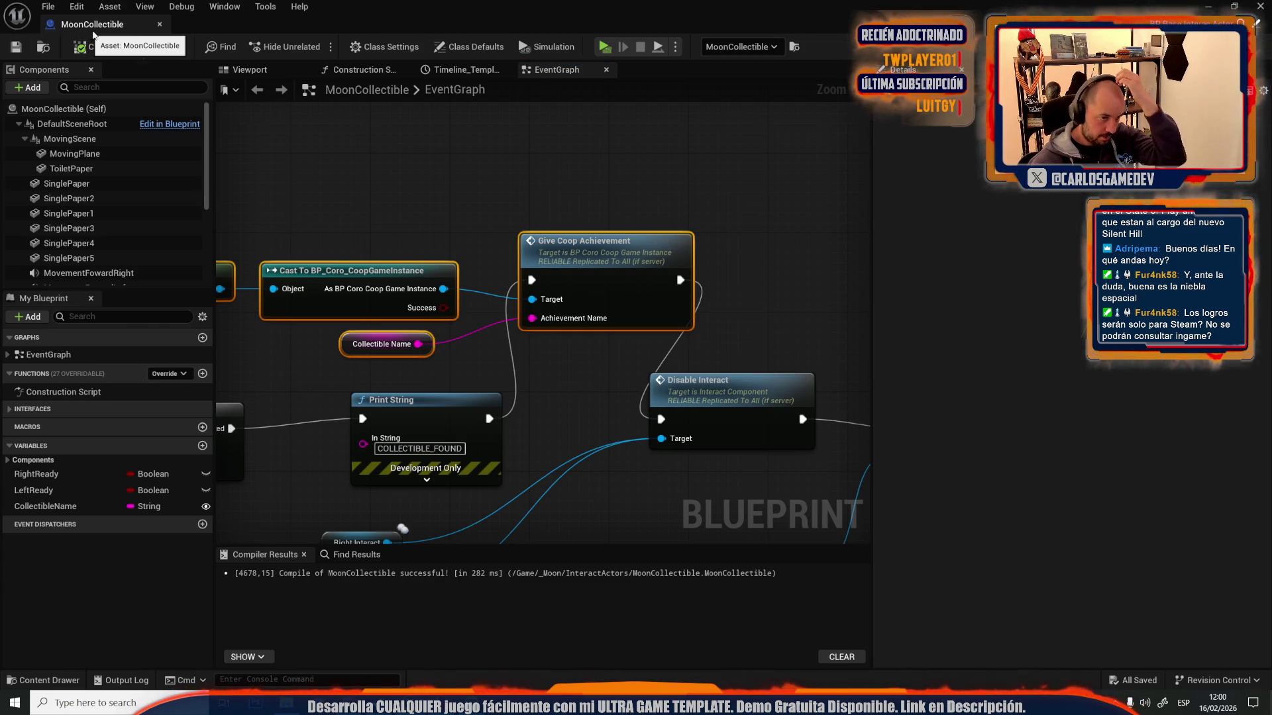
middle_click(94, 30)
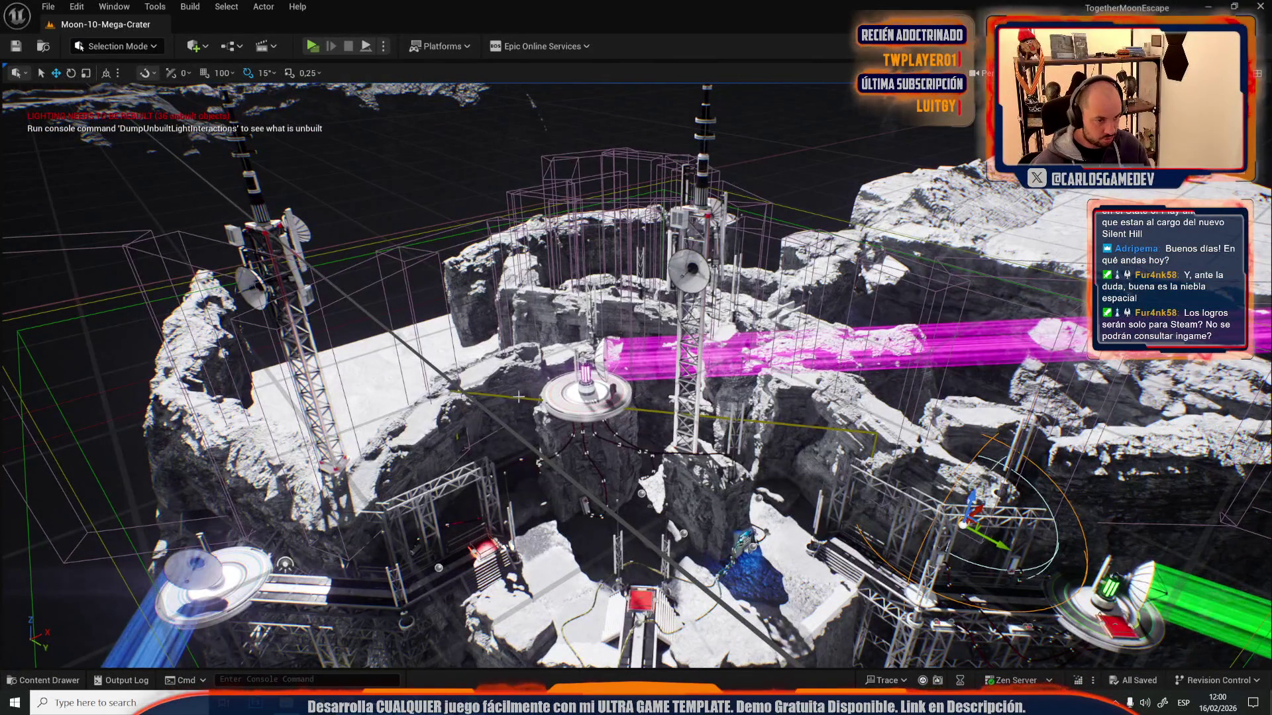
- Select and frame the crater's trigger actor, then browse to its Multiplayer Trigger Blueprint asset
left_click(510, 397)
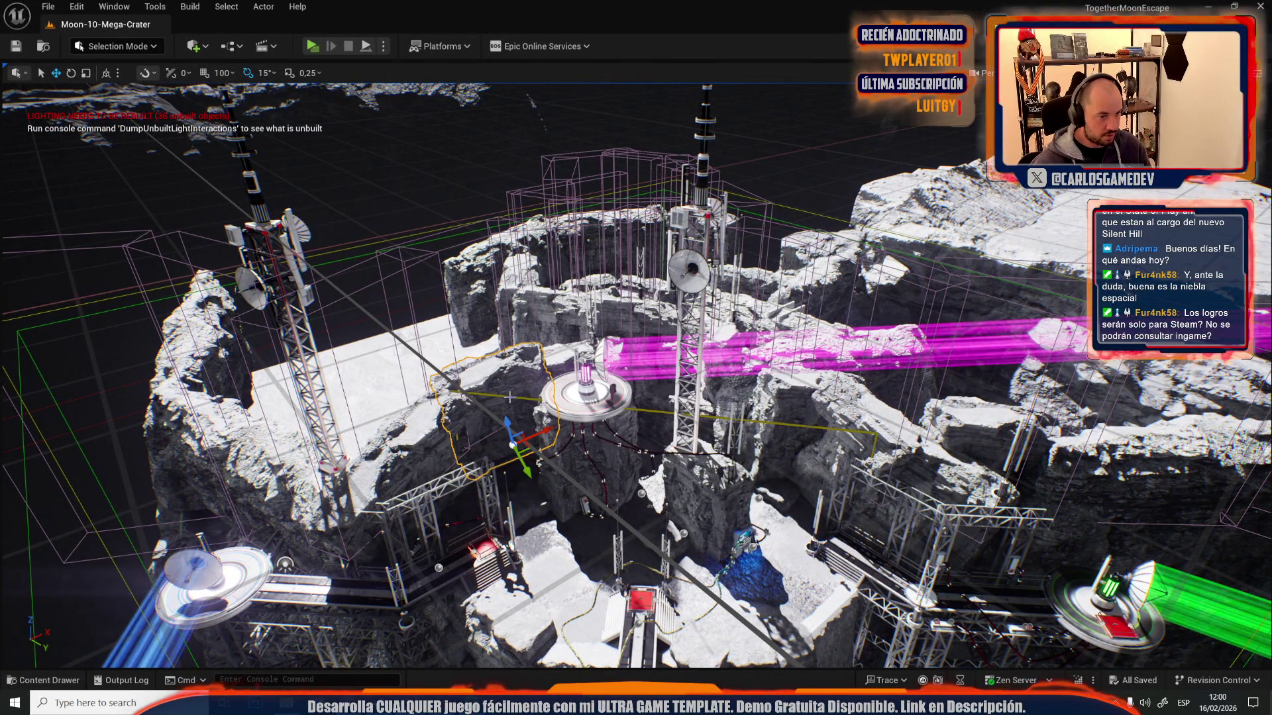
left_click(510, 398)
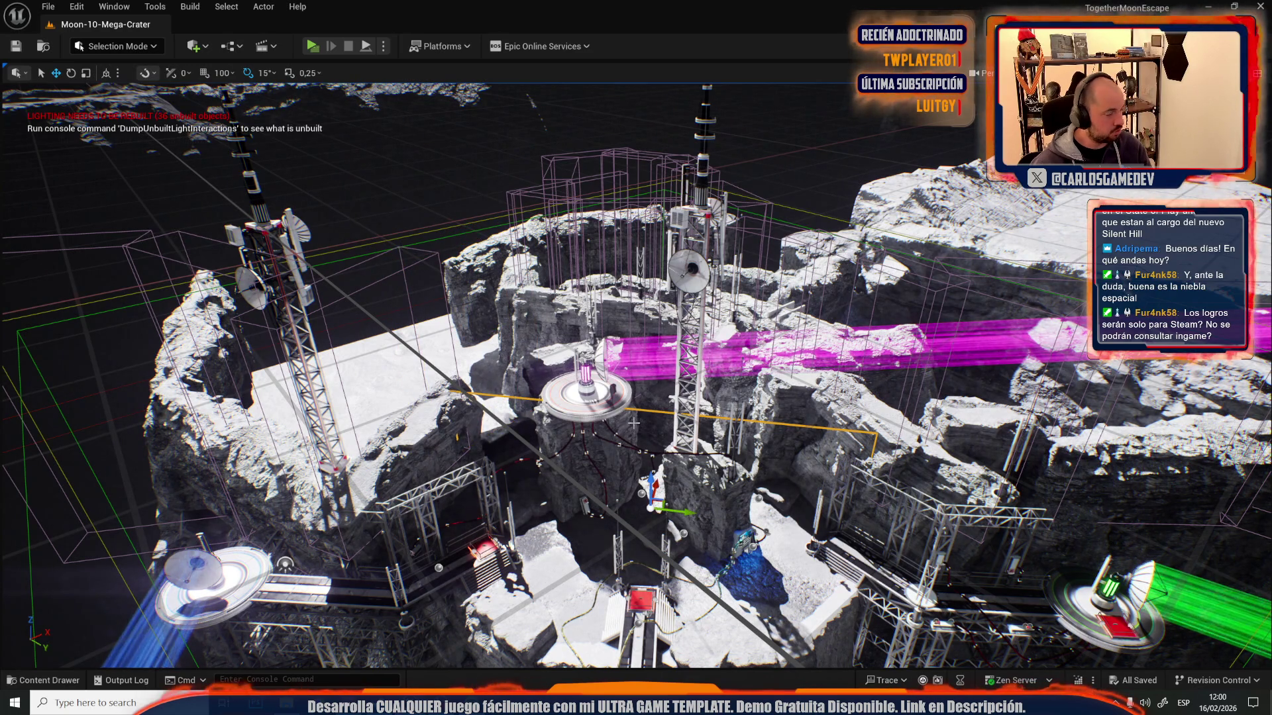
key("f")
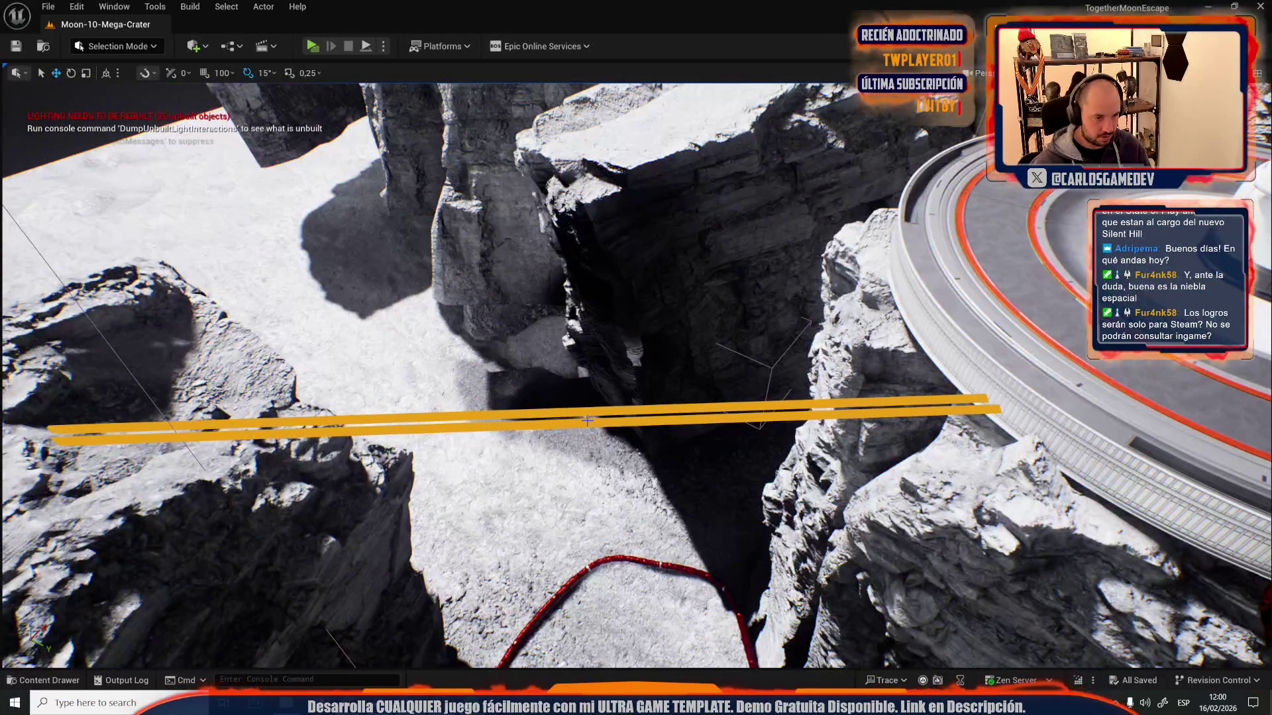
right_click(568, 426)
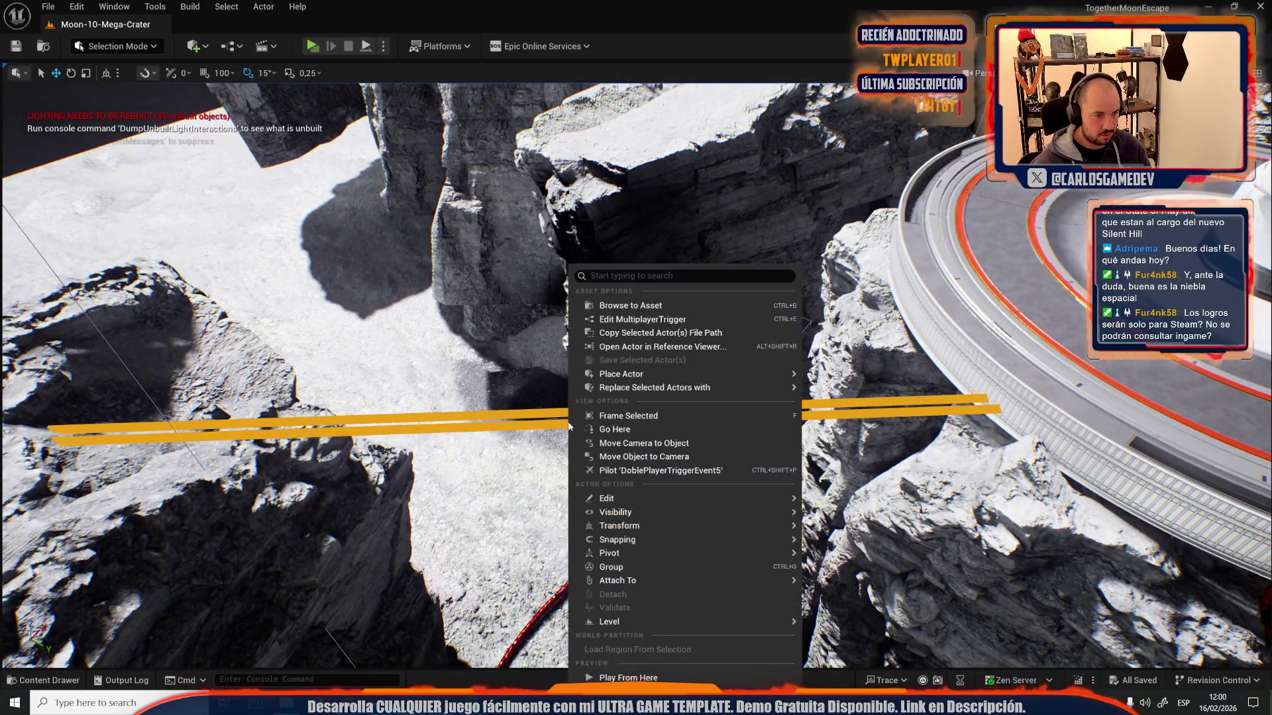
left_click(630, 305)
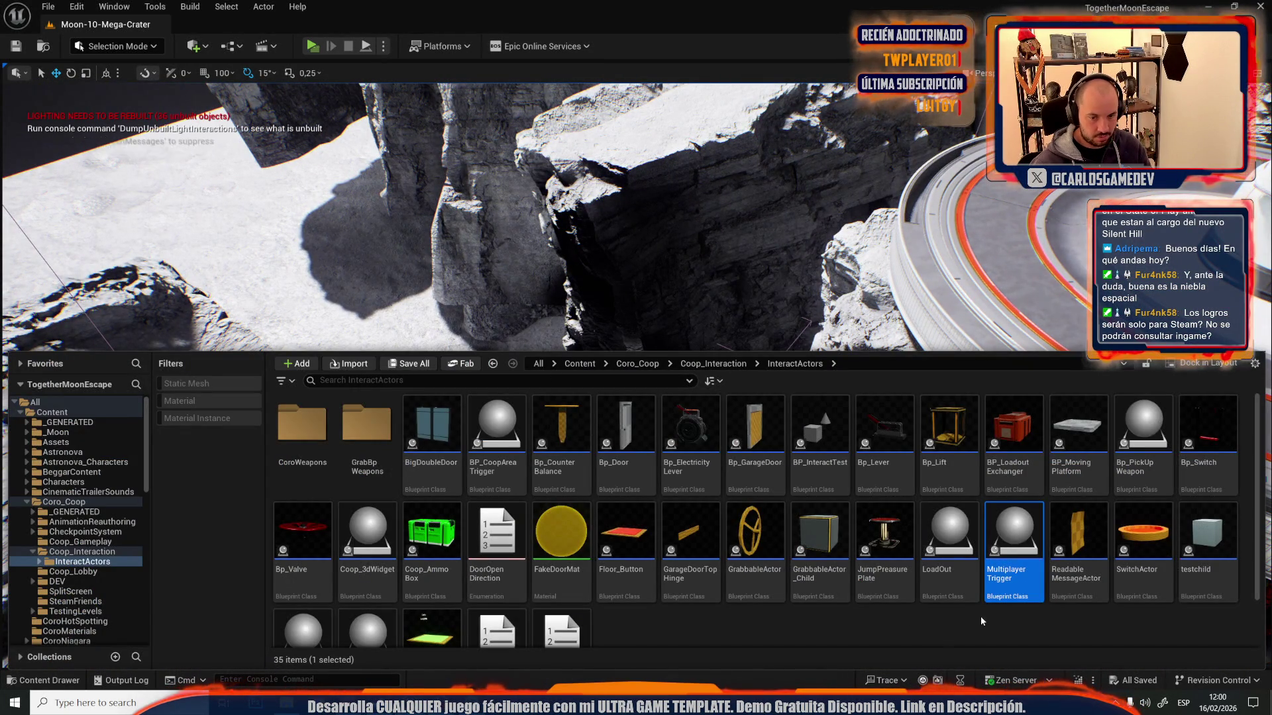
- Duplicate Multiplayer Trigger, name the copy AchievementTrigger, and open it for editing
right_click(1037, 563)
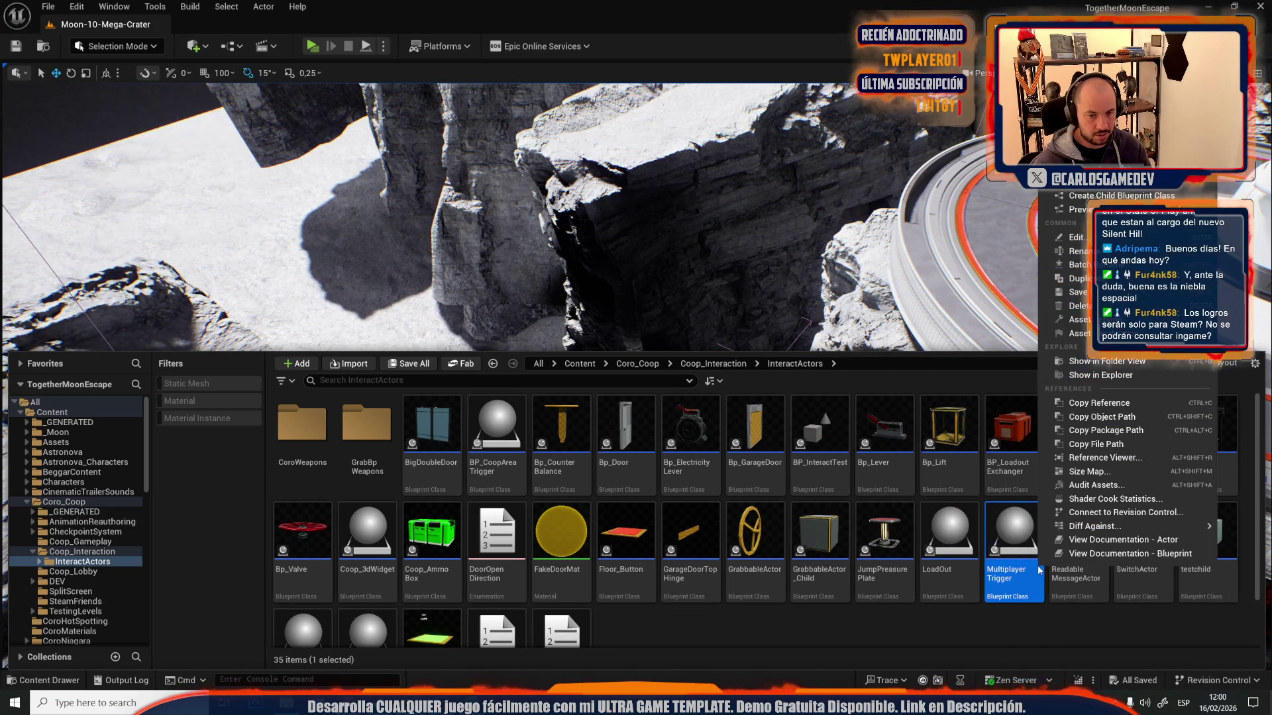
left_click(1126, 278)
type("A")
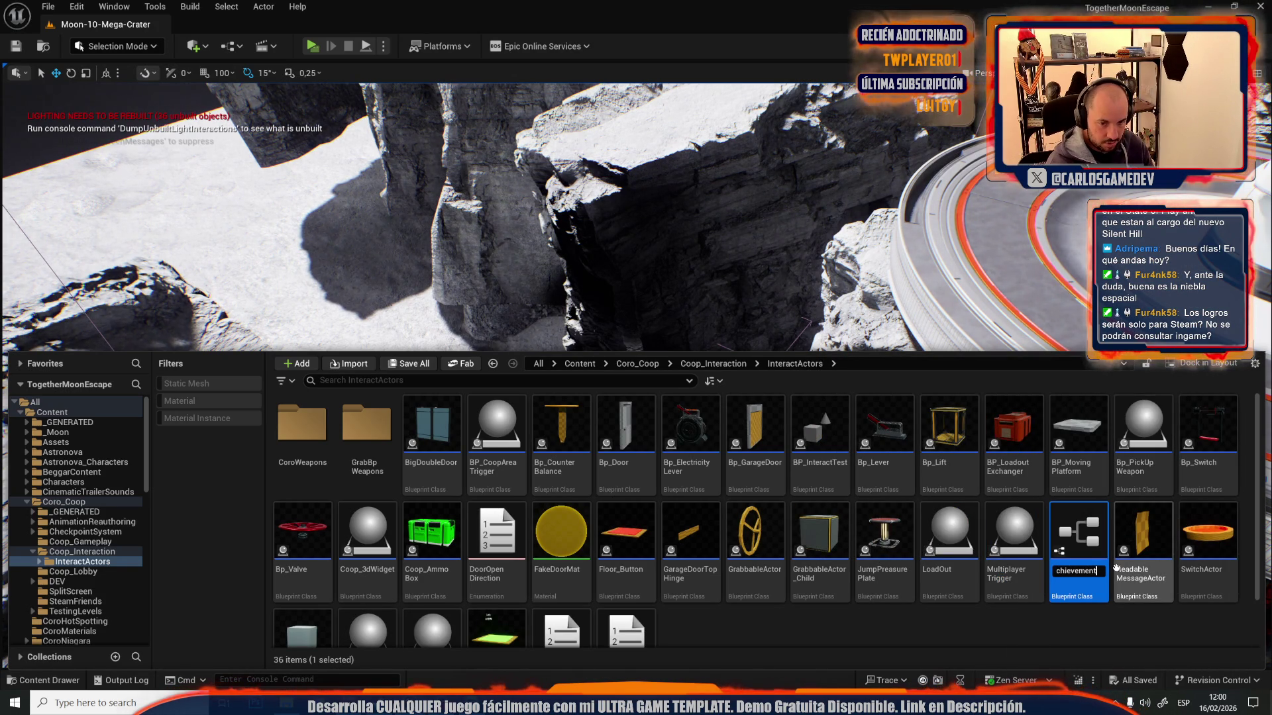
key("Return")
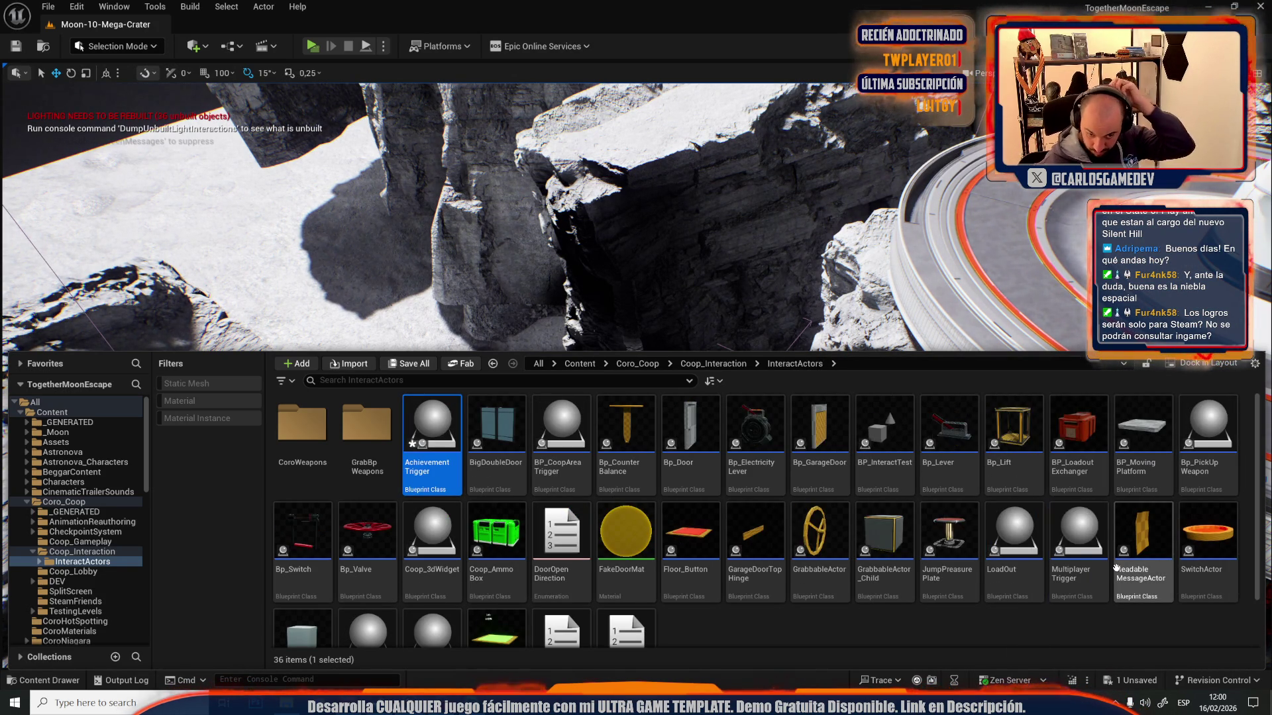
double_click(427, 416)
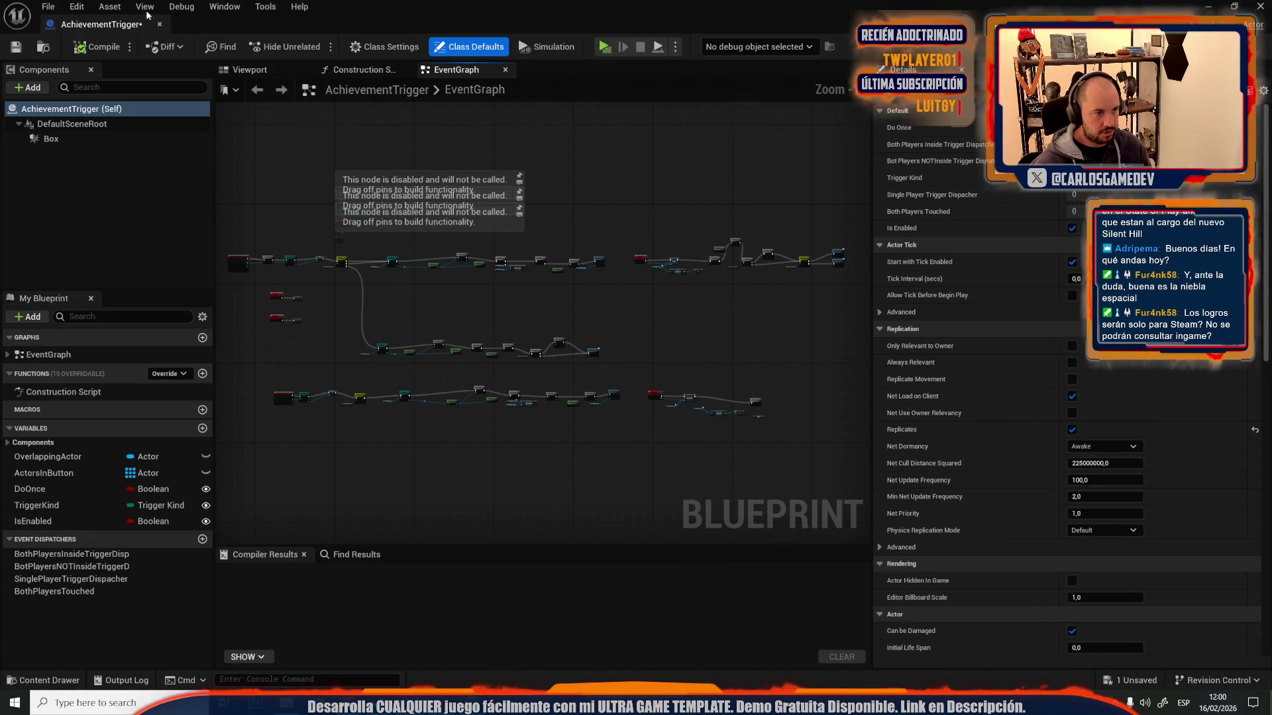
- Compile AchievementTrigger and inspect its end-overlap, Switch on Trigger Kind and dispatcher nodes
left_click(94, 50)
scroll(235, 198, "up", 4)
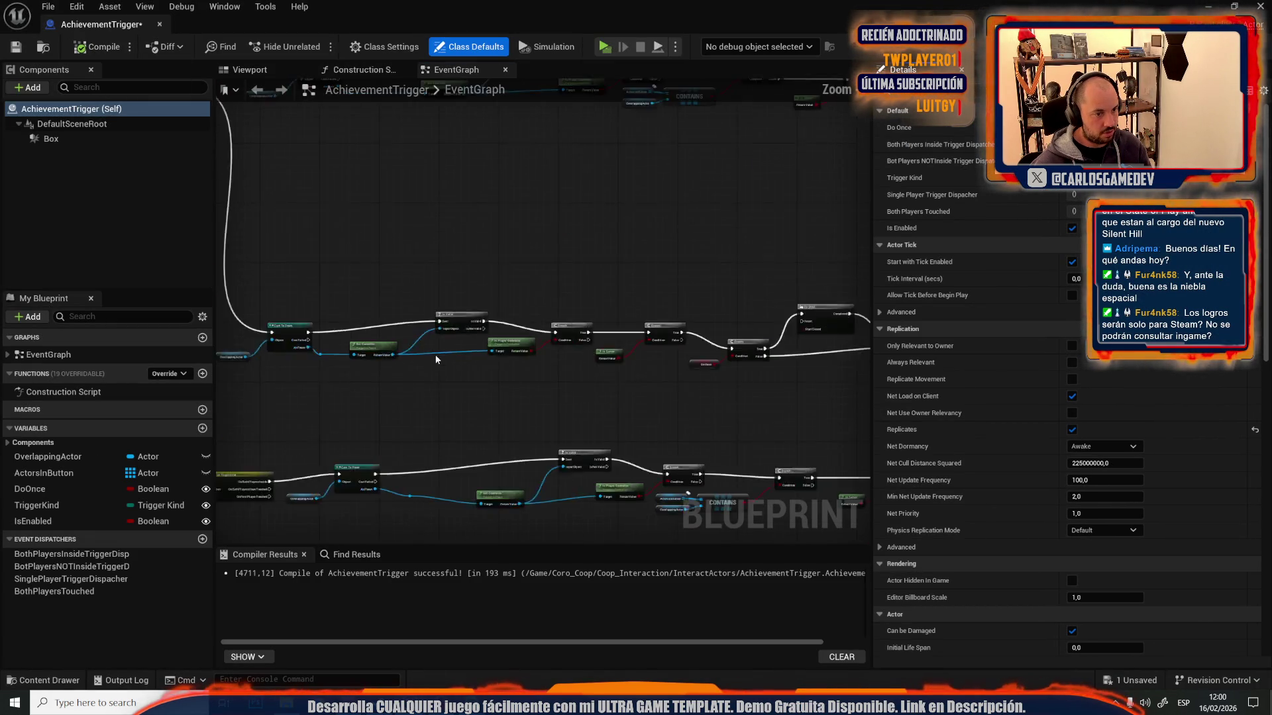
left_click_drag(506, 248, 643, 307)
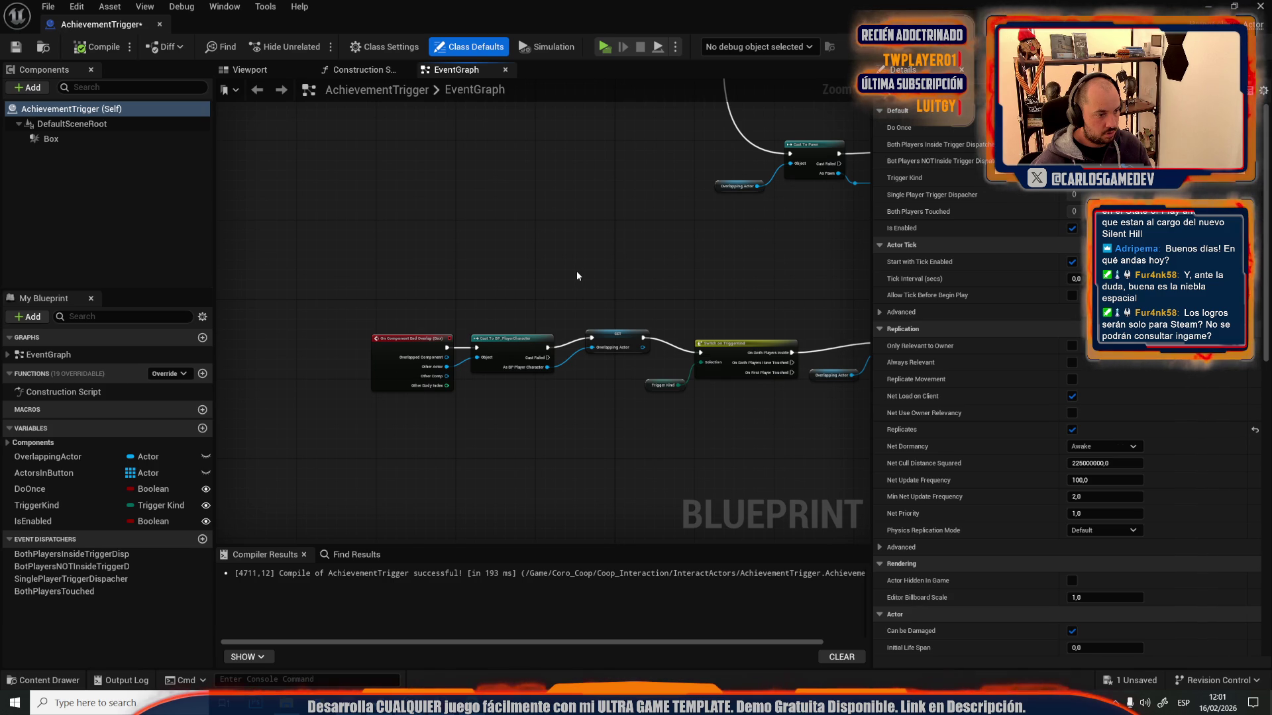
scroll(539, 289, "down", 3)
scroll(692, 358, "up", 3)
scroll(542, 301, "down", 5)
scroll(611, 248, "up", 4)
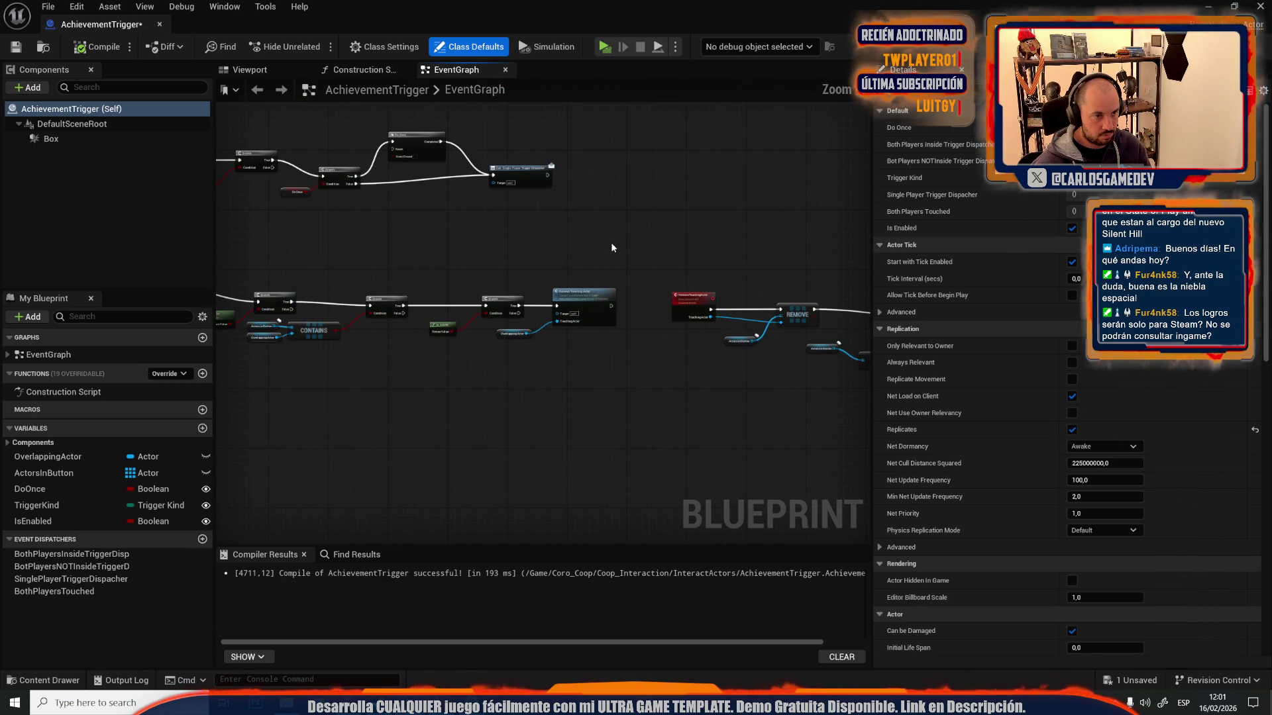
scroll(489, 178, "up", 3)
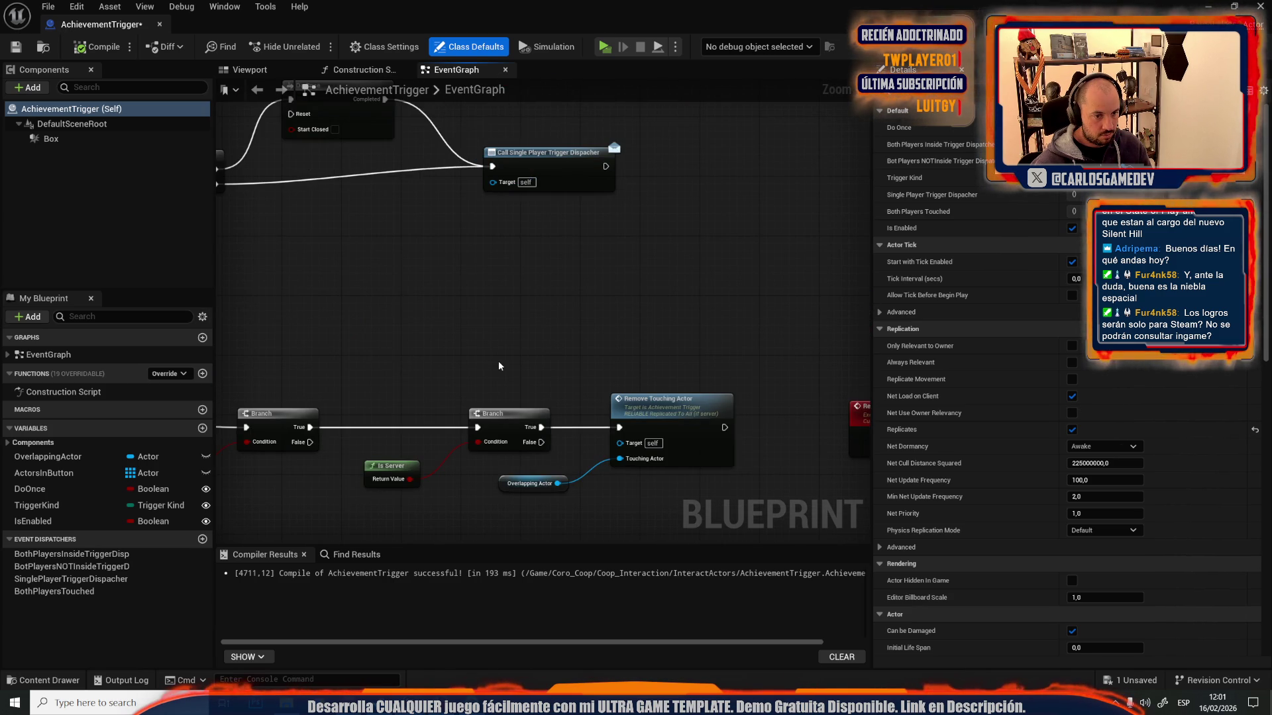
scroll(498, 360, "down", 4)
scroll(593, 325, "up", 4)
scroll(476, 454, "down", 5)
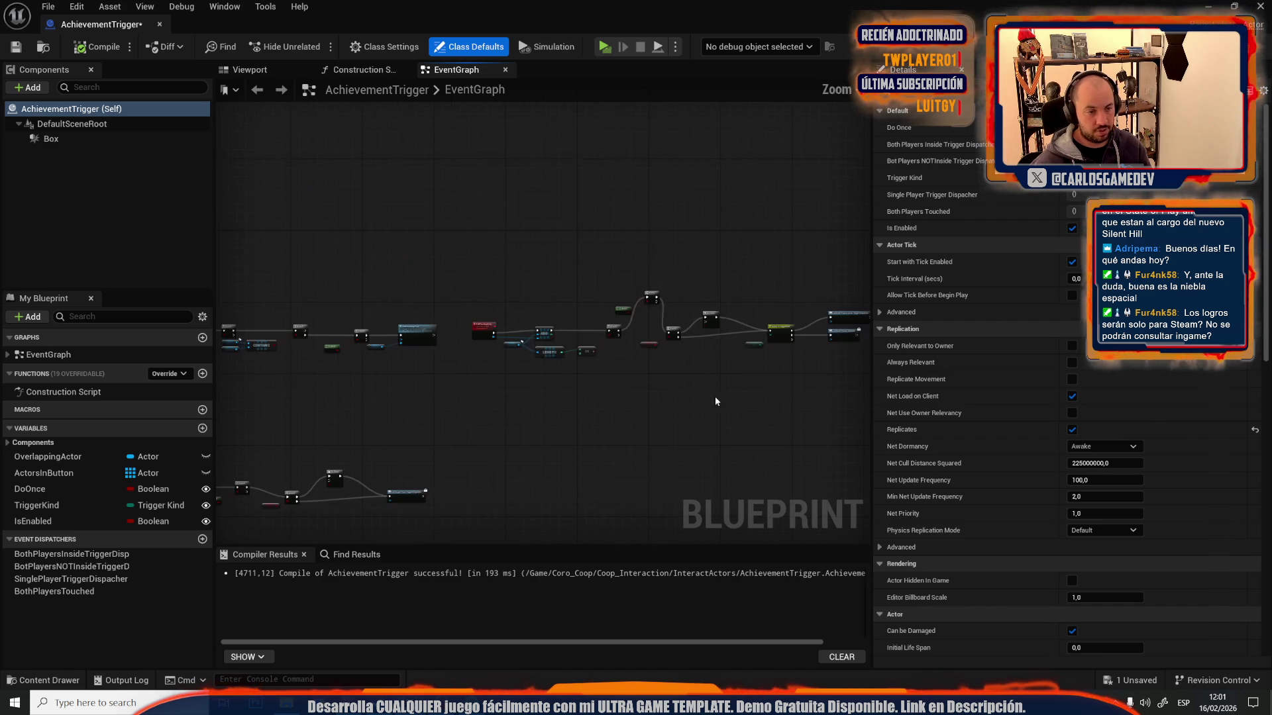
- Add a String variable AchievementName, check TriggerKind's default value, then compile and save
left_click(202, 428)
type("AchievementName")
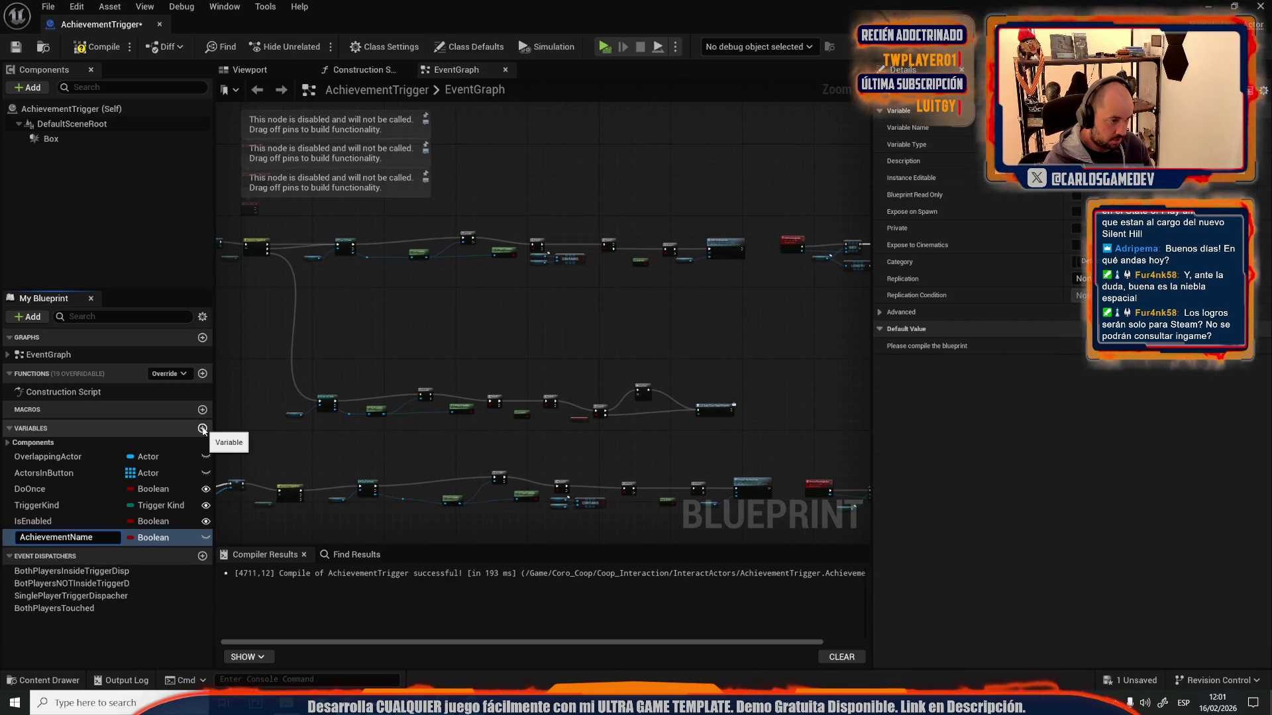
key("Return")
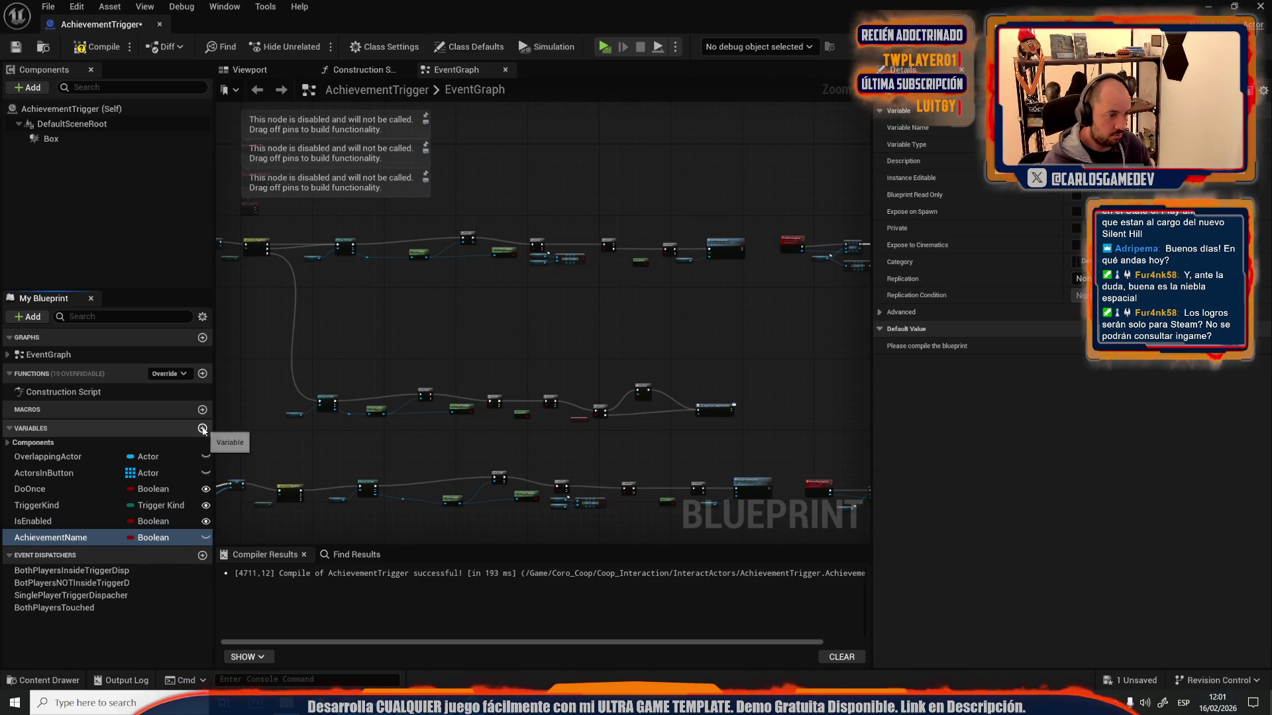
left_click(168, 539)
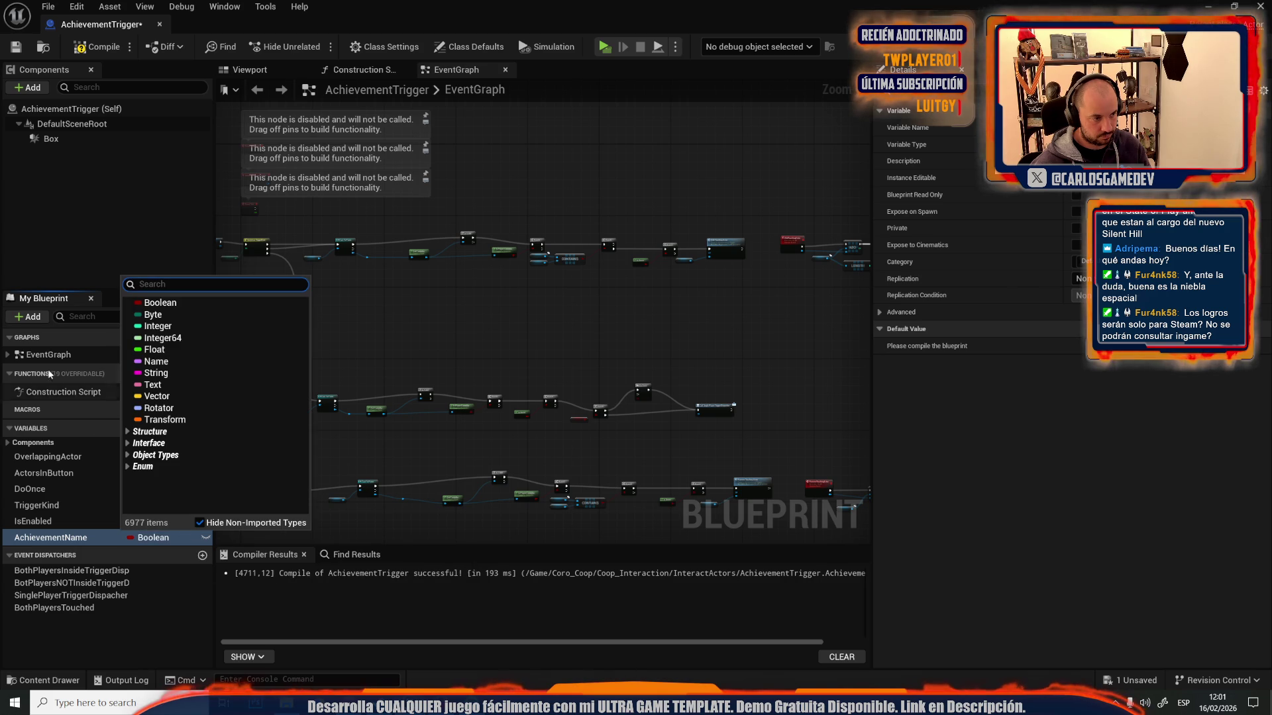
left_click(156, 373)
left_click(91, 47)
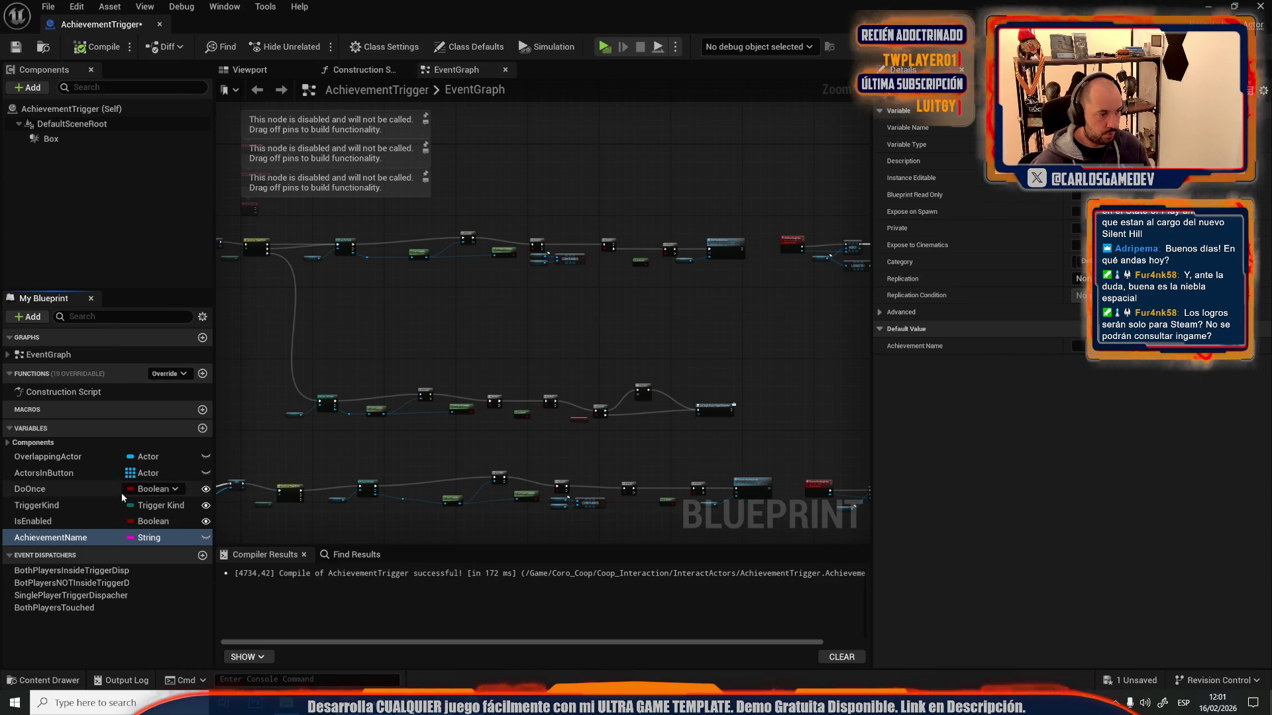
left_click(79, 505)
left_click(1151, 347)
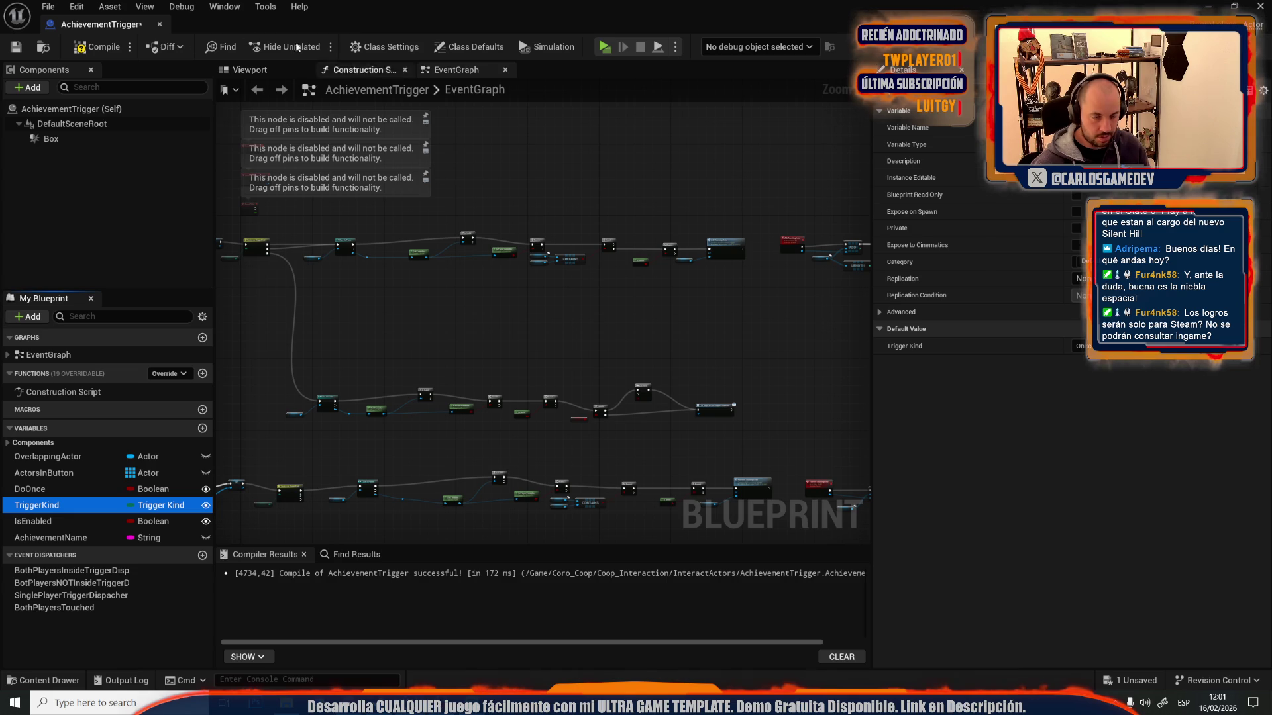
left_click(78, 51)
left_click(16, 46)
- Pan through the EventGraph inspecting Branch, Do Once, Switch on TriggerKind, Cast and Get Controller nodes
mouse_move(514, 322)
left_mouse_down()
mouse_move(337, 308)
mouse_move(431, 348)
mouse_move(450, 54)
left_mouse_up()
scroll(443, 451, "up", 6)
scroll(668, 385, "up", 2)
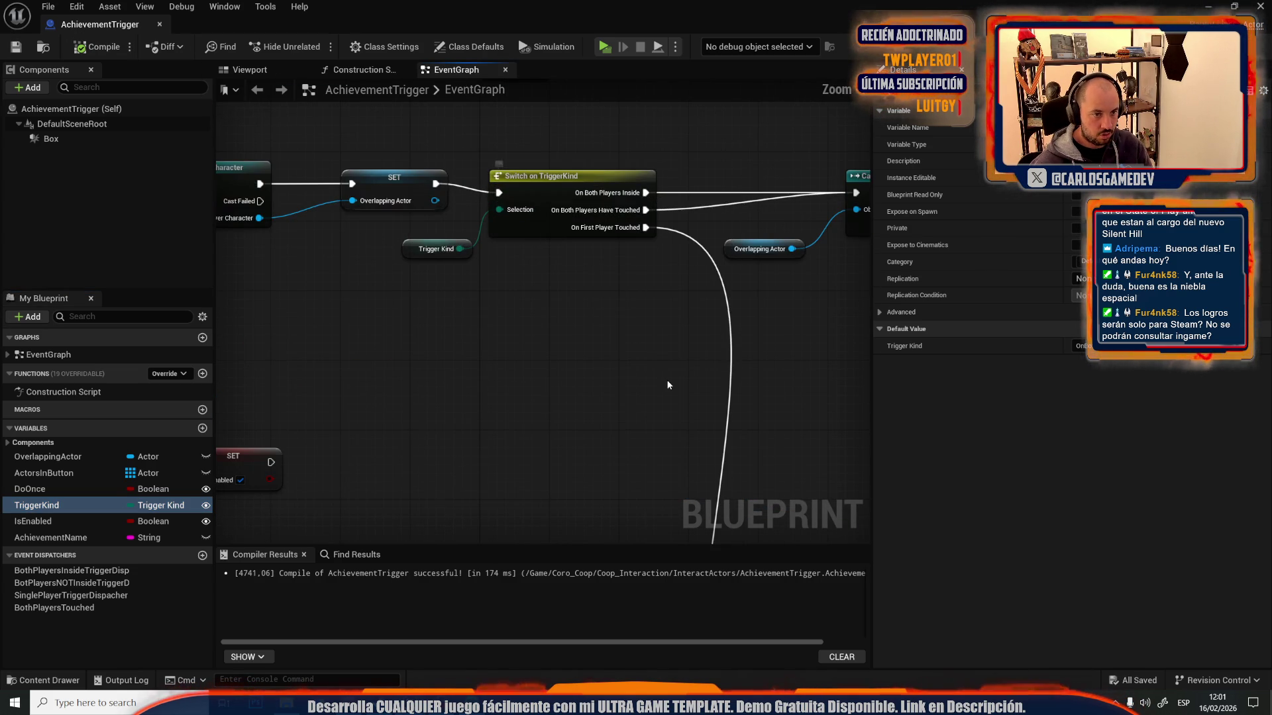
scroll(415, 369, "down", 3)
left_click_drag(414, 368, 392, 368)
scroll(392, 368, "down", 3)
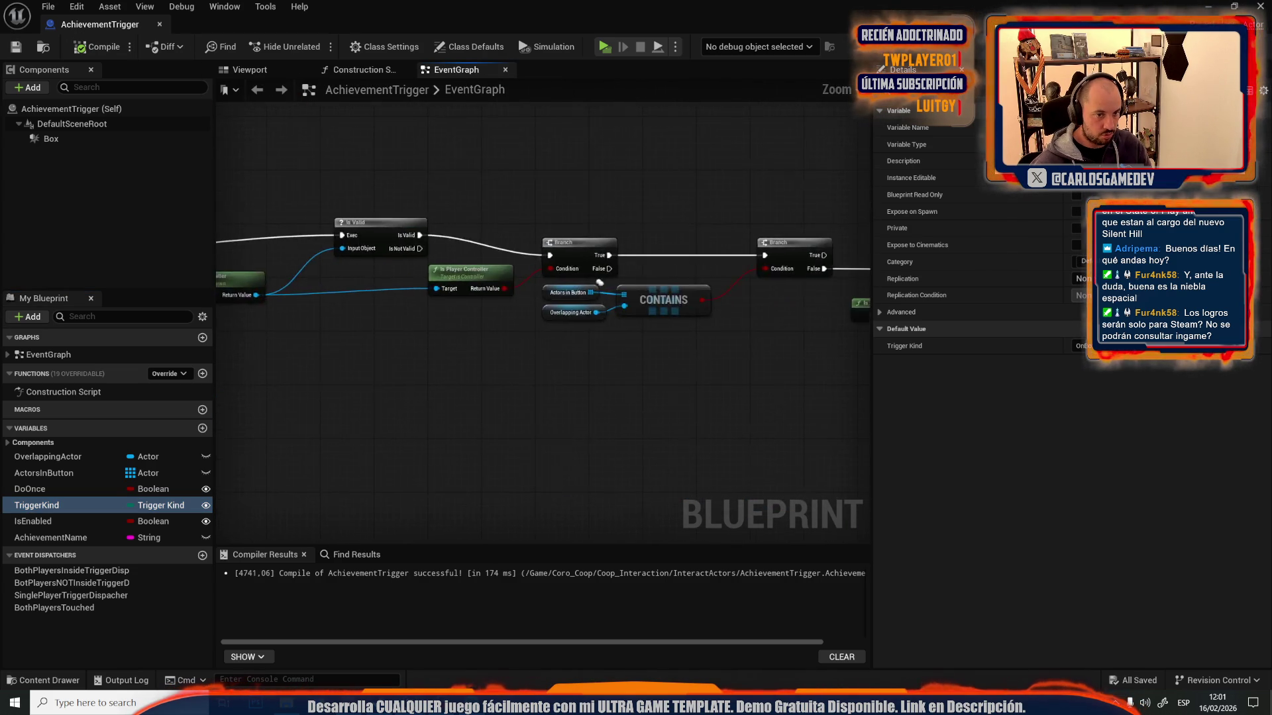
scroll(490, 323, "up", 5)
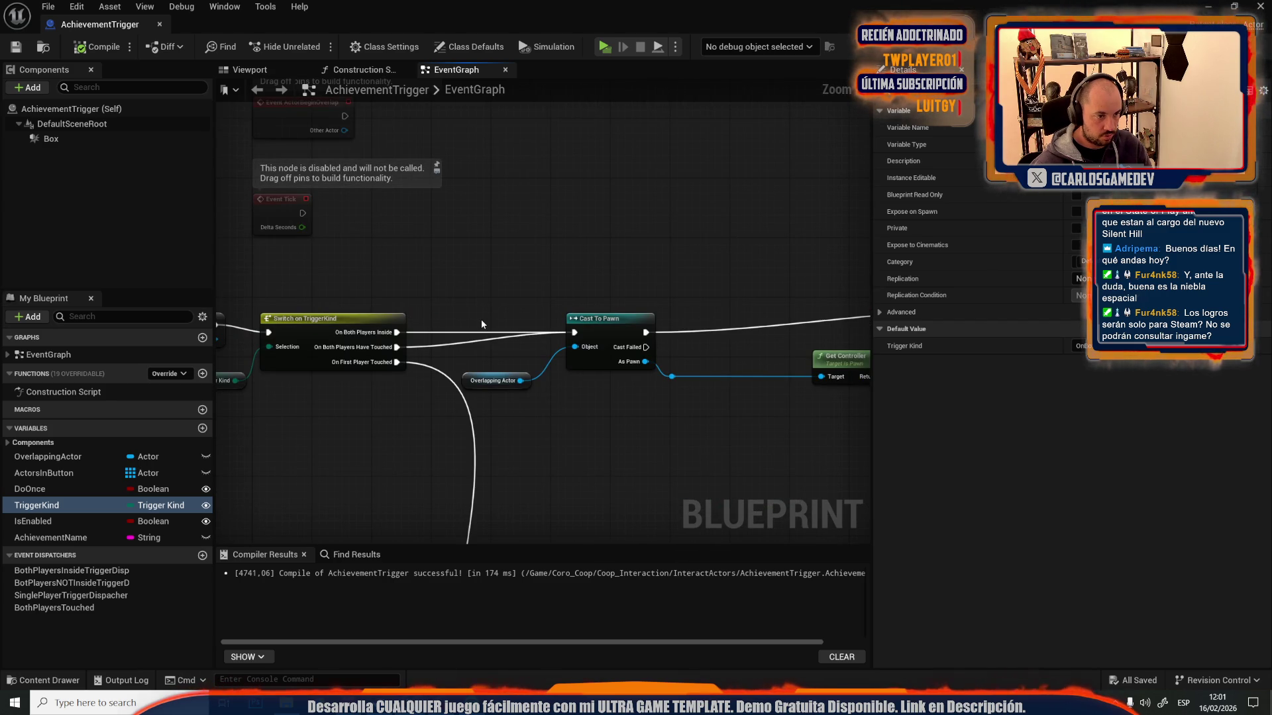
scroll(582, 256, "down", 3)
scroll(649, 284, "up", 3)
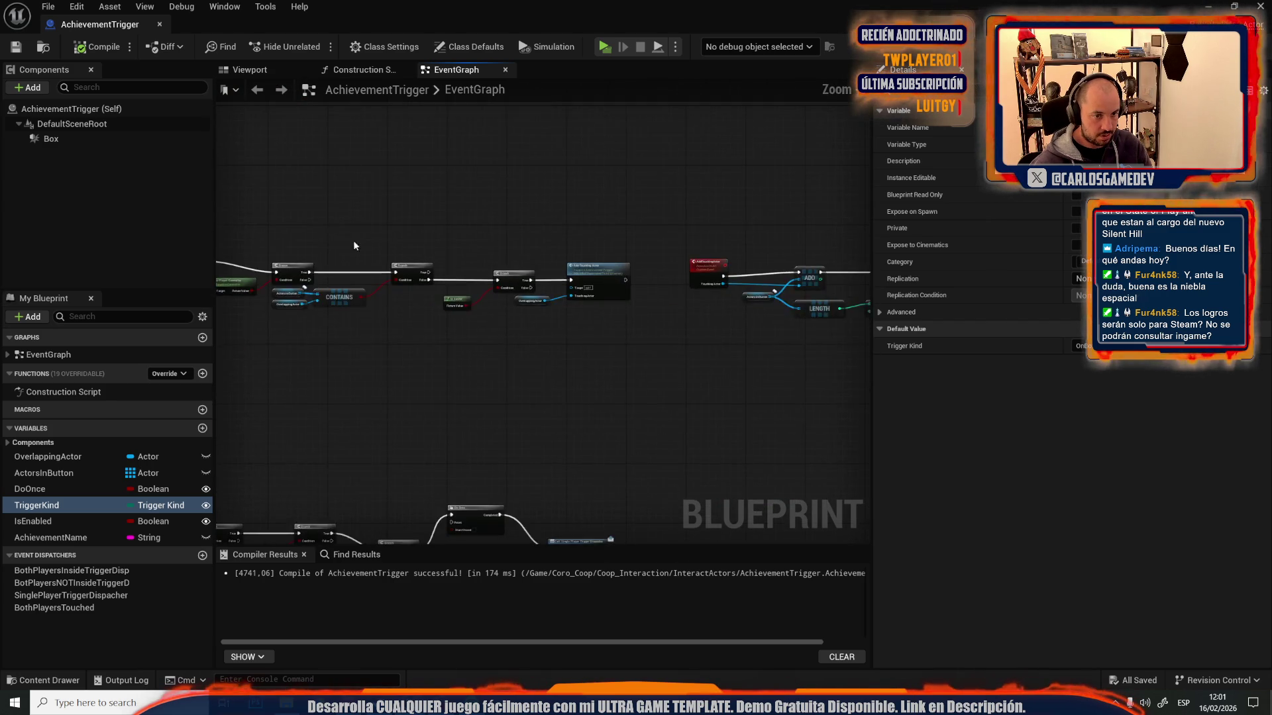
mouse_move(650, 284)
left_mouse_down()
mouse_move(594, 335)
mouse_move(316, 331)
left_mouse_up()
scroll(316, 331, "down", 3)
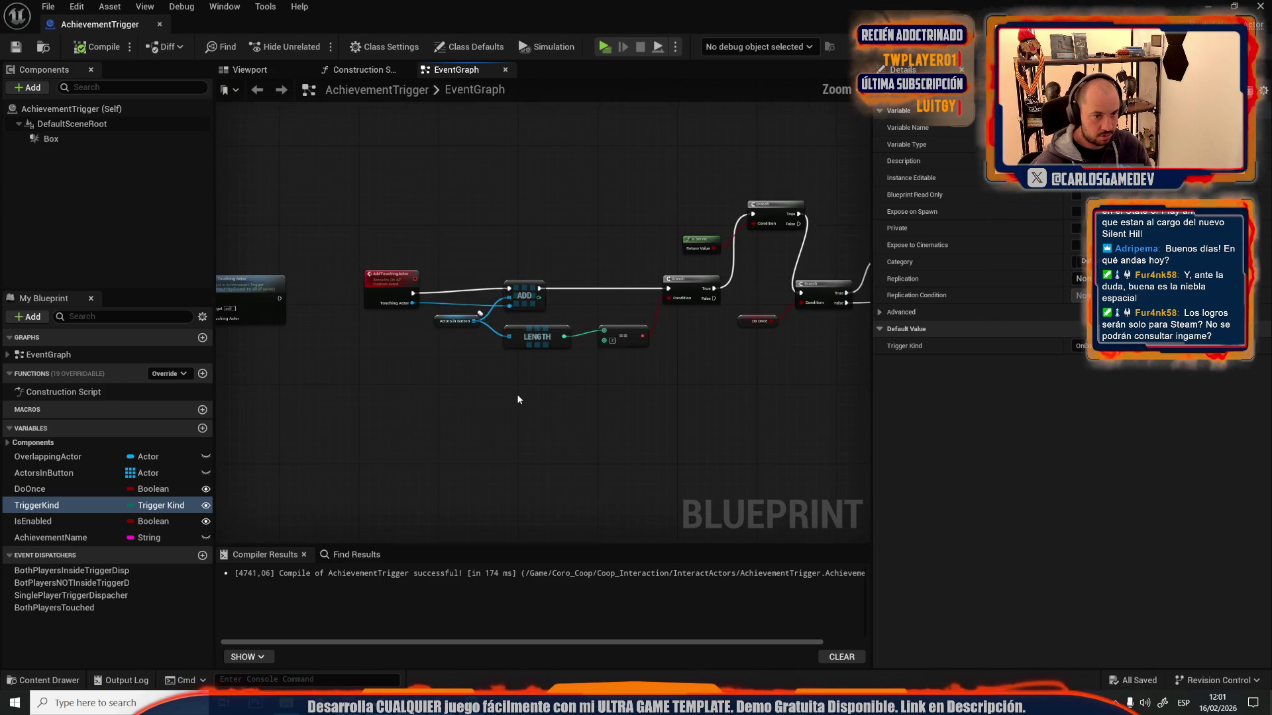
scroll(369, 369, "up", 3)
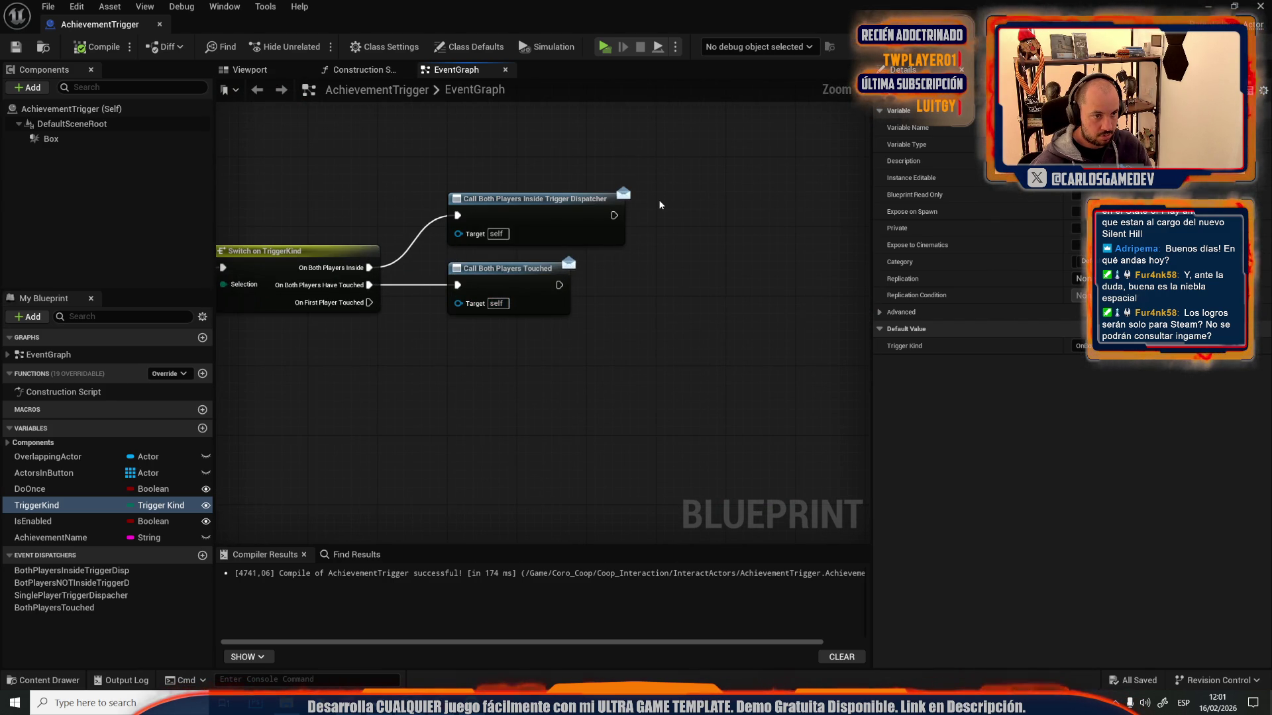
left_click_drag(621, 220, 691, 343)
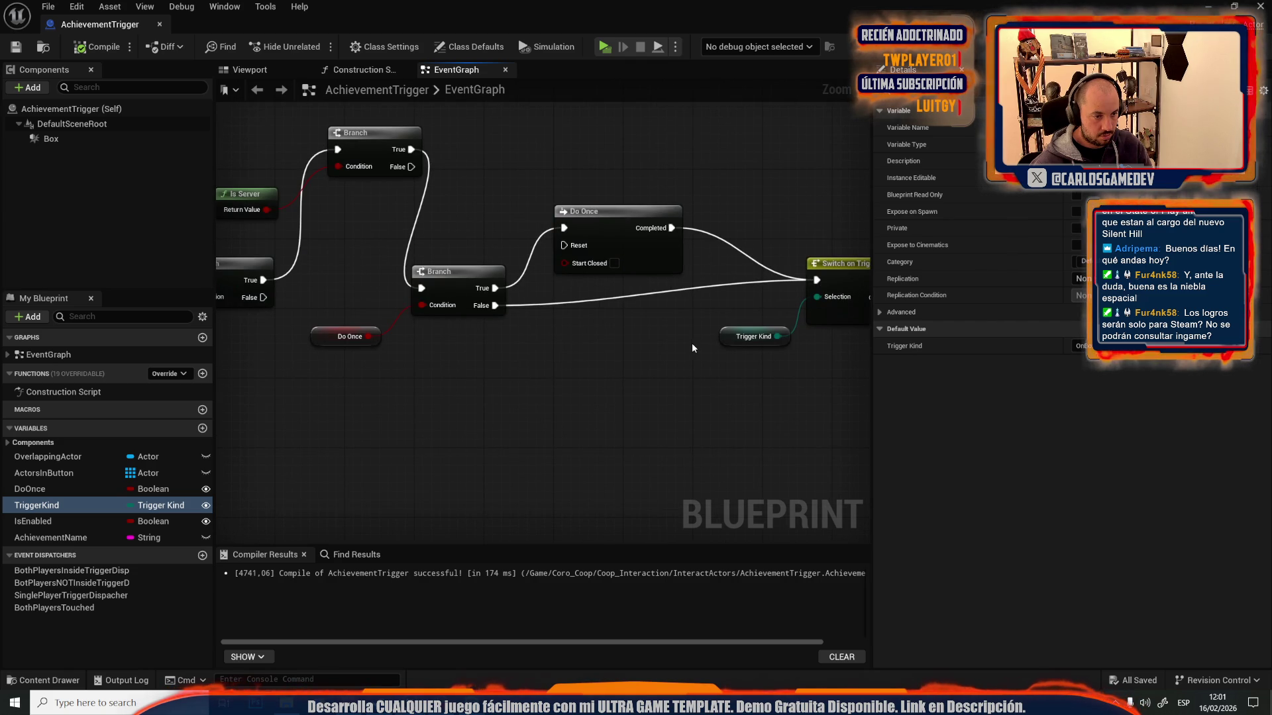
scroll(691, 344, "down", 3)
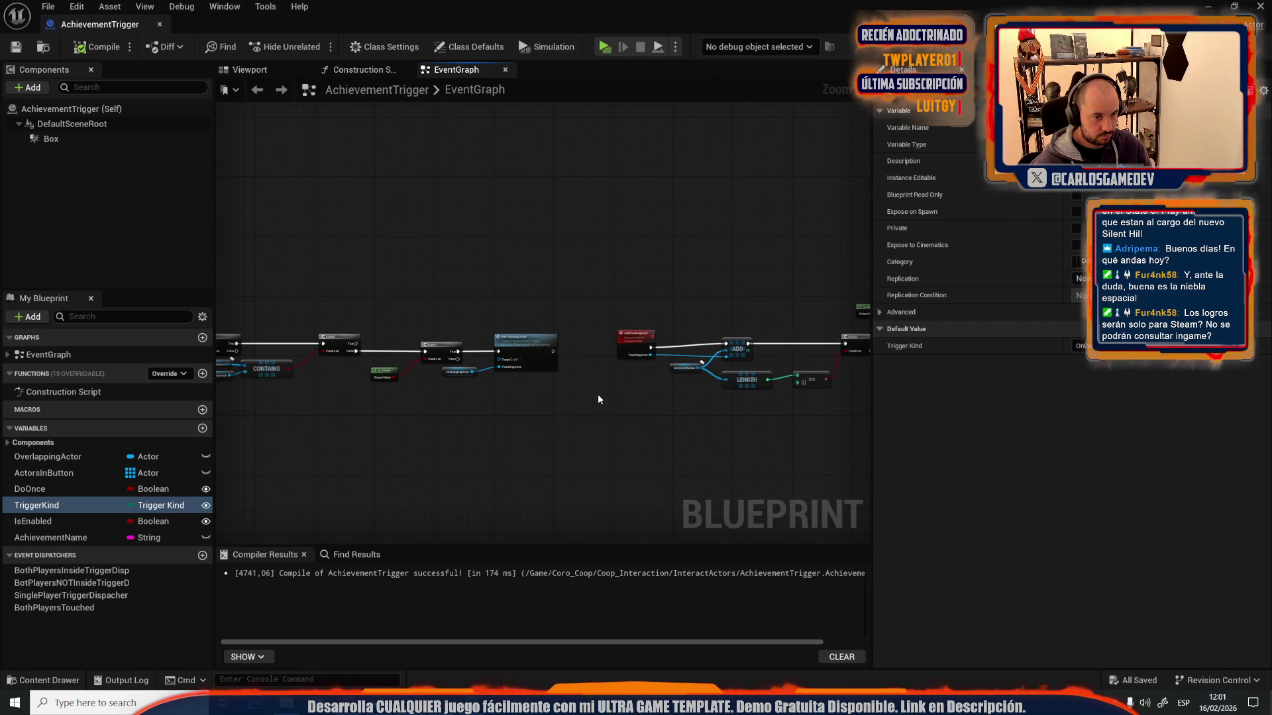
left_click_drag(514, 403, 626, 368)
scroll(627, 368, "up", 2)
scroll(627, 368, "down", 2)
scroll(629, 410, "up", 4)
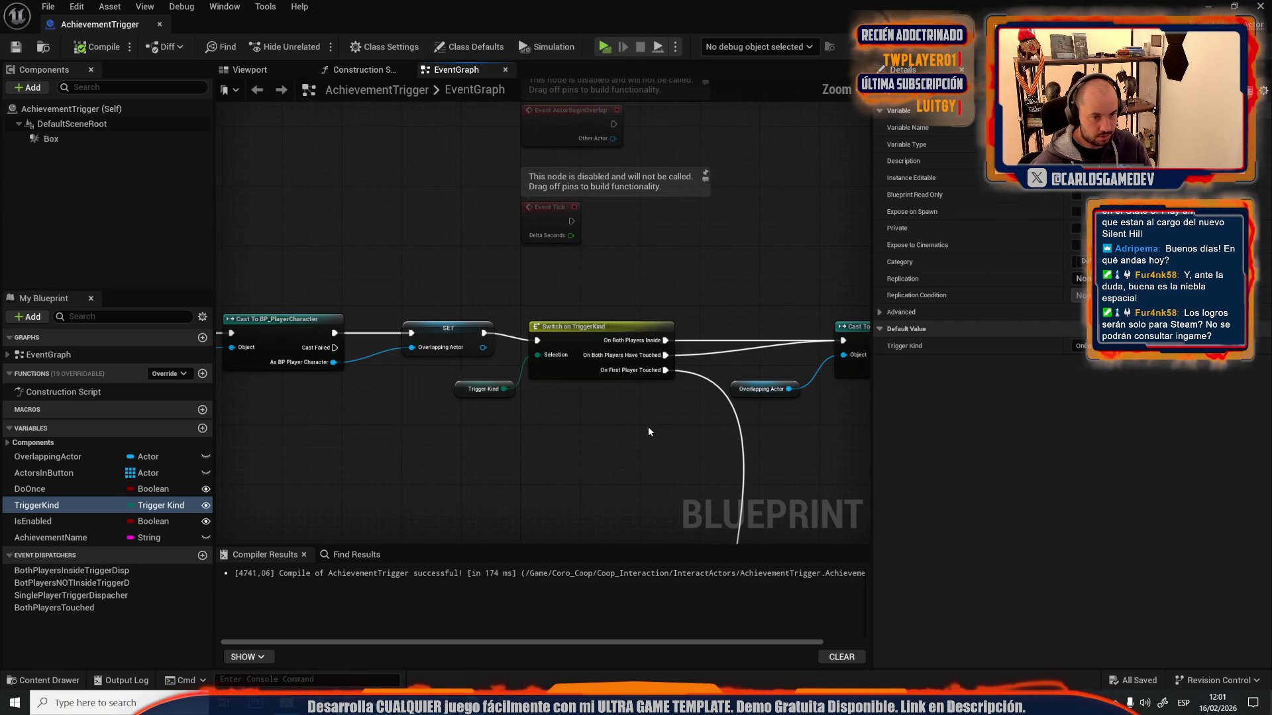
left_click_drag(648, 427, 282, 424)
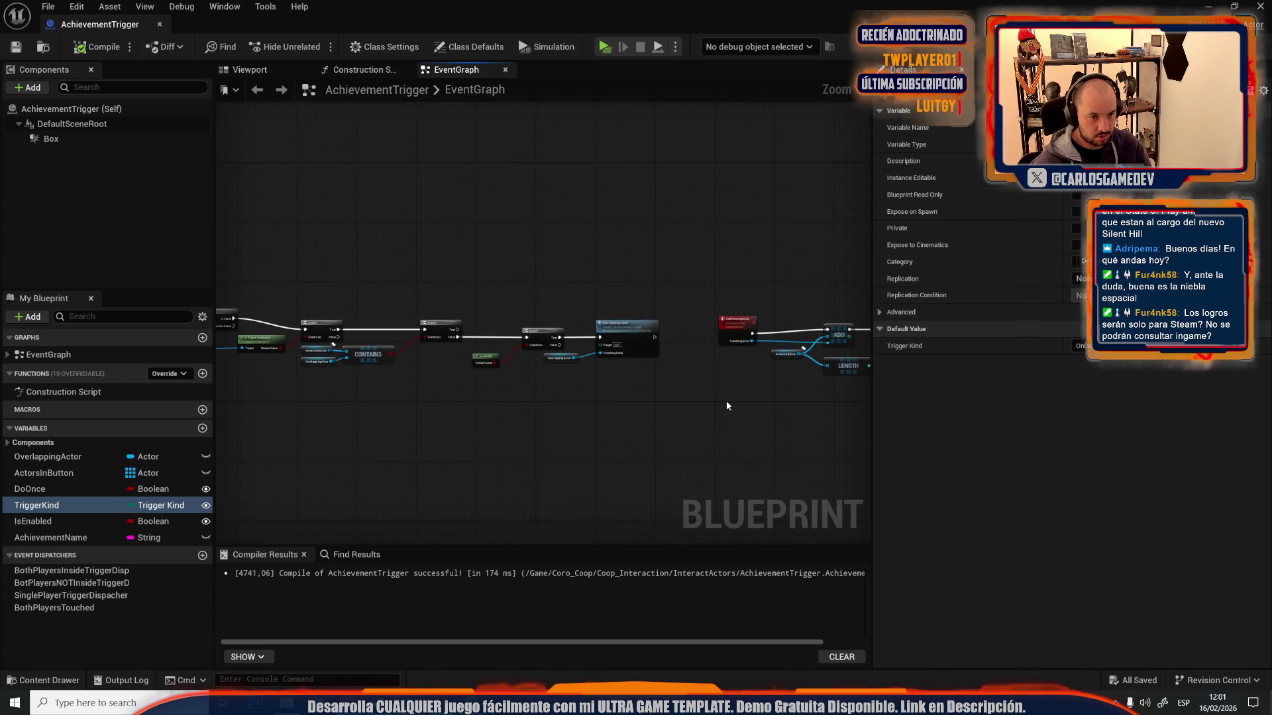
scroll(604, 448, "down", 4)
scroll(623, 277, "up", 3)
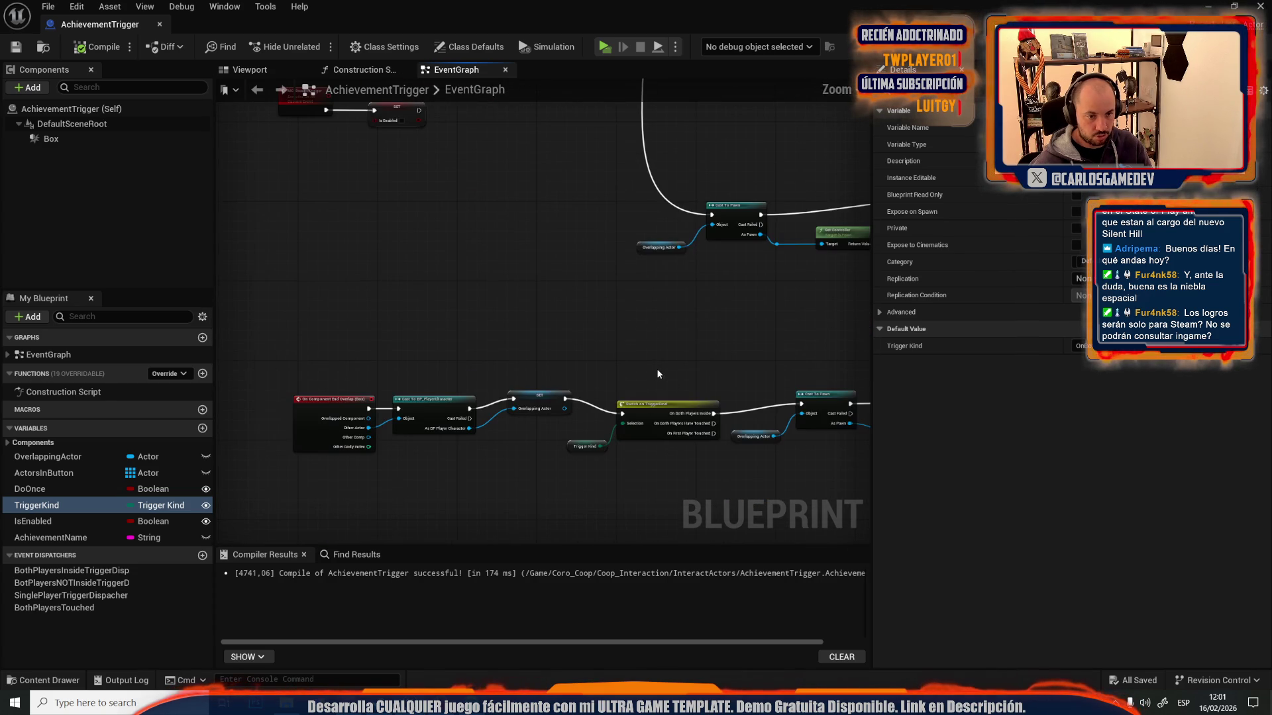
scroll(334, 332, "down", 2)
scroll(333, 332, "up", 5)
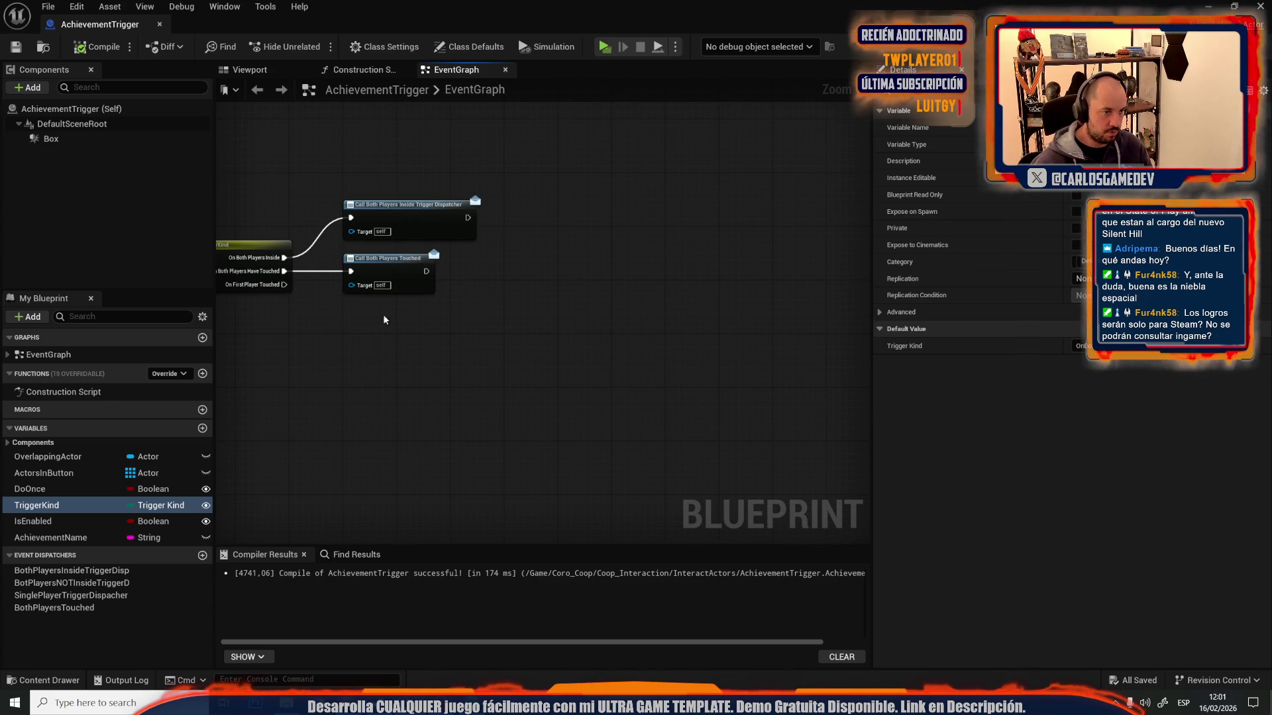
- Dismiss the node action menu and restore the Blueprint editor to a smaller window
right_click(612, 290)
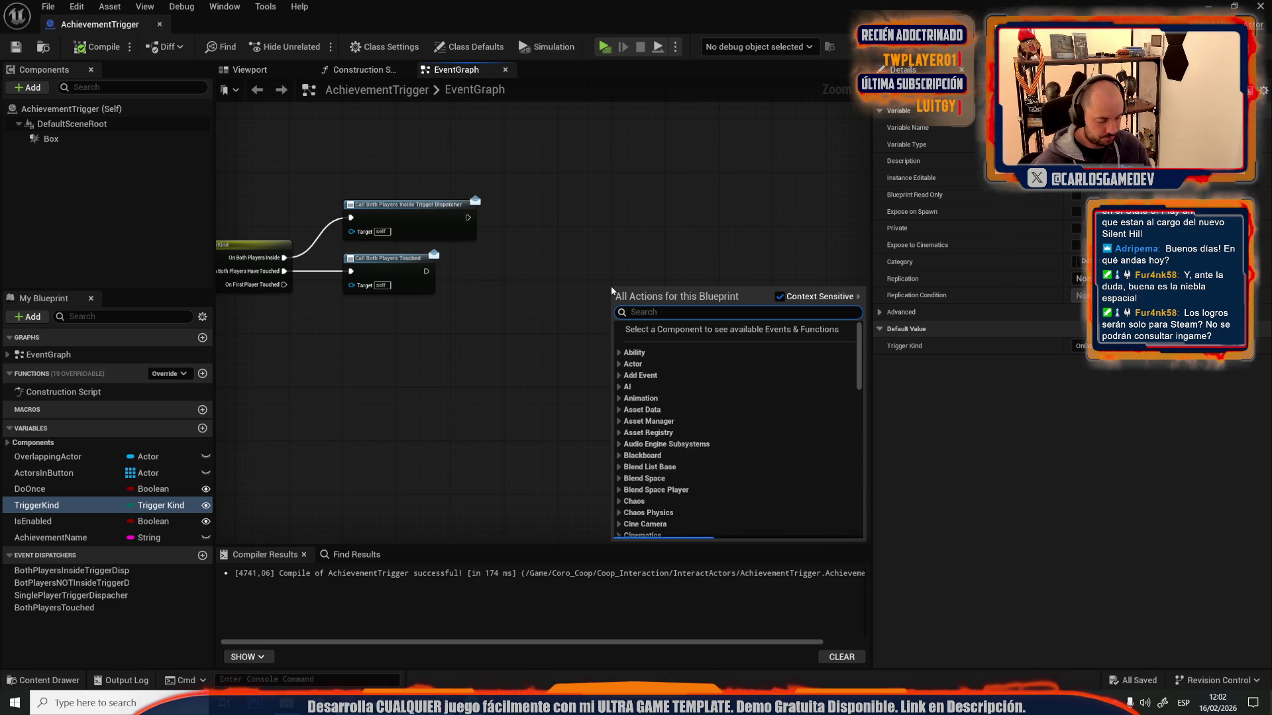
left_click(628, 216)
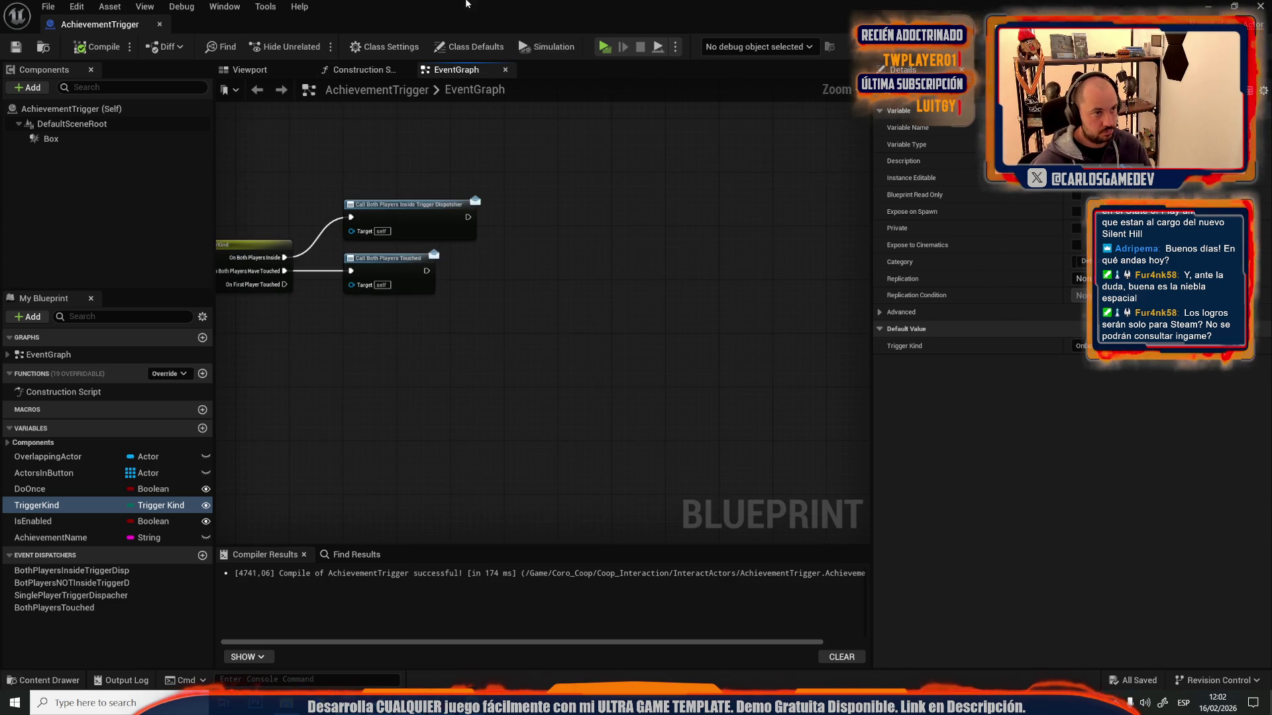
double_click(464, 3)
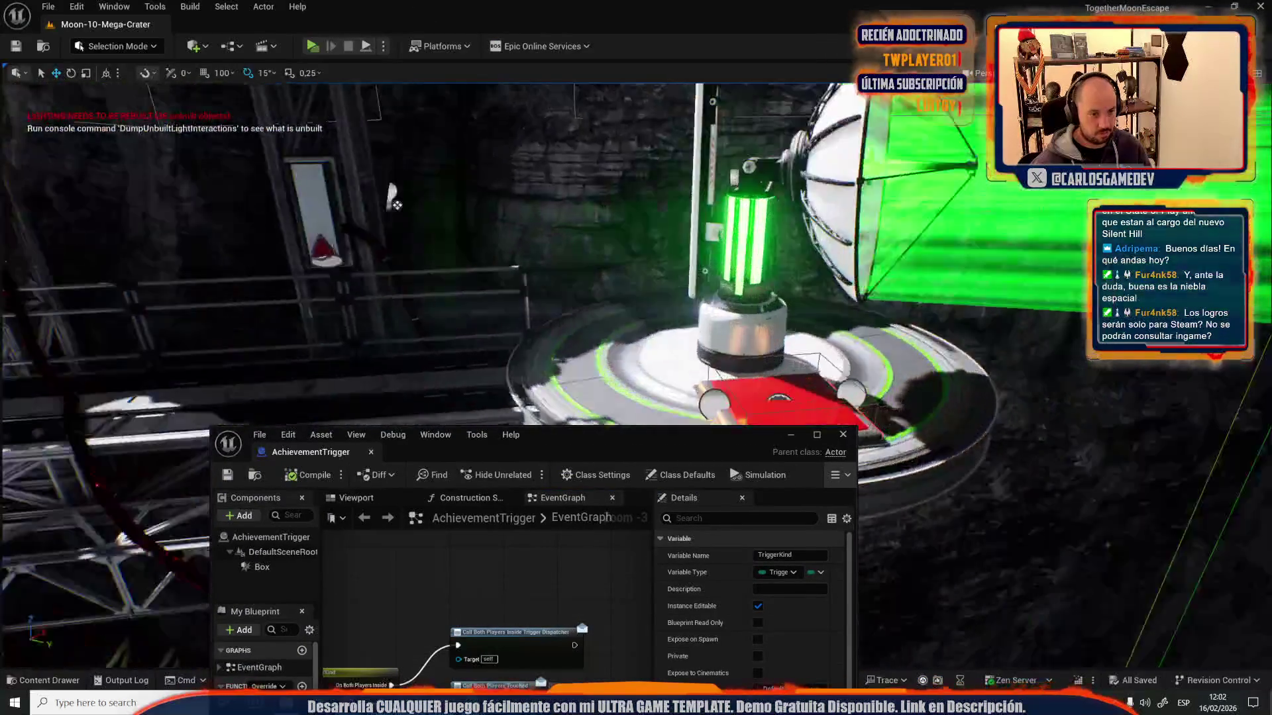
- Copy MoonCollectible's achievement nodes and paste them into AchievementTrigger below the dispatcher calls
right_click(709, 249)
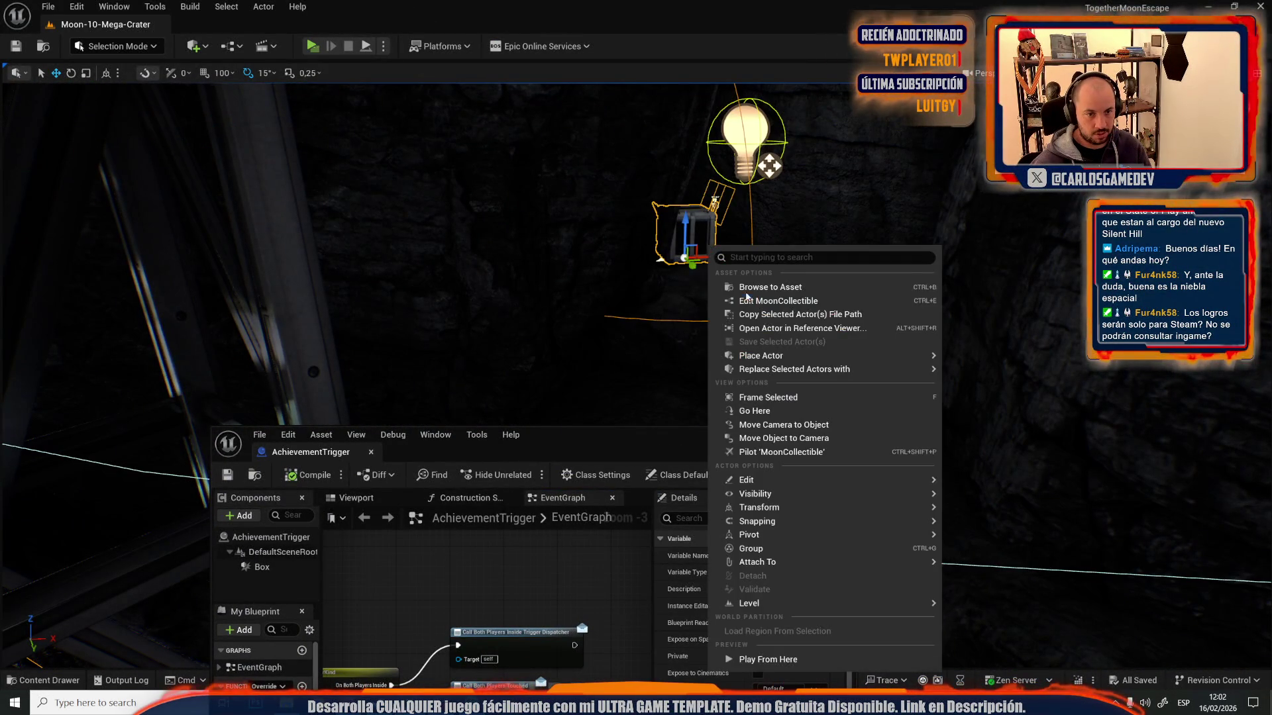
left_click(762, 300)
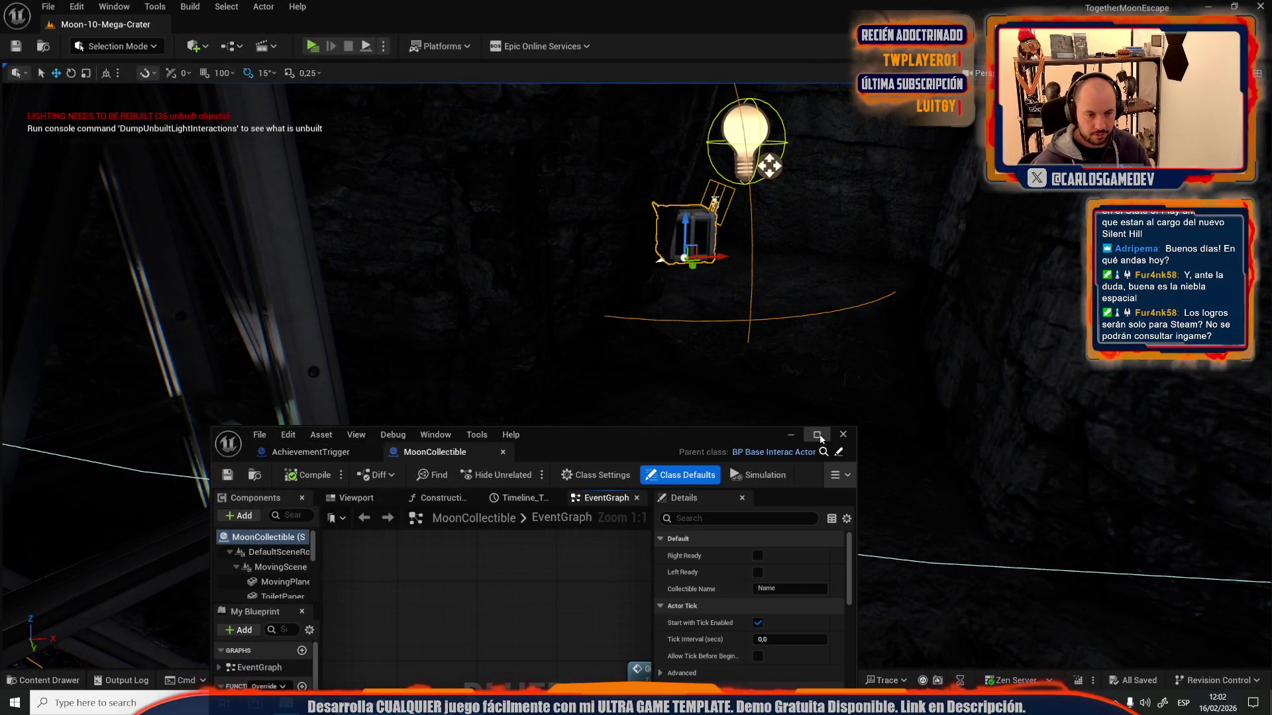
left_click(819, 436)
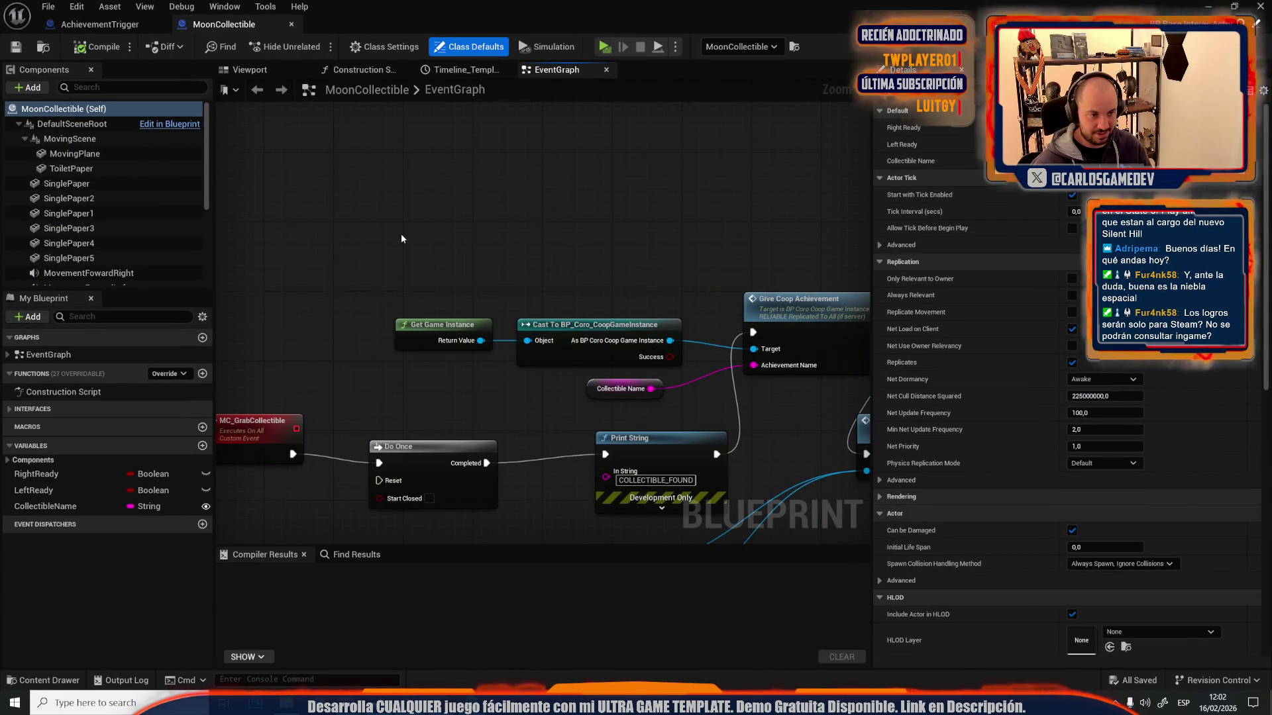
left_click_drag(765, 353, 767, 353)
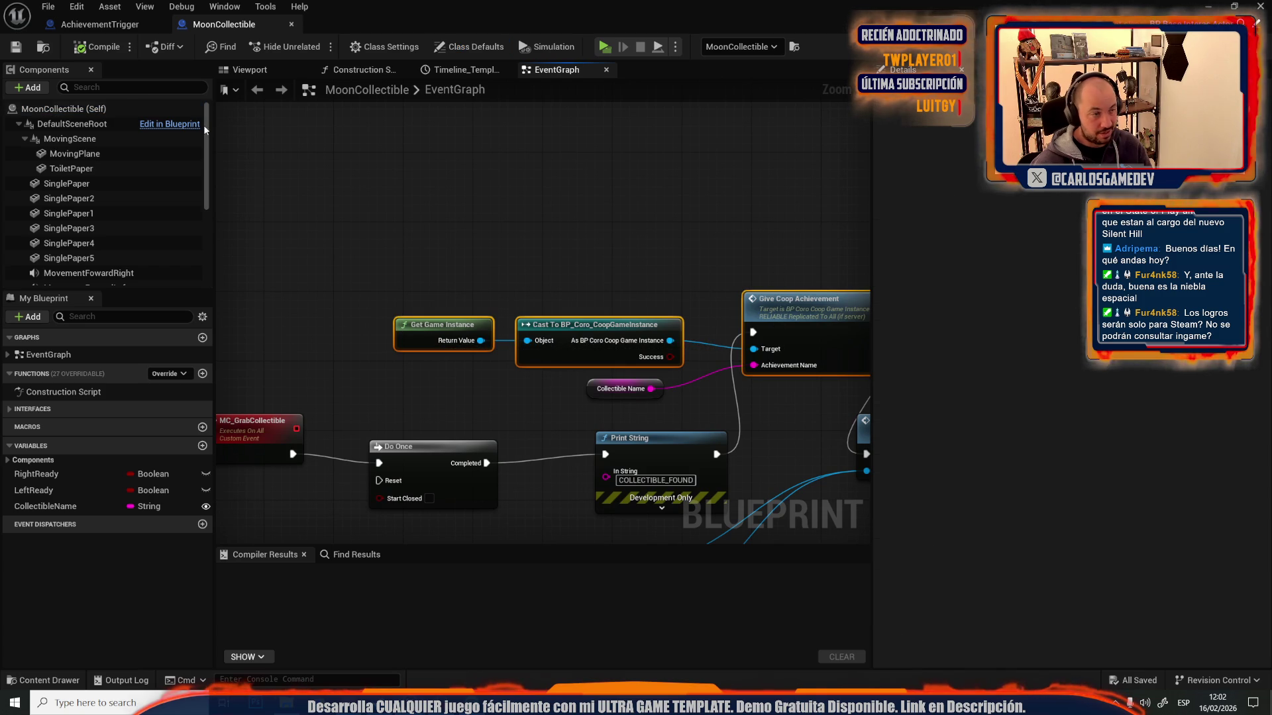
left_click(94, 25)
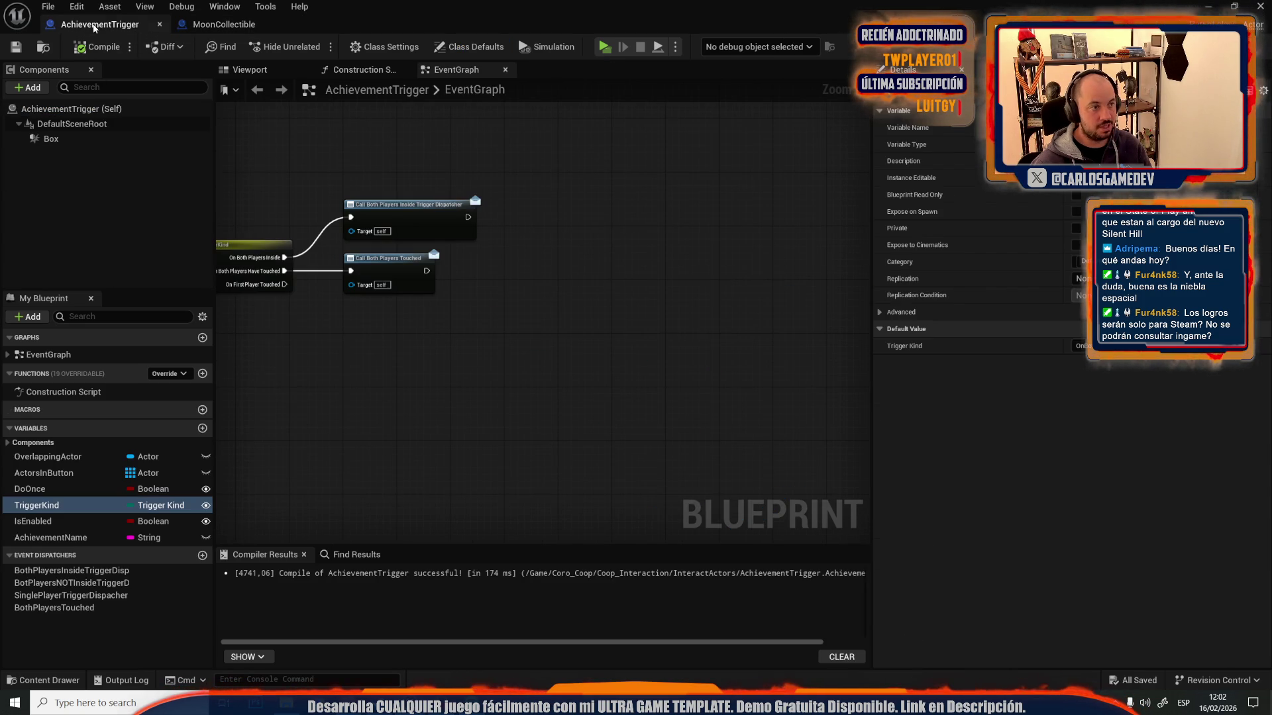
key("ctrl+v")
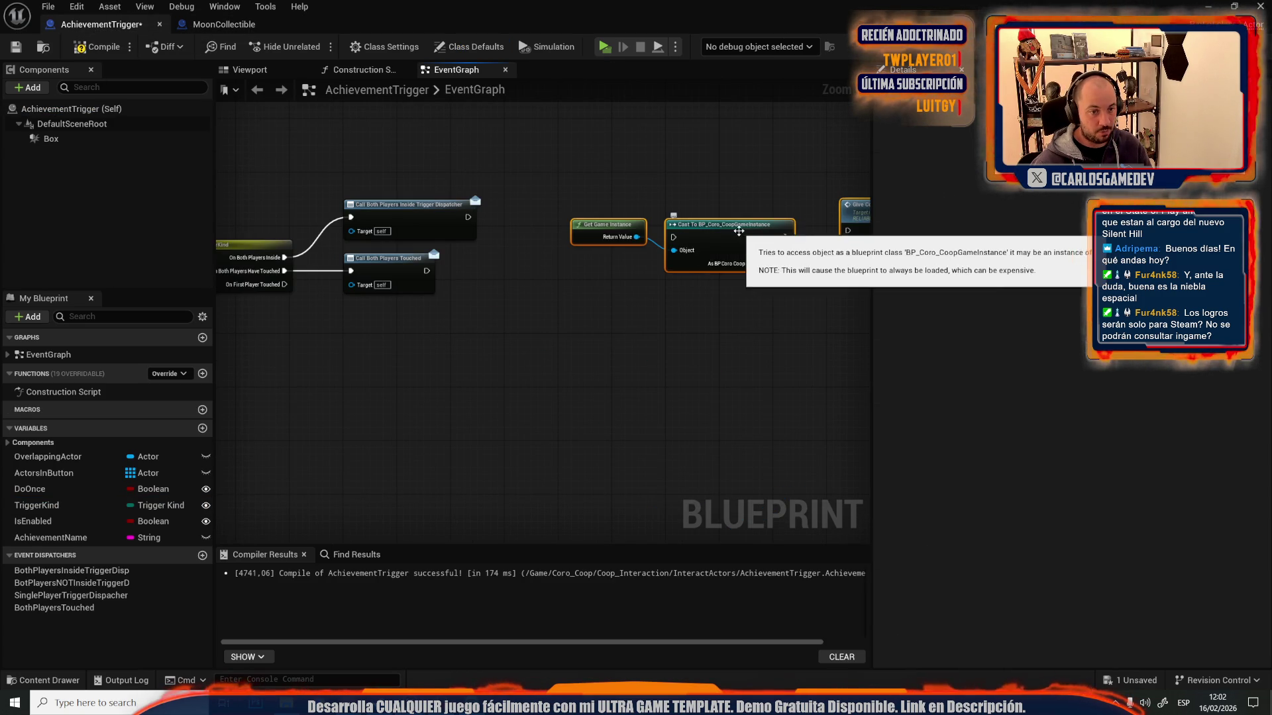
left_click_drag(730, 230, 550, 373)
- Make the pasted cast pure, add an AchievementName getter, and feed the second dispatcher into Give Coop Achievement
right_click(580, 399)
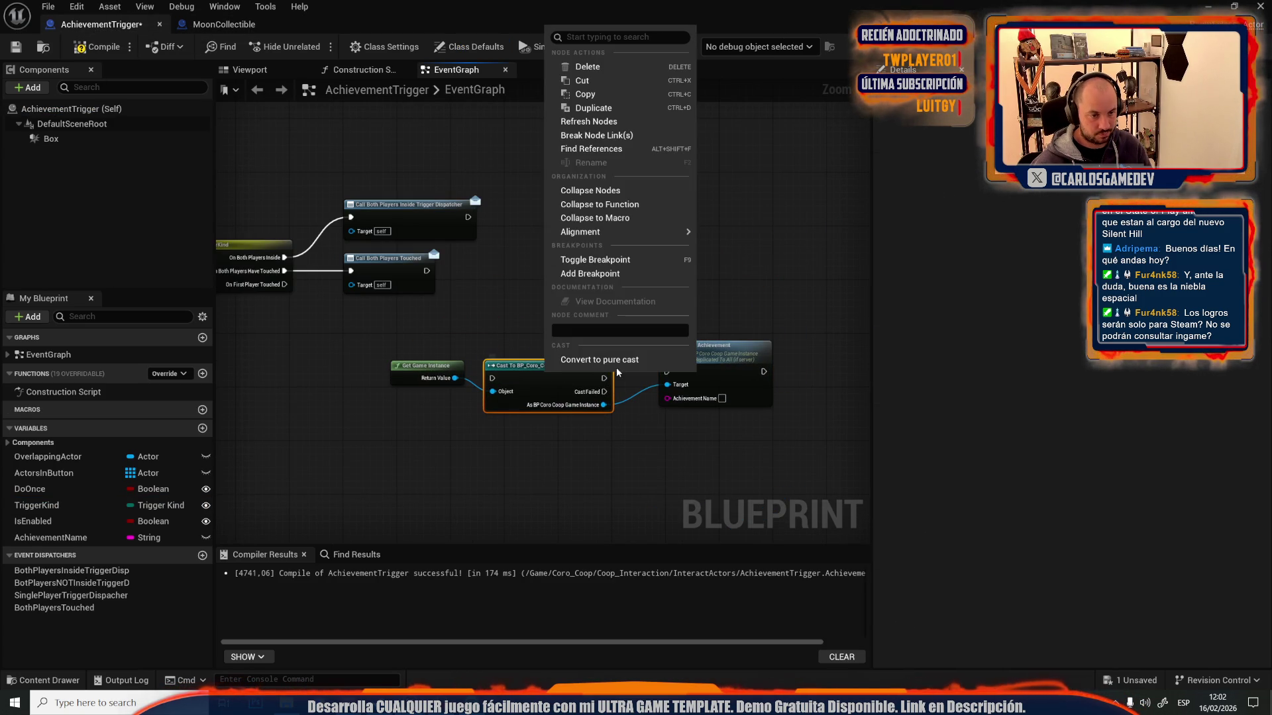
left_click(653, 366)
left_click_drag(142, 534, 570, 419)
scroll(596, 424, "up", 2)
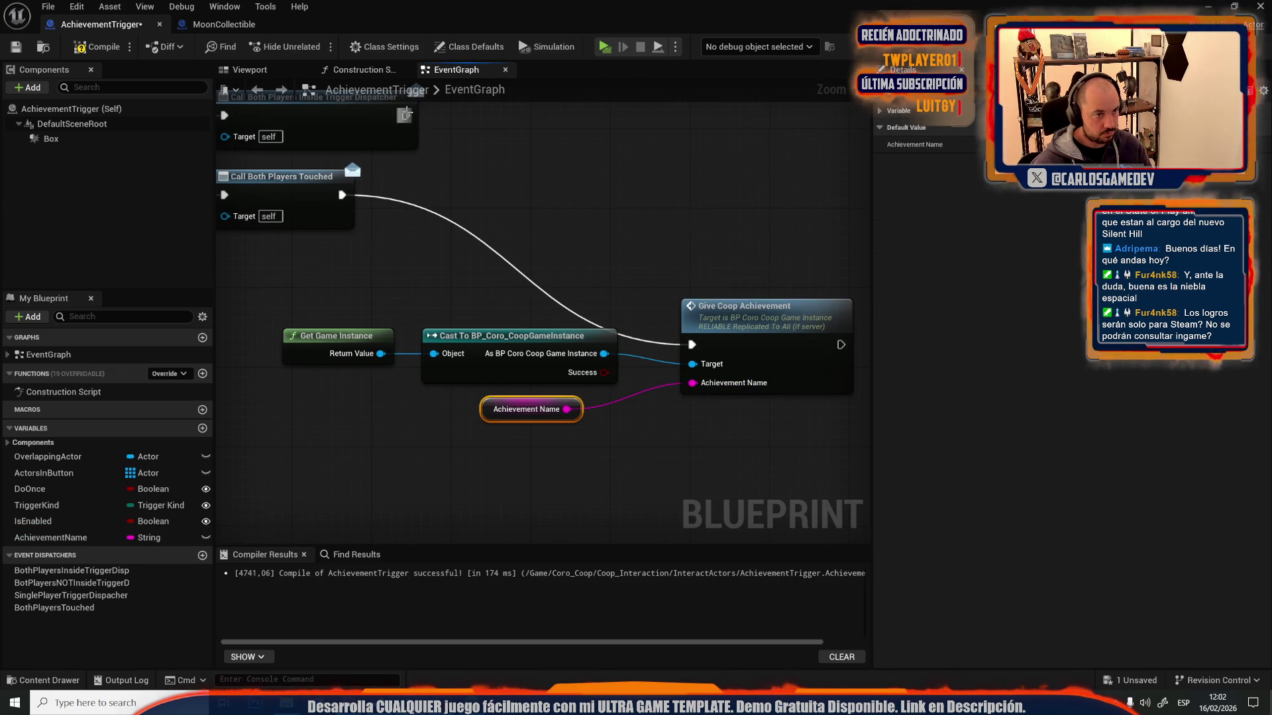
left_click_drag(692, 344, 693, 344)
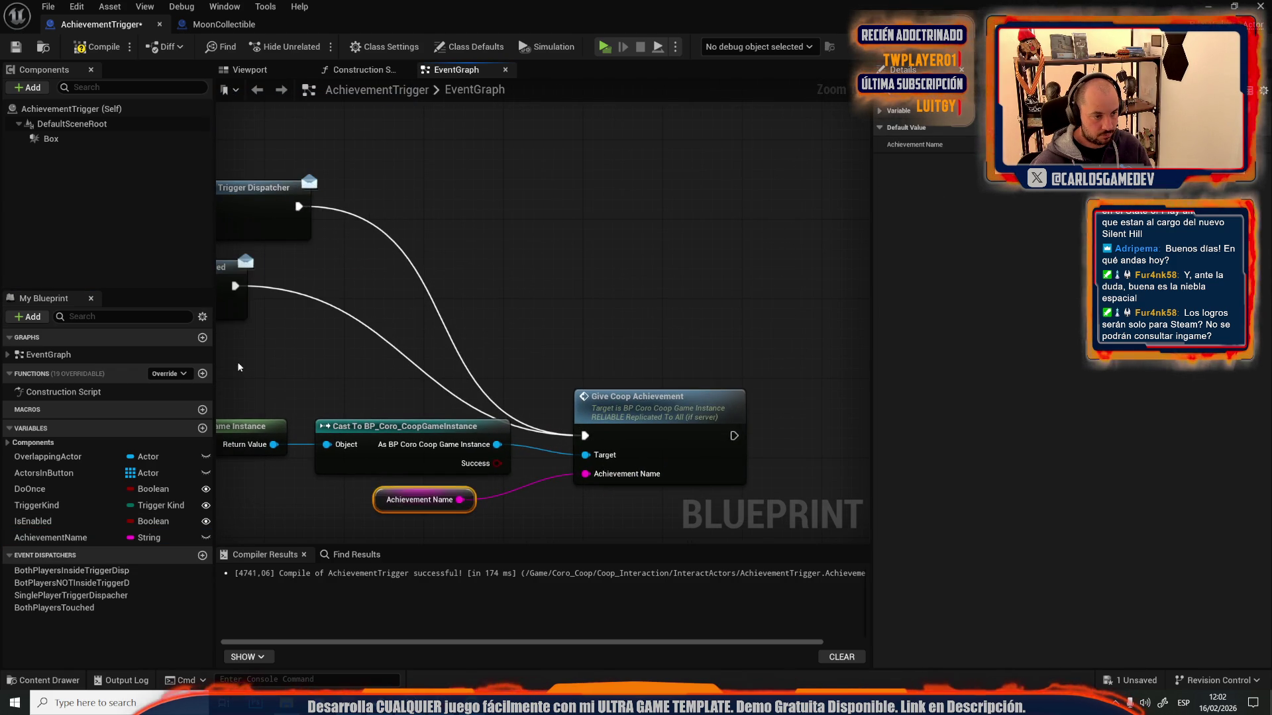
mouse_move(607, 459)
left_mouse_down()
mouse_move(728, 388)
mouse_move(766, 240)
left_mouse_up()
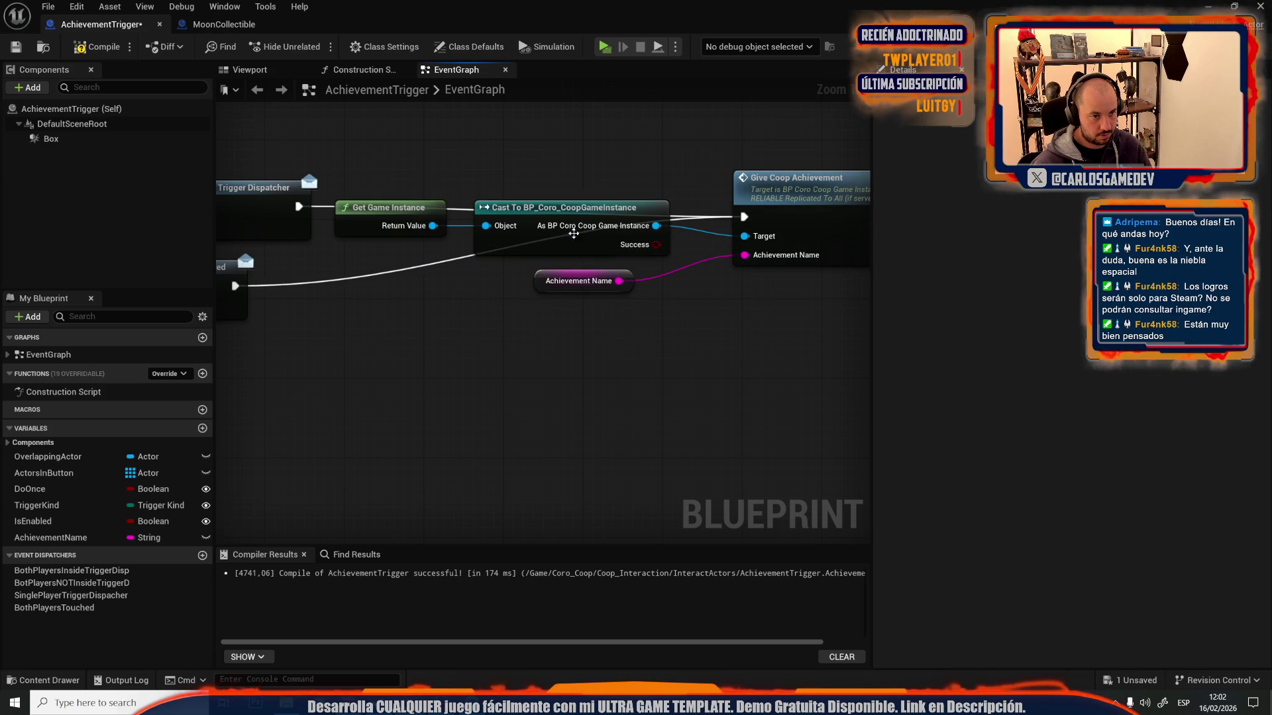
left_click_drag(508, 239, 467, 334)
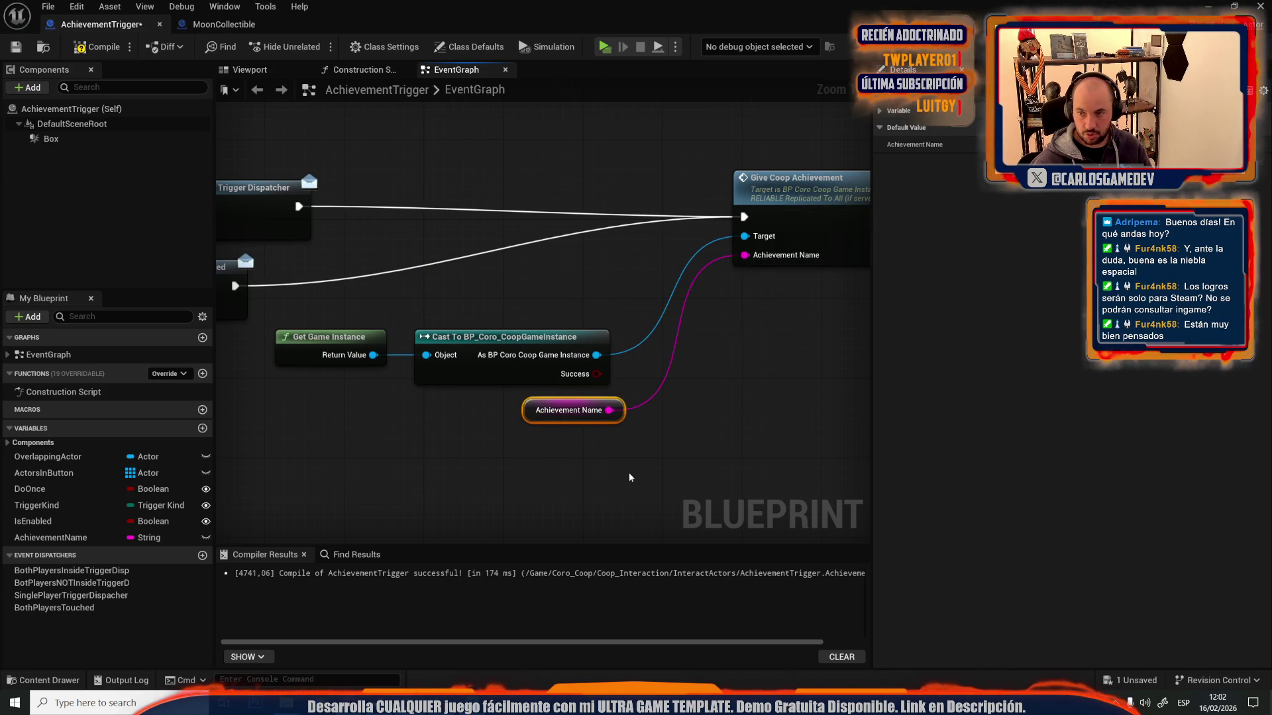
- Save the AchievementTrigger Blueprint
scroll(651, 497, "down", 5)
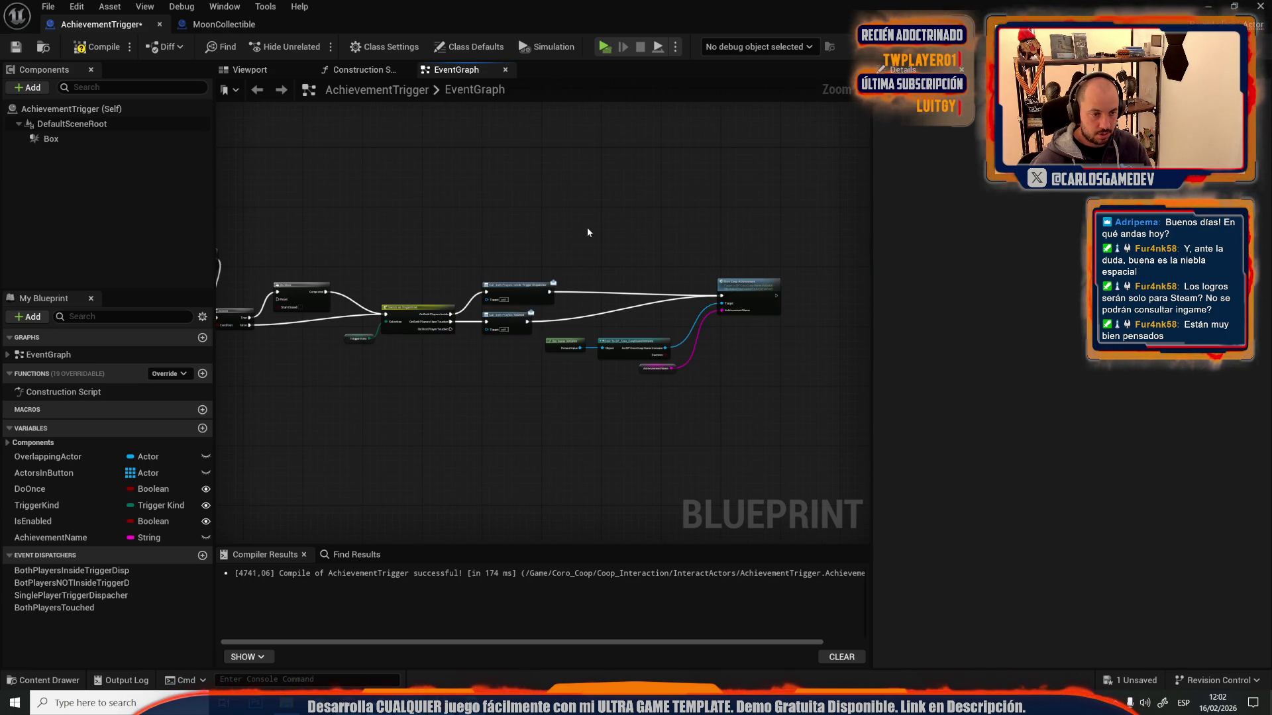
left_click_drag(751, 467, 751, 468)
scroll(661, 443, "down", 3)
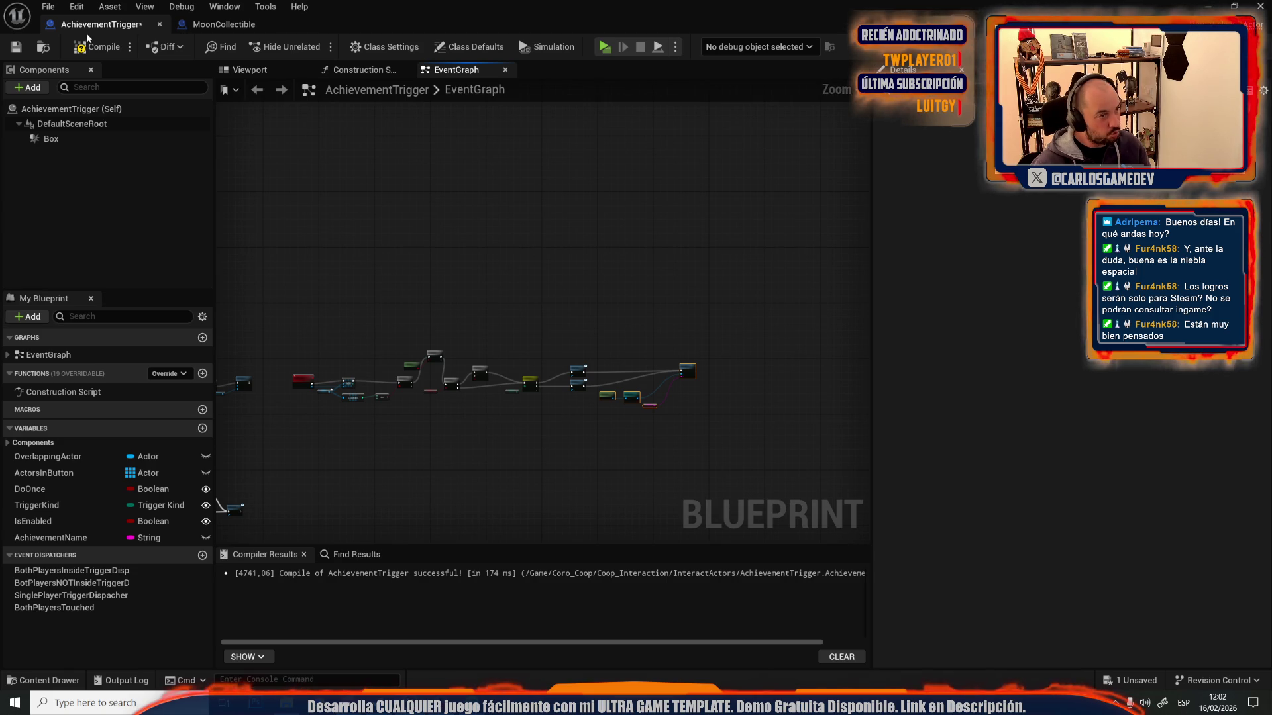
left_click(18, 46)
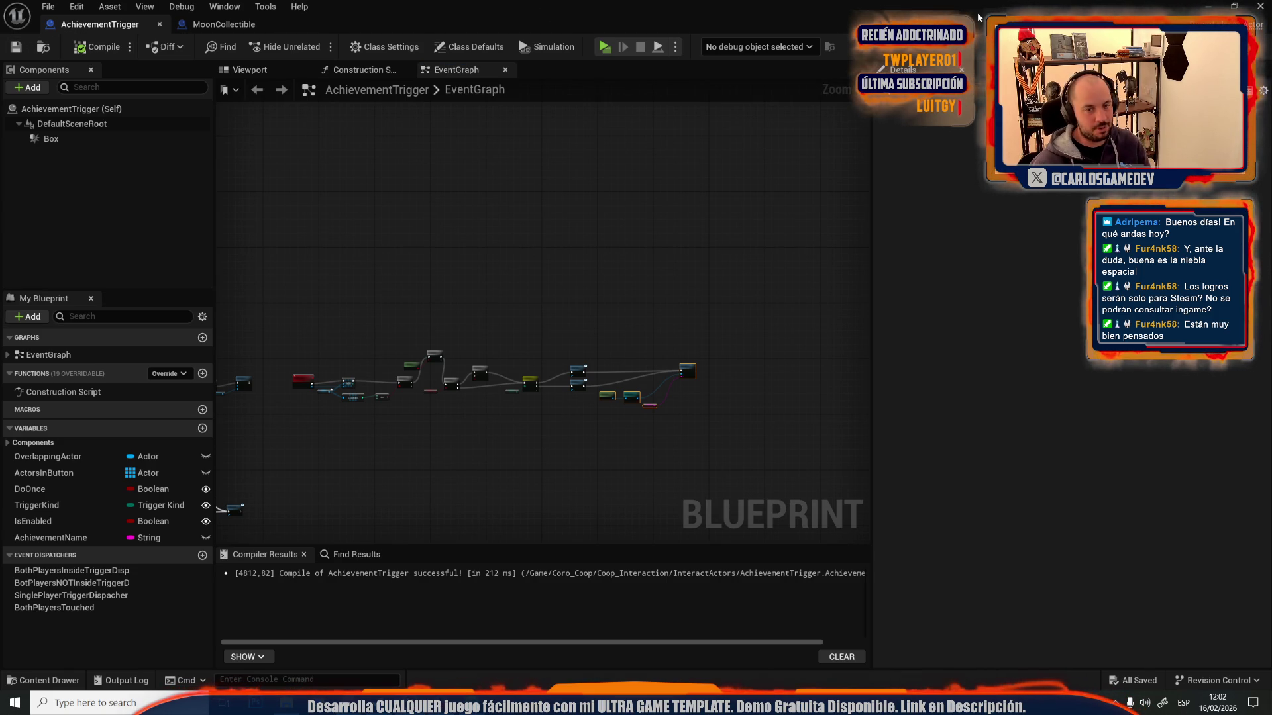
- Paste Get Game Instance and the BP_Coro_CoopGameInstance cast again, make the cast pure, and compile
scroll(689, 262, "up", 8)
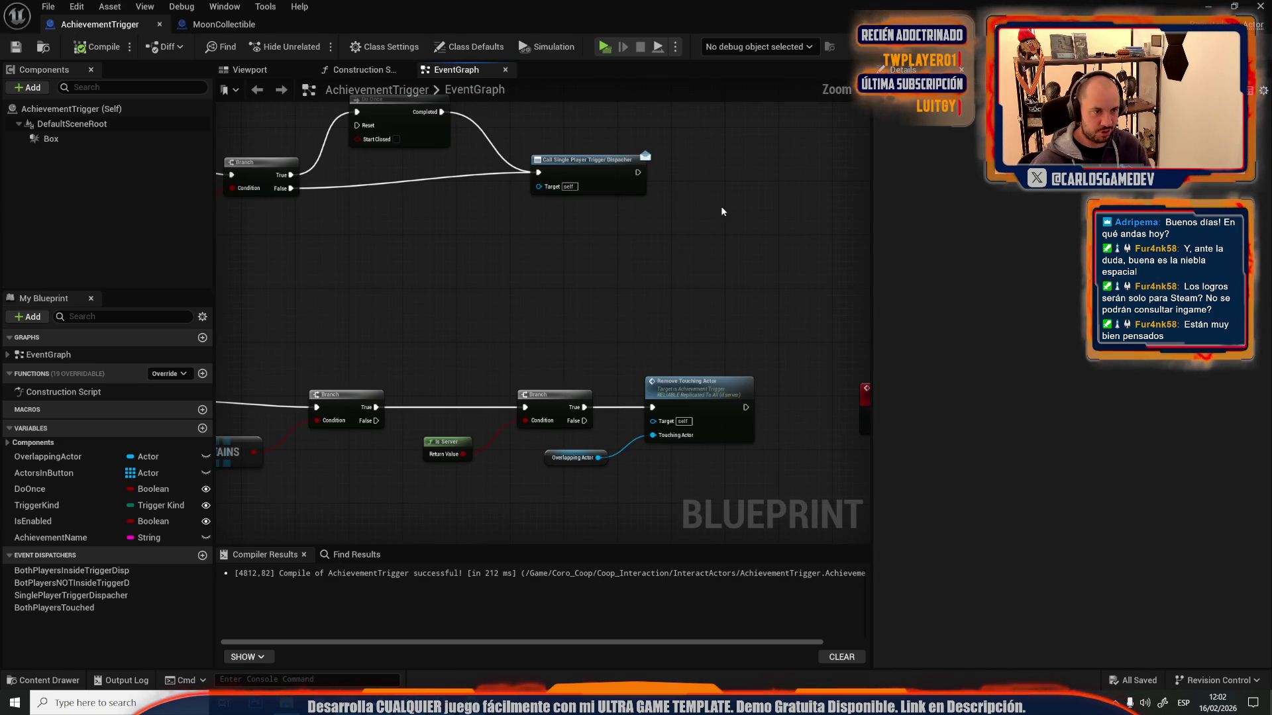
key("ctrl+v")
scroll(720, 205, "up", 2)
right_click(721, 254)
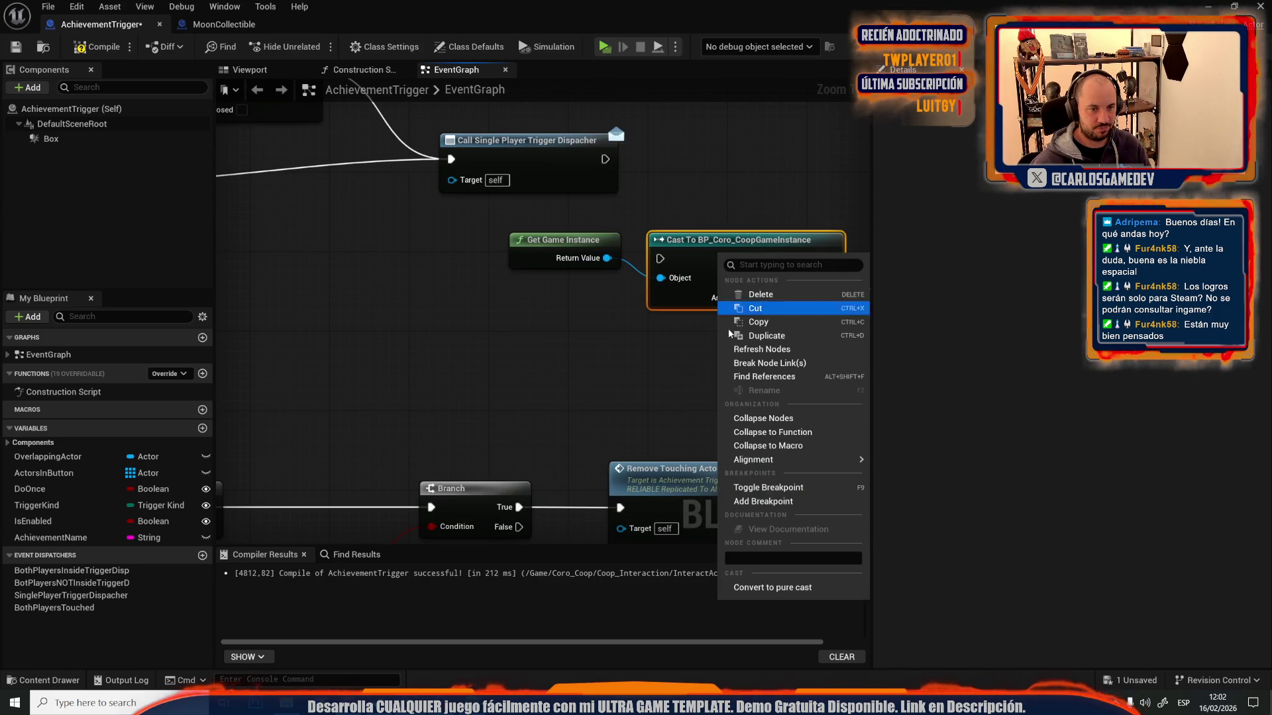
left_click(738, 588)
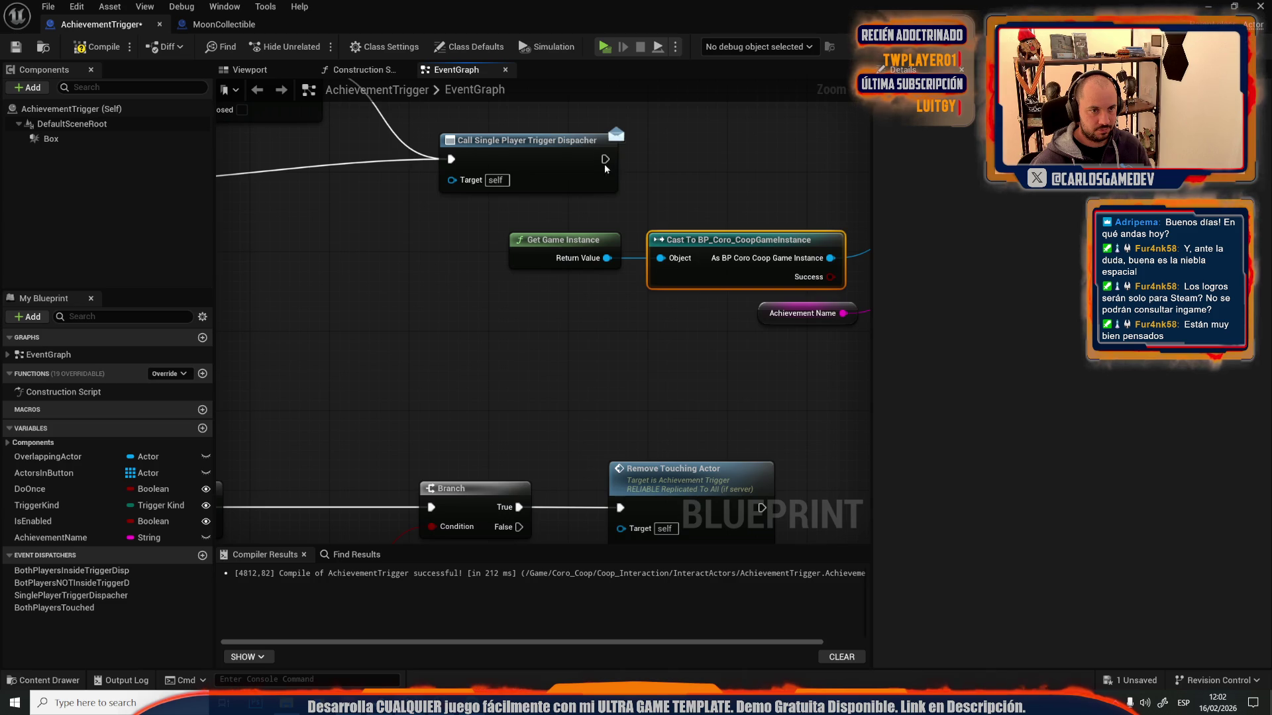
left_click_drag(677, 398, 322, 398)
left_click_drag(651, 97, 262, 120)
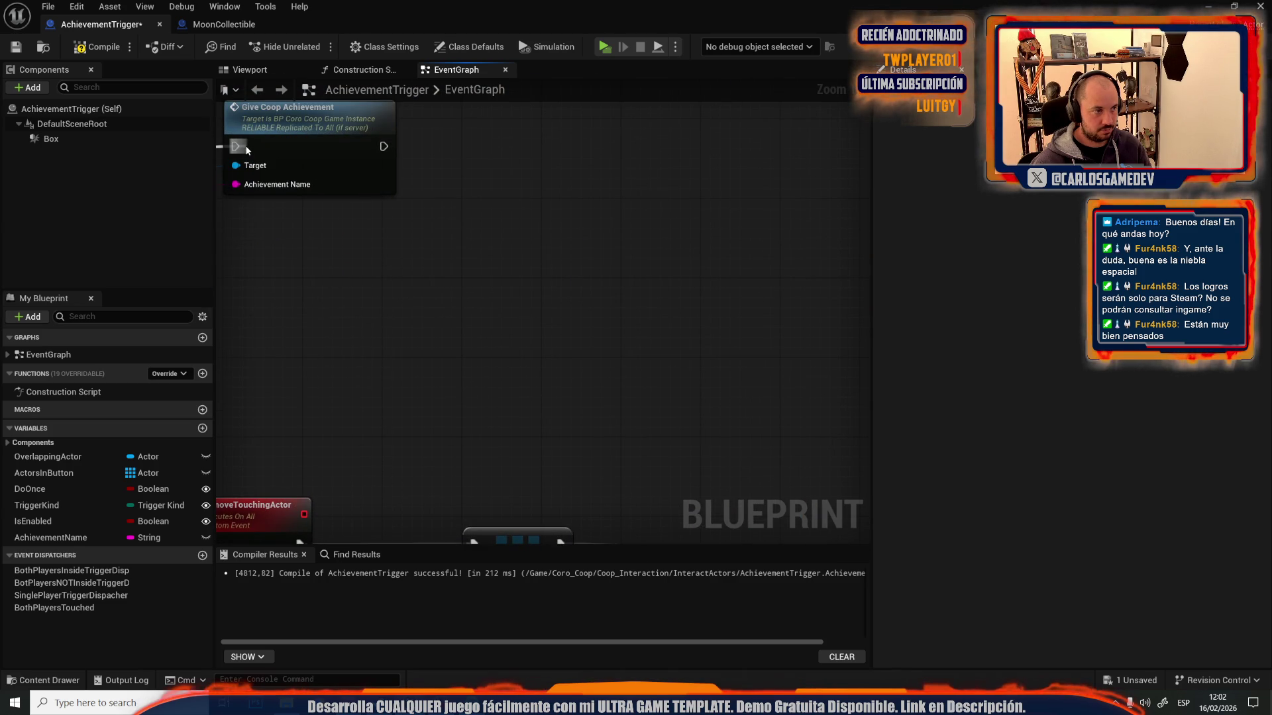
key("F7")
left_click(66, 139)
- Review the Box's collision and physics settings, confirm the red FF0000FF shape colour, and close the editor
scroll(972, 388, "down", 10)
scroll(973, 388, "down", 10)
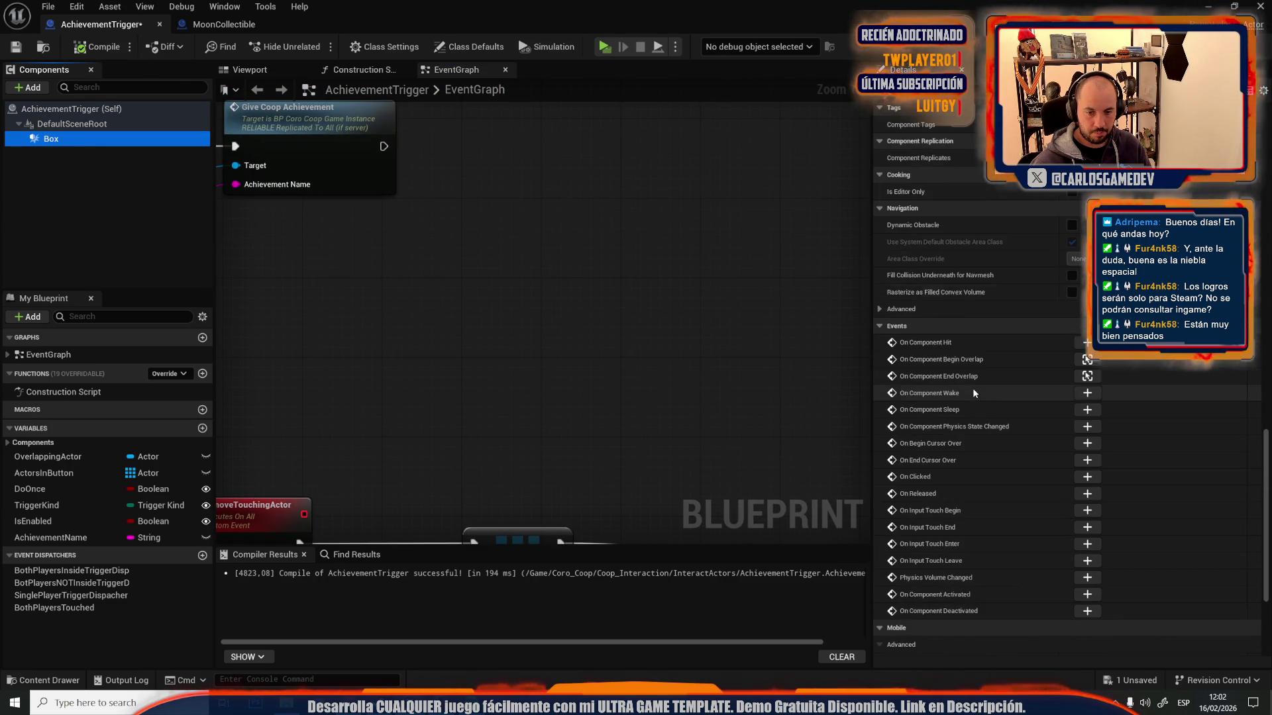
scroll(996, 403, "up", 10)
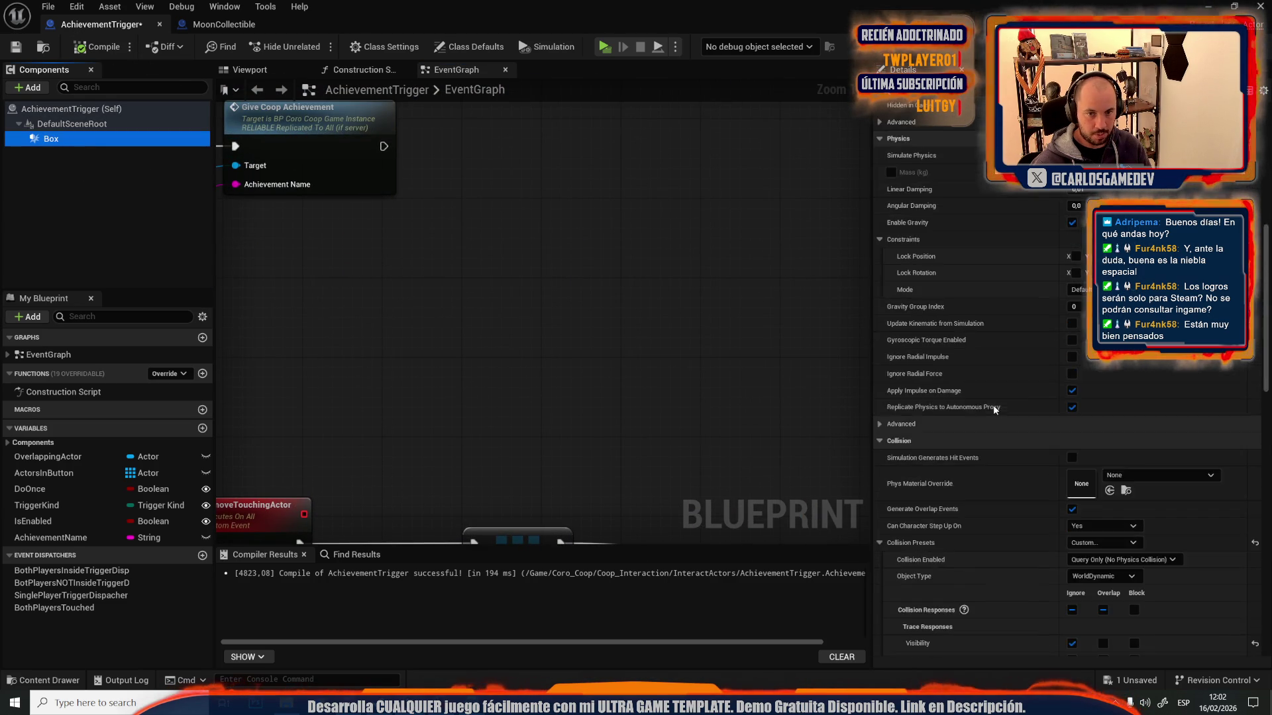
scroll(972, 397, "up", 5)
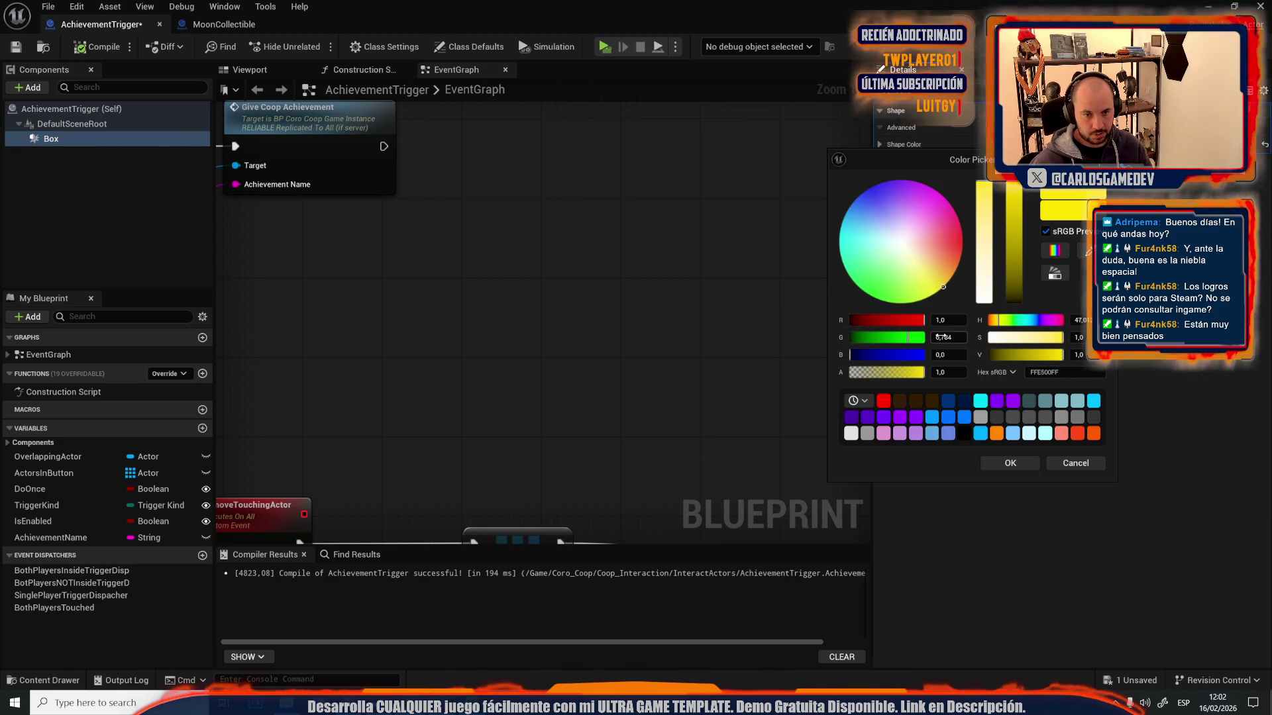
left_click(995, 467)
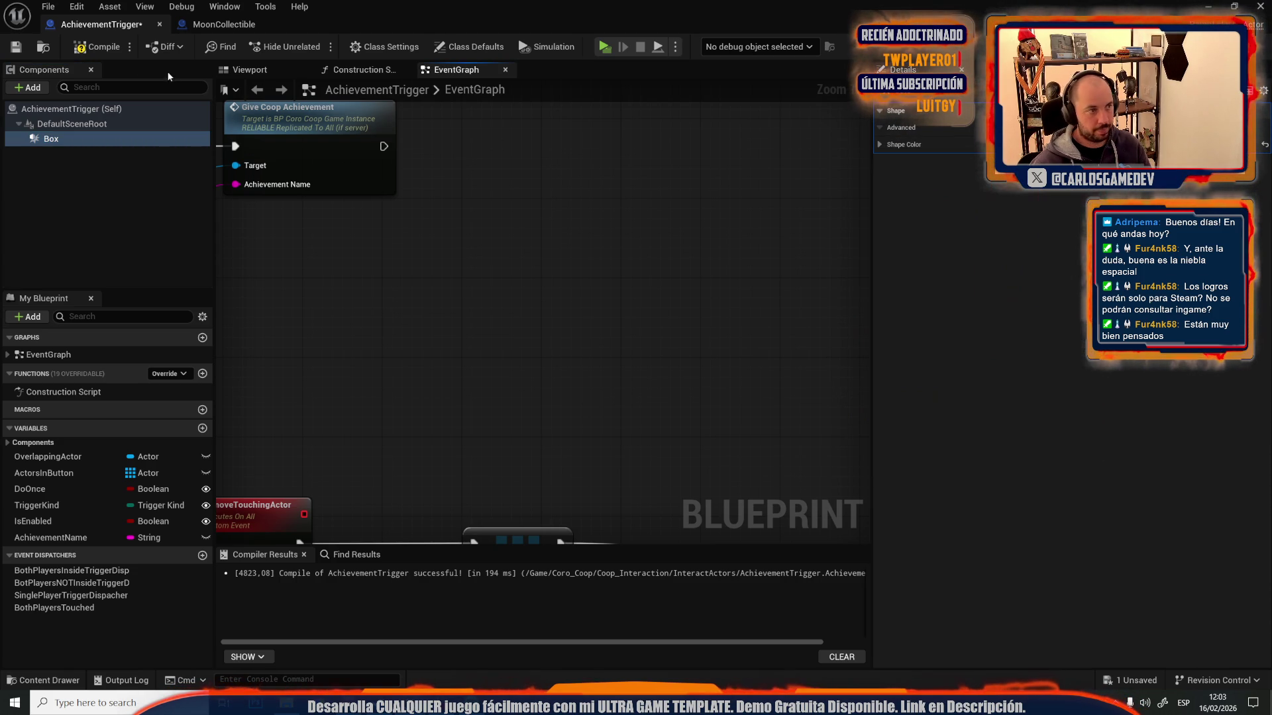
middle_click(111, 25)
- Close MoonCollectible and open the Moon-08-Slime-Gymcana level, saving AchievementTrigger first
middle_click(111, 25)
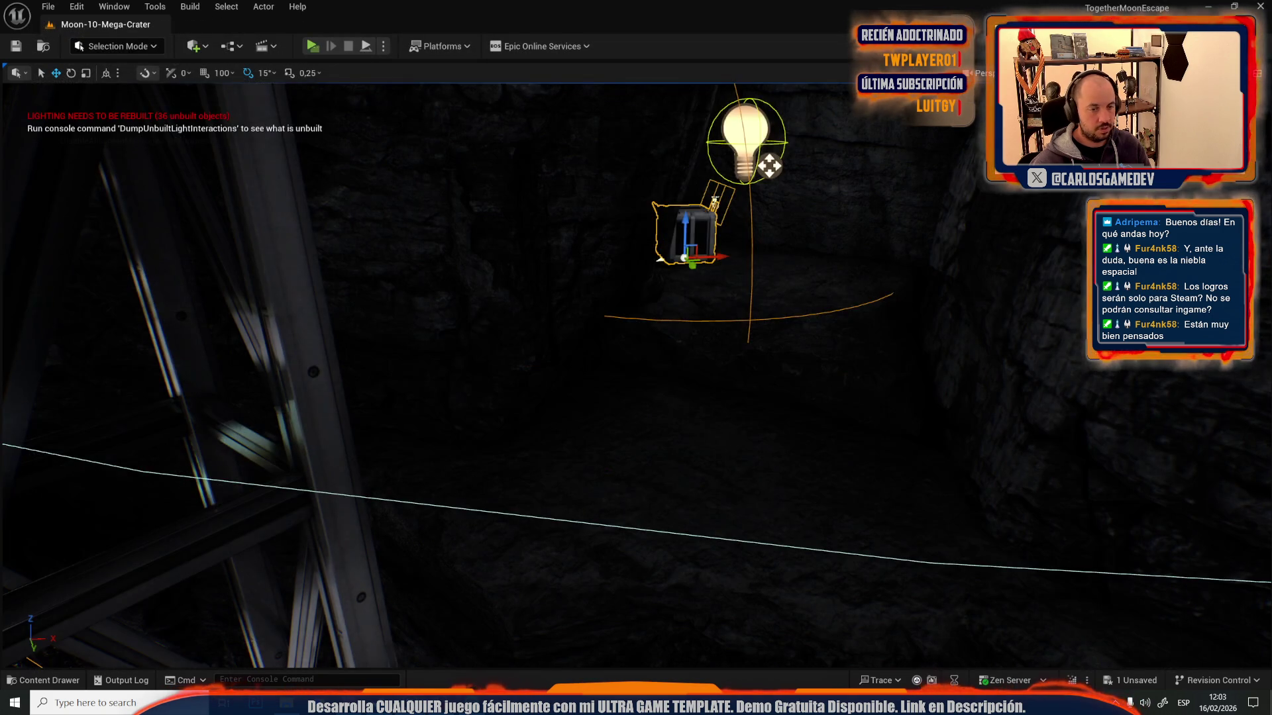
left_click(47, 4)
left_click(32, 70)
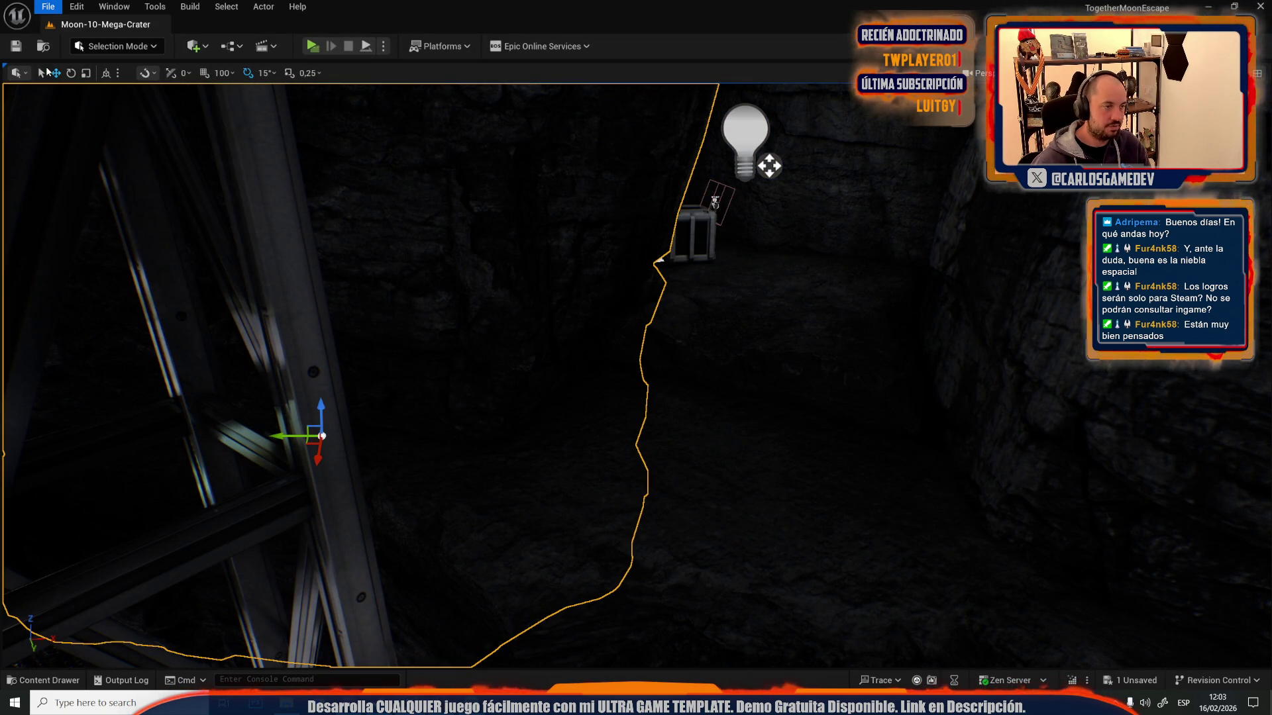
scroll(927, 437, "down", 2)
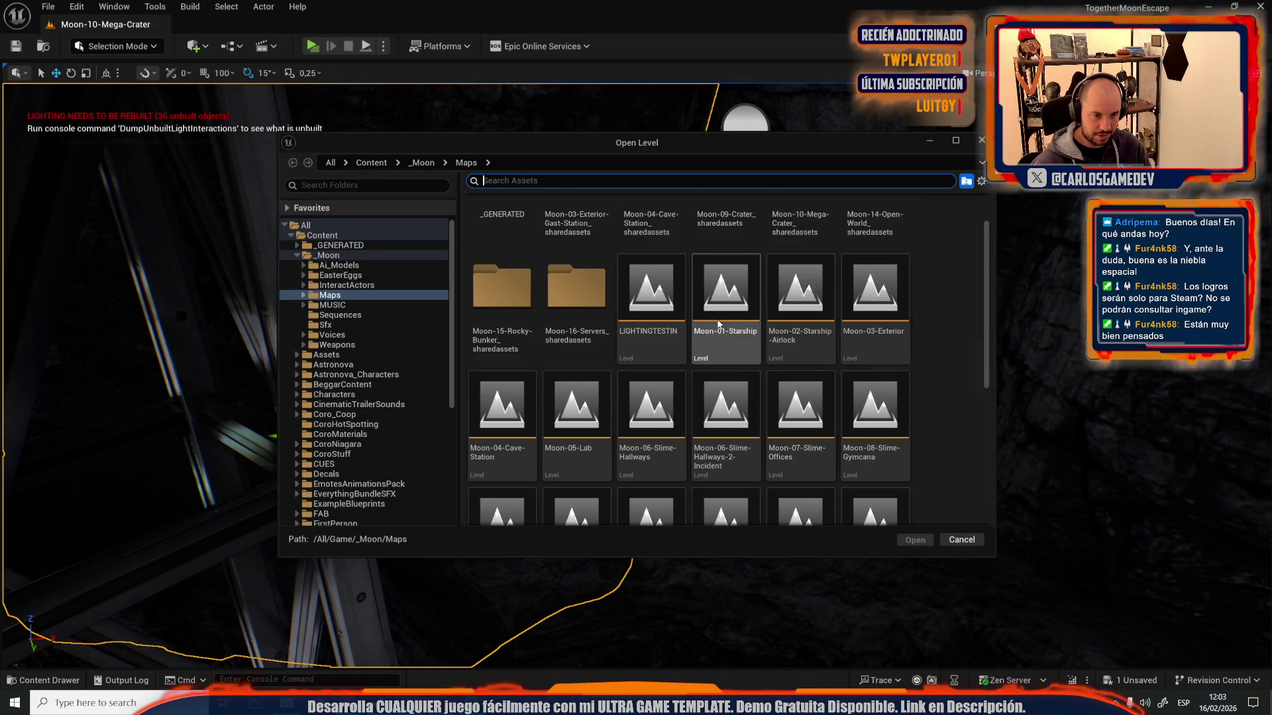
double_click(904, 416)
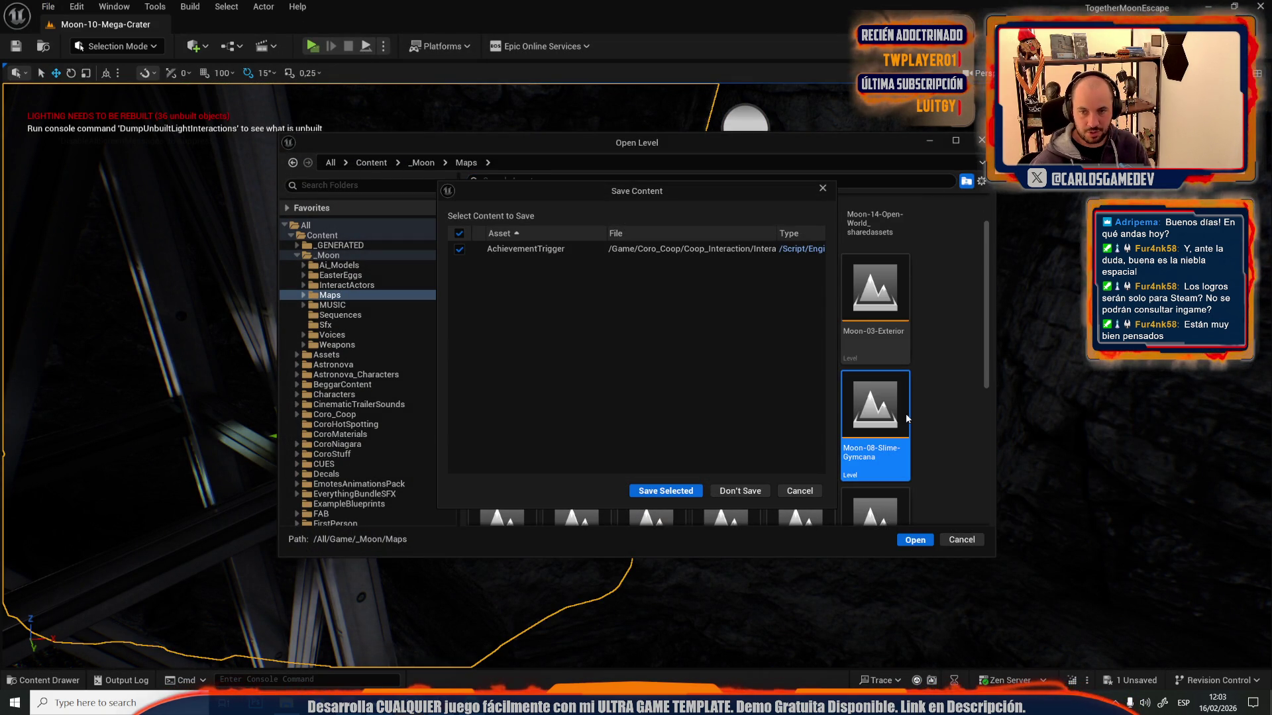
left_click(660, 494)
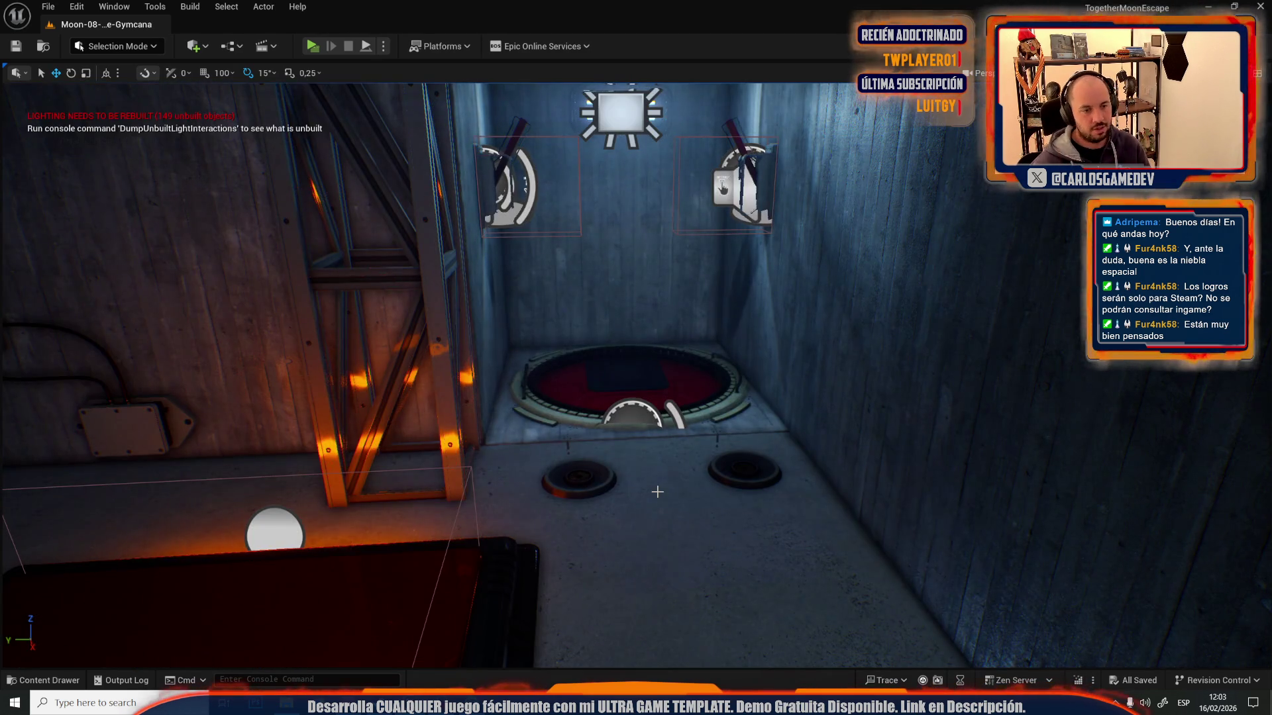
- Fly the viewport camera to the room with the red valve wheel
left_click_drag(657, 492, 554, 368)
left_click_drag(741, 292, 741, 291)
left_click_drag(691, 243, 691, 243)
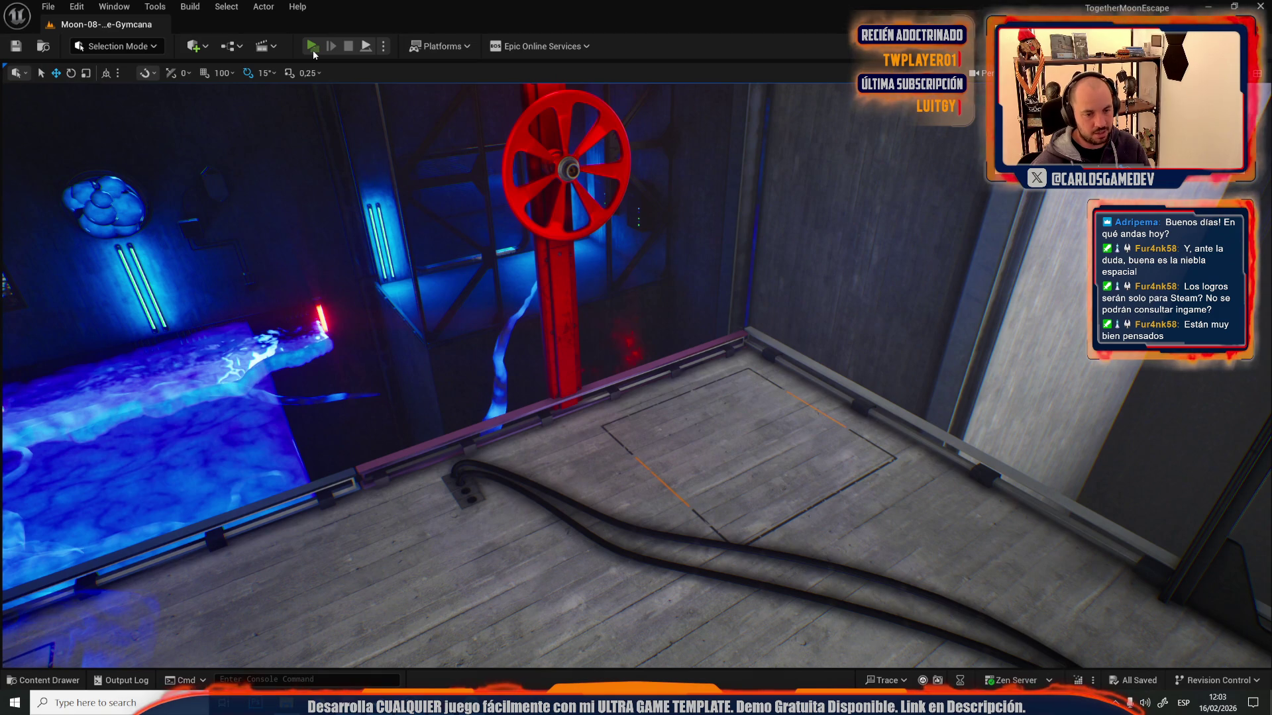
- Play the level in the editor, fire four shots at the target, reload, and stop
left_click(312, 48)
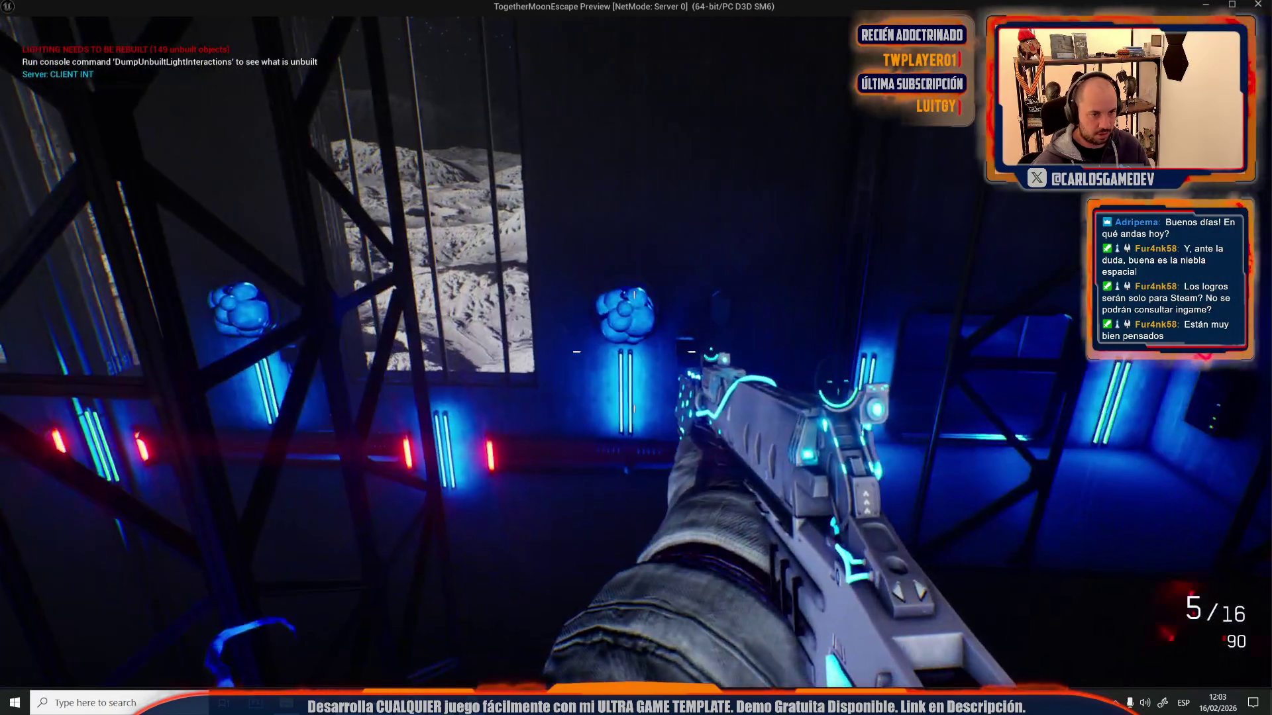
left_click(636, 358)
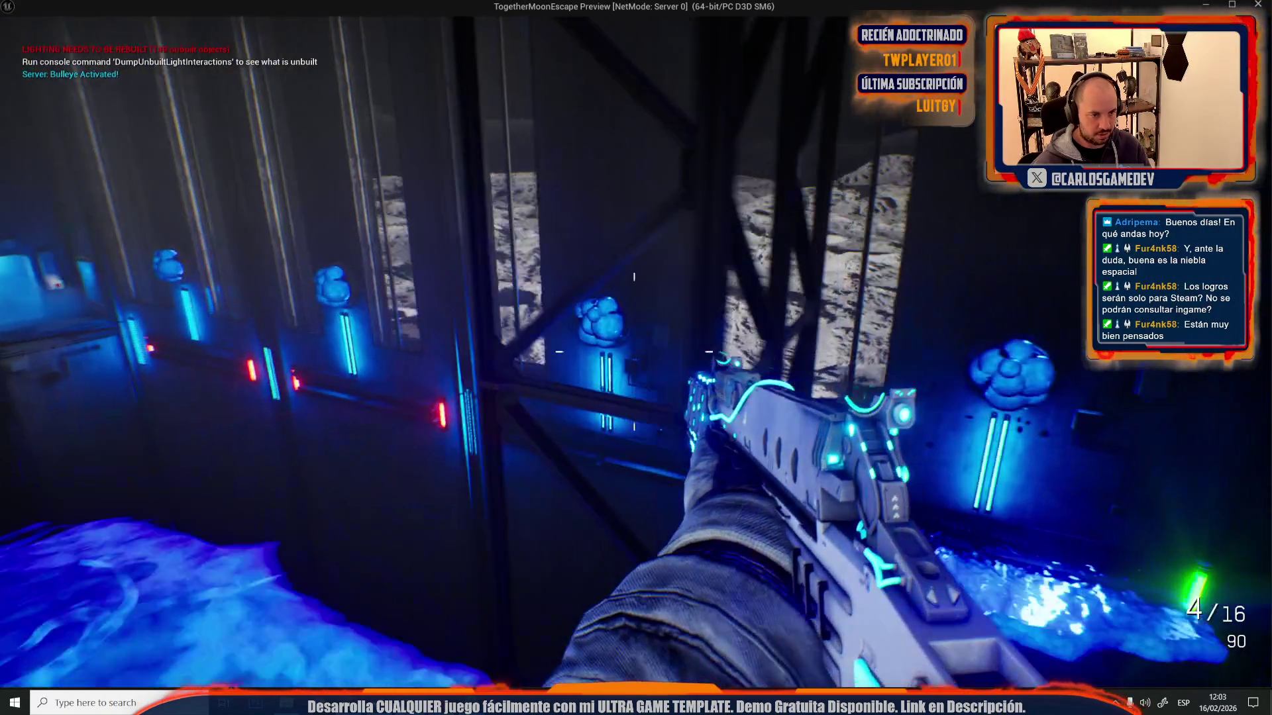
left_click(636, 357)
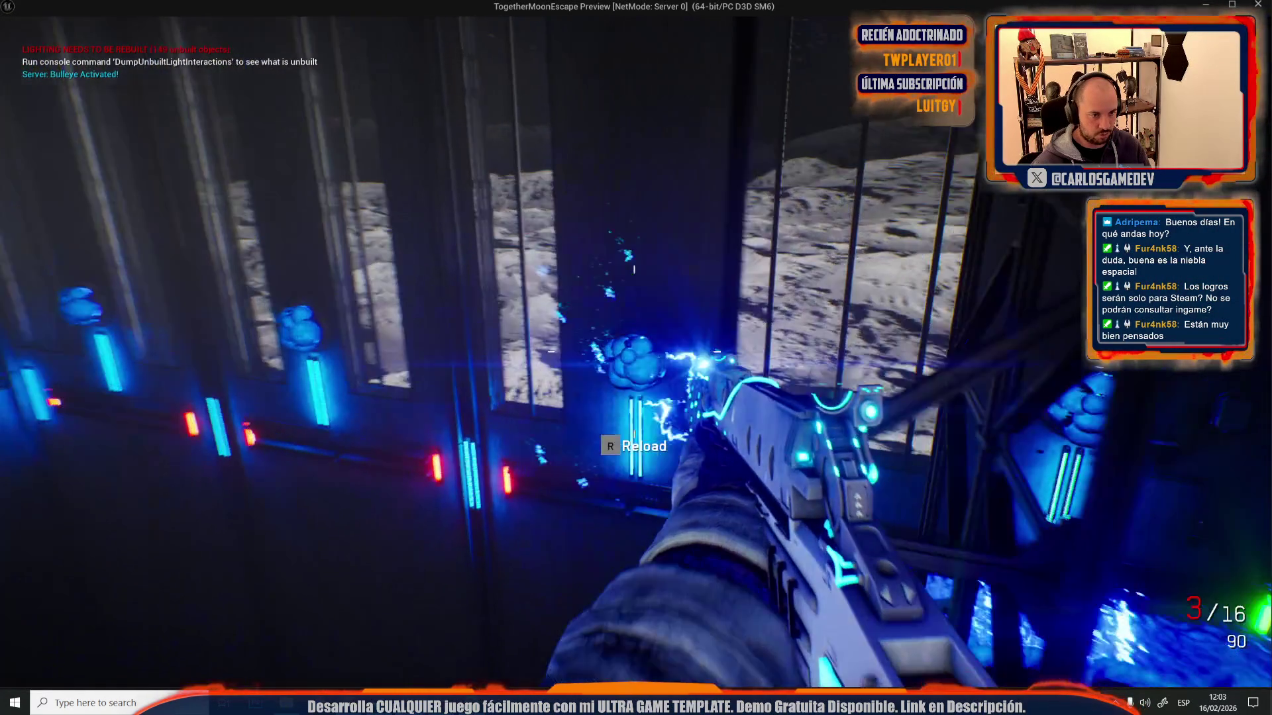
left_click(636, 357)
left_click(636, 358)
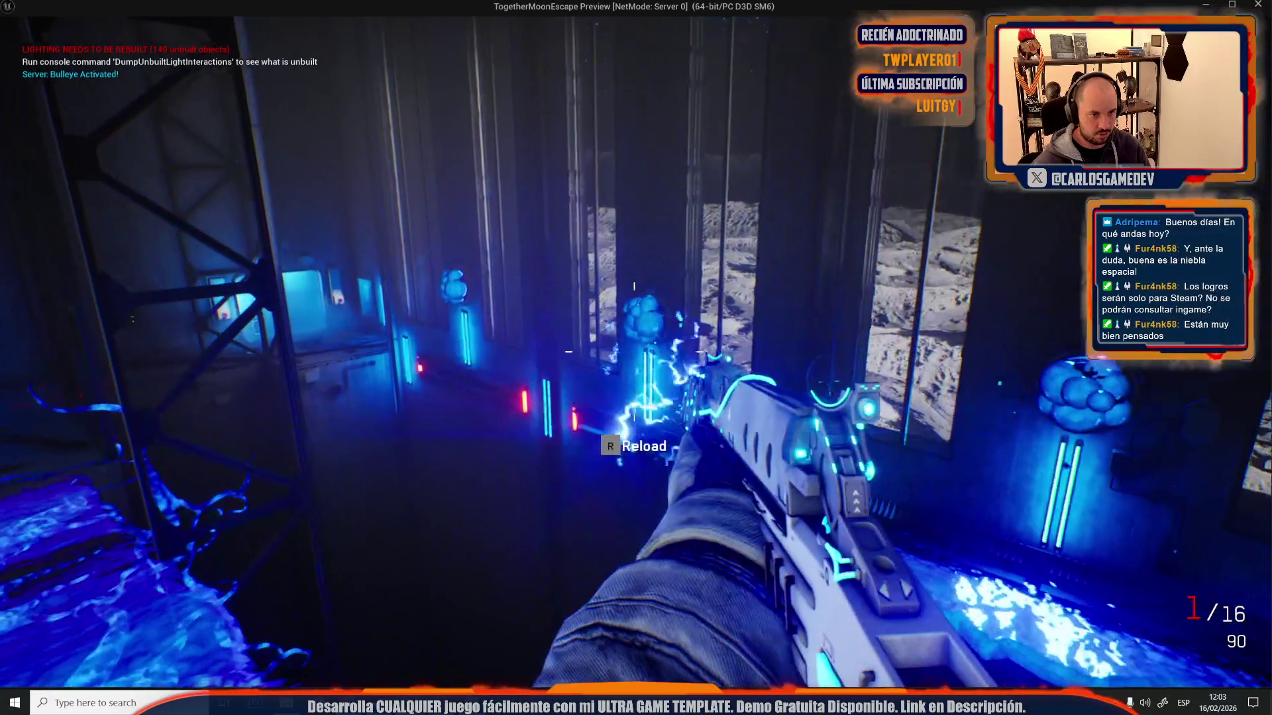
key("r")
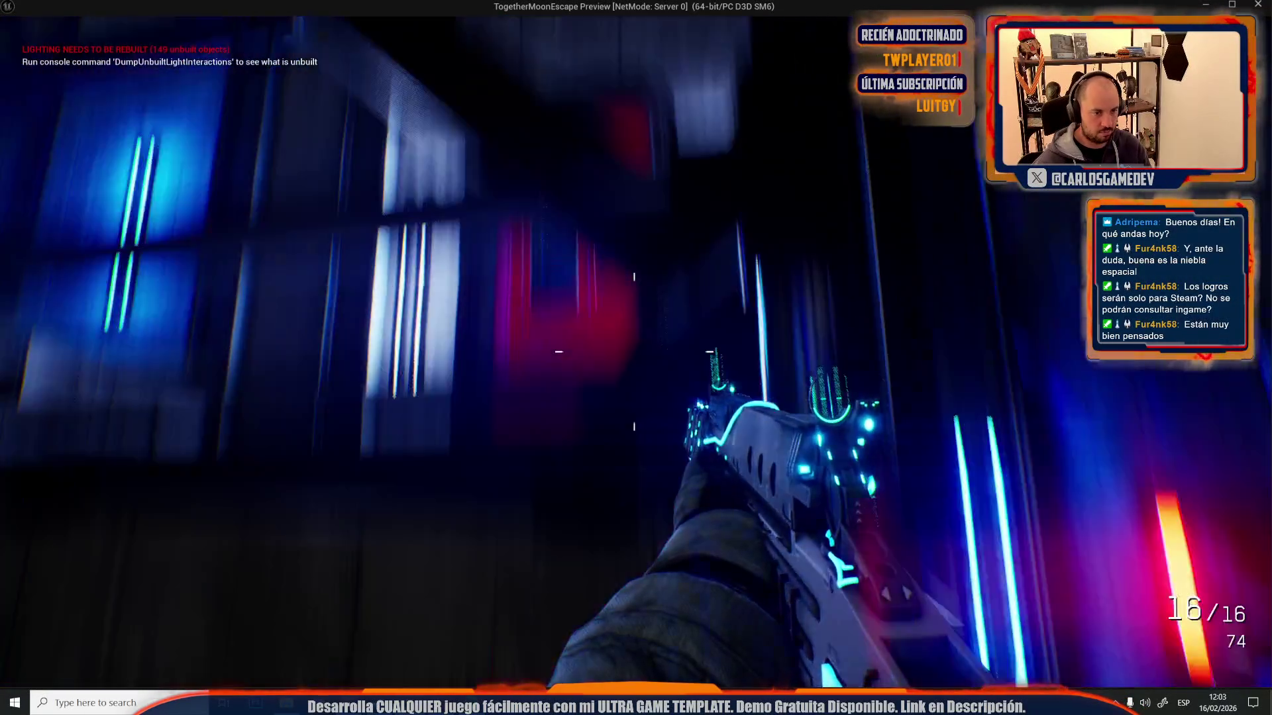
key("Escape")
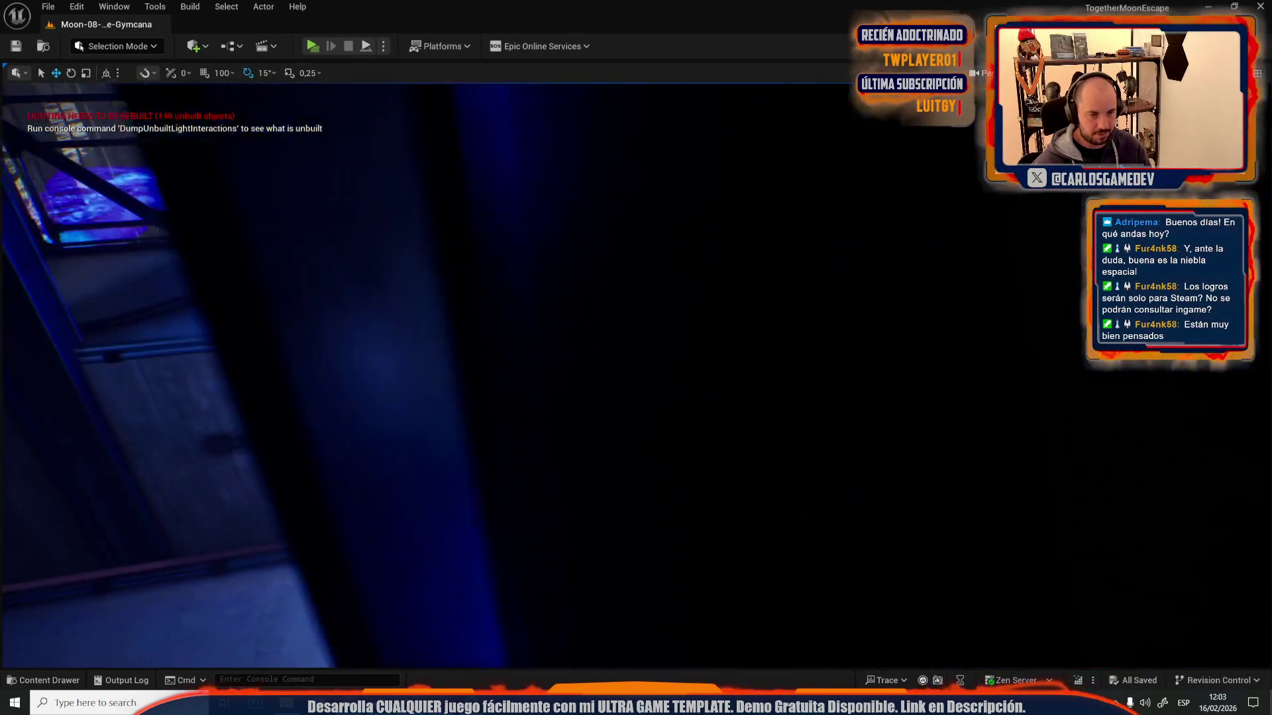
- Open the content drawer, then replay: fire a shot, walk through the doorway, and stop
key("ctrl+space")
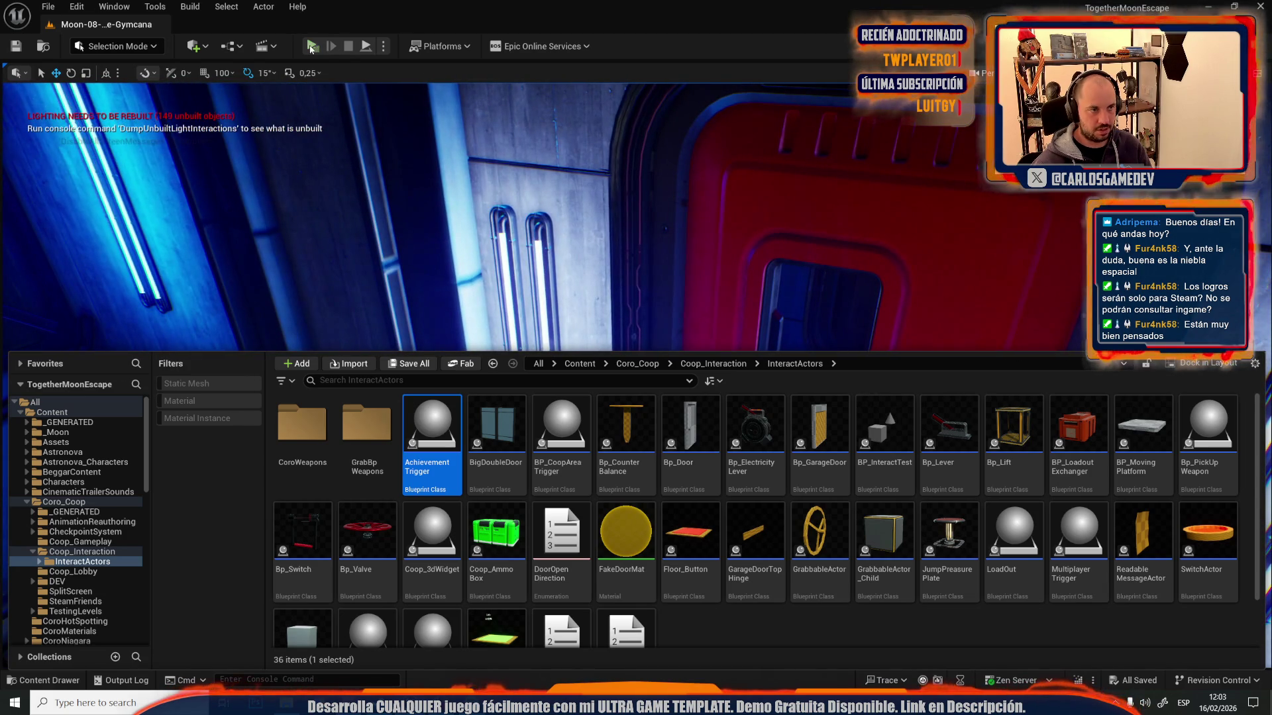
left_click(310, 48)
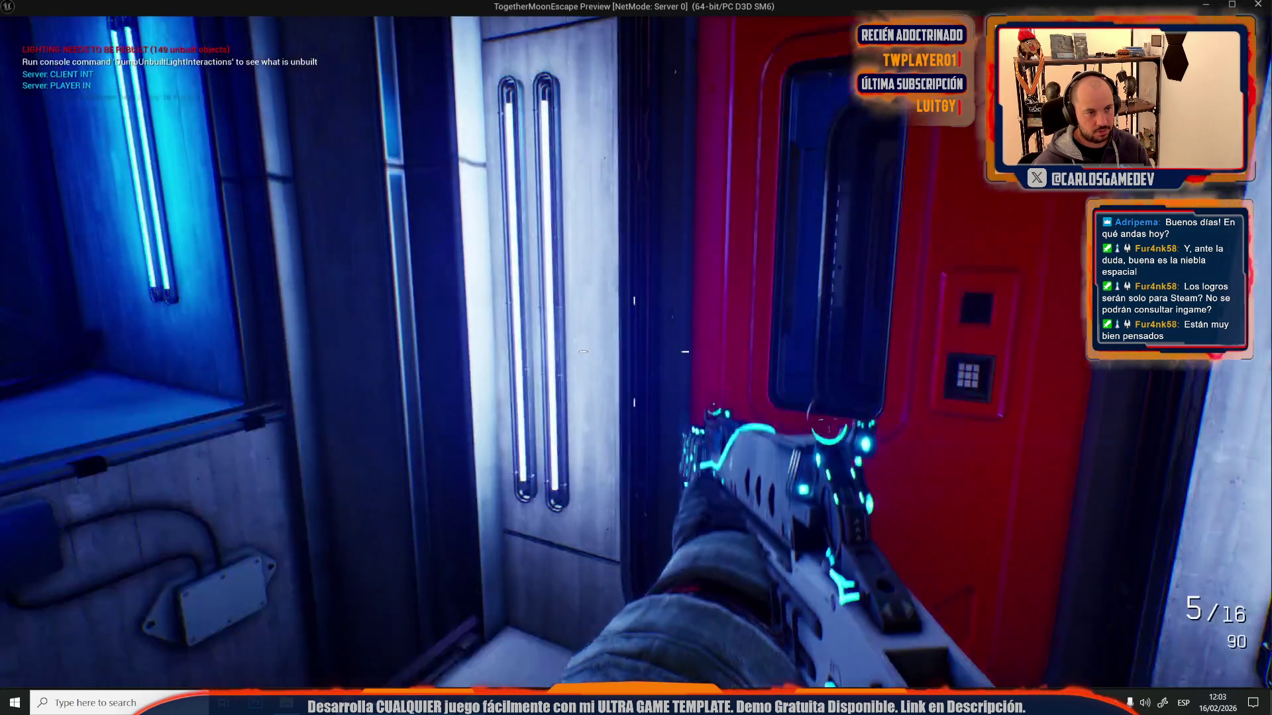
left_click(634, 351)
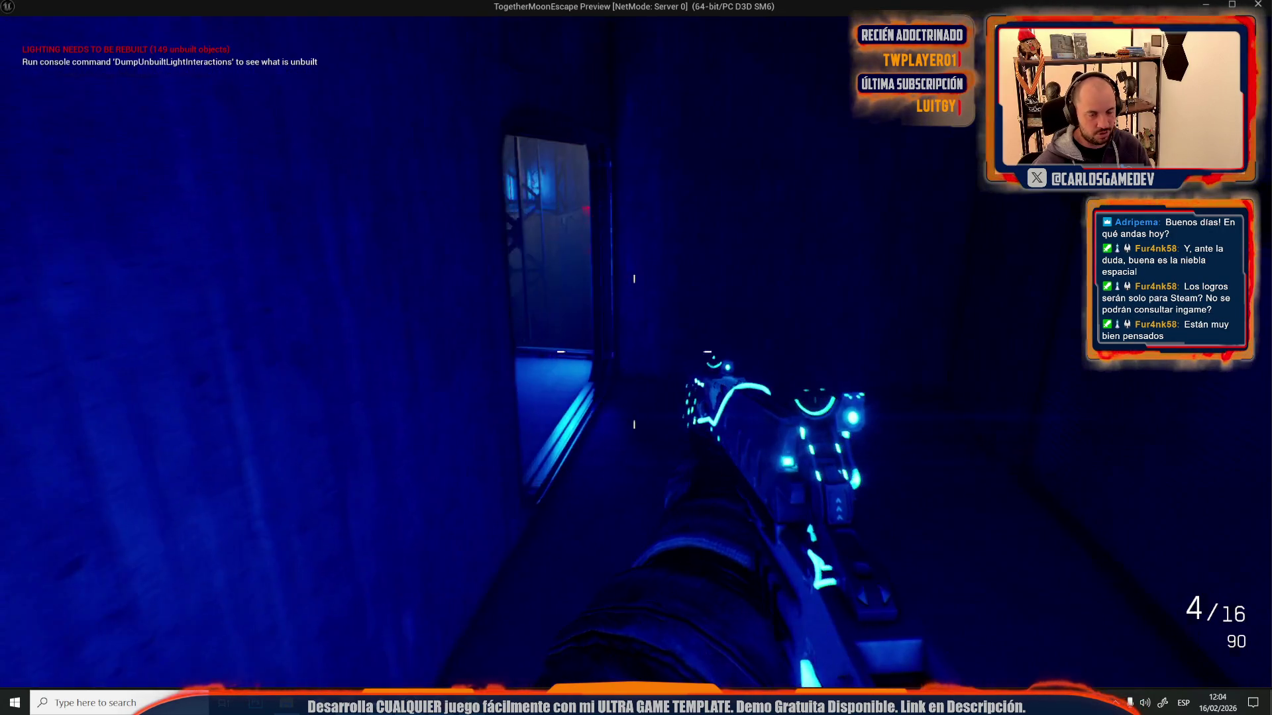
key("w")
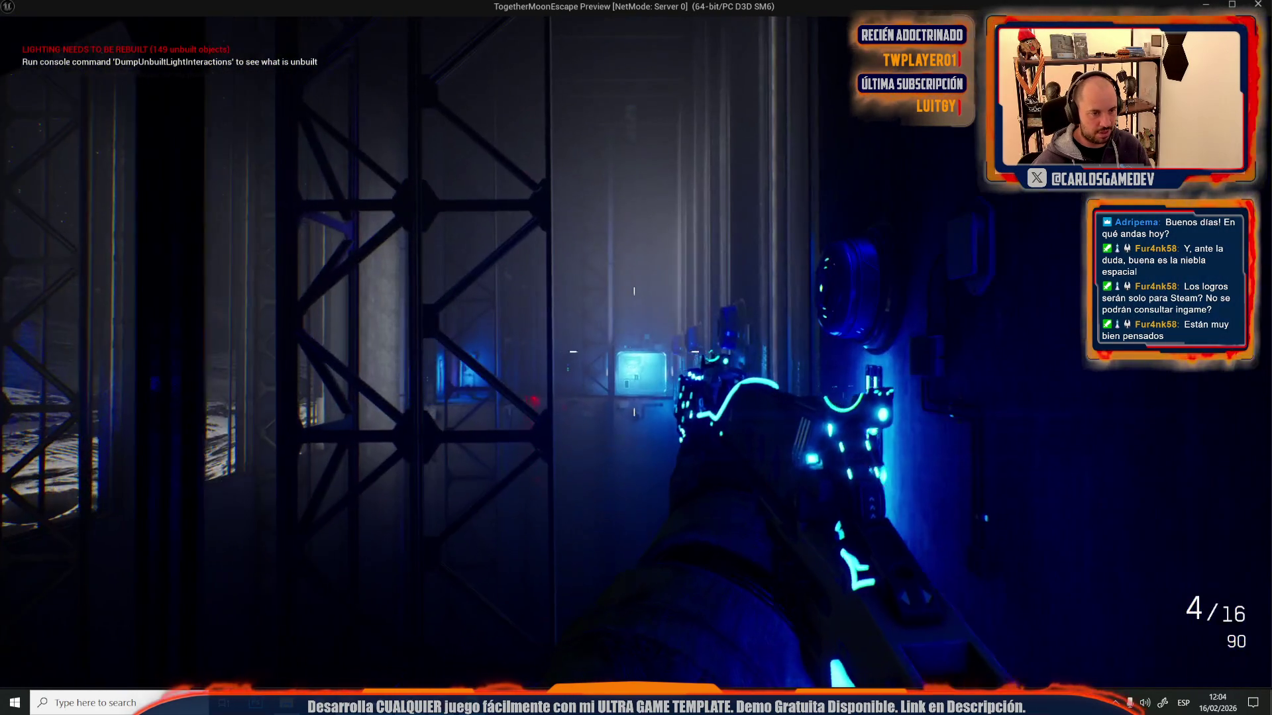
key("Escape")
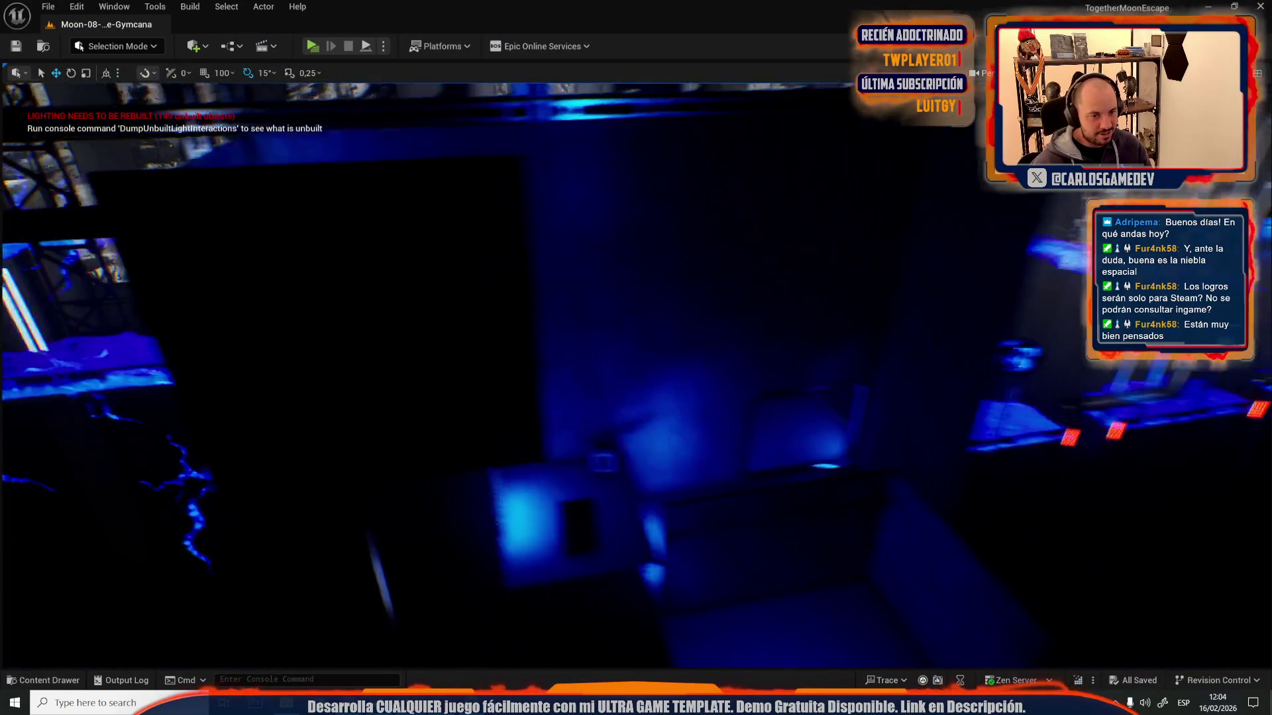
- Fly the editor camera into the blue-lit corridor, play from there, and fire two shots
key("w")
key("w")
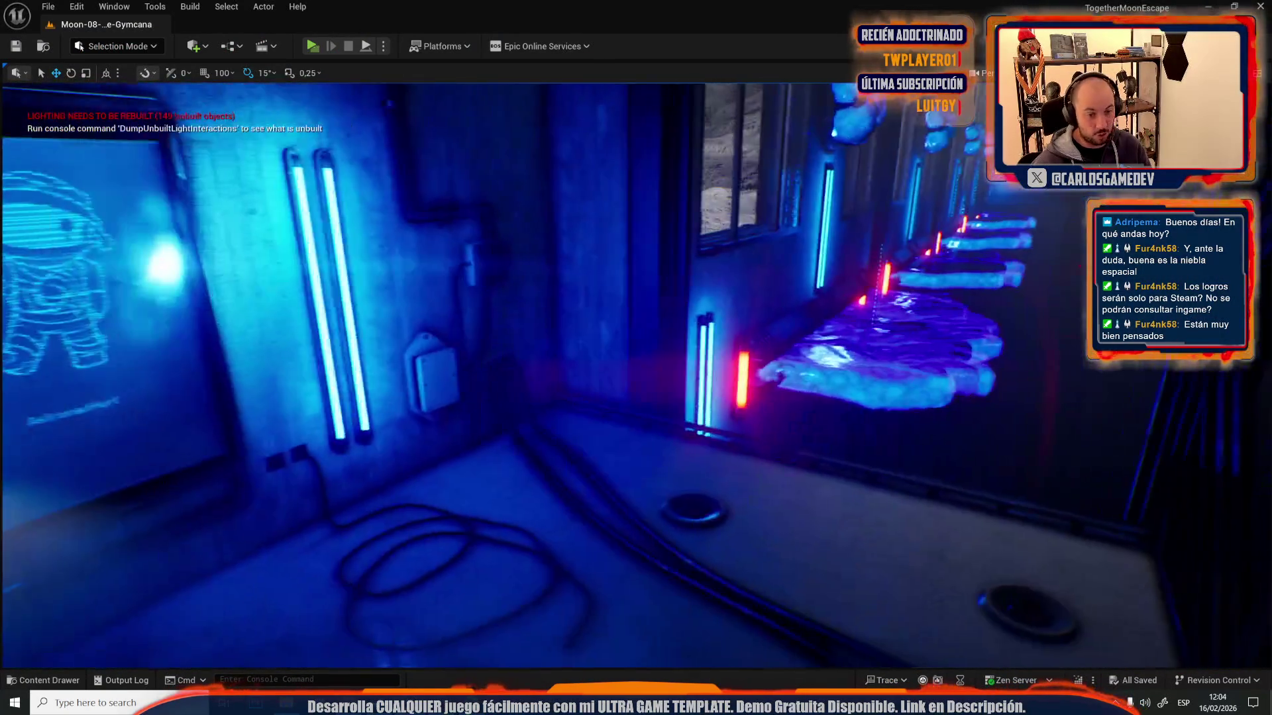
key("w")
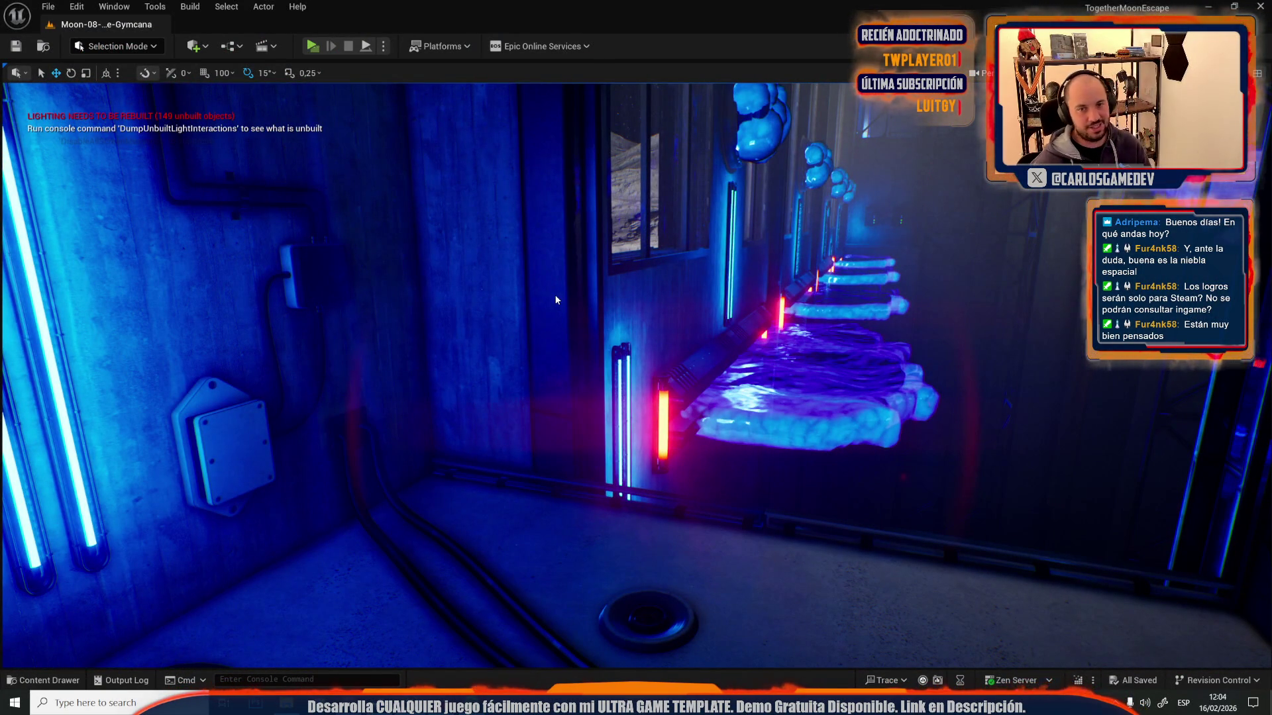
key("alt+p")
key("w")
key("w")
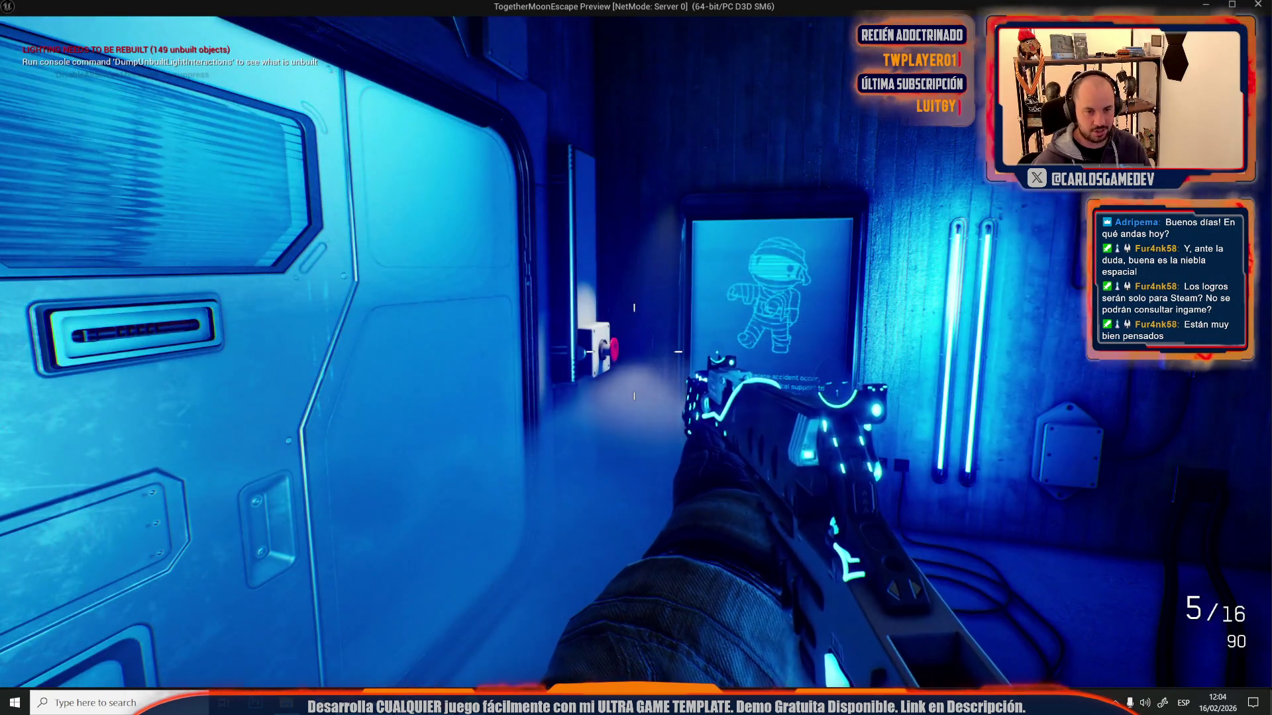
key("w")
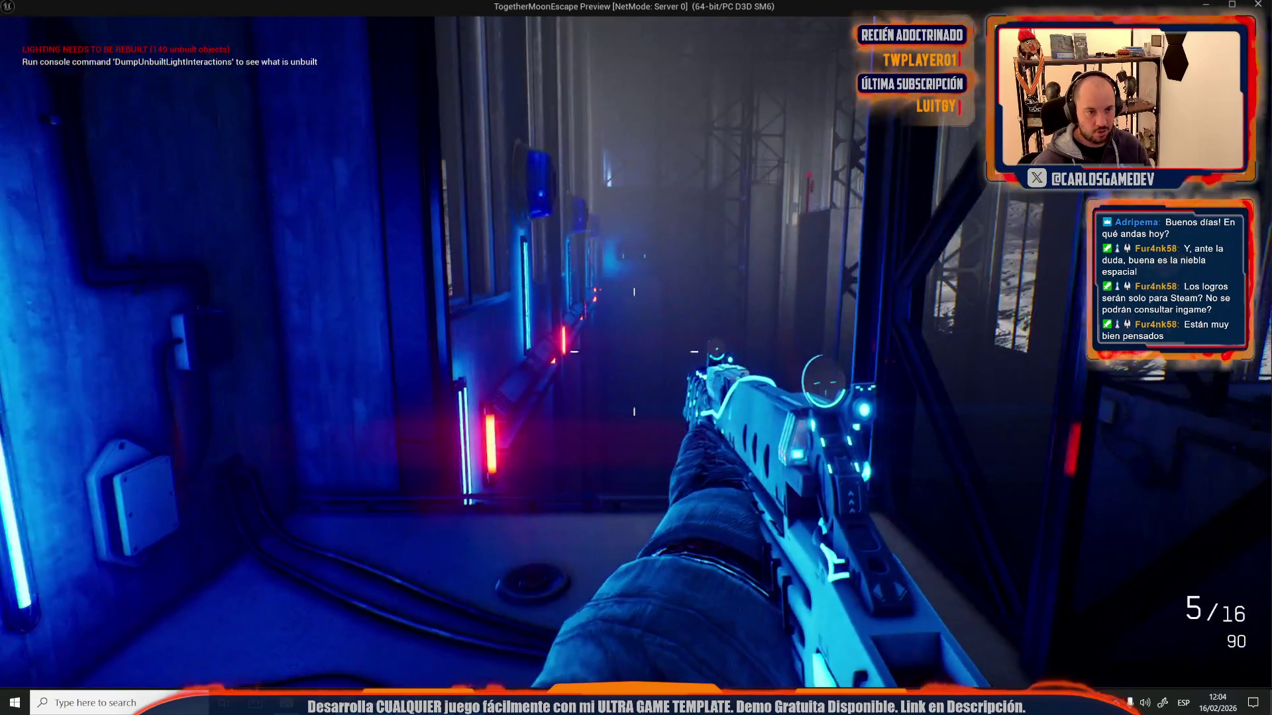
left_click(634, 352)
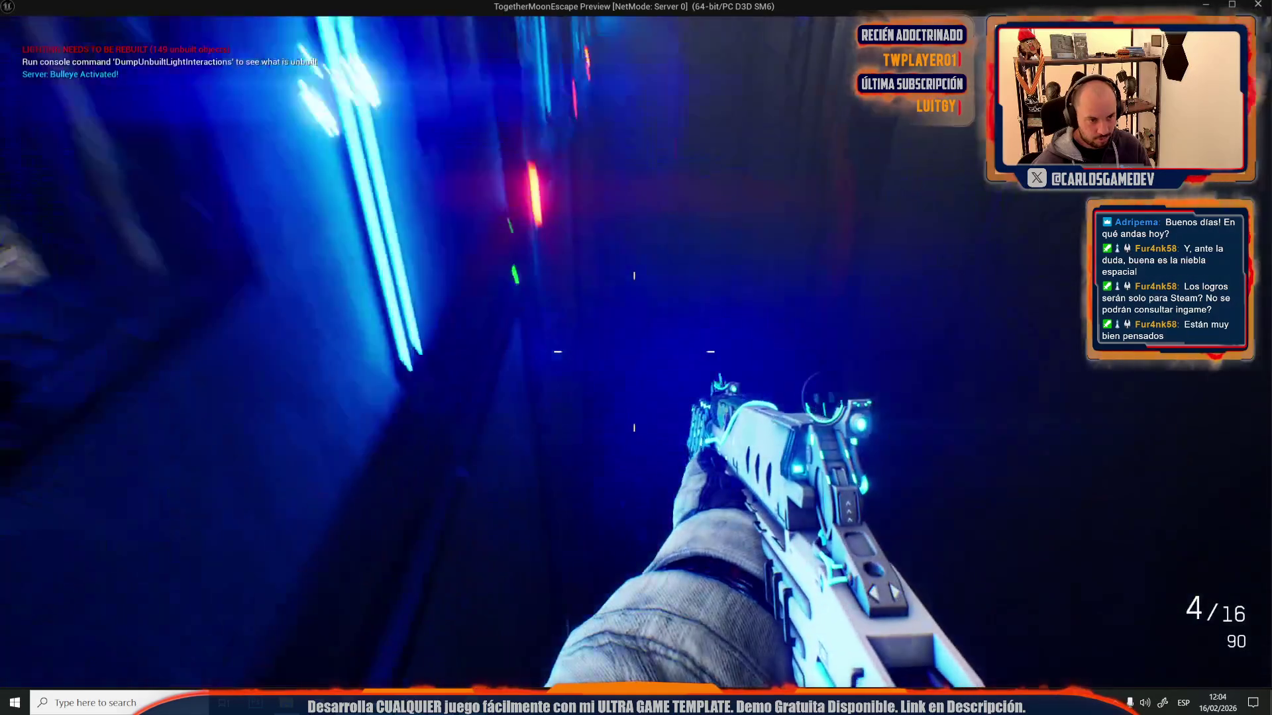
left_click(634, 352)
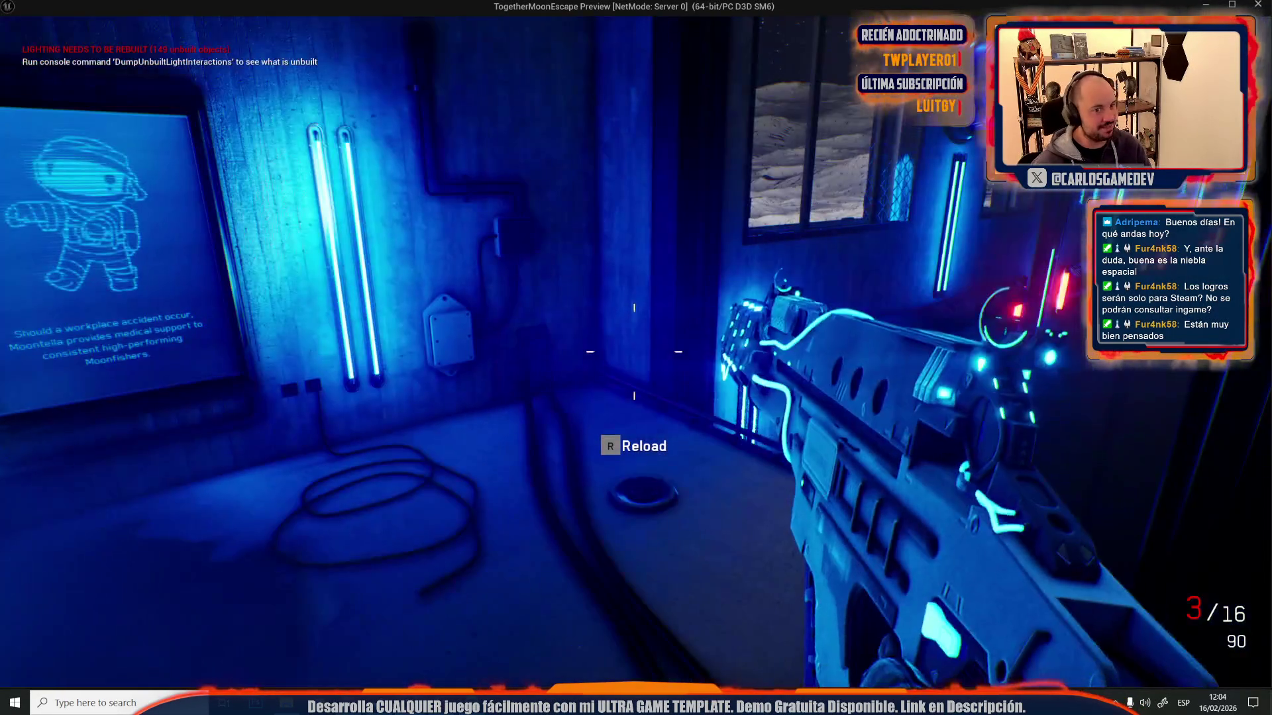
- Reload, fire four more shots, collect the Emergency Moontella Loot Box, and end play
key("r")
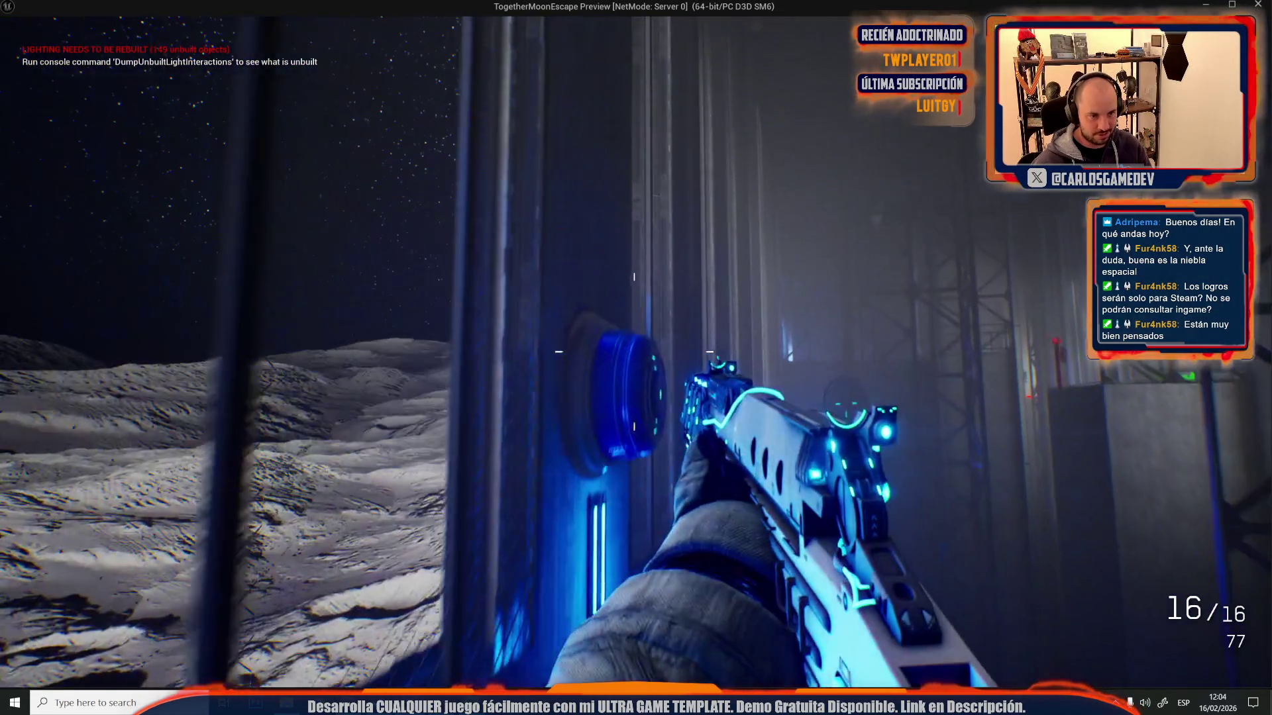
left_click(634, 352)
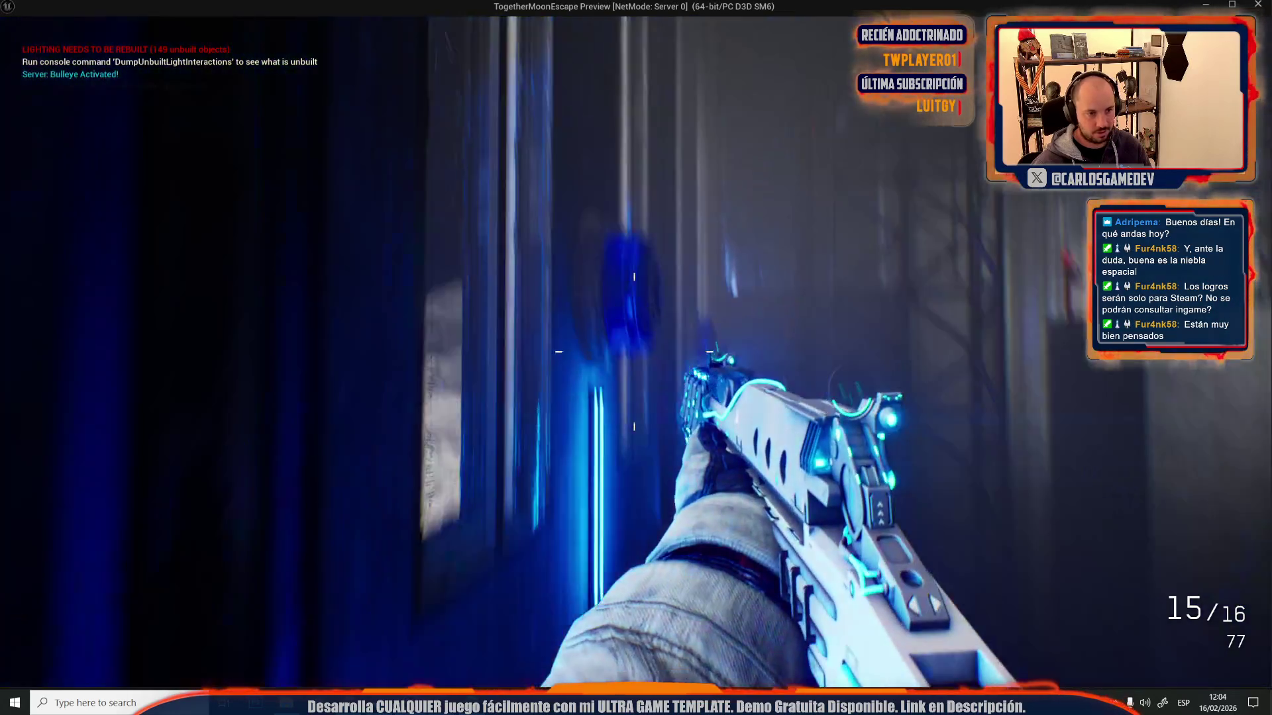
left_click(634, 351)
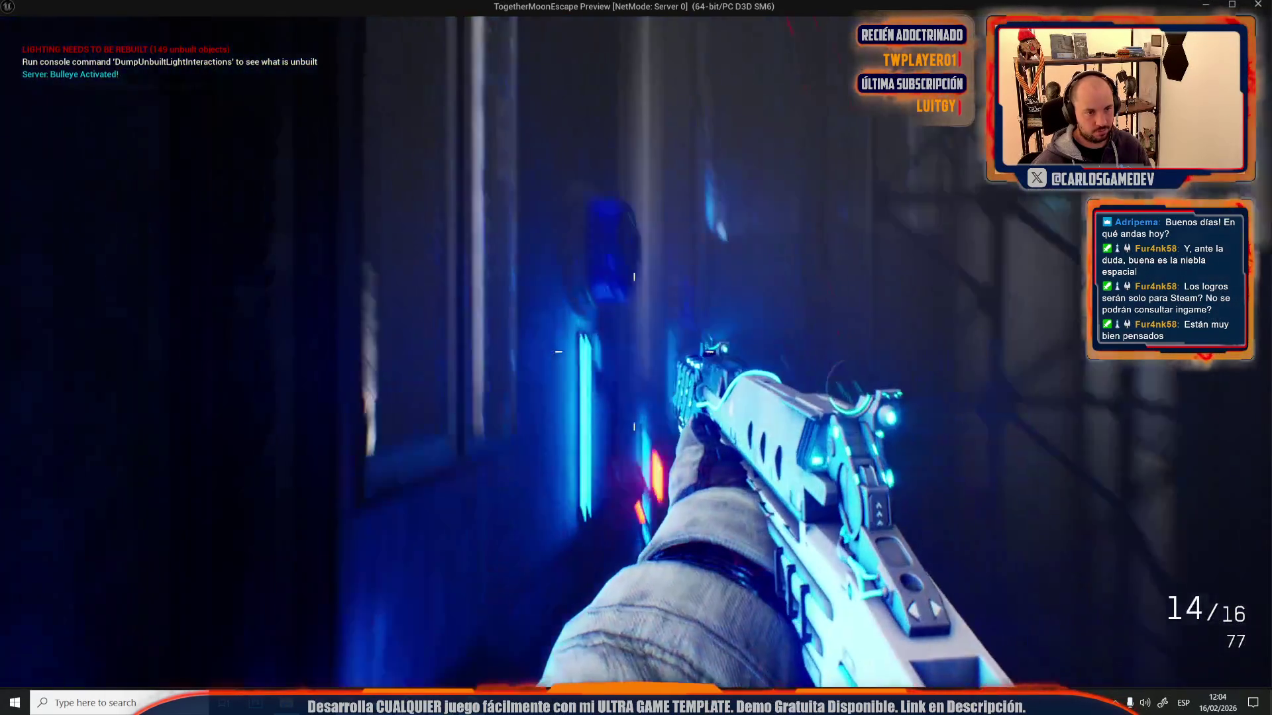
left_click(634, 352)
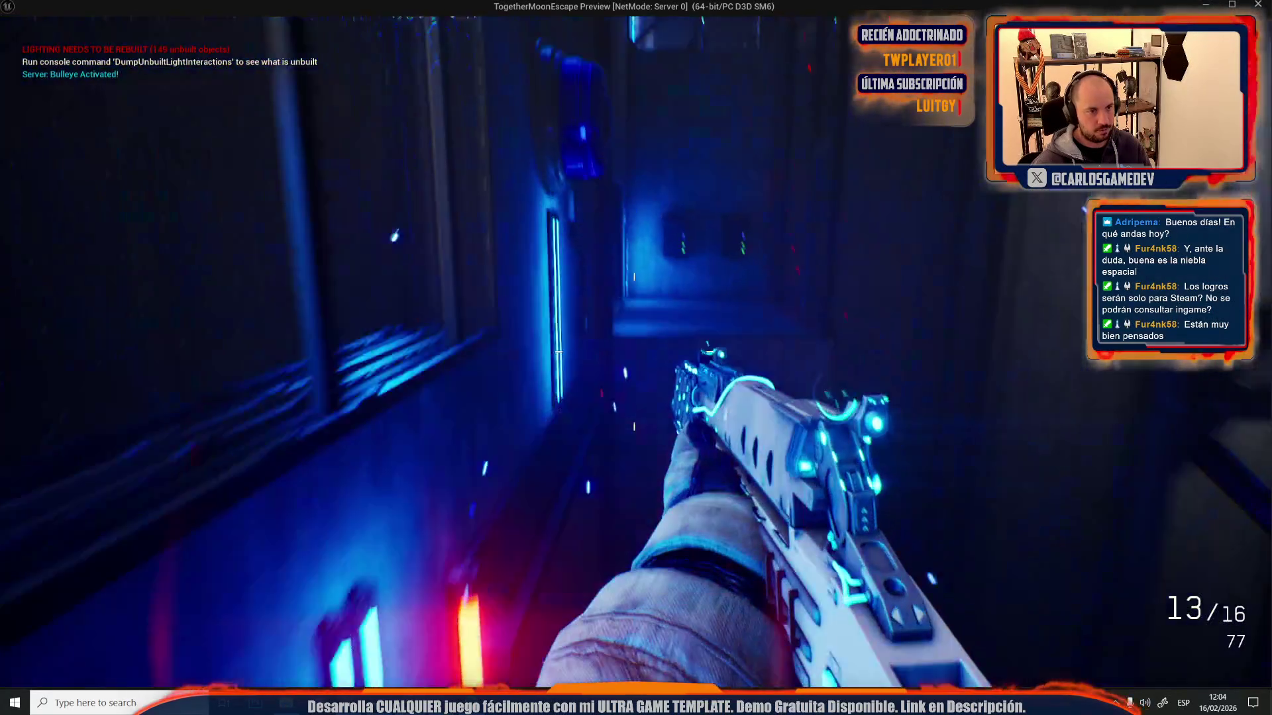
left_click(634, 352)
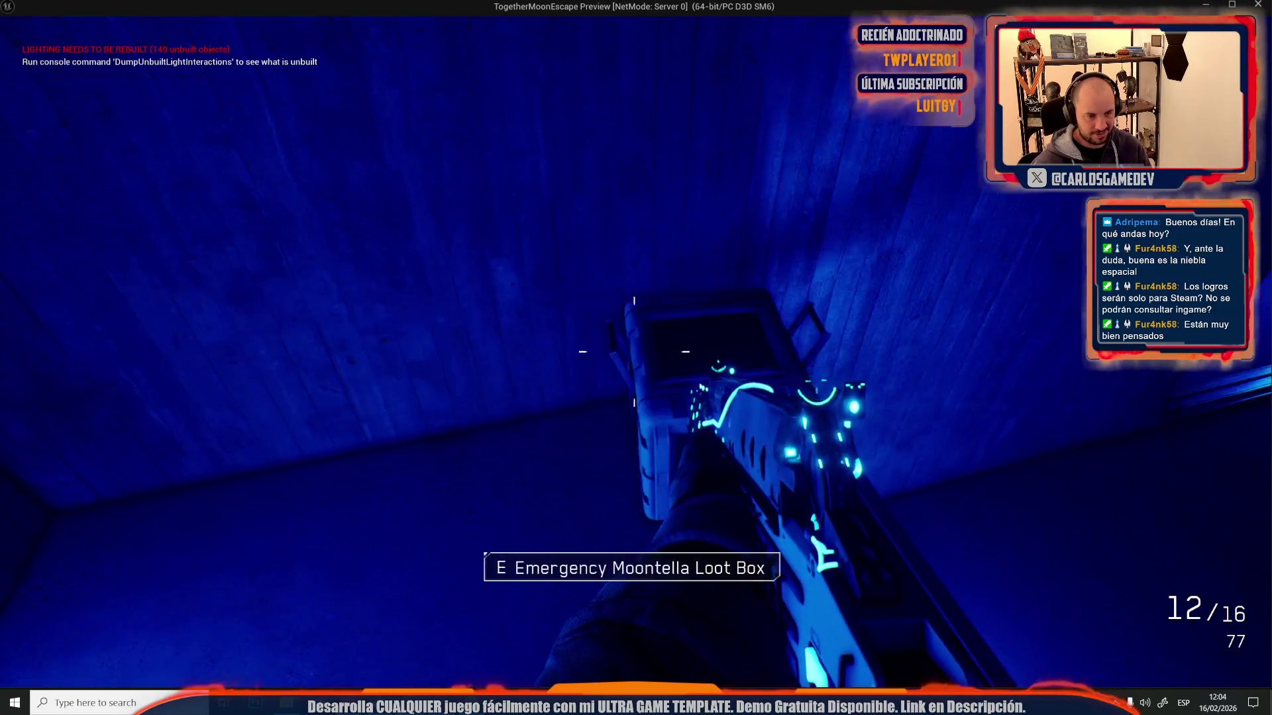
key("e")
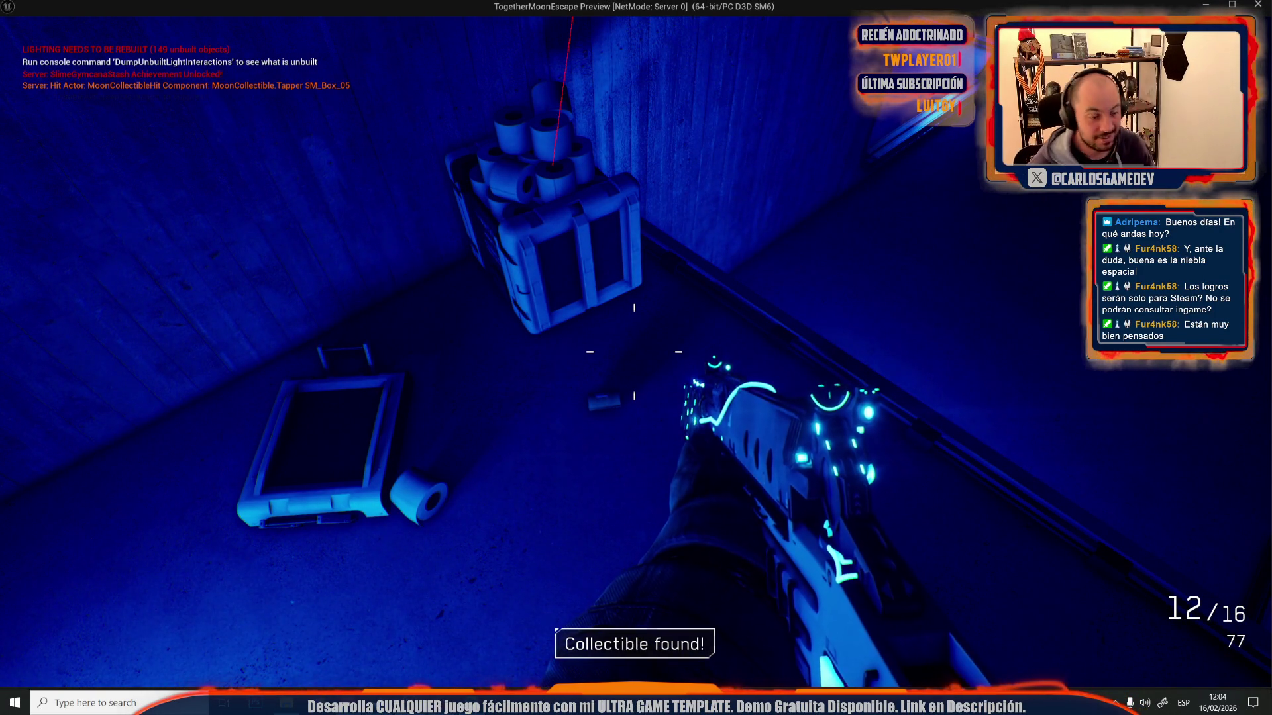
key("Escape")
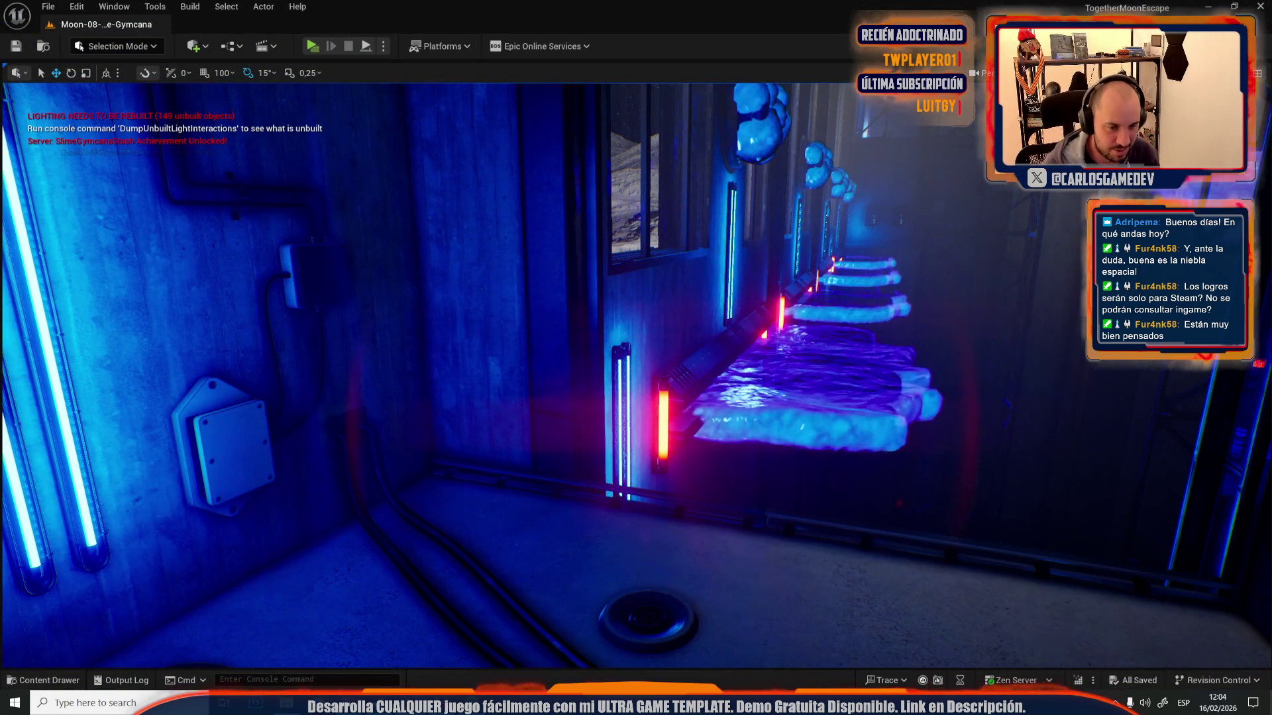
- Turn the view, open the Content Browser, and frame a close view of a slime platform
left_click_drag(948, 396, 920, 394)
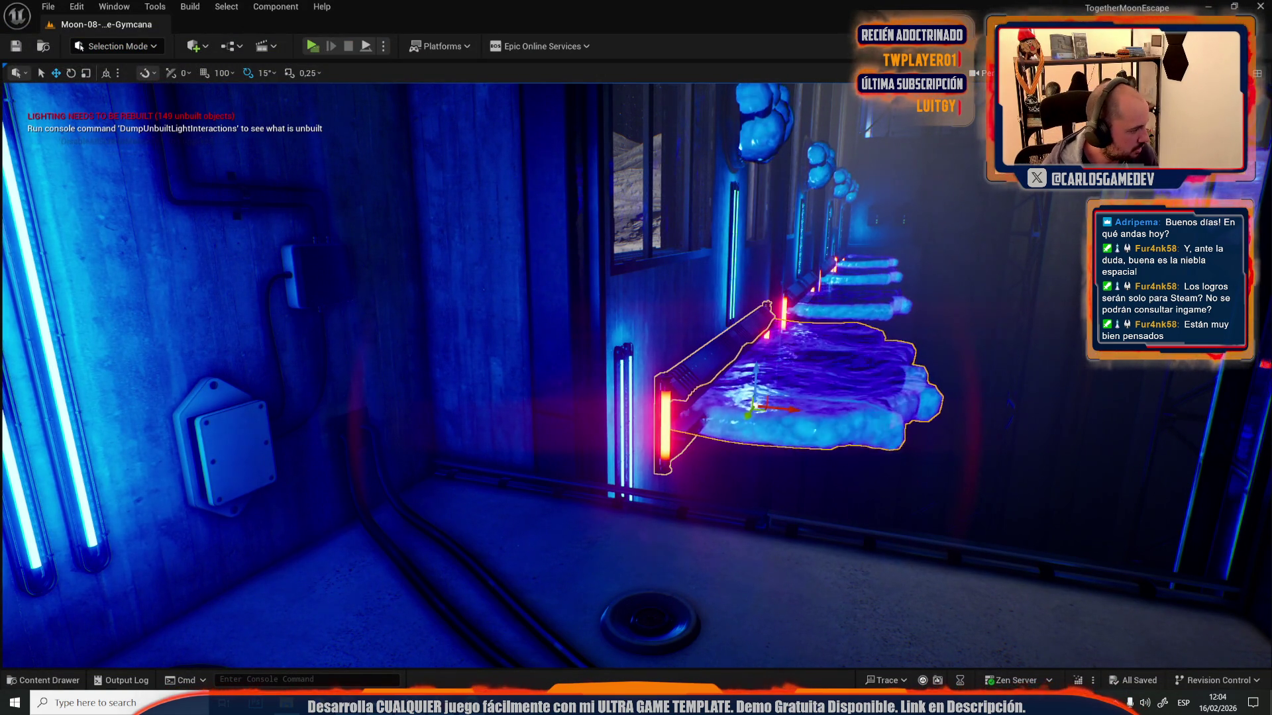
key("ctrl+space")
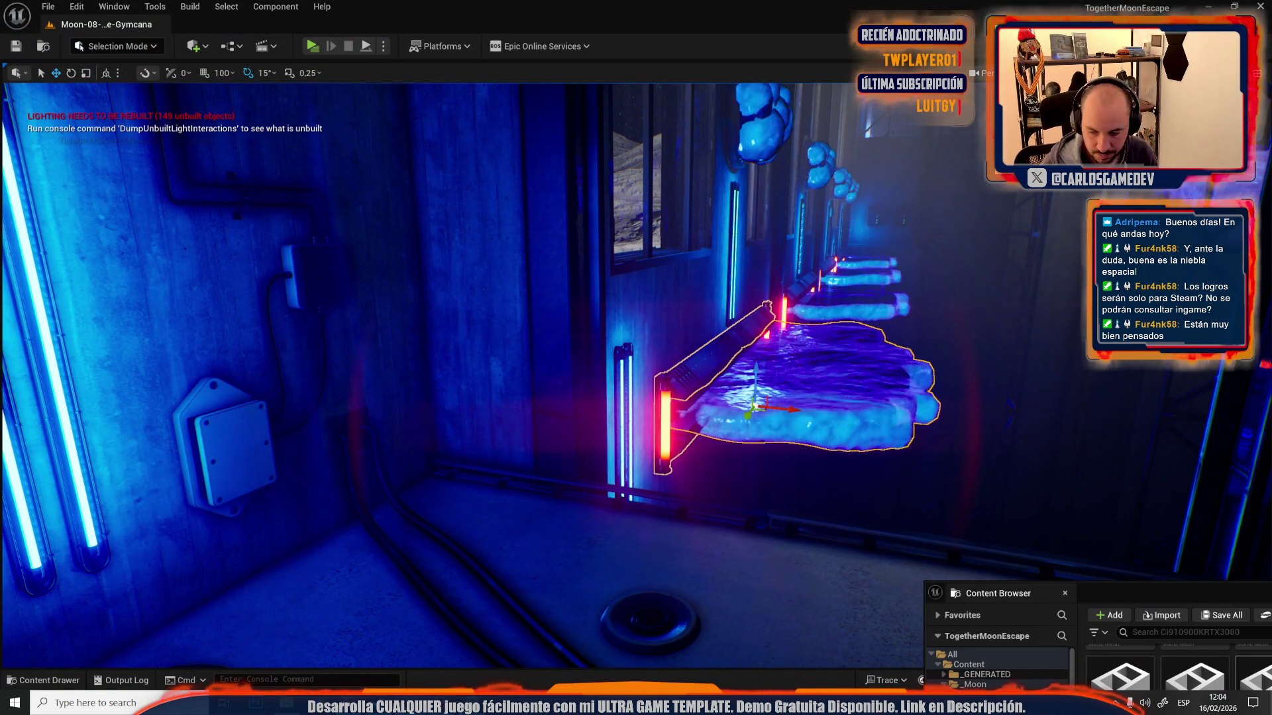
mouse_move(766, 305)
left_mouse_down()
mouse_move(463, 491)
mouse_move(581, 599)
mouse_move(666, 289)
mouse_move(553, 397)
mouse_move(1064, 510)
mouse_move(788, 355)
mouse_move(747, 362)
mouse_move(649, 430)
mouse_move(596, 442)
mouse_move(559, 389)
left_mouse_up()
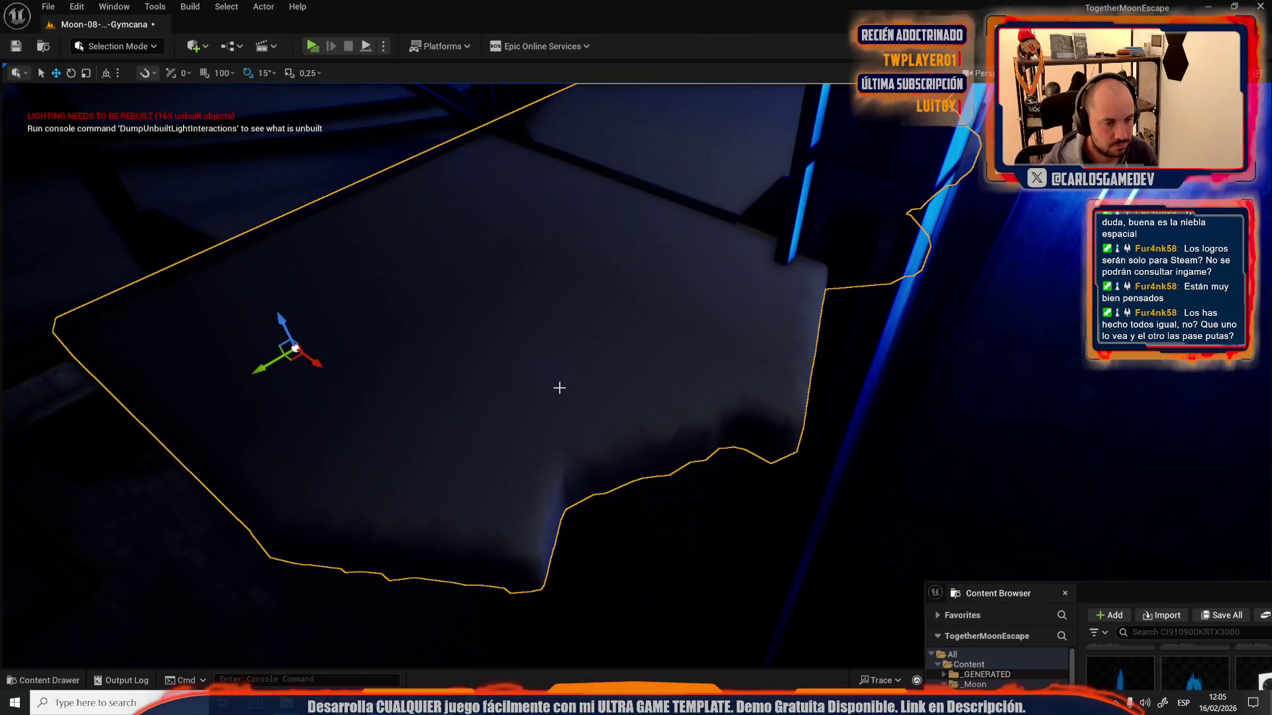
left_click(130, 46)
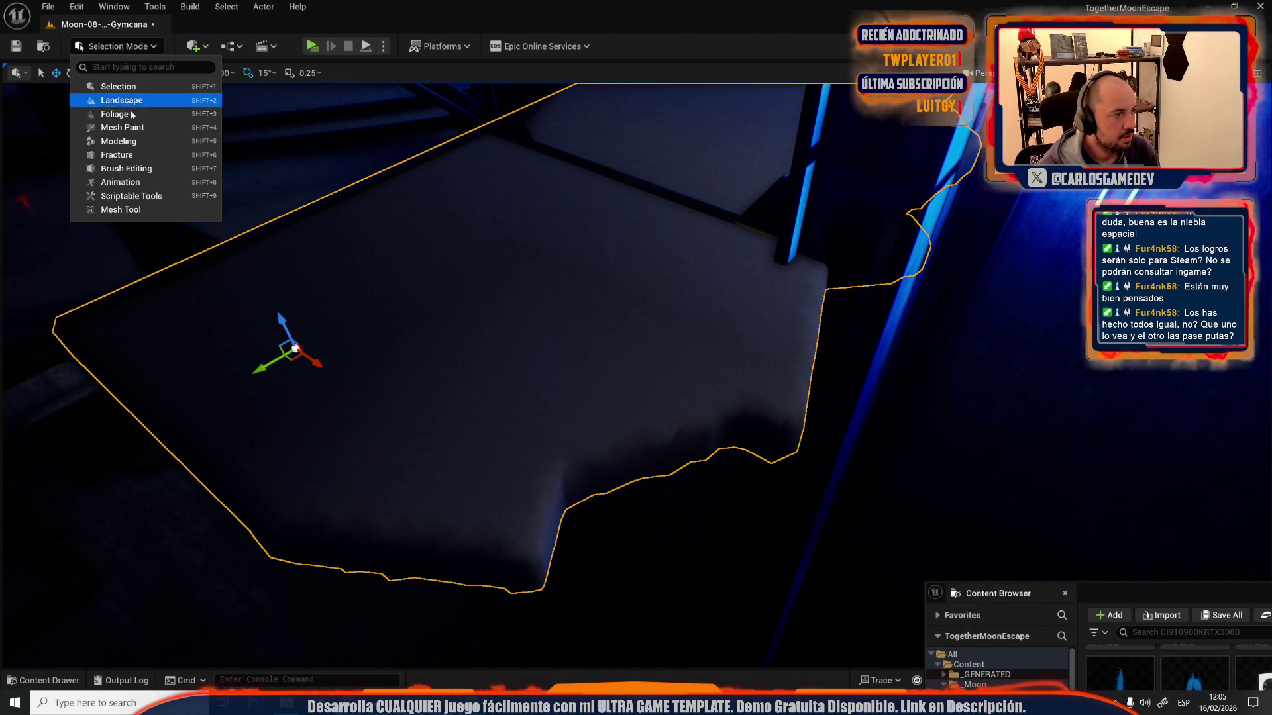
- Vertex-sculpt the platform's outer edges with a 0.15 Move brush, undo one stroke, and accept
left_click(119, 141)
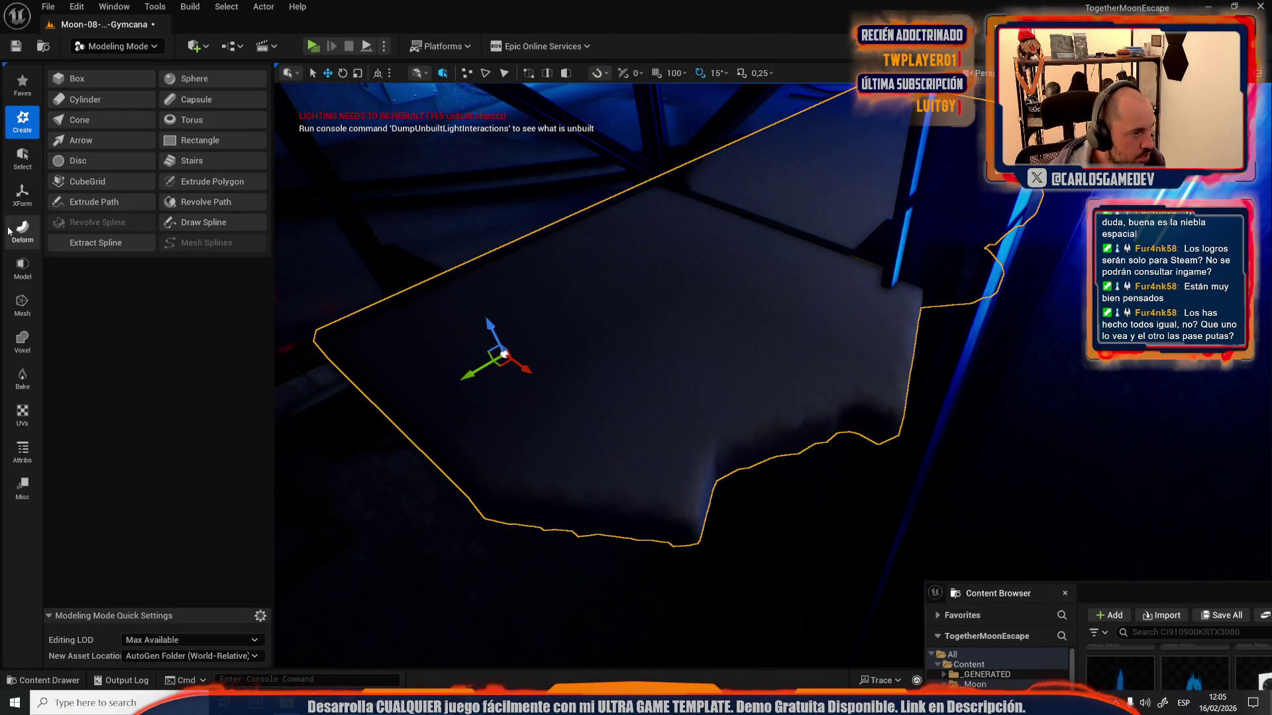
left_click(11, 230)
left_click(96, 79)
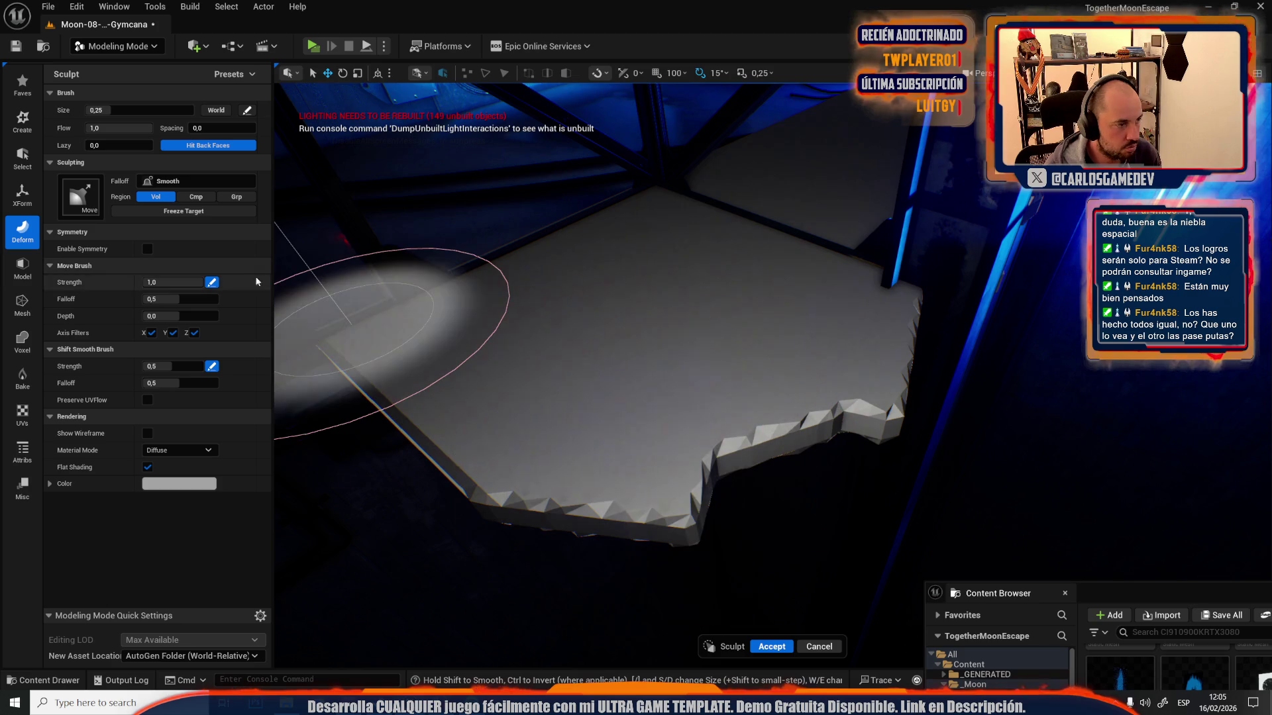
key("s")
key("s")
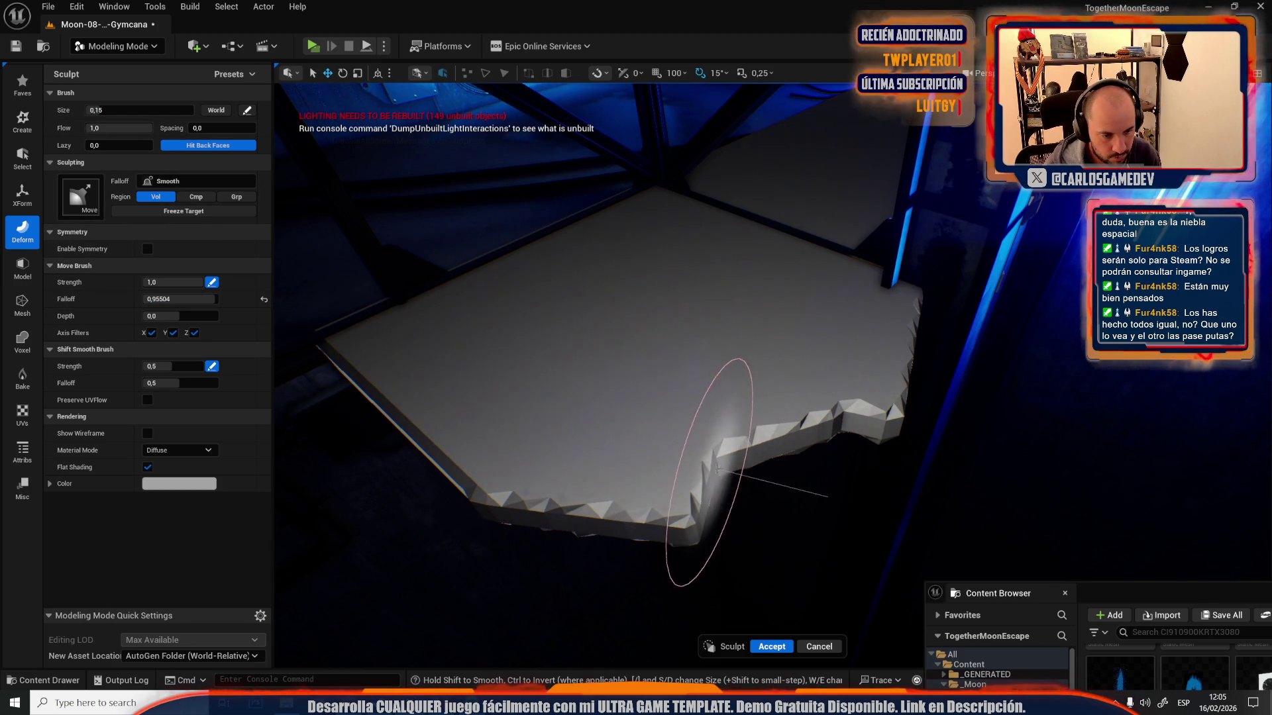
left_click_drag(699, 545, 517, 590)
mouse_move(894, 414)
left_mouse_down()
mouse_move(852, 454)
mouse_move(837, 411)
left_mouse_up()
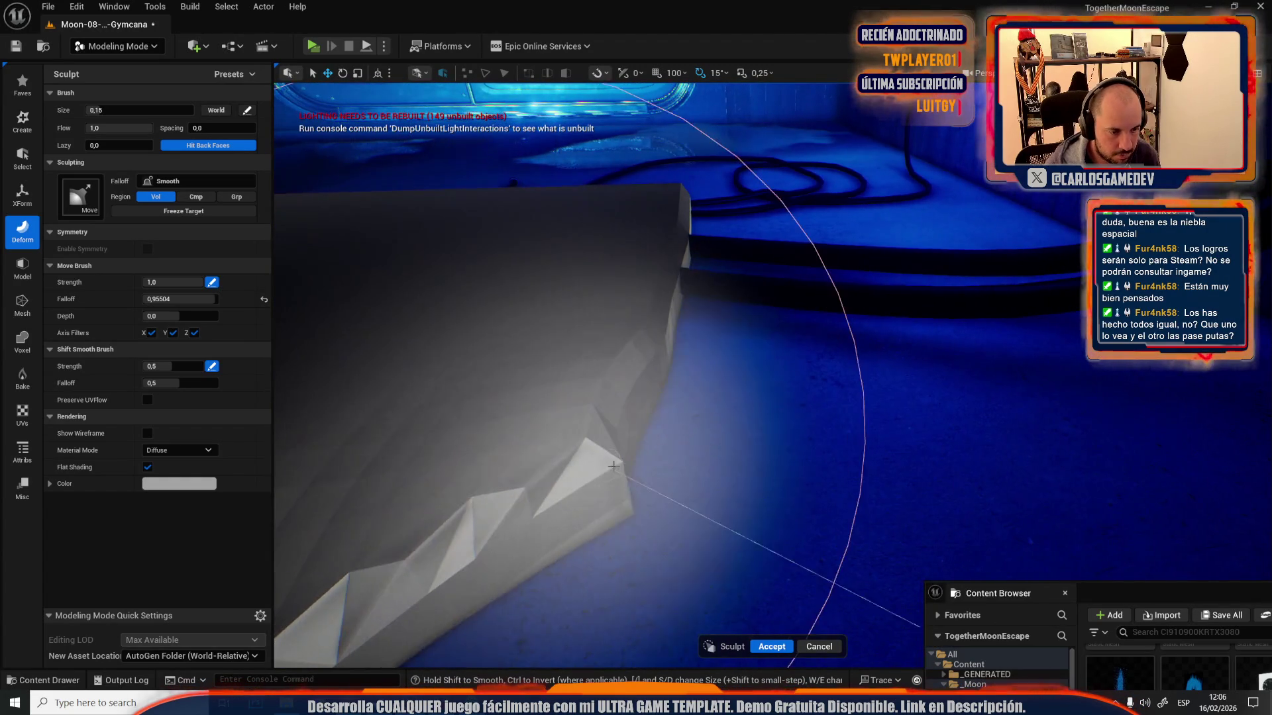
key("ctrl+z")
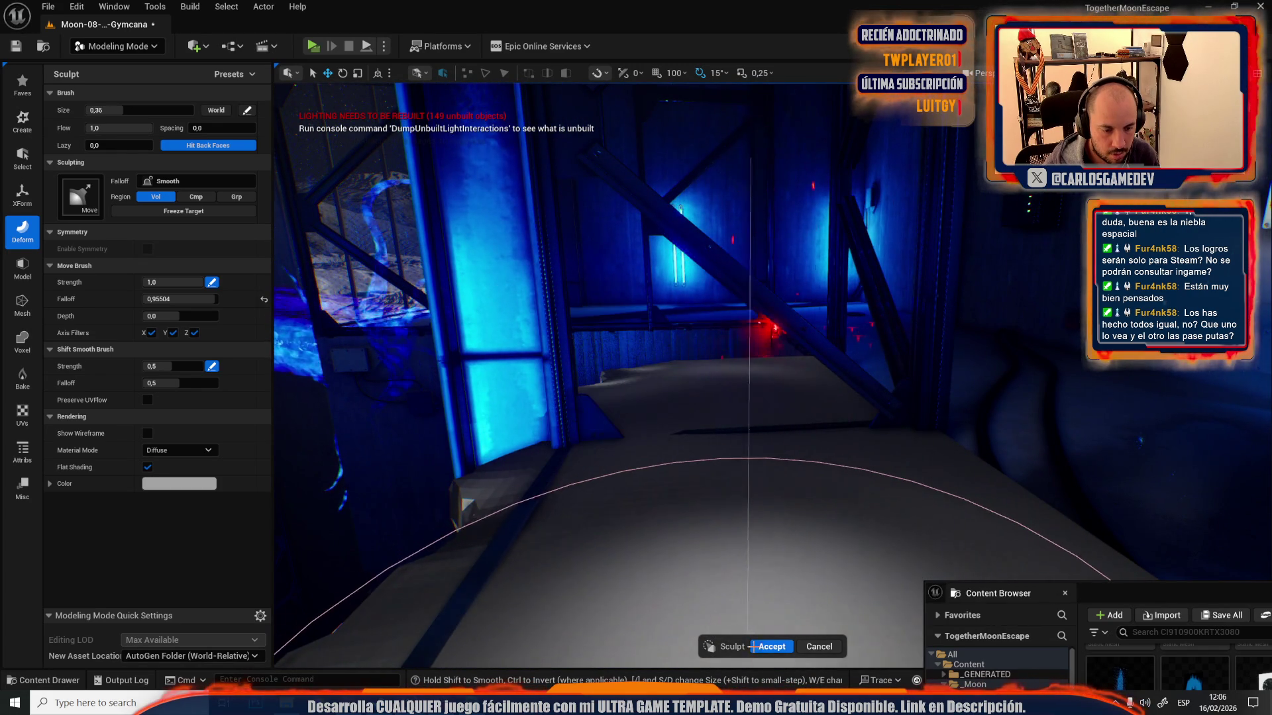
left_click(761, 648)
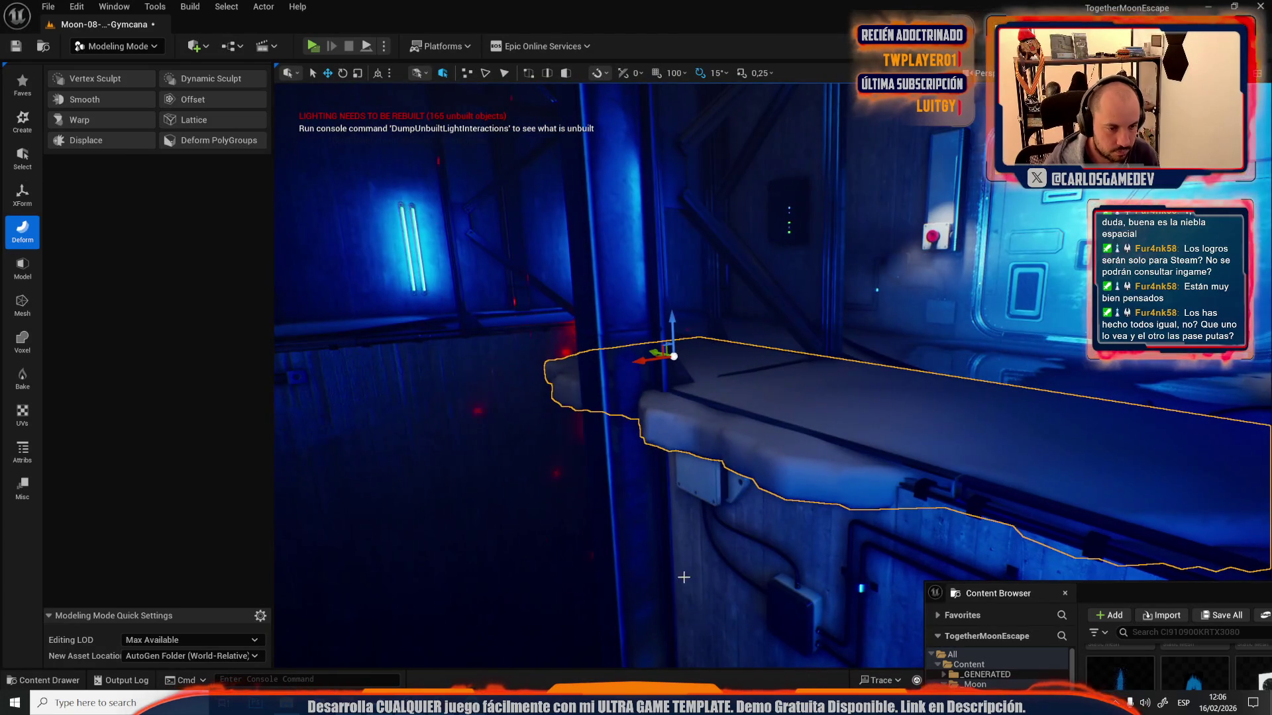
- Apply and accept Smooth on the ledge mesh, then delete it from the level
left_click(107, 109)
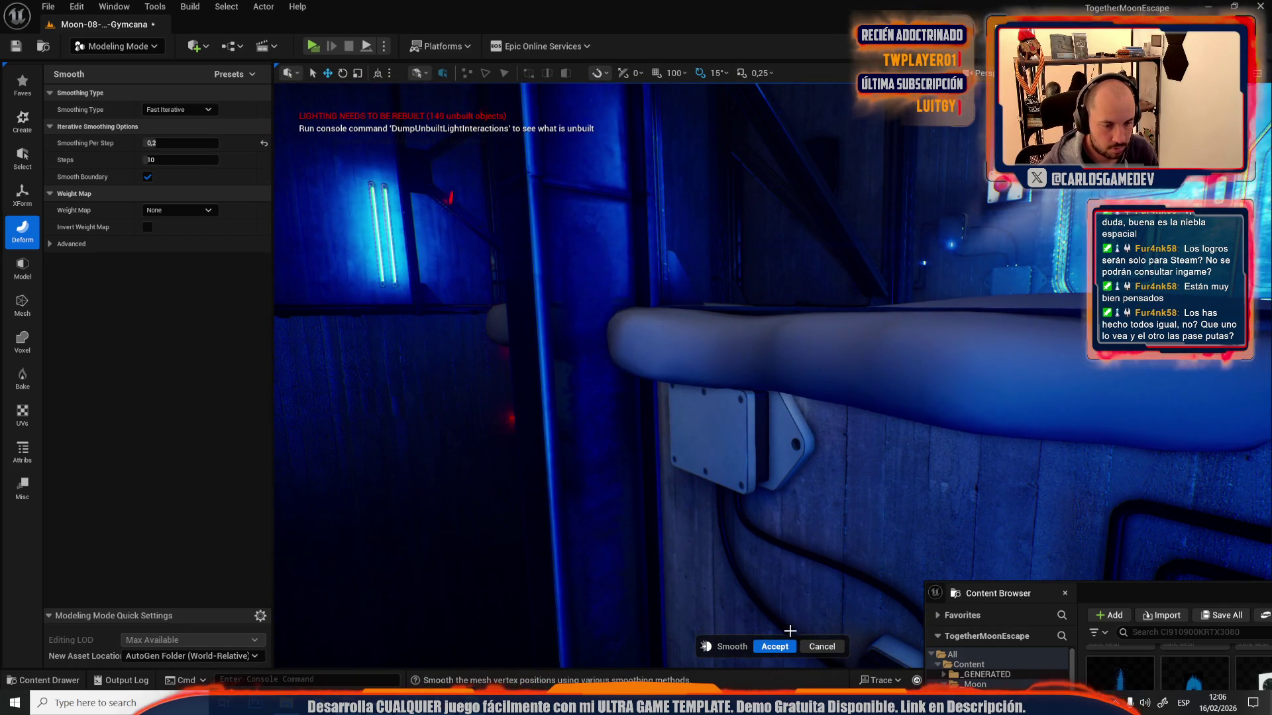
left_click(783, 649)
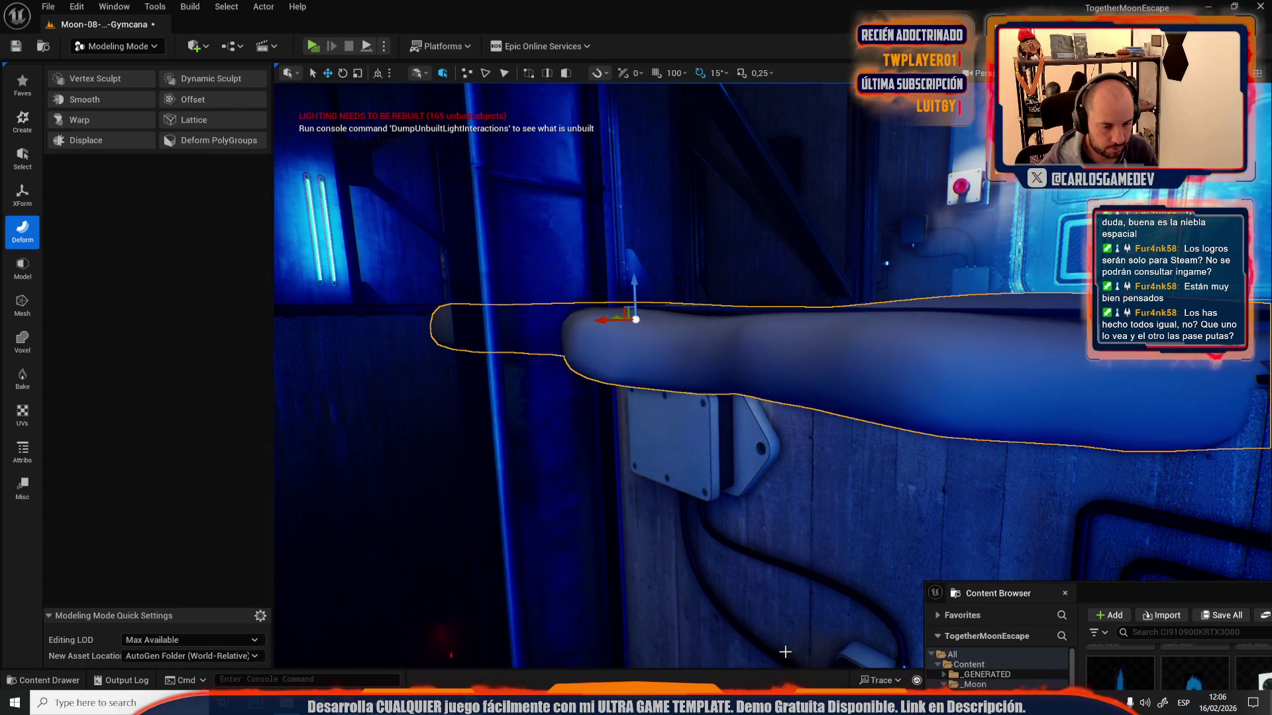
key("Delete")
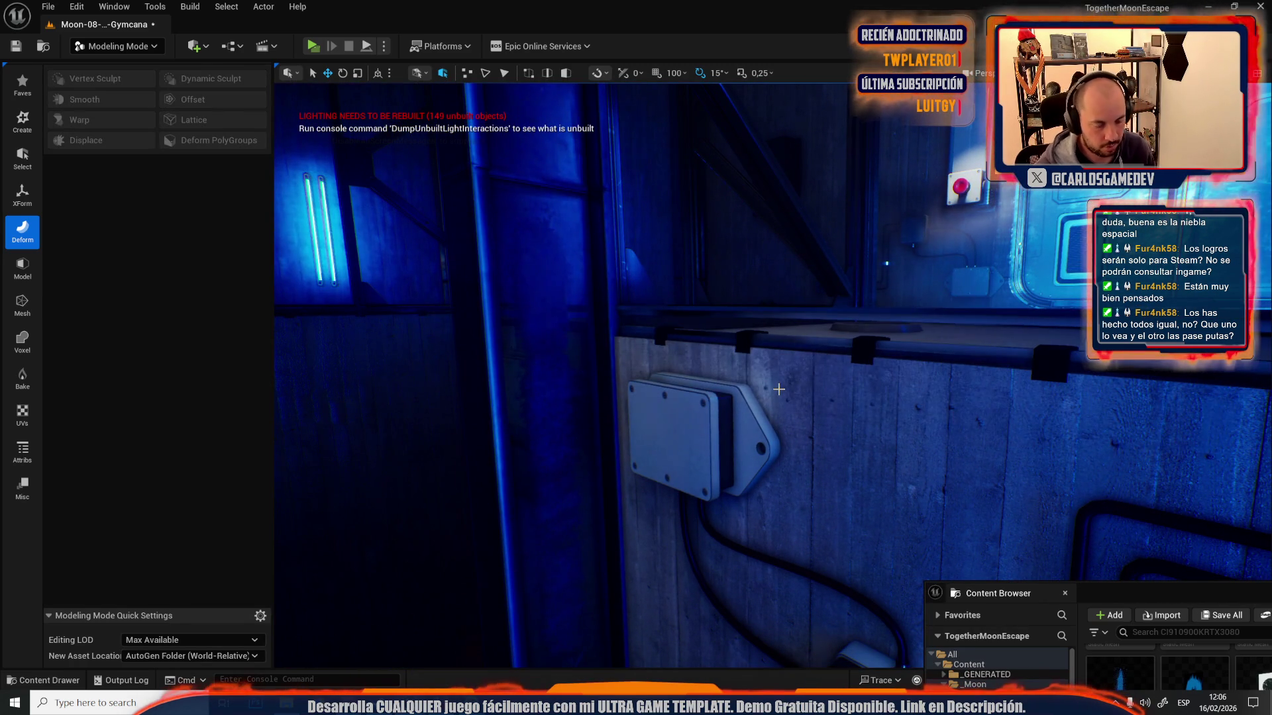
key("ctrl+z")
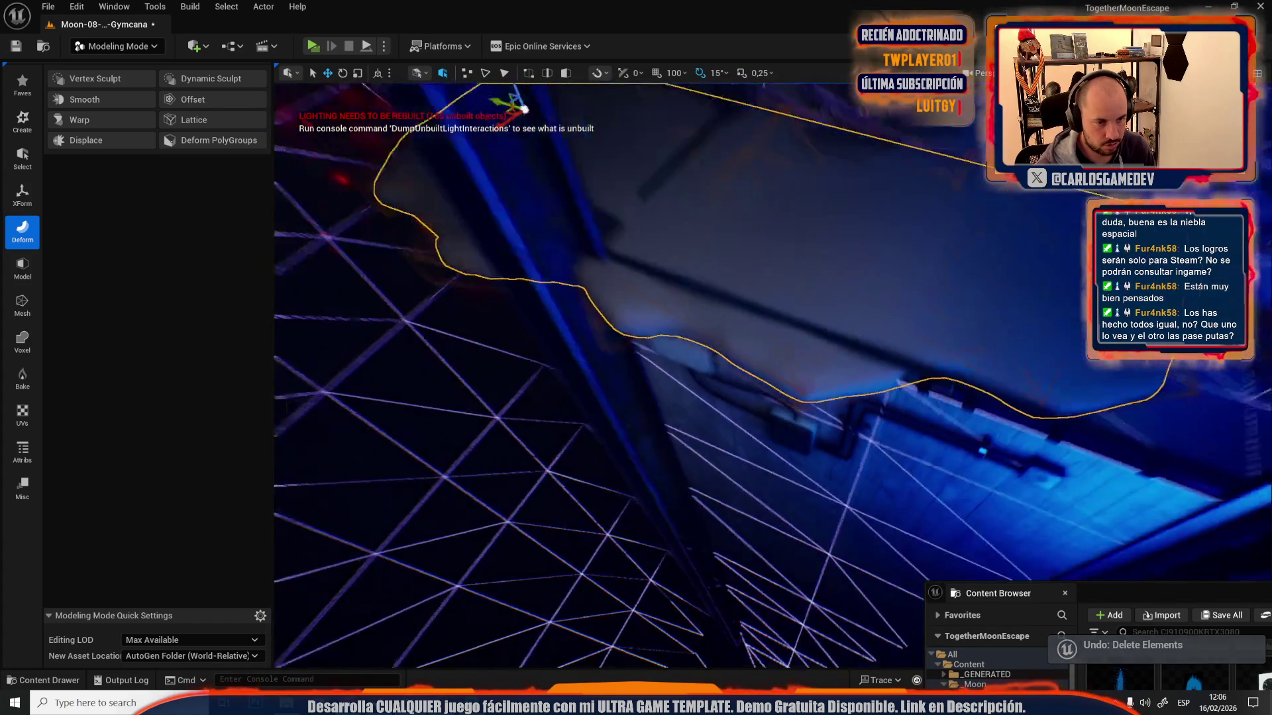
left_click_drag(777, 462, 762, 502)
key("Delete")
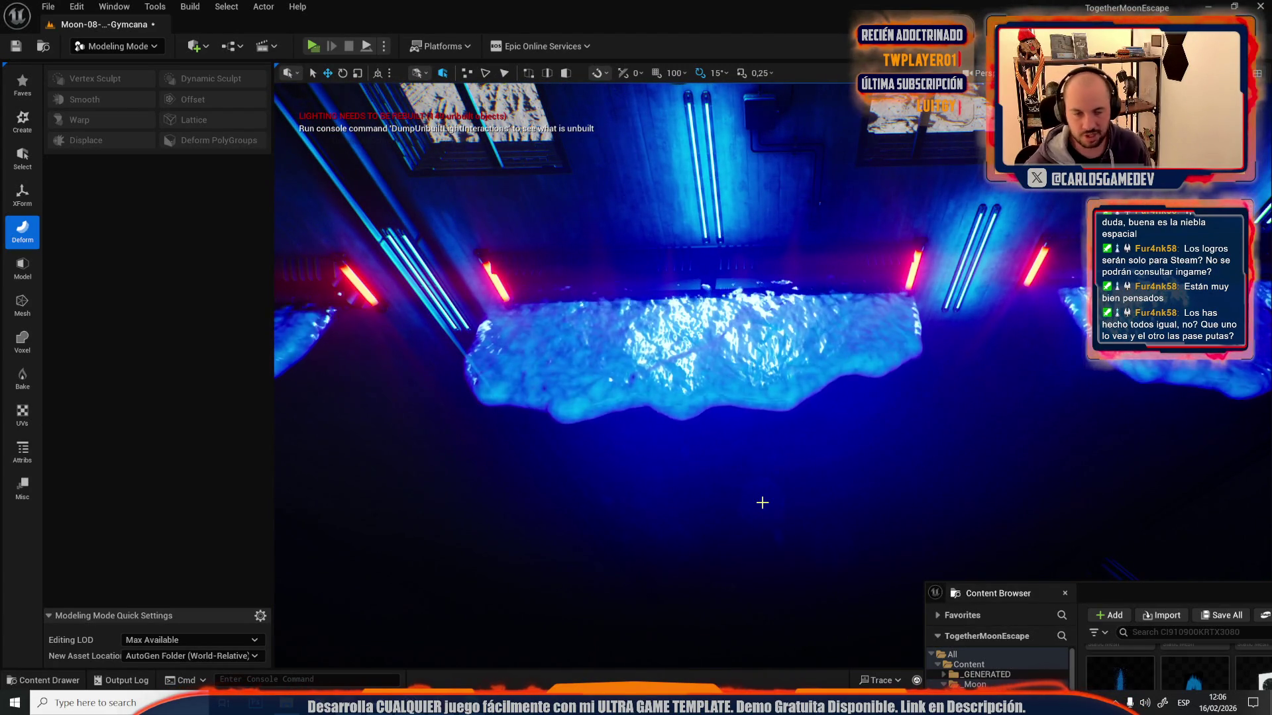
- Fly through the slime corridor and switch back to Selection Mode
left_click_drag(761, 431, 761, 431)
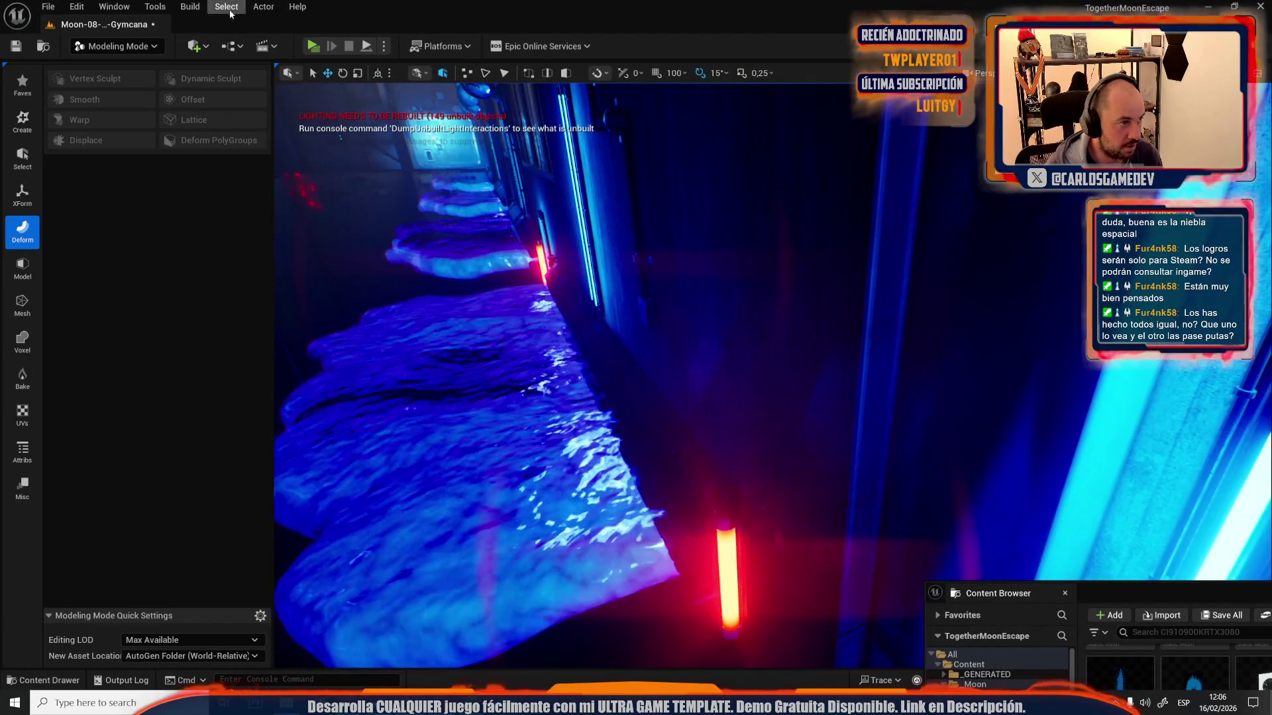
left_click(141, 50)
left_click(113, 84)
left_click_drag(447, 335, 443, 338)
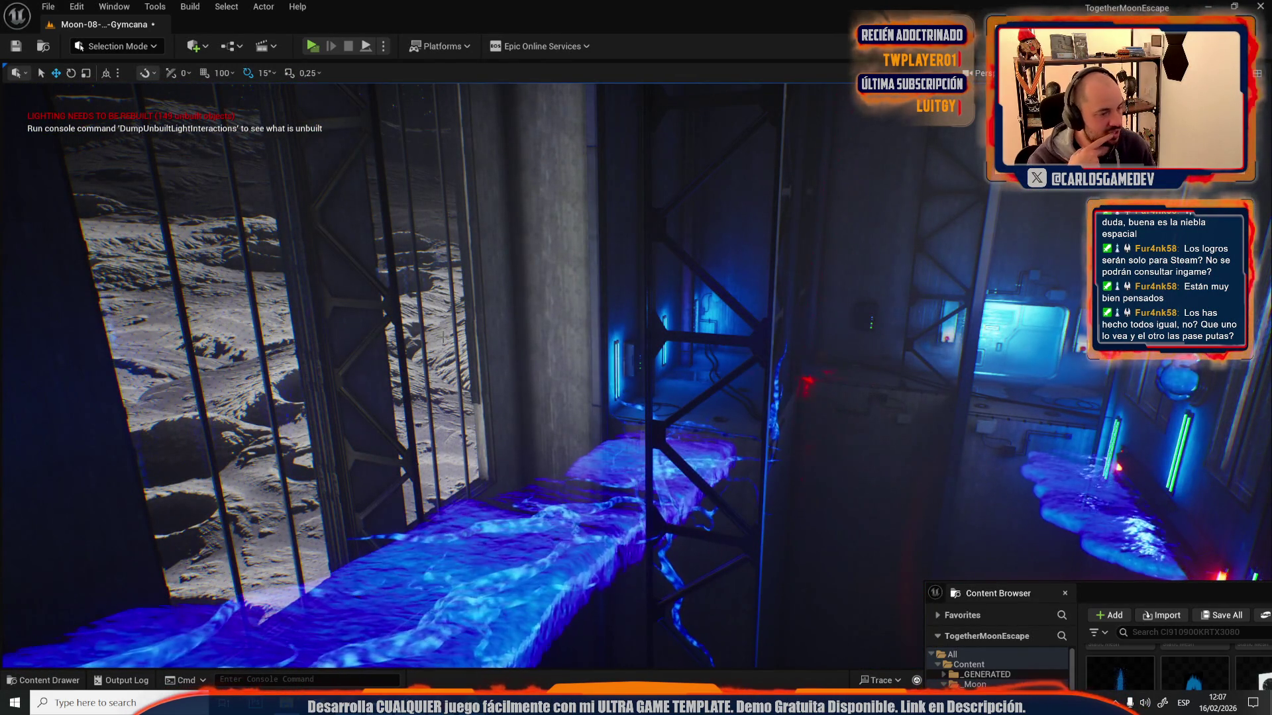
- Open Moon-12-Crater-Base via File > Open Level, saving Moon-08-Slime-Gymcana when prompted
left_click(49, 7)
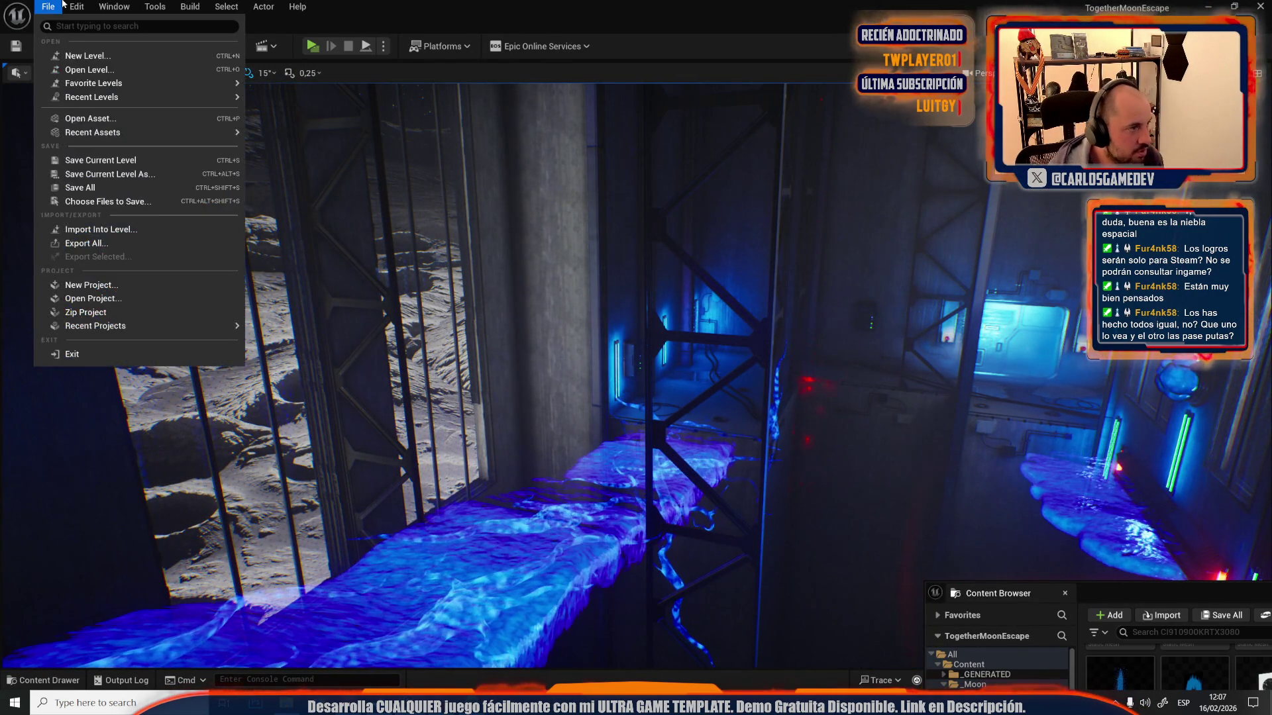
left_click(99, 69)
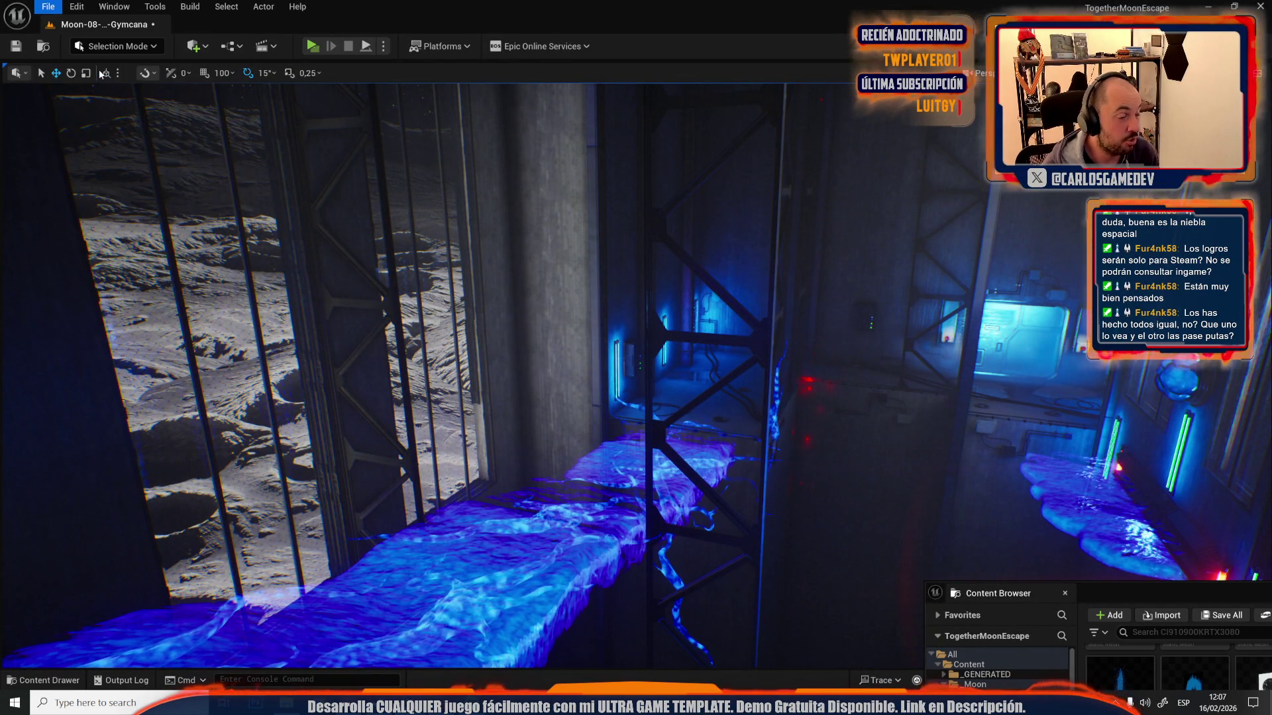
scroll(653, 259, "down", 5)
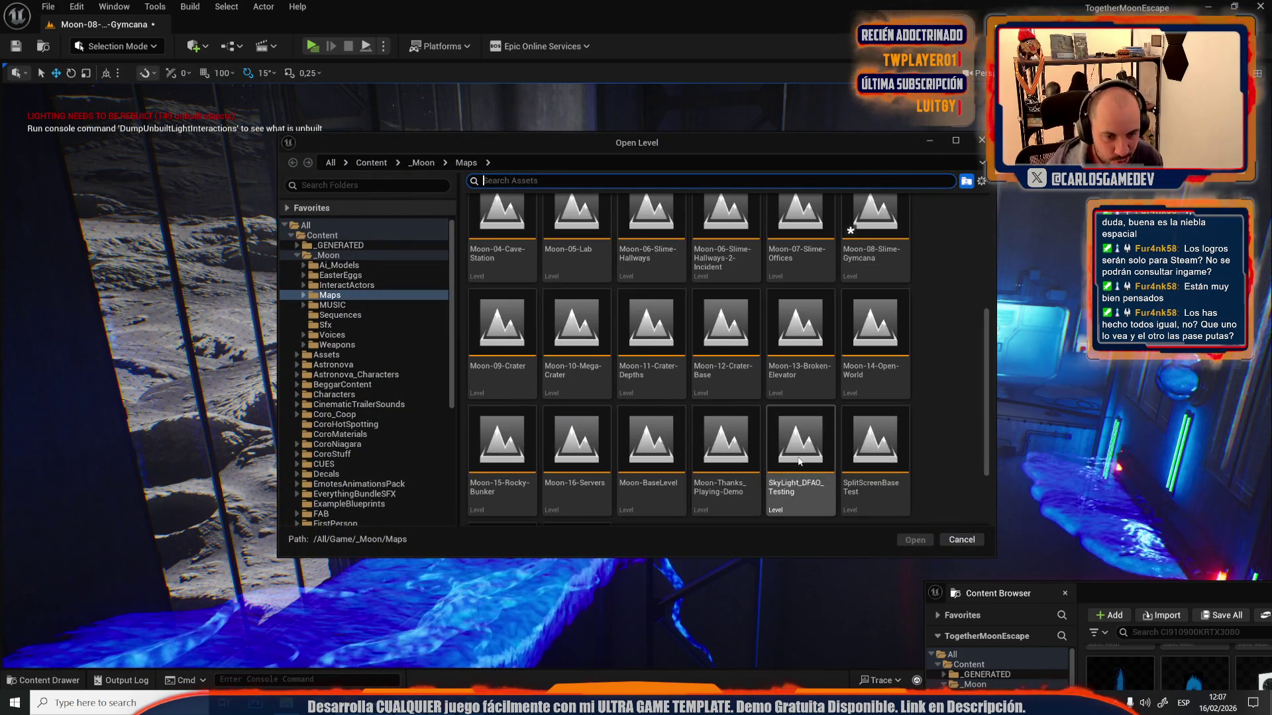
double_click(738, 380)
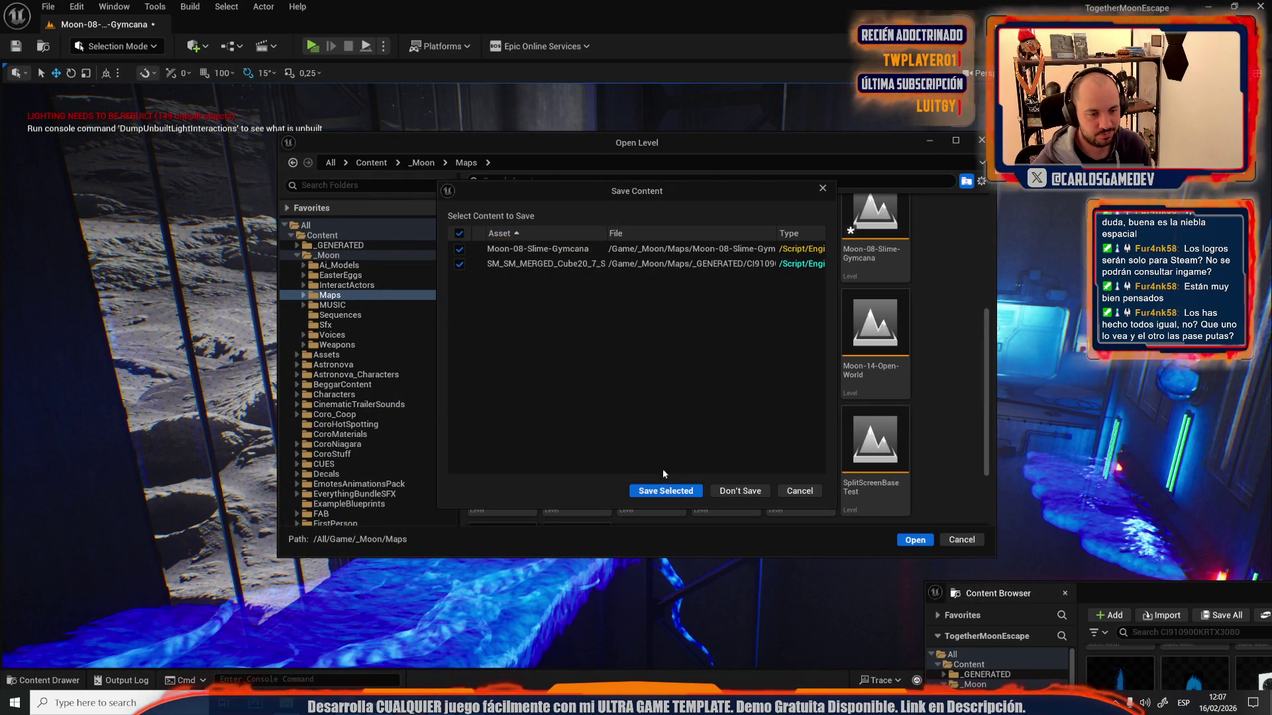
left_click(656, 492)
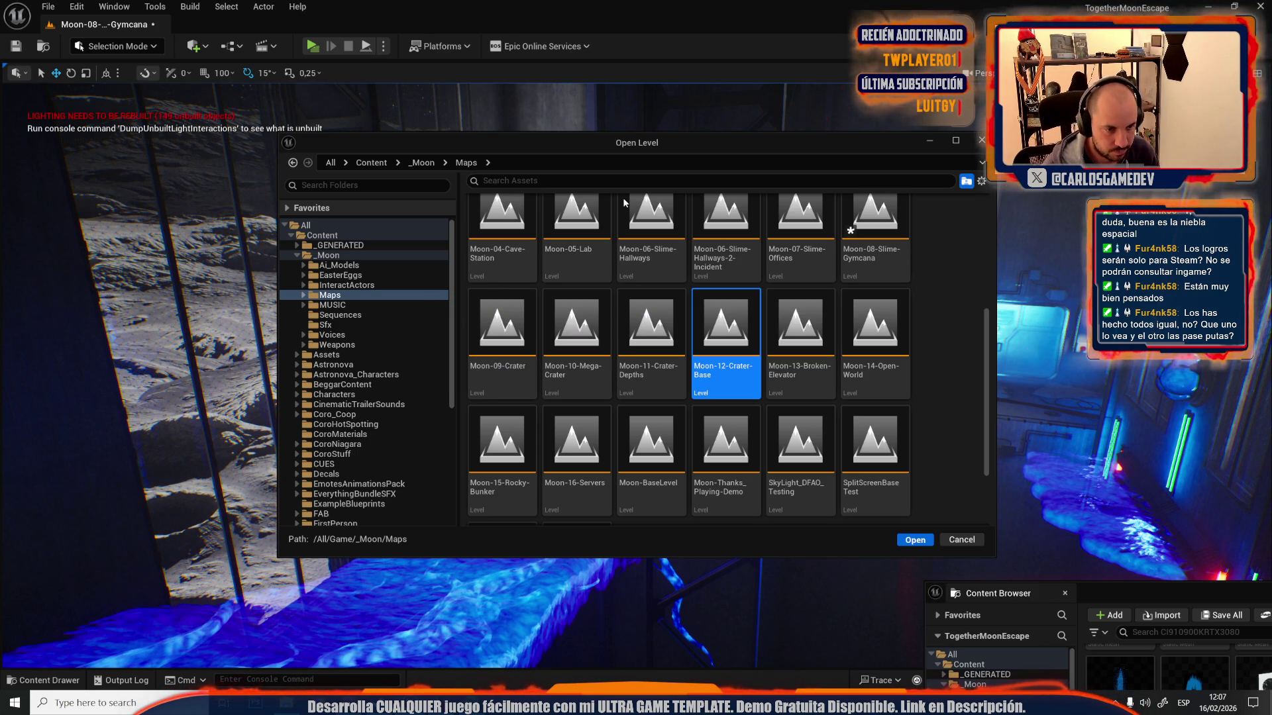
key("Return")
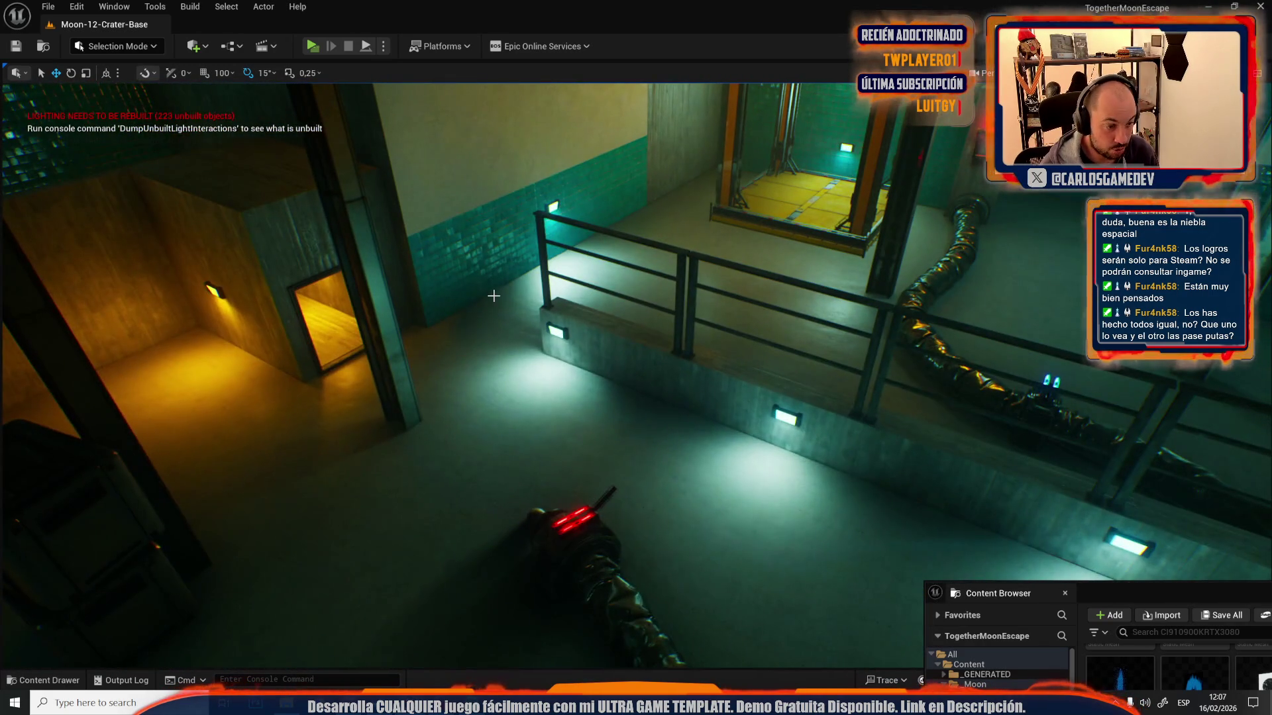
- Search the Content folder for 'bp chara' and open BP_FirstPersonCharacter
key("ctrl+space")
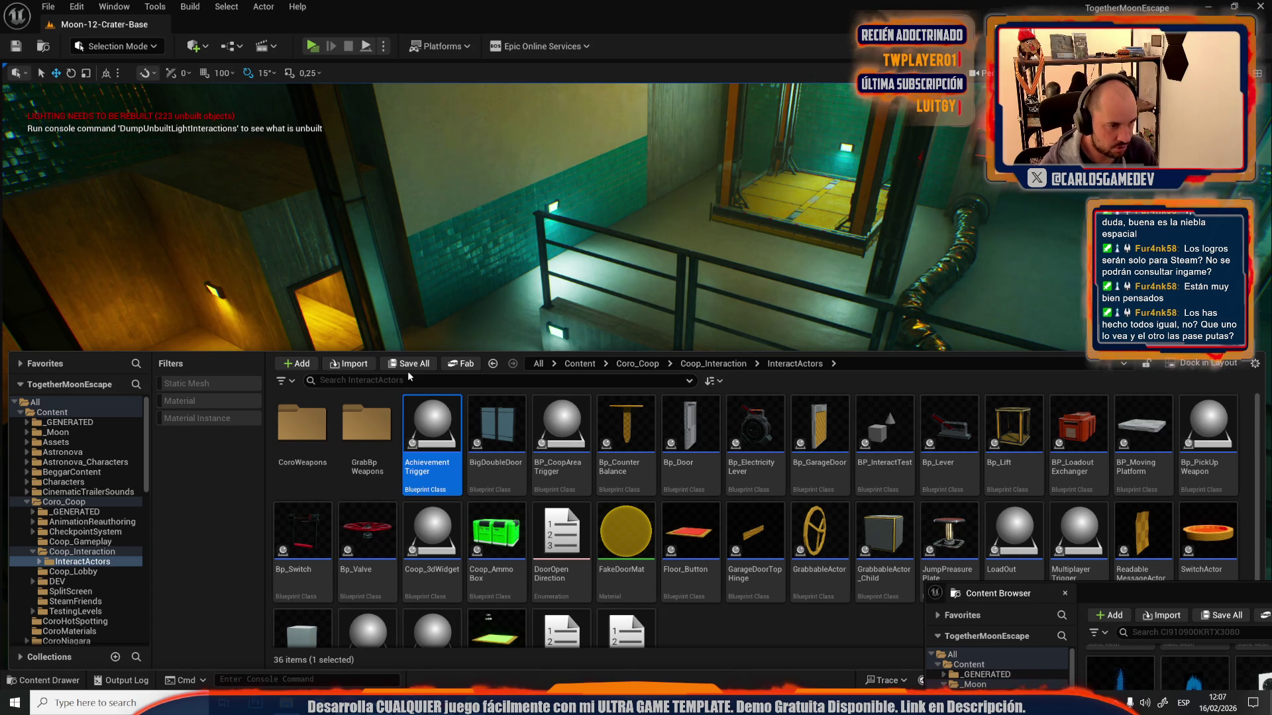
left_click(104, 413)
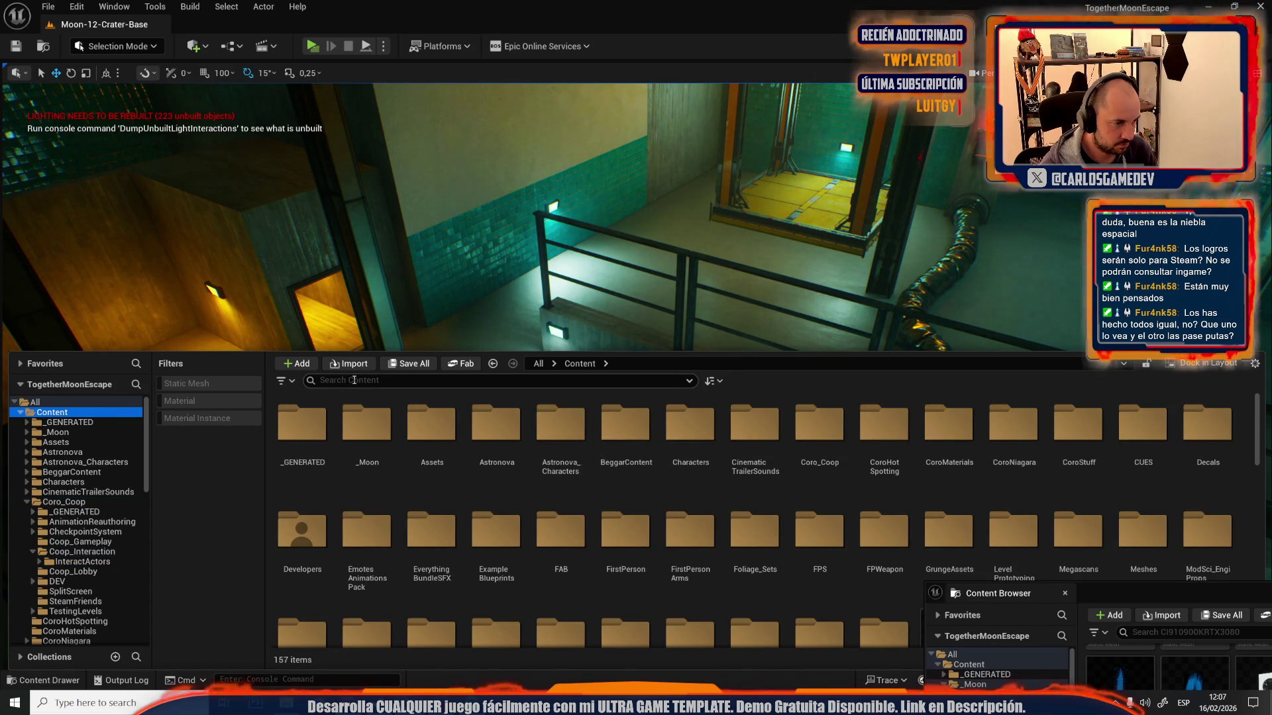
type("bp chara")
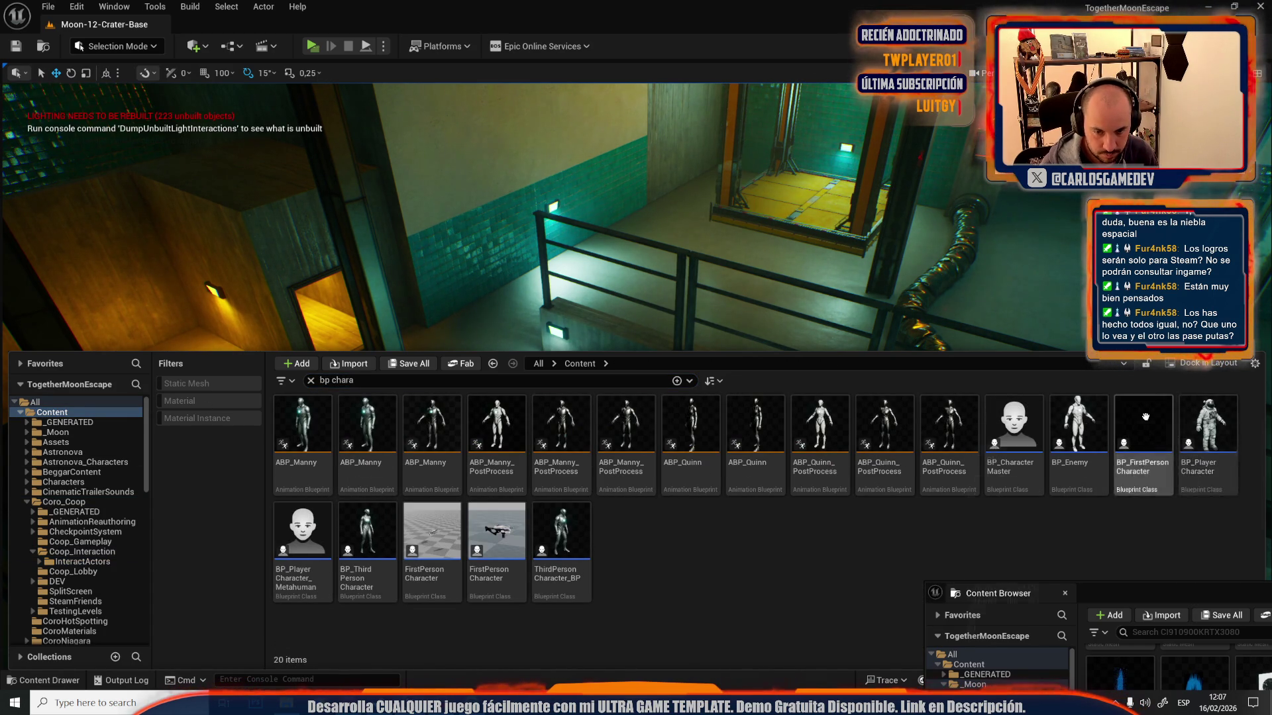
double_click(1146, 416)
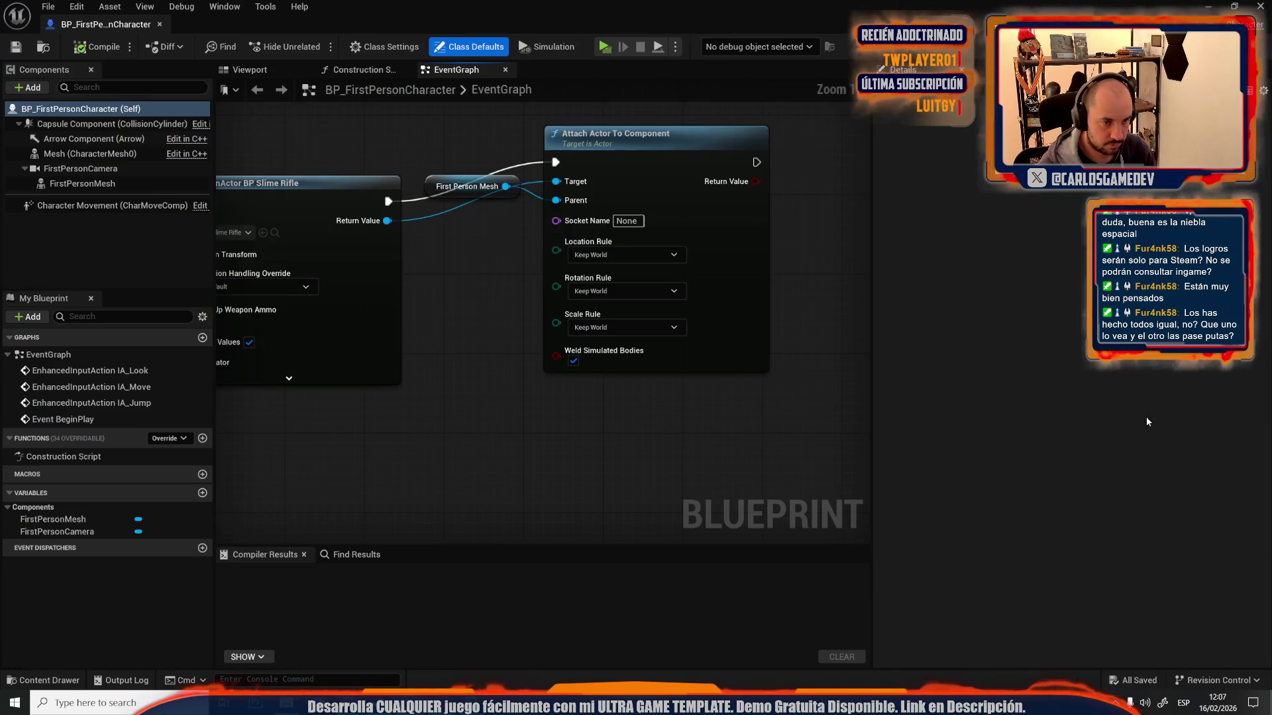
- Move the First Person Mesh node down and left, then bring up the Find Results search
scroll(530, 298, "down", 2)
left_click(583, 361)
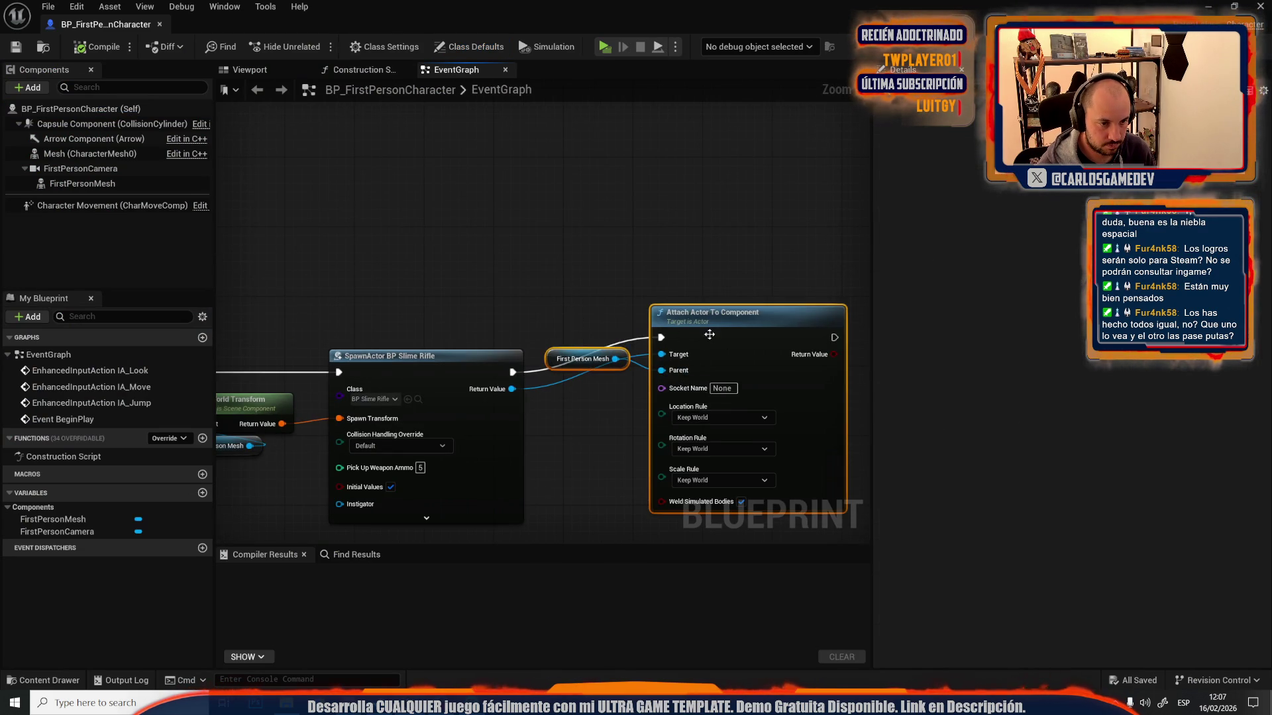
left_click_drag(617, 400, 595, 441)
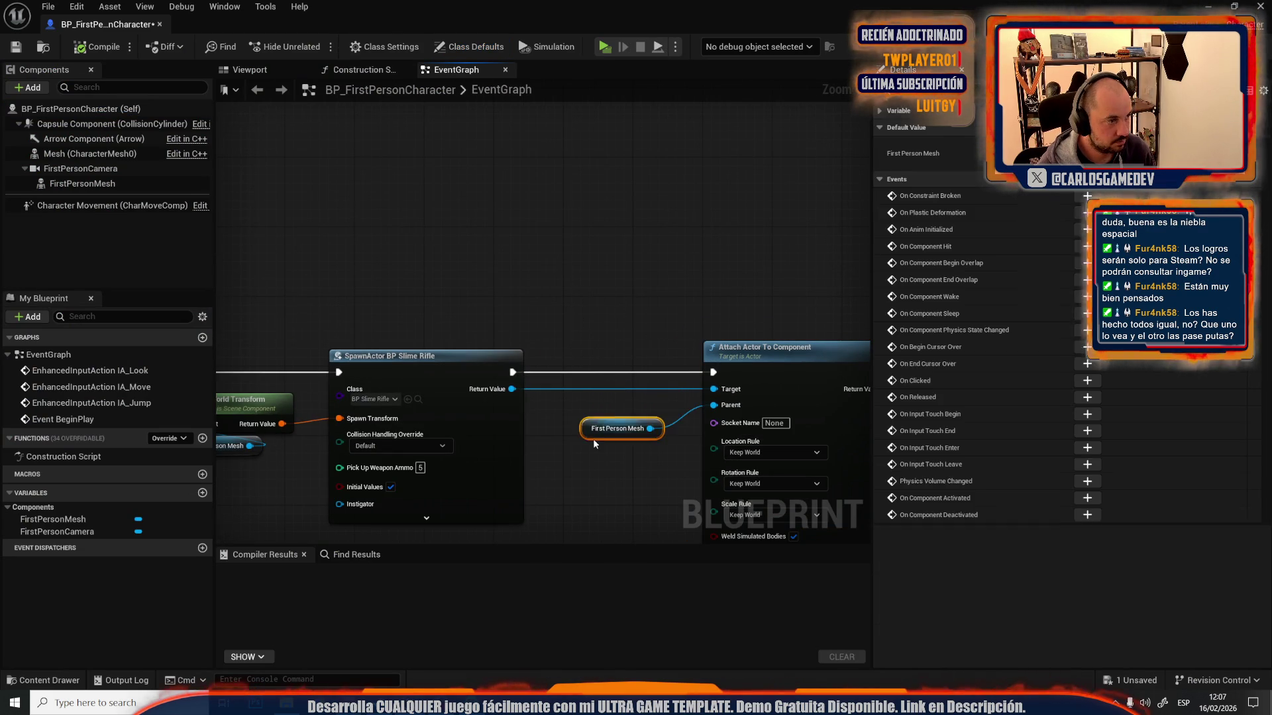
left_click(583, 325)
left_click(341, 555)
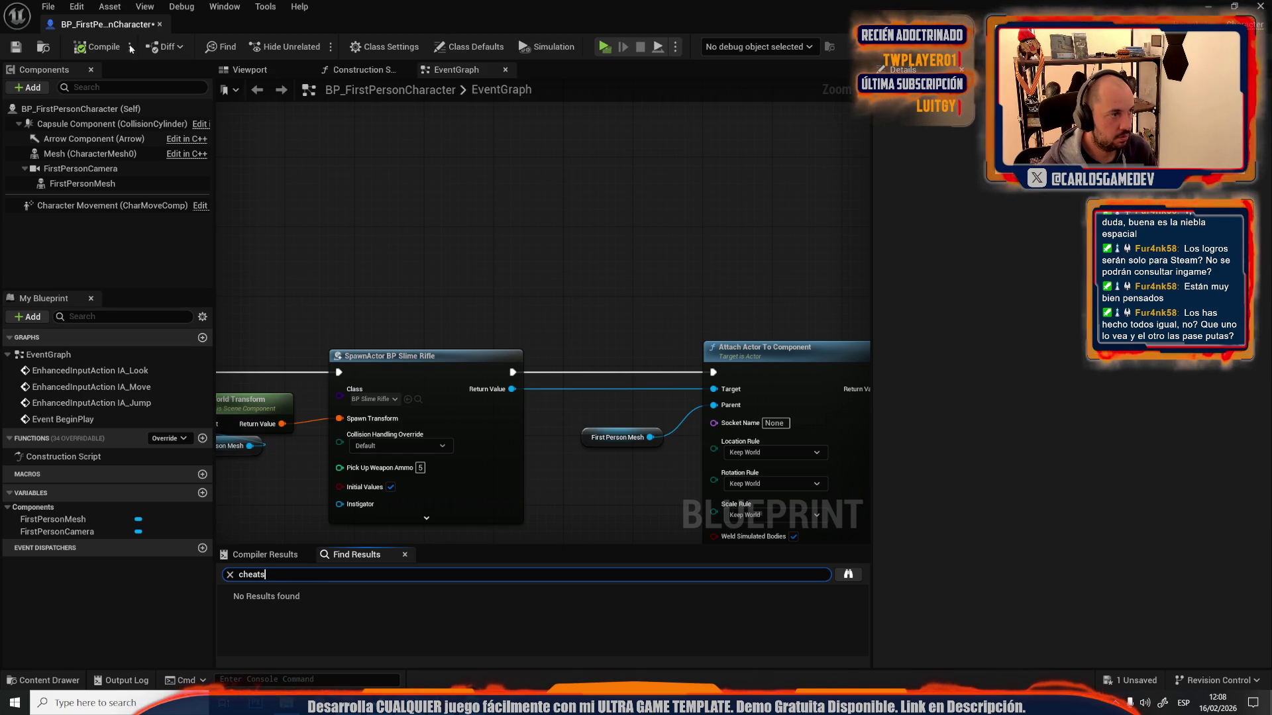
- Open BP_PlayerCharacter from the 'bp chara' results and search it for 'cheats', jumping to Cheats Go
key("alt+Tab")
key("ctrl+space")
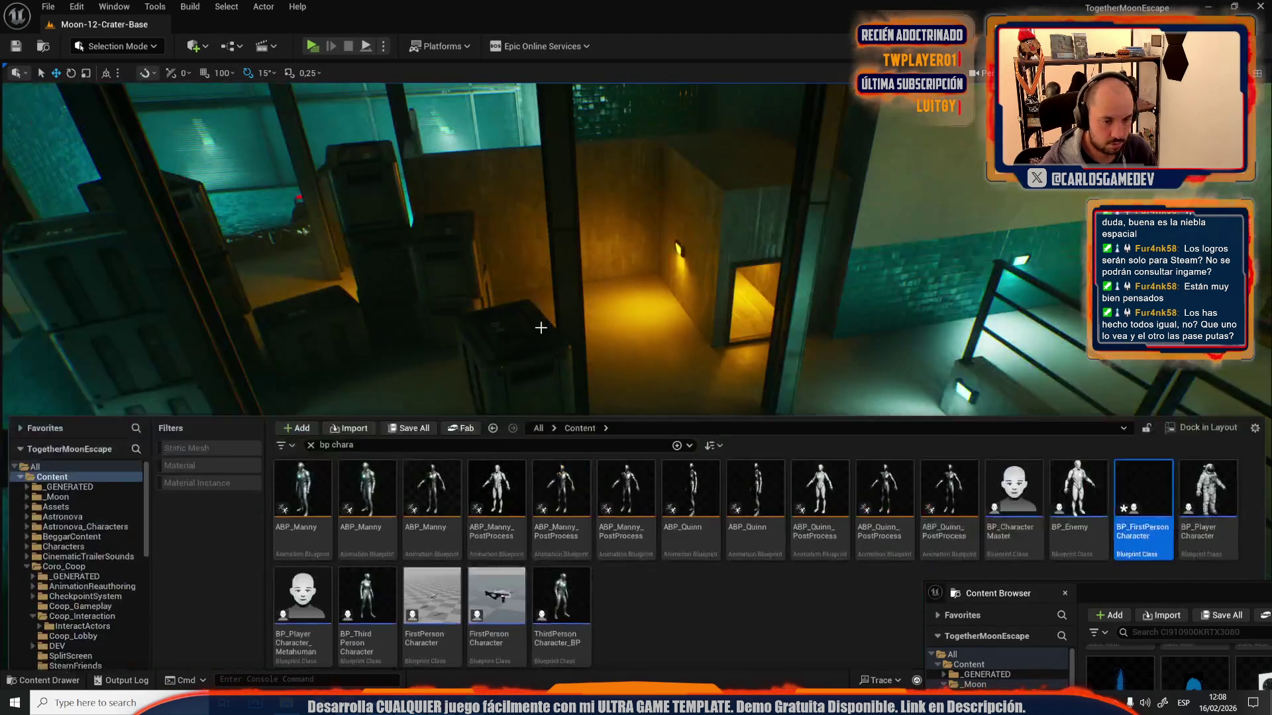
double_click(1206, 450)
type("cheats")
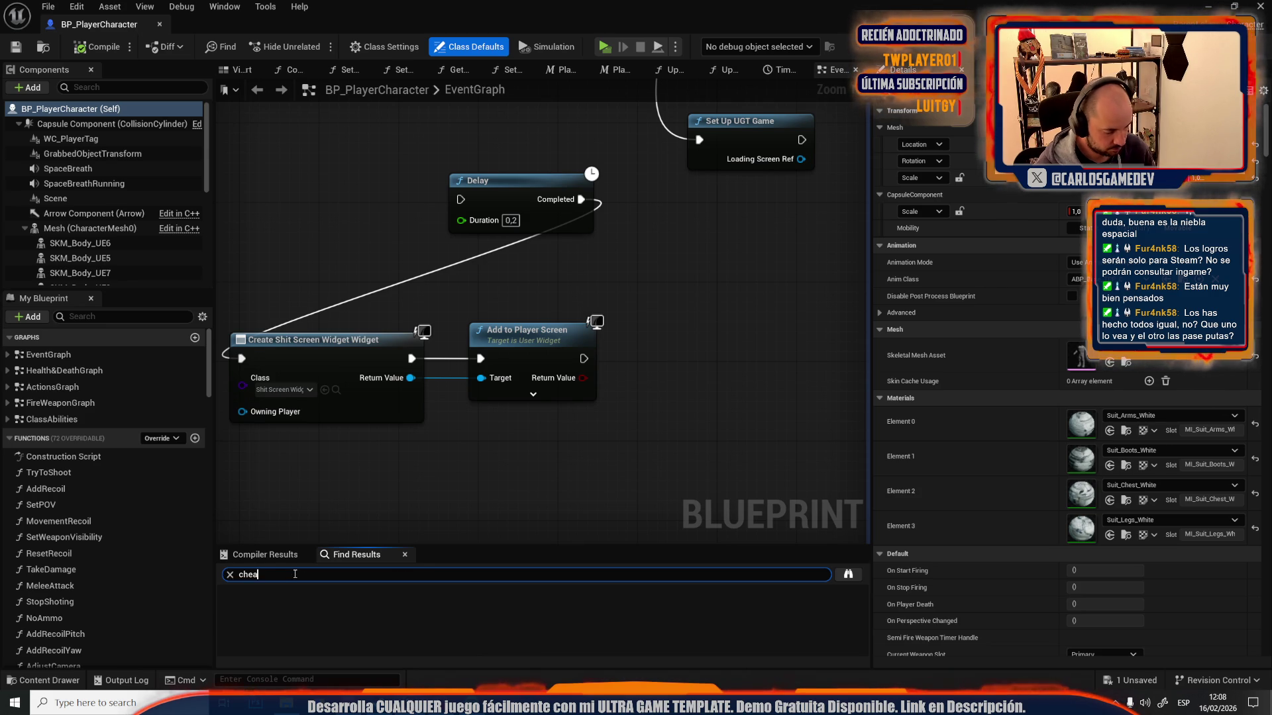
key("Return")
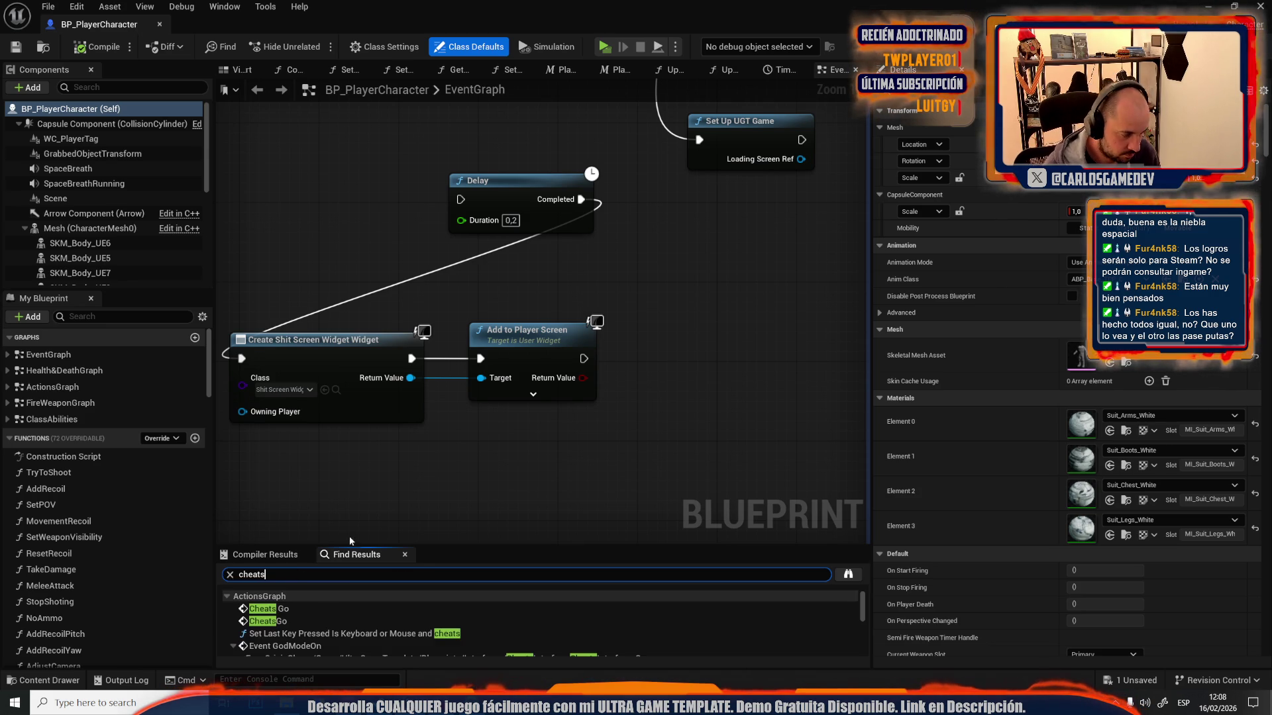
left_click(310, 608)
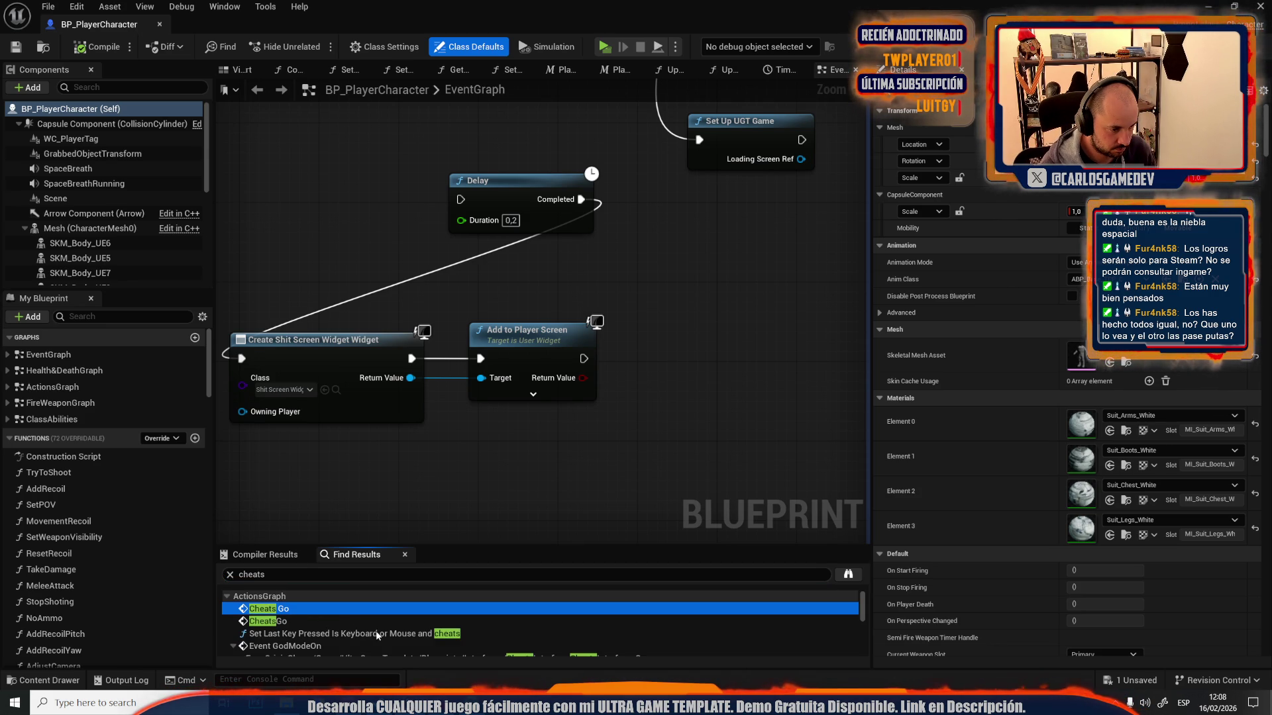
- Scroll around the ActionsGraph teleport logic and drag the Server_SetActorLocation event down and right
scroll(590, 424, "down", 5)
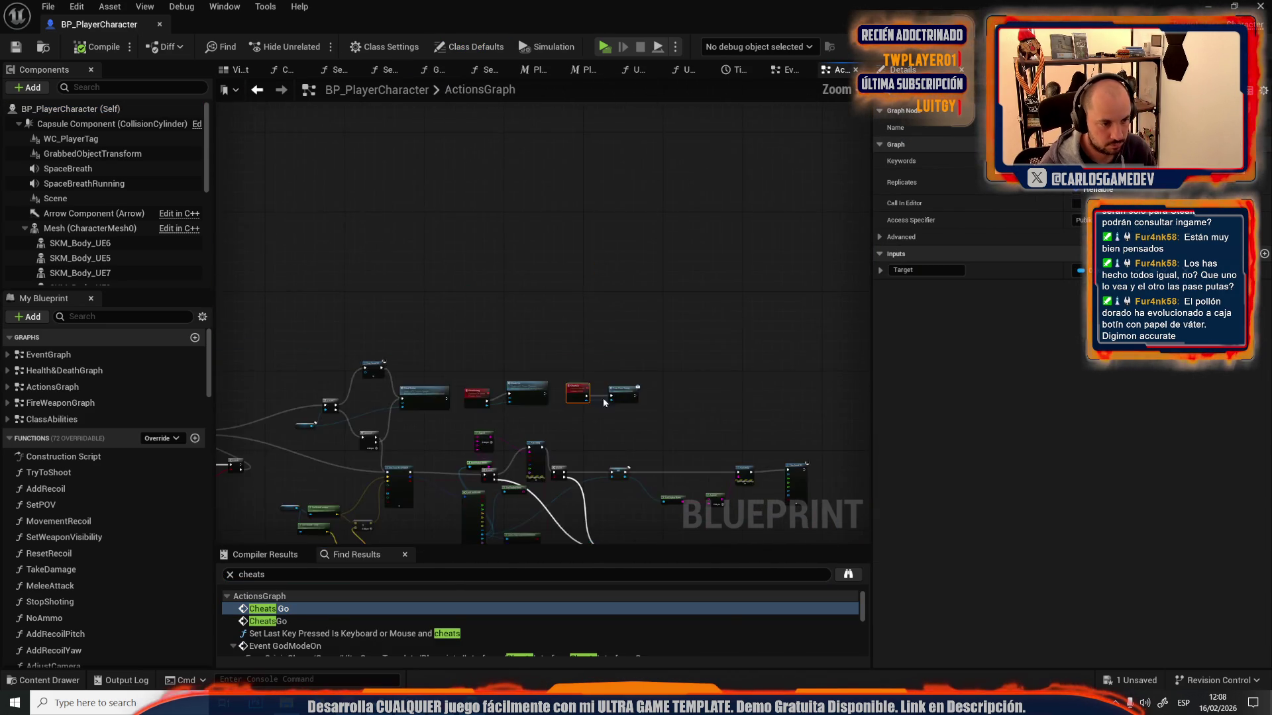
scroll(642, 303, "up", 5)
scroll(778, 412, "down", 5)
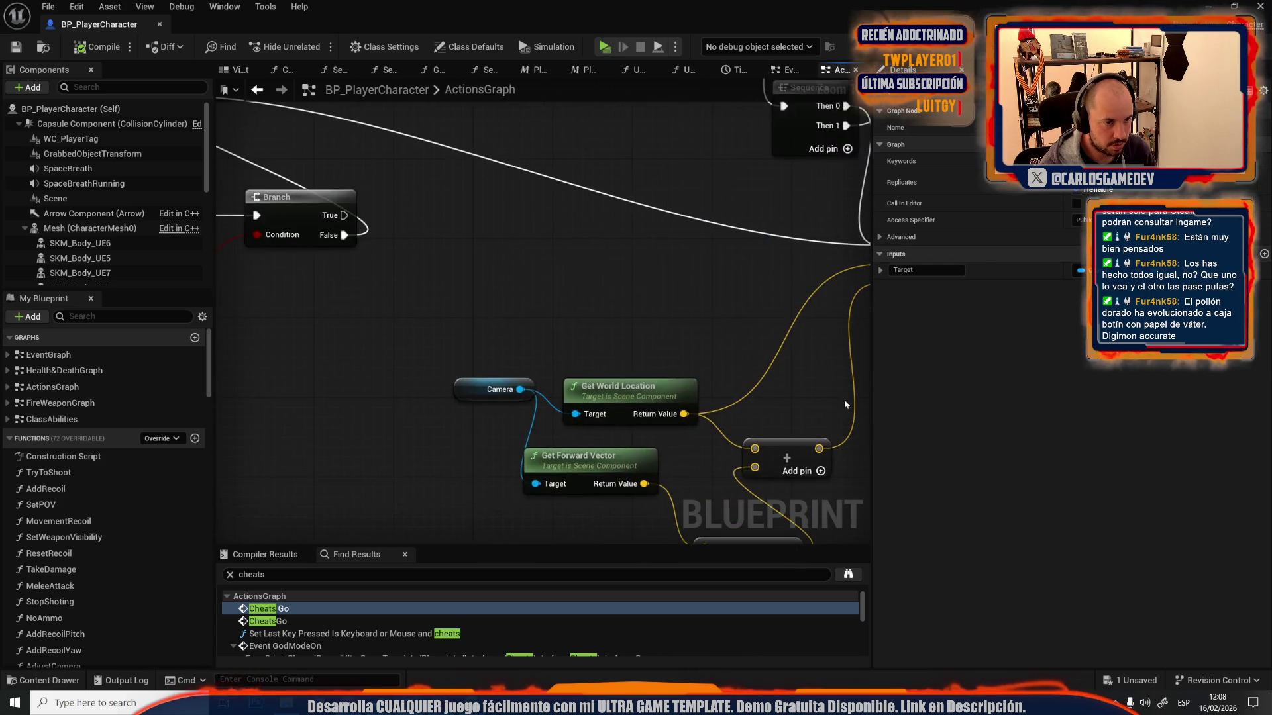
scroll(658, 313, "down", 4)
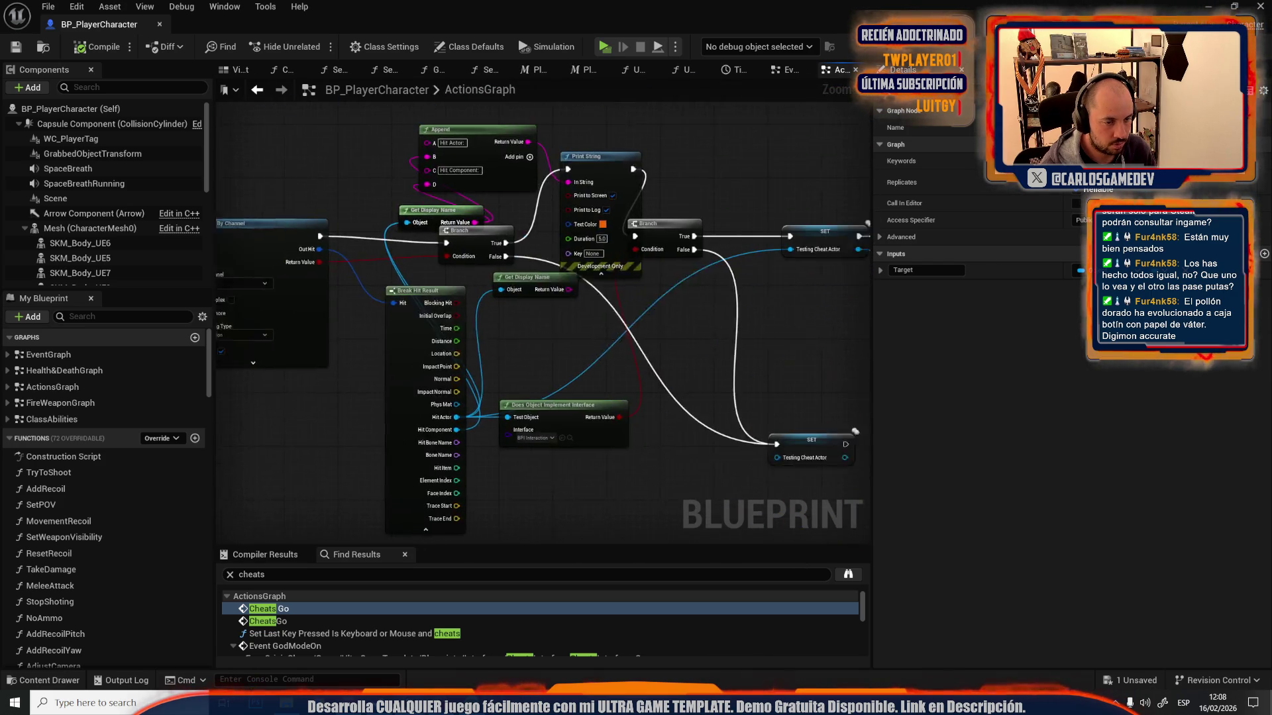
scroll(335, 290, "up", 4)
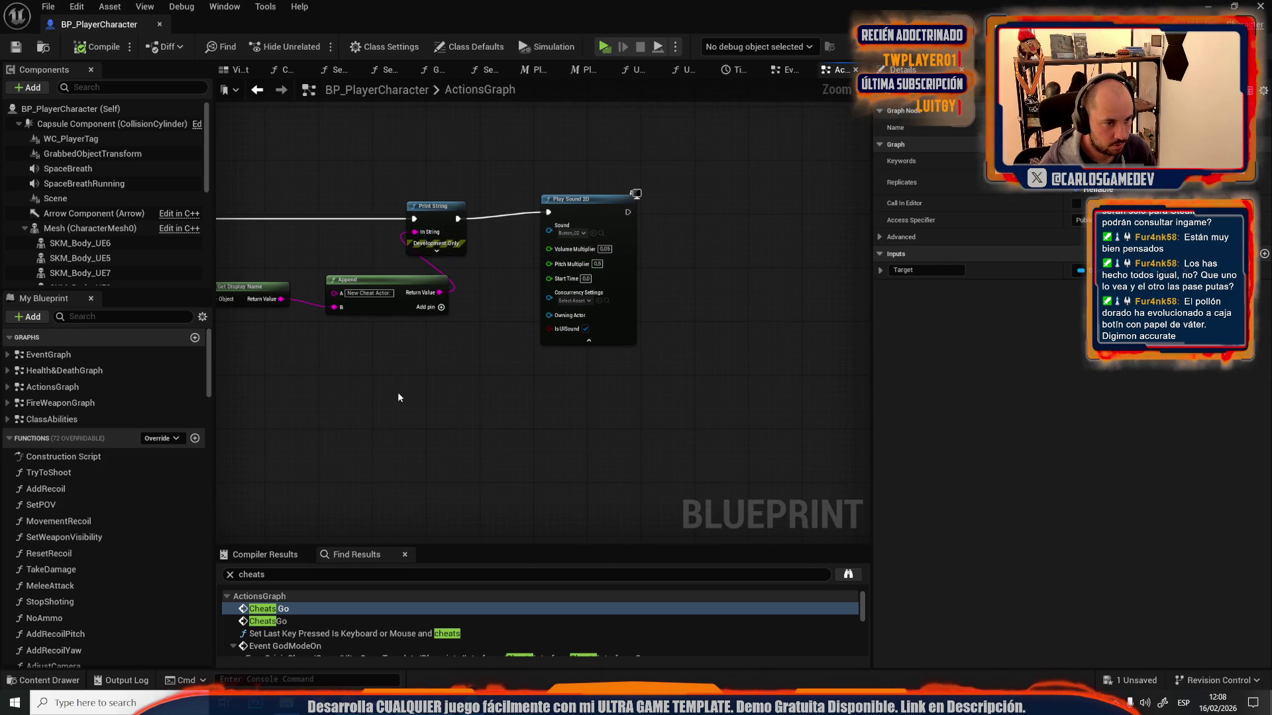
scroll(398, 398, "down", 4)
scroll(631, 245, "up", 4)
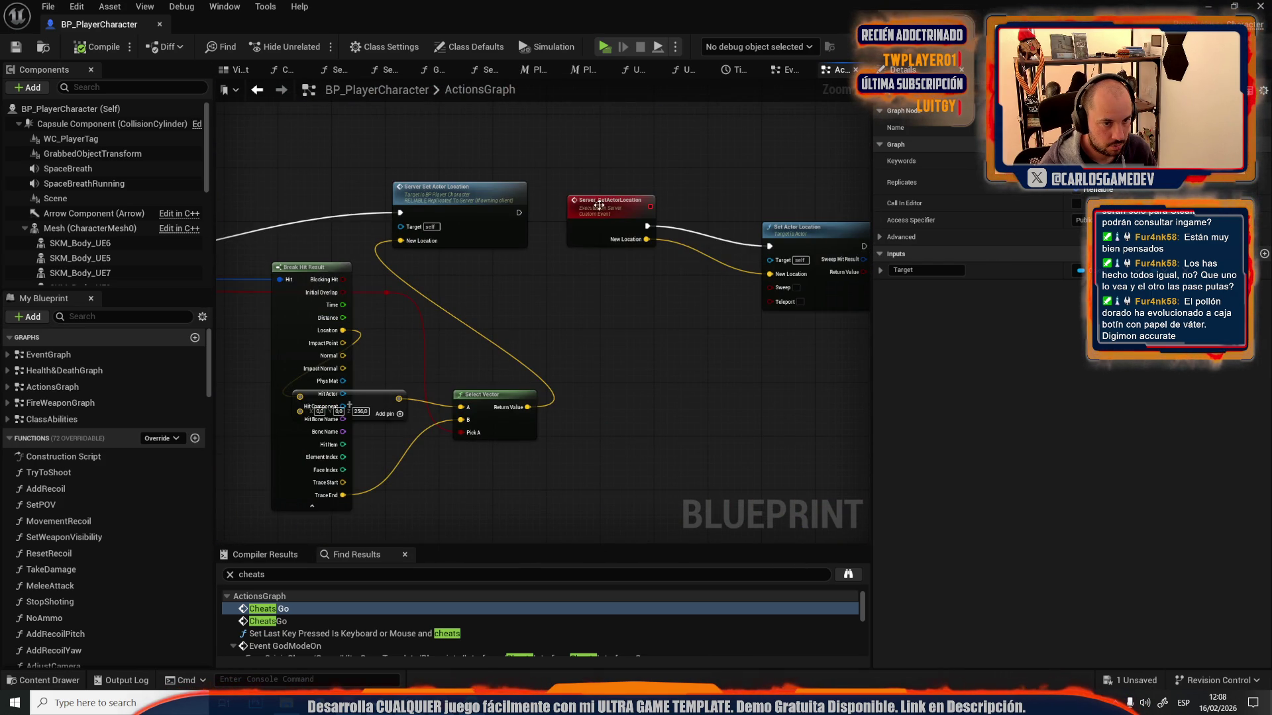
left_click_drag(609, 198, 630, 218)
scroll(479, 251, "down", 4)
scroll(447, 197, "up", 4)
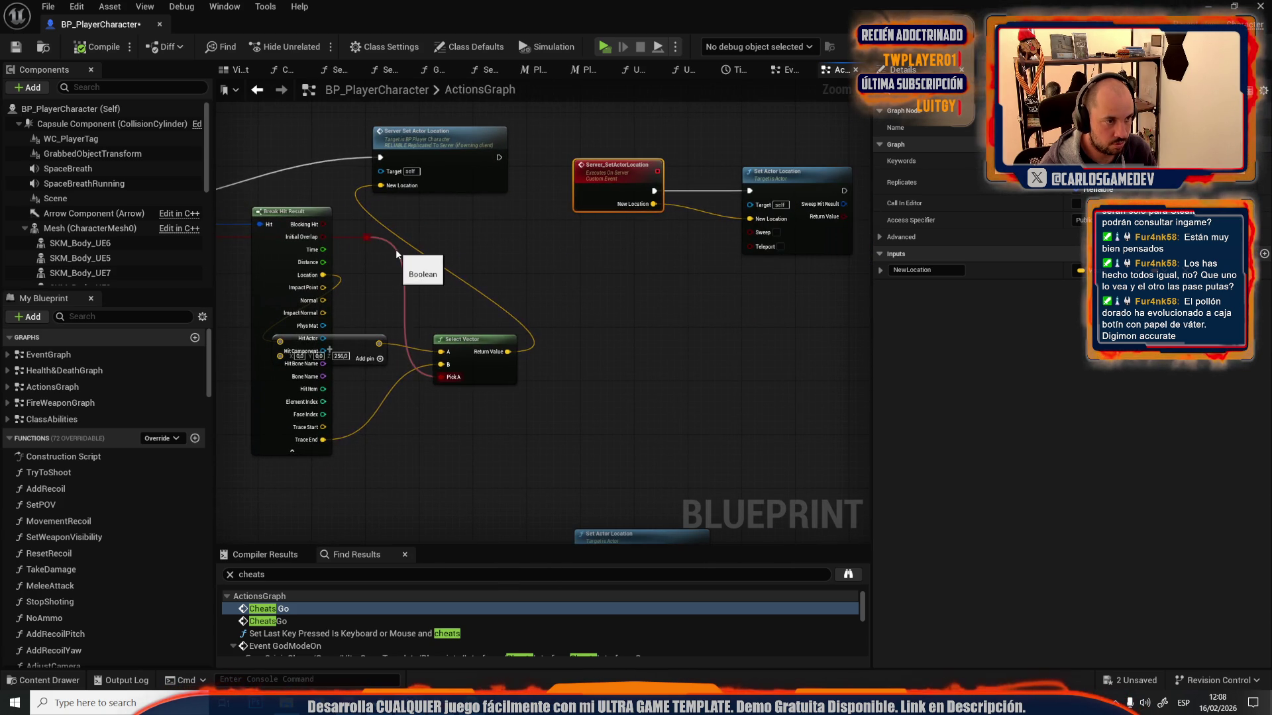
- Search the node menu for 'set actor veloc' and 'set veloci' without adding any node
right_click(555, 188)
type("set actor veloc")
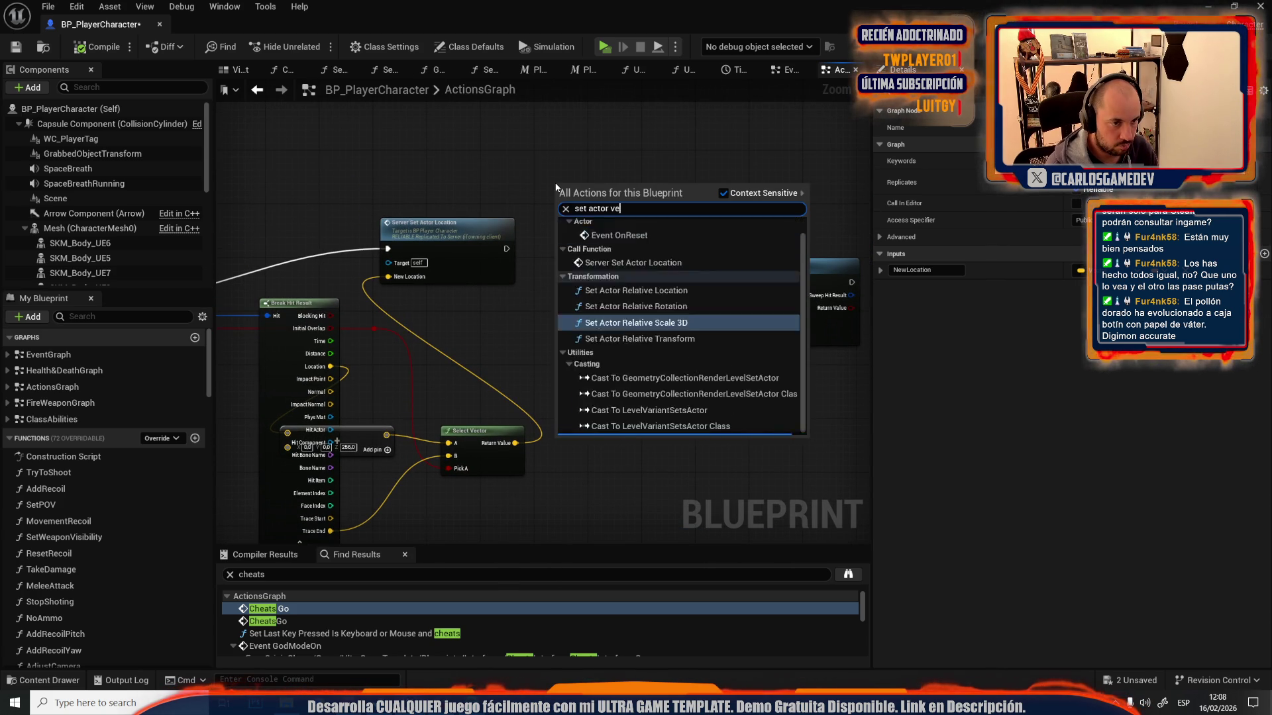
key("ctrl+a")
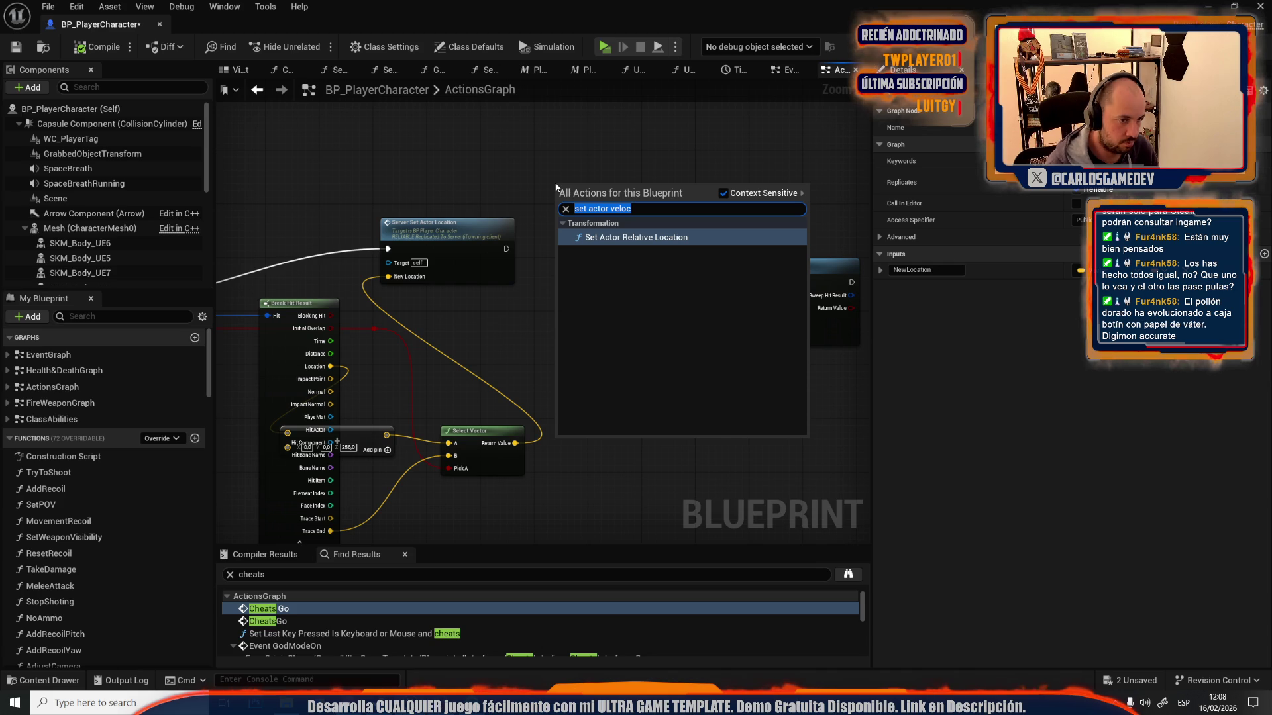
left_click(416, 141)
left_click_drag(245, 218, 510, 215)
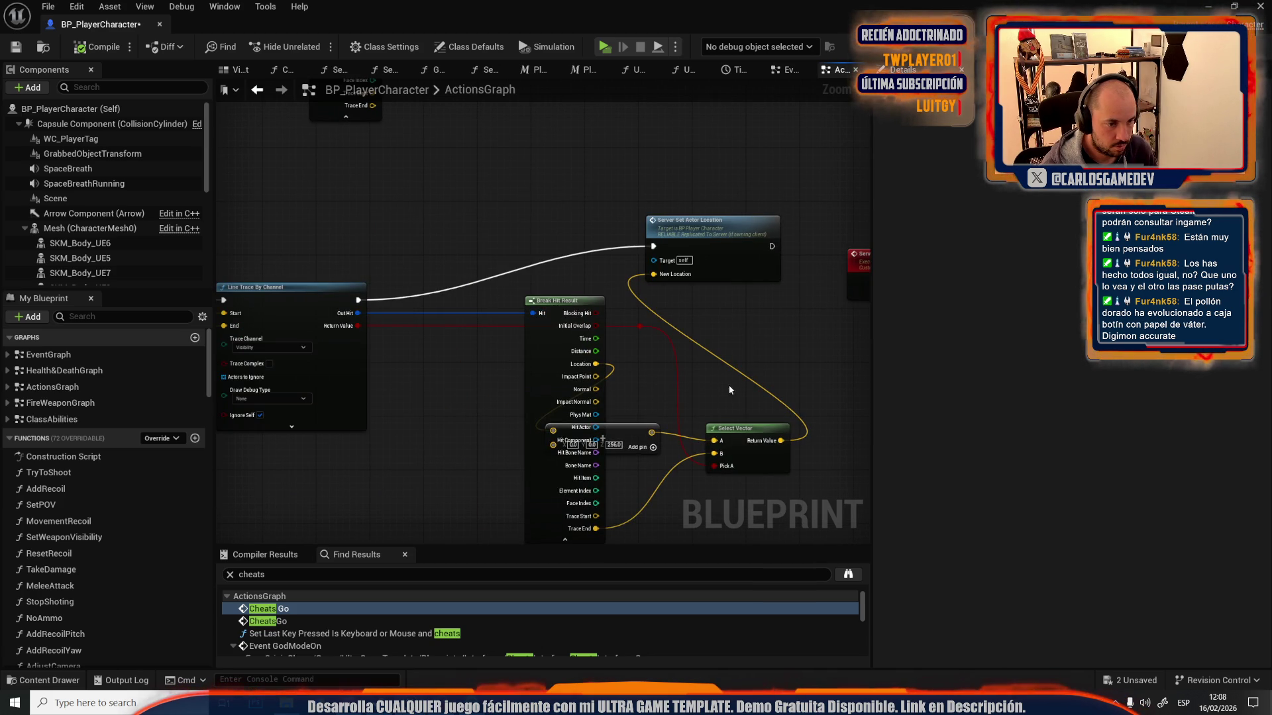
right_click(779, 362)
type("set ve")
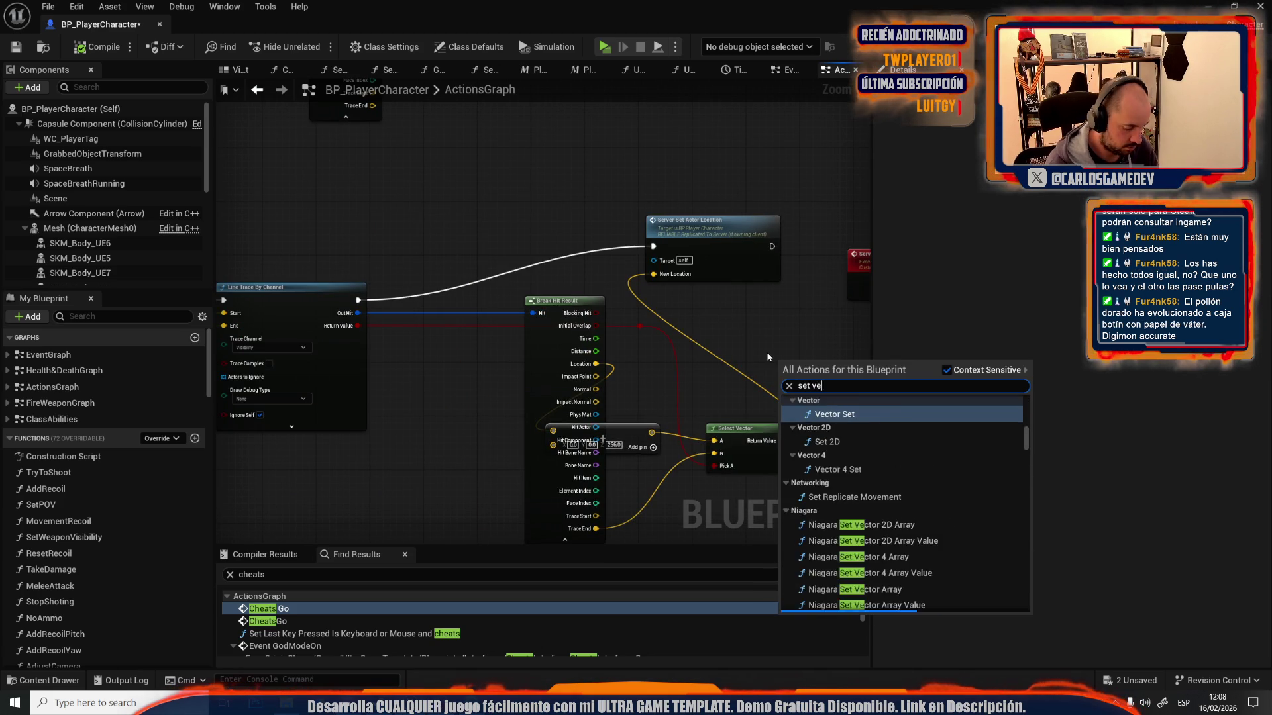
type("loci")
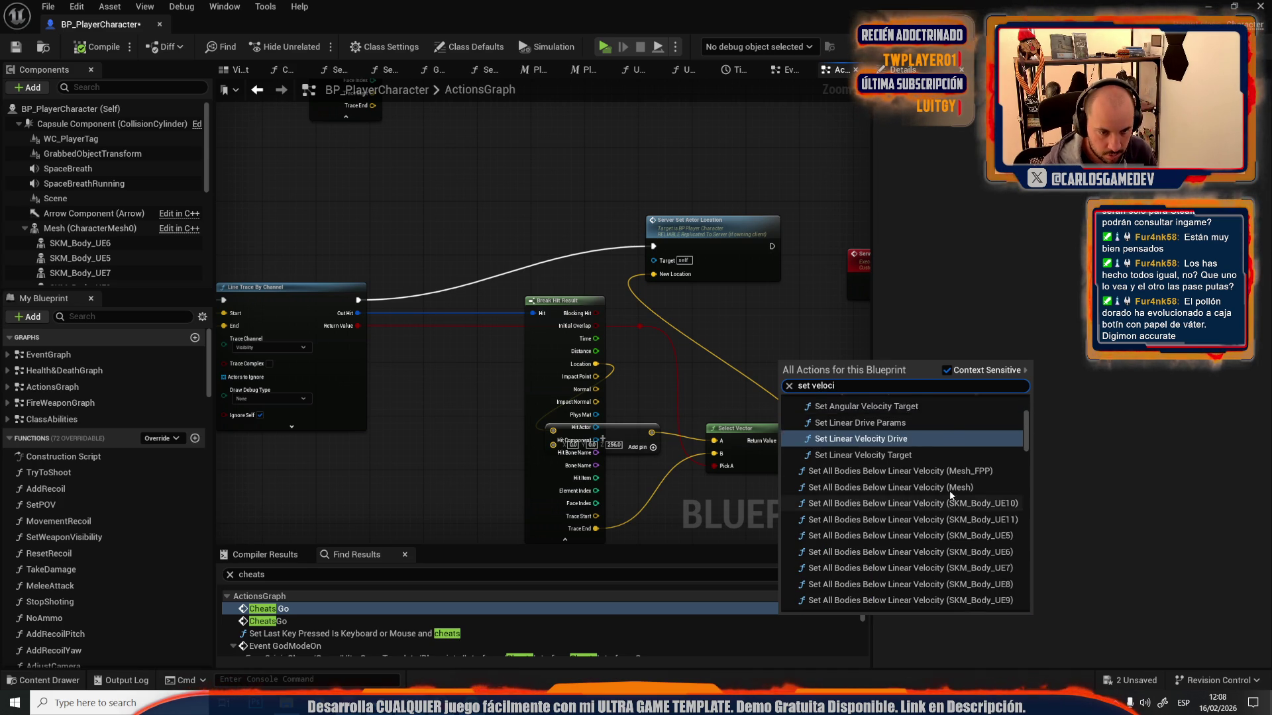
left_click(772, 300)
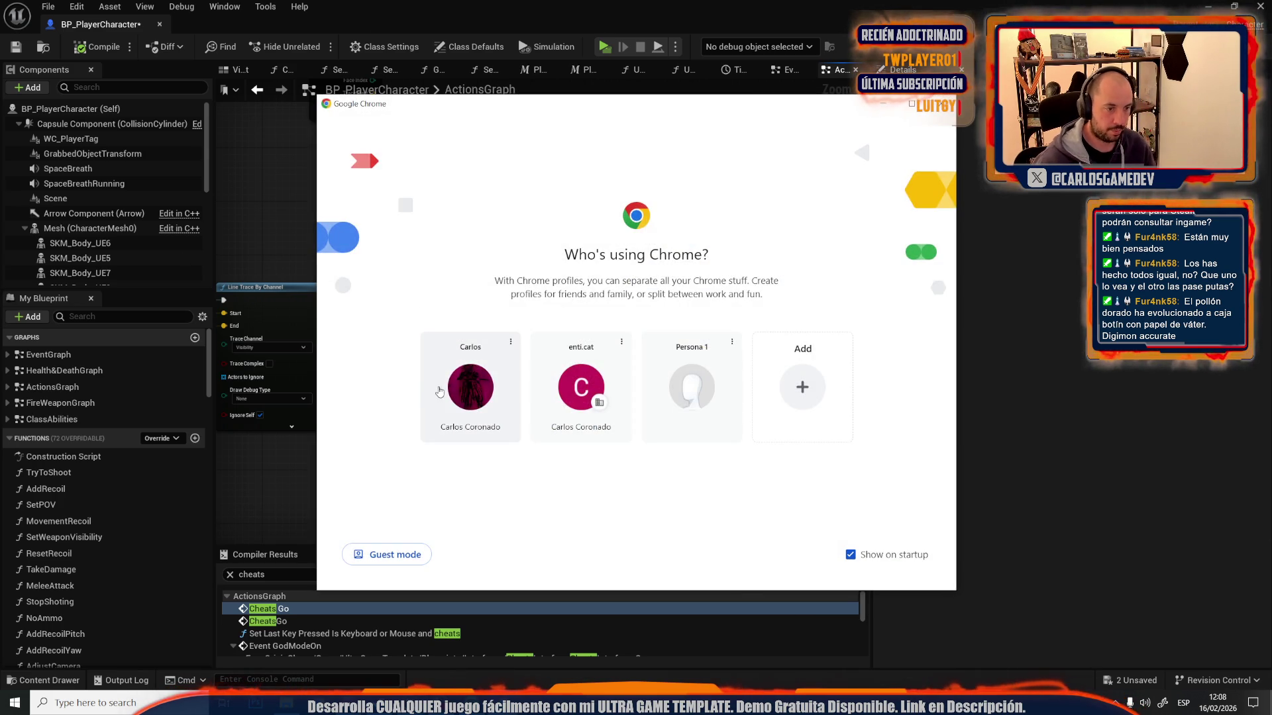
- Search Chrome for 'ue5 stop character velocity', read the forum replies, and return to Unreal
left_click(434, 391)
left_click(229, 38)
type("ue5 stop chara")
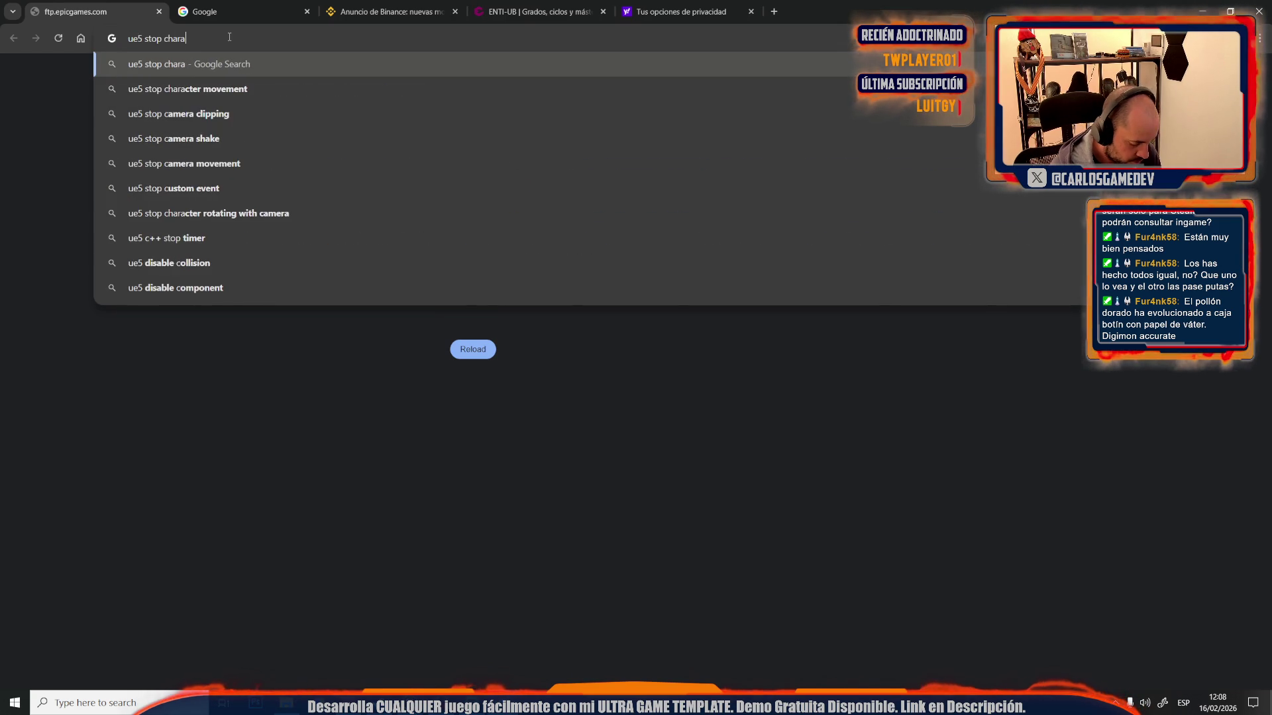
type("cter velocity")
key("Return")
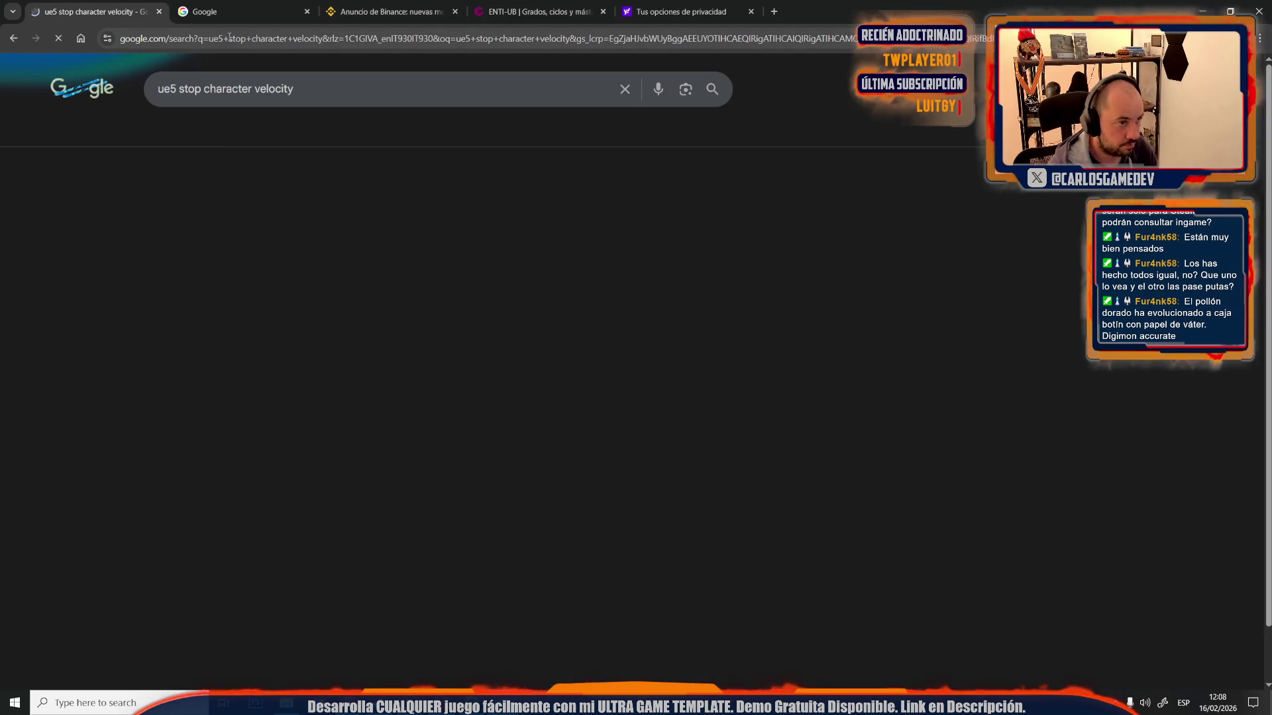
scroll(355, 407, "down", 4)
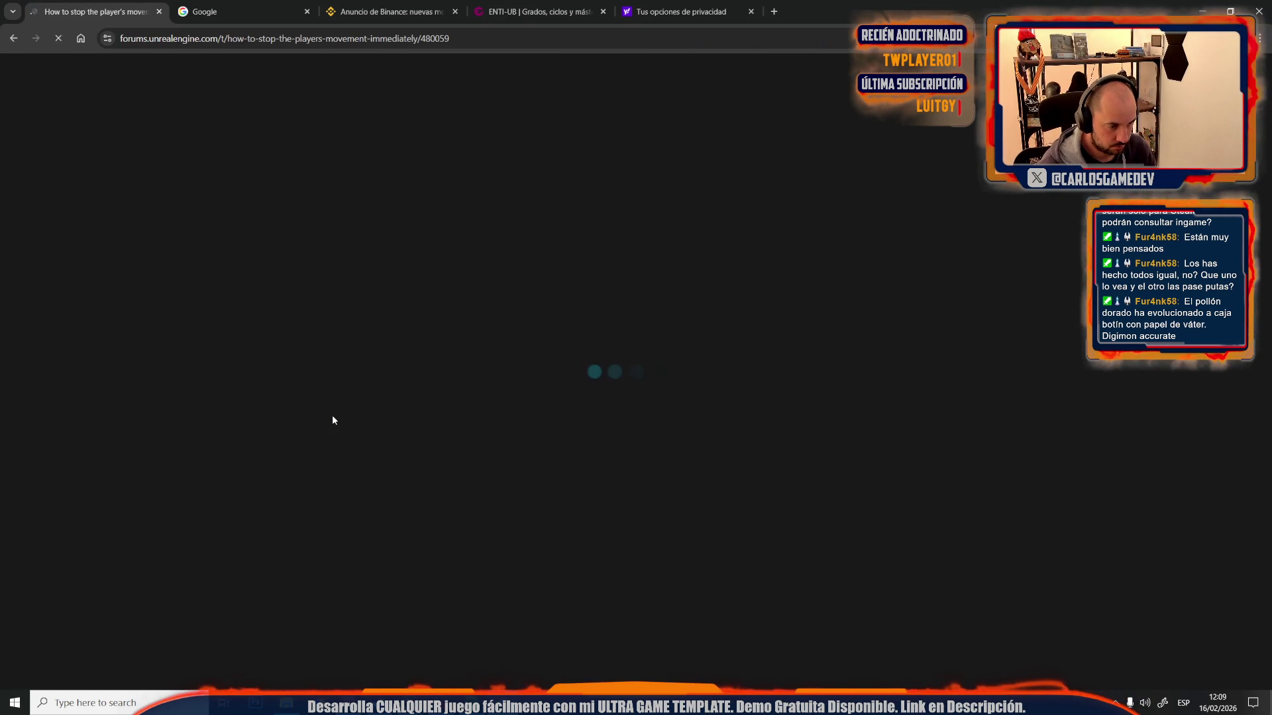
scroll(332, 419, "down", 3)
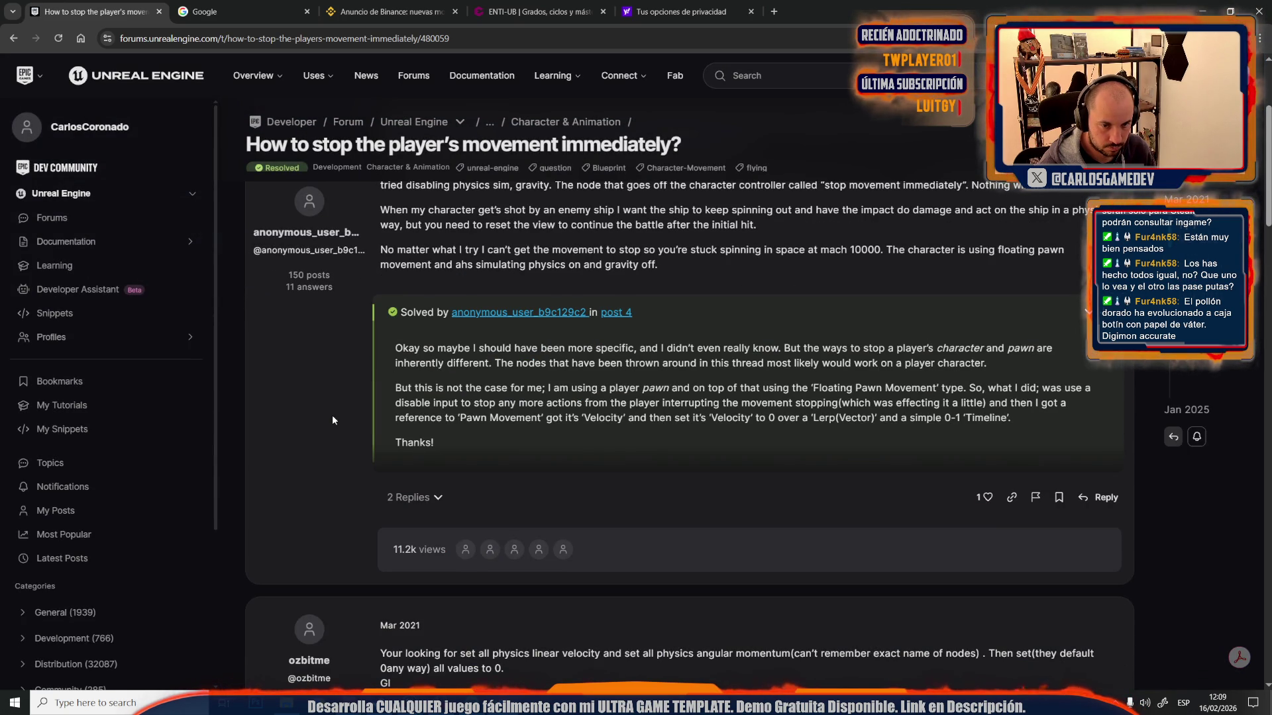
scroll(332, 420, "down", 5)
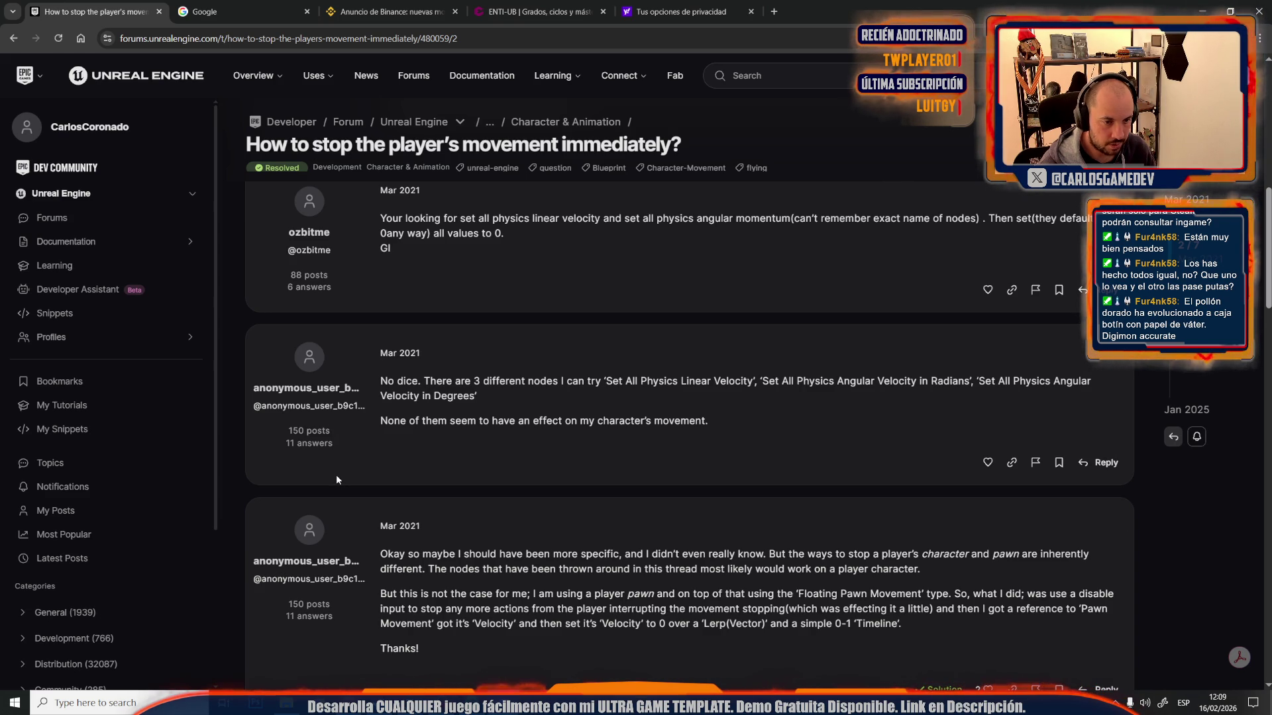
key("alt+Tab")
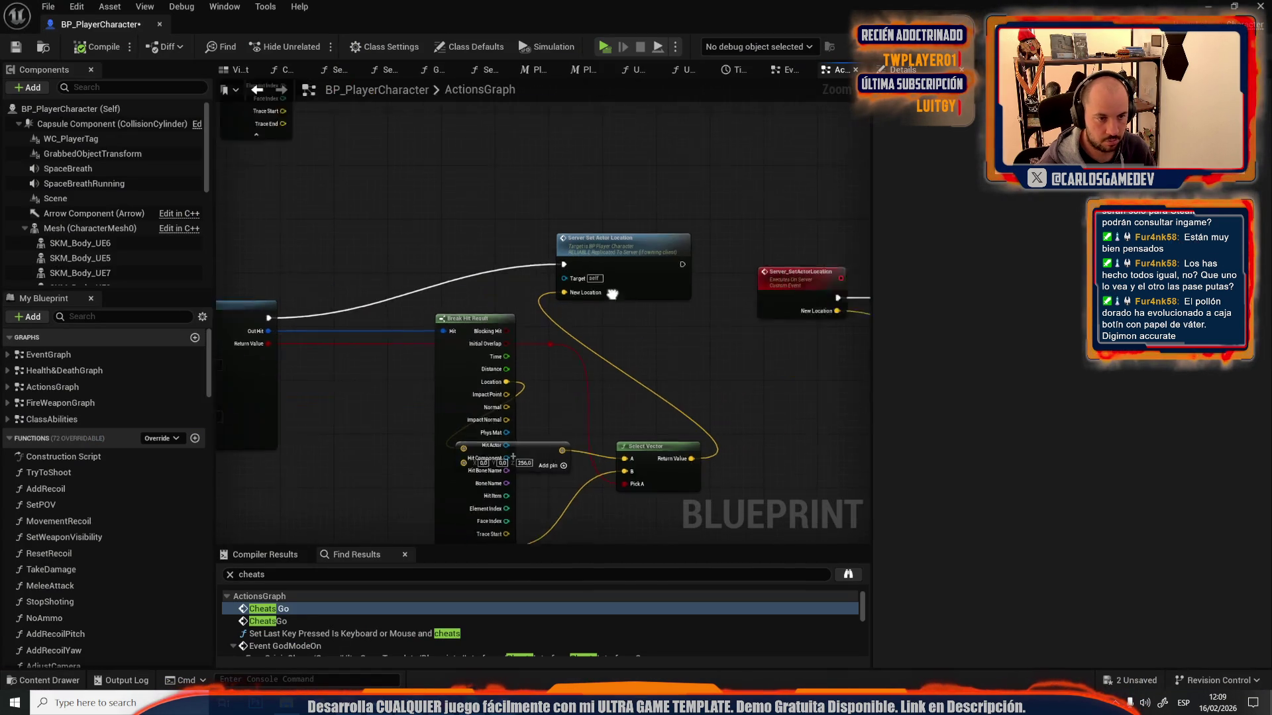
- Add a Set All Physics Linear Velocity node for the Capsule Component via the 'set all phys' search
right_click(663, 258)
type("set all ph")
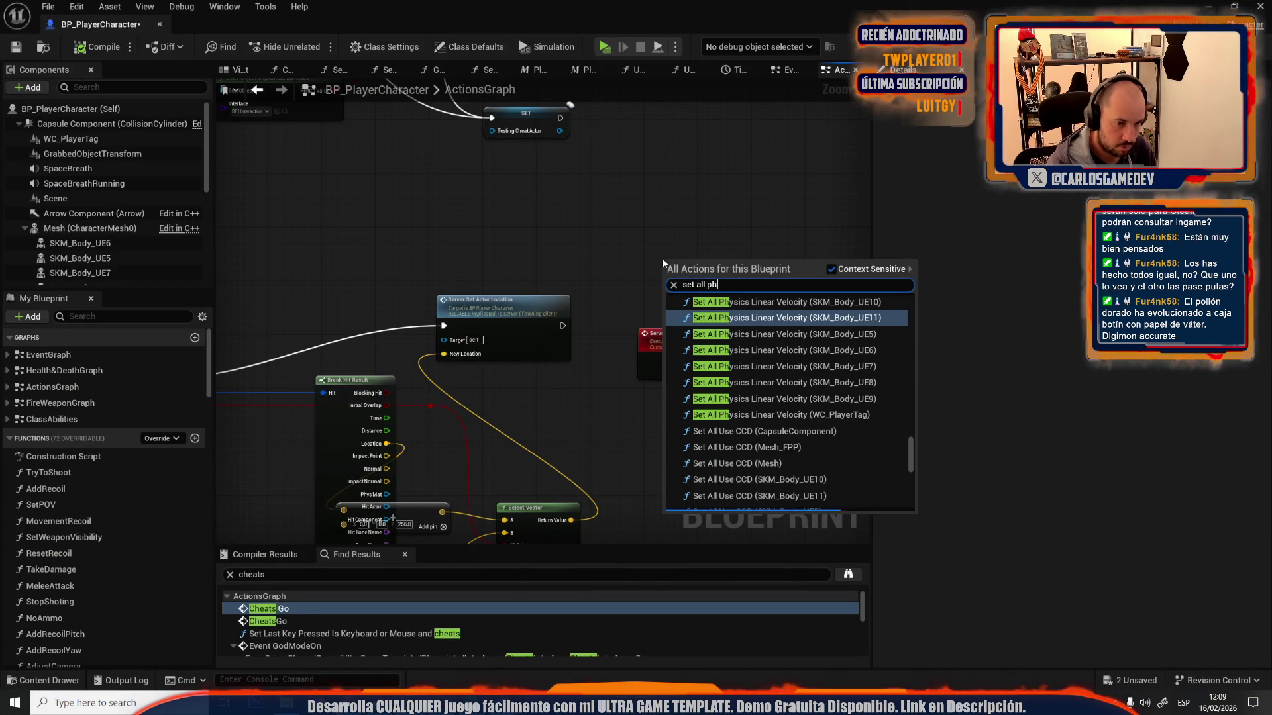
type("ys")
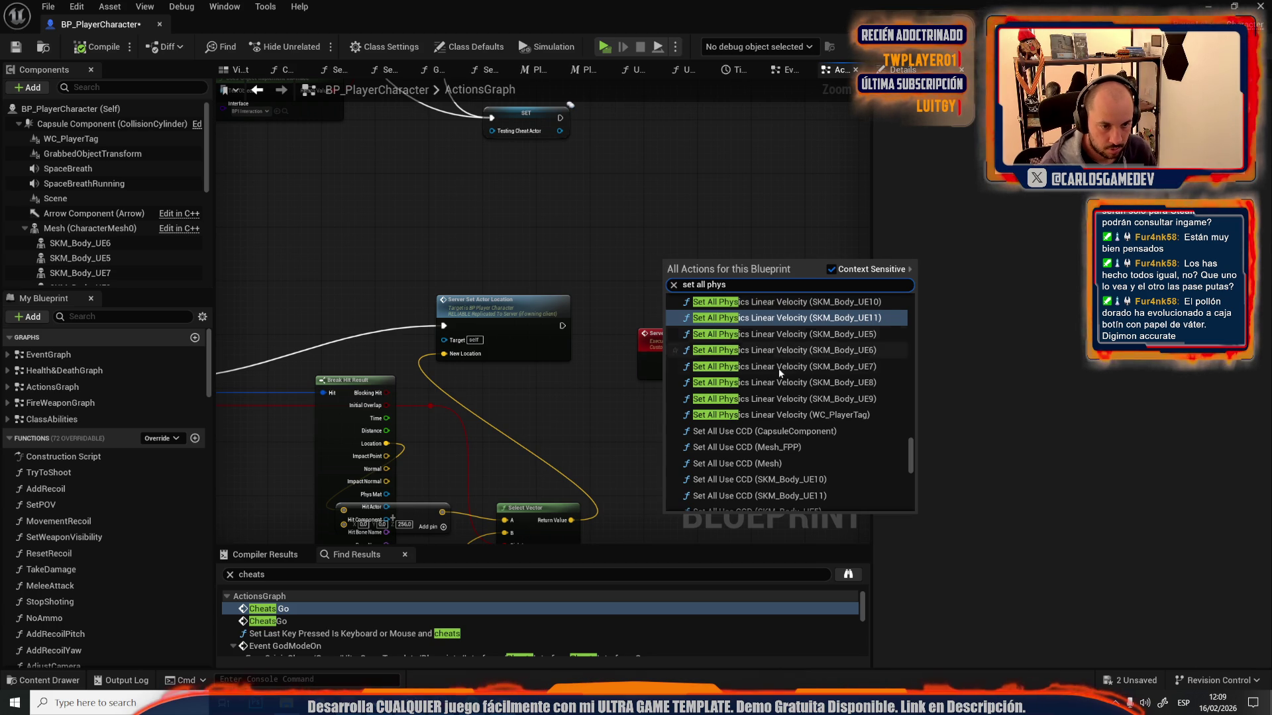
scroll(854, 398, "up", 10)
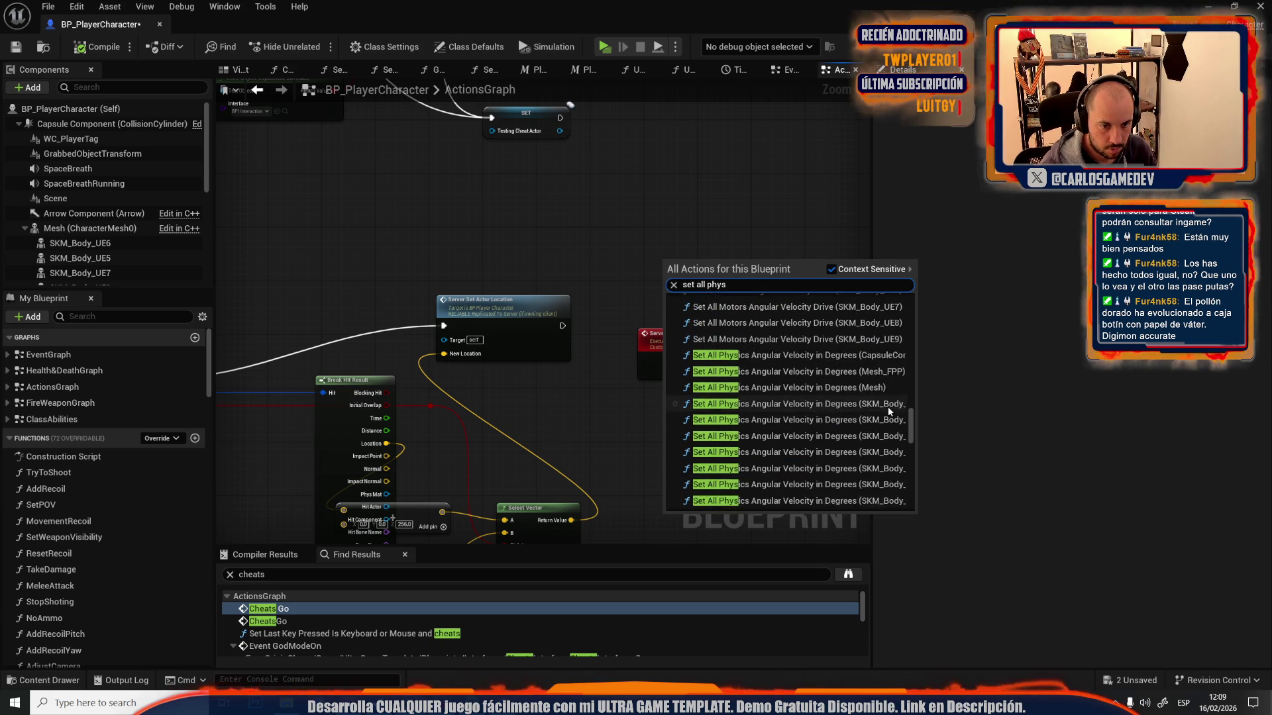
scroll(861, 424, "down", 7)
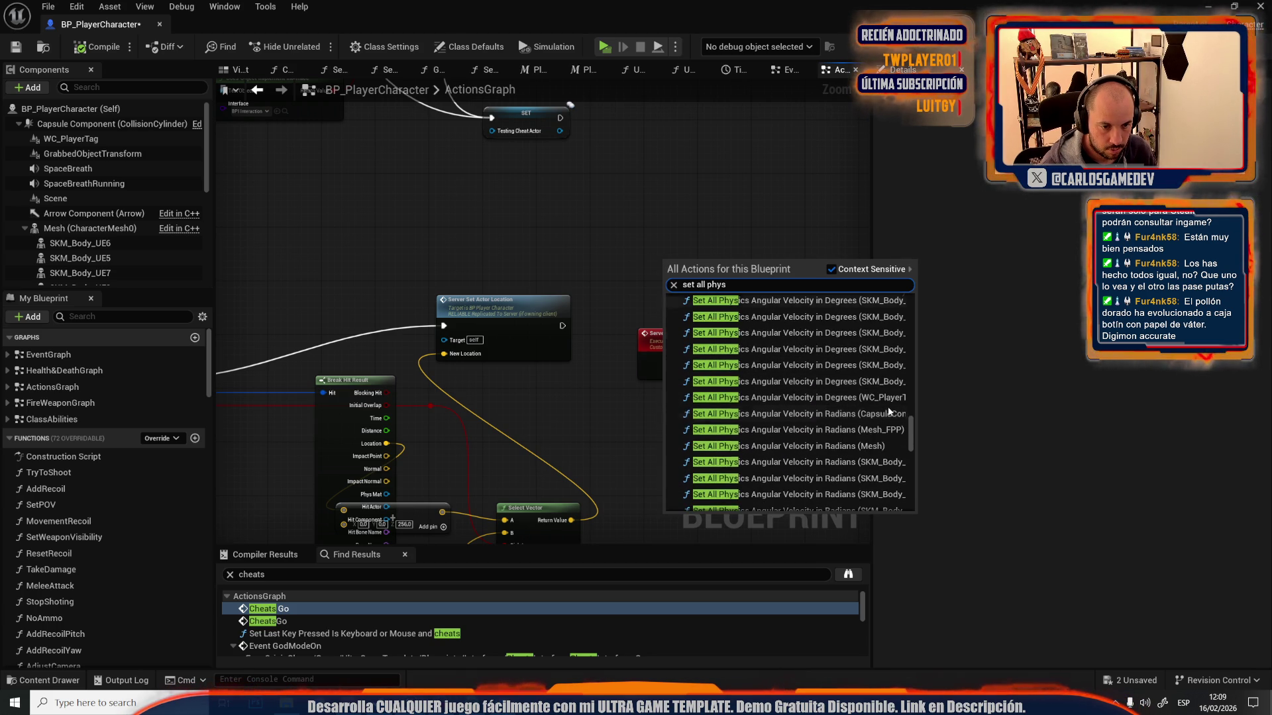
scroll(846, 437, "up", 2)
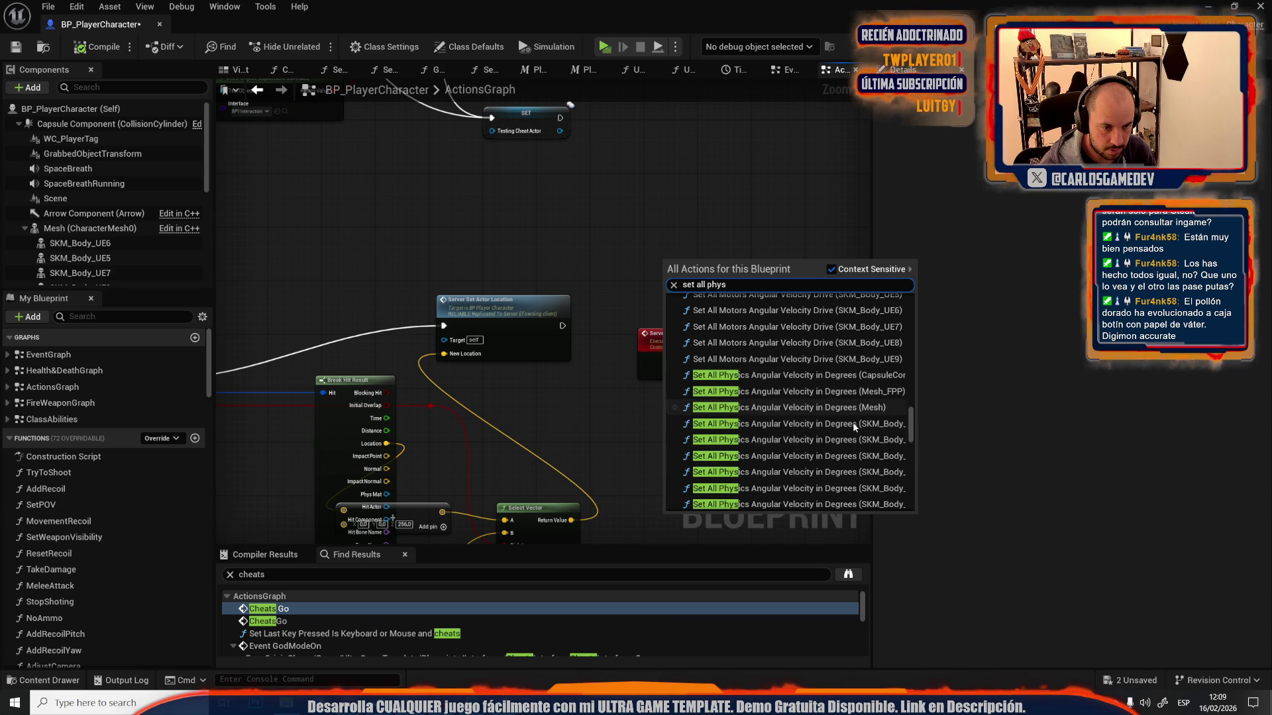
scroll(848, 424, "down", 10)
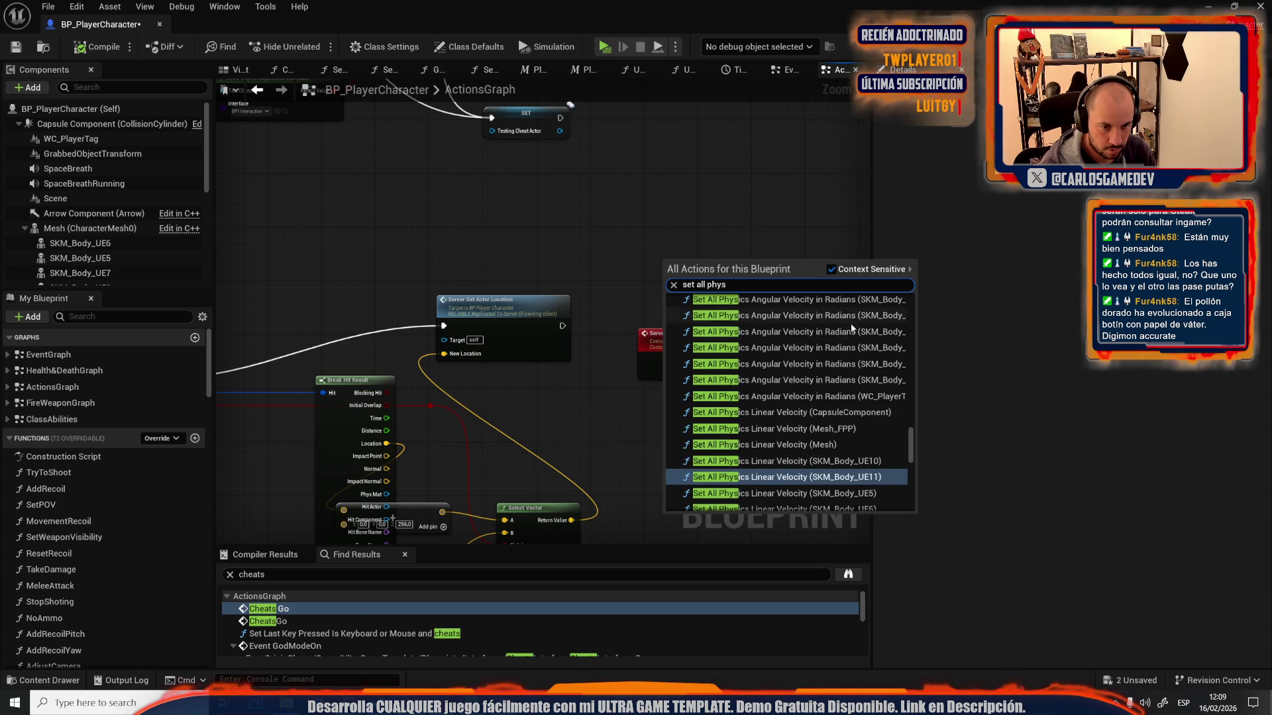
left_click(809, 412)
- Wire Server Set Actor Location and Set Actor Location into their own velocity nodes, then play-test
scroll(705, 237, "up", 2)
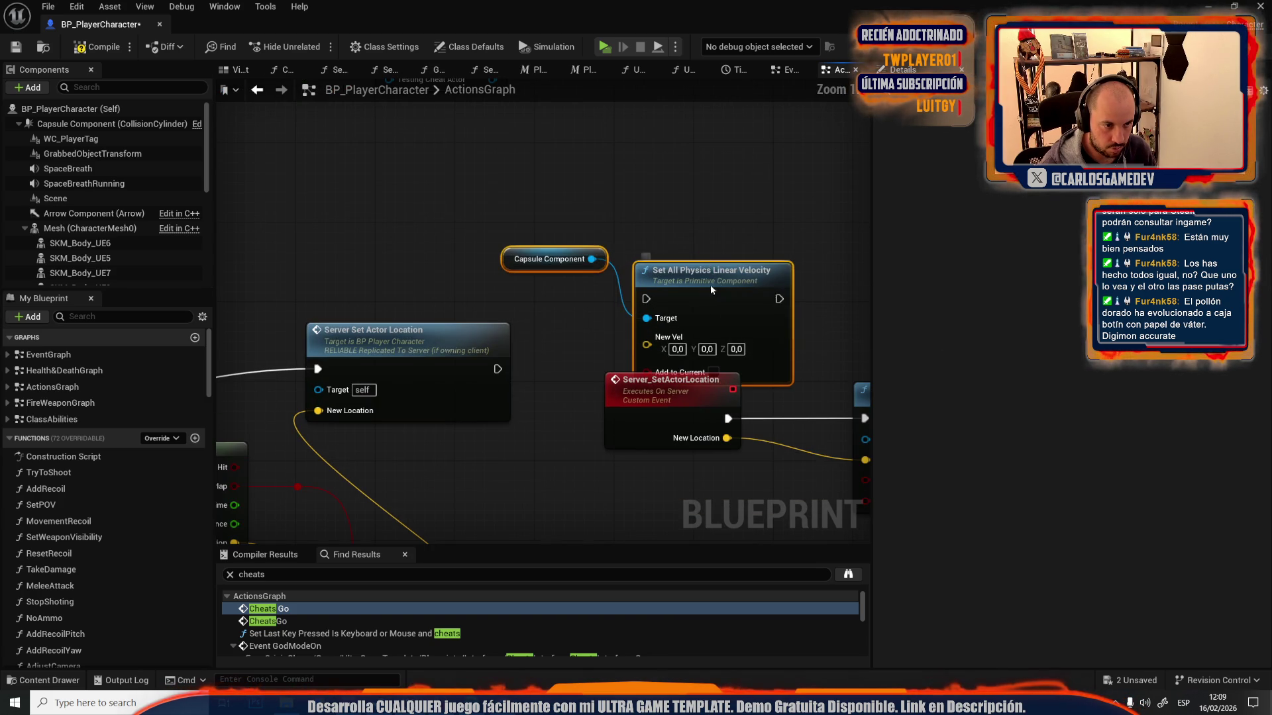
left_click_drag(719, 290, 650, 230)
mouse_move(497, 368)
left_mouse_down()
mouse_move(601, 235)
mouse_move(577, 239)
left_mouse_up()
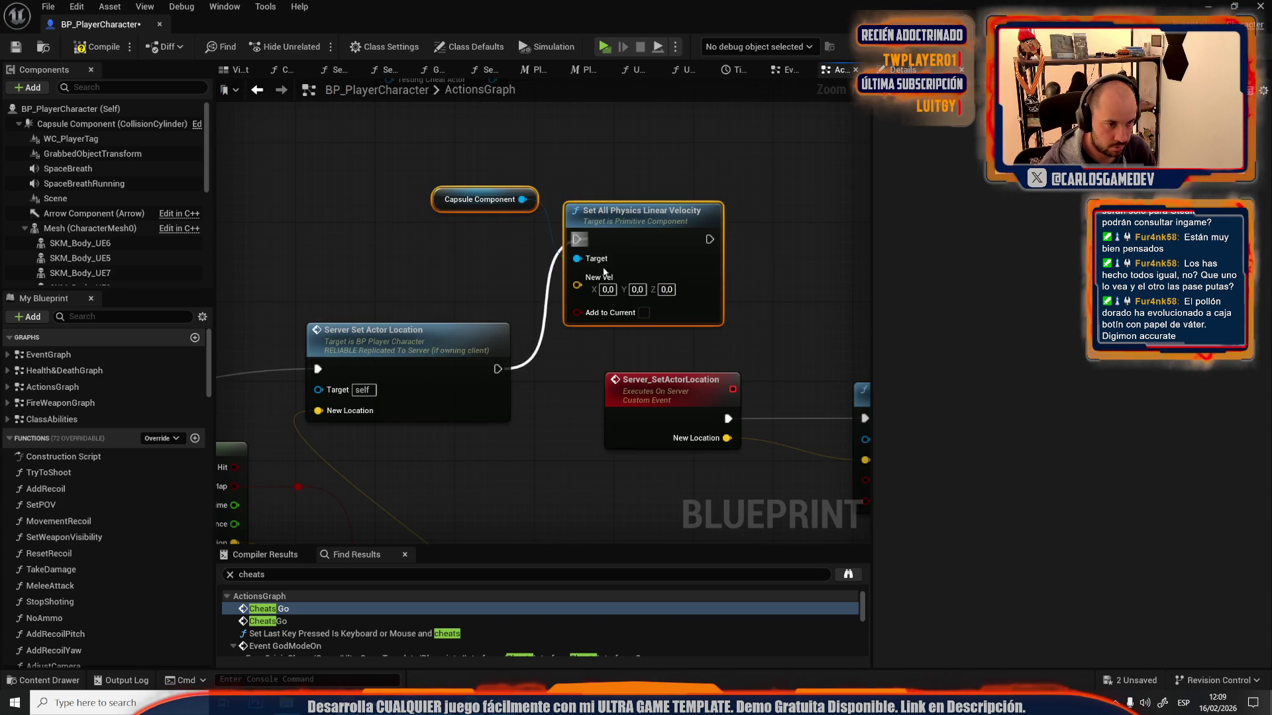
left_click_drag(362, 173, 676, 244)
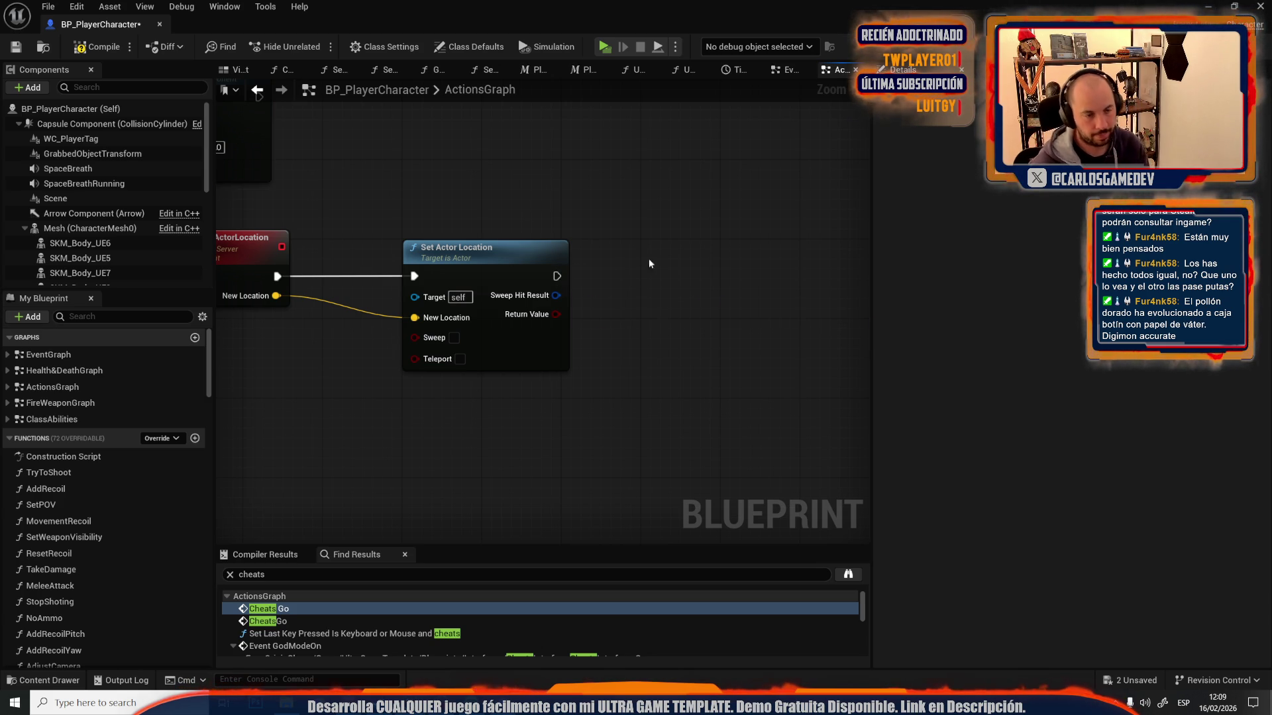
left_click_drag(556, 276, 734, 345)
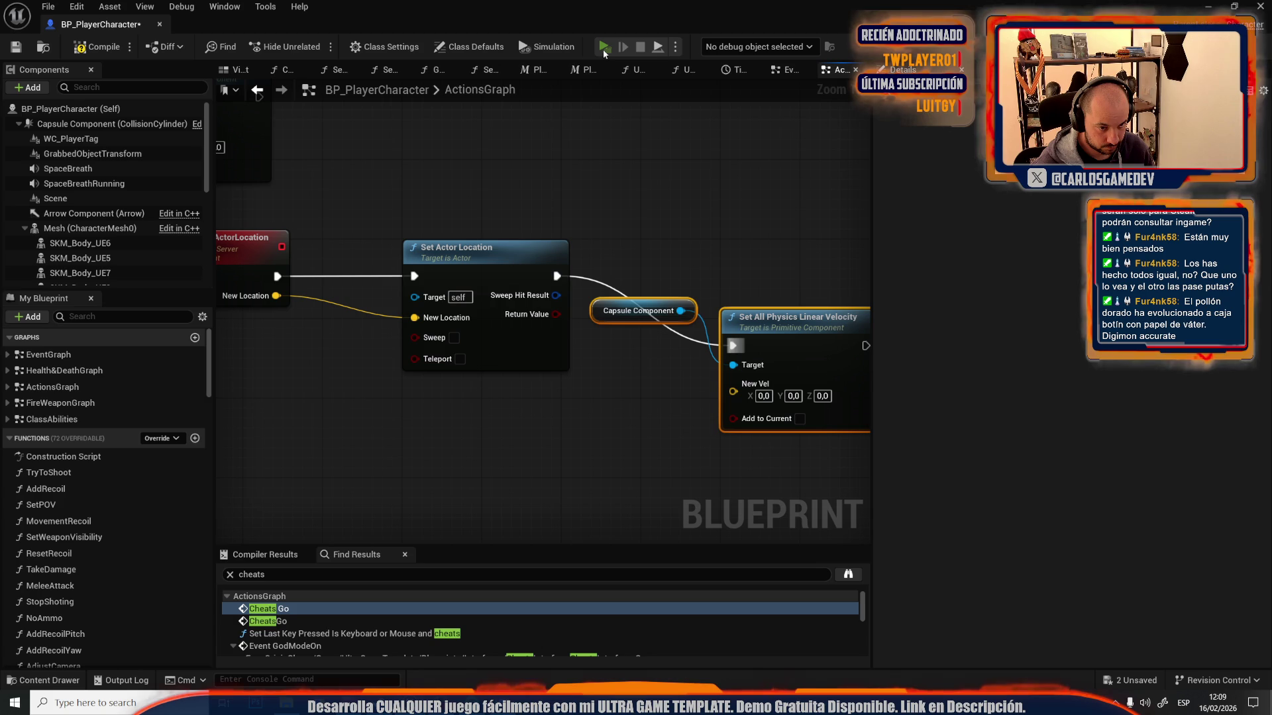
left_click(603, 48)
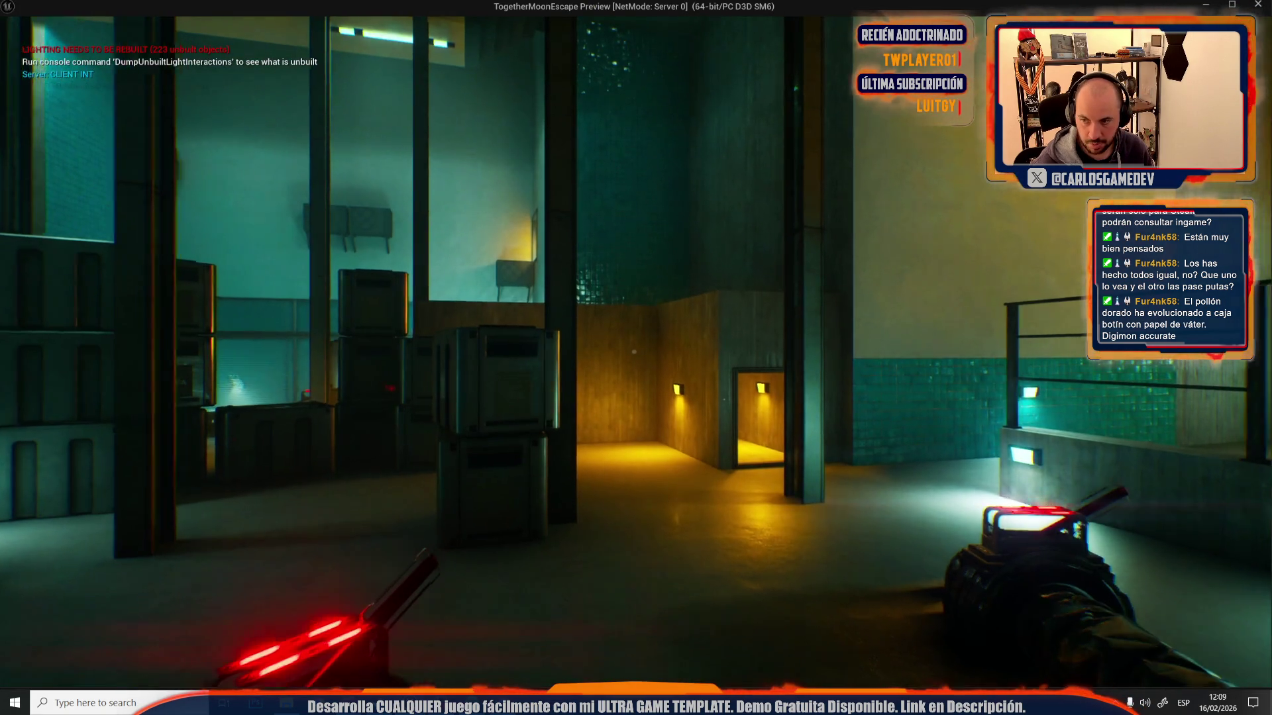
mouse_move(634, 351)
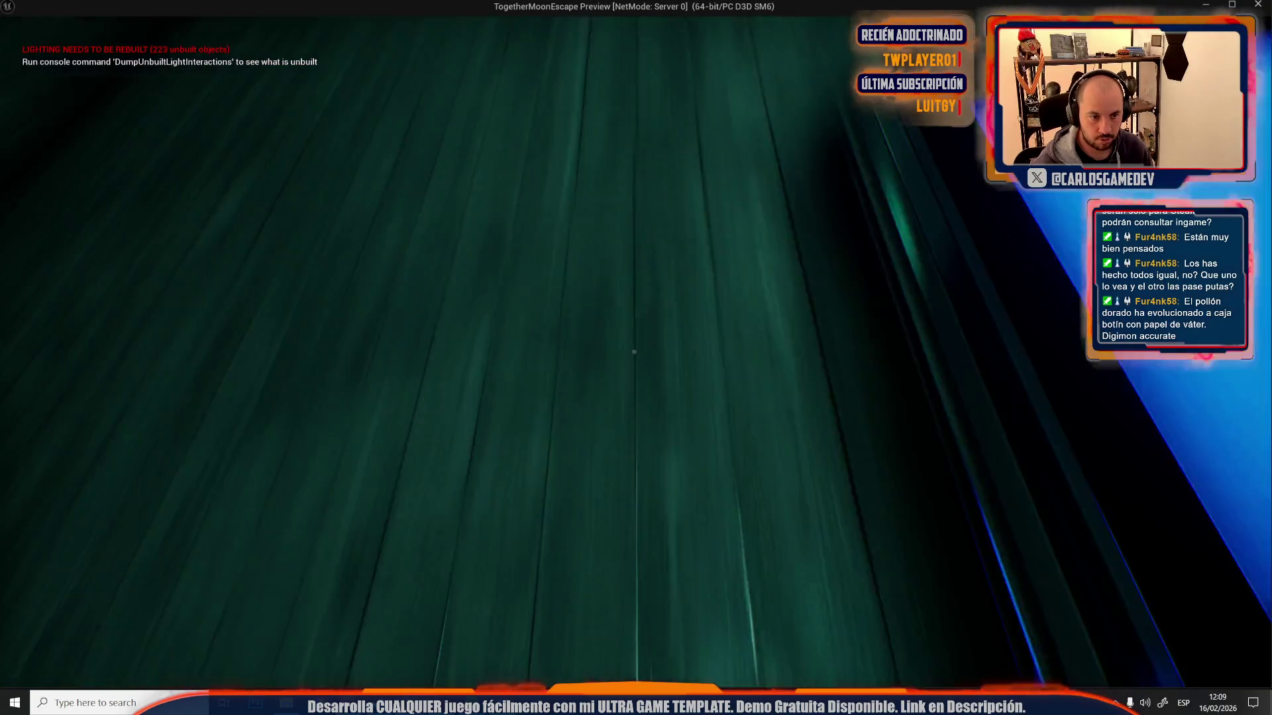
key("Escape")
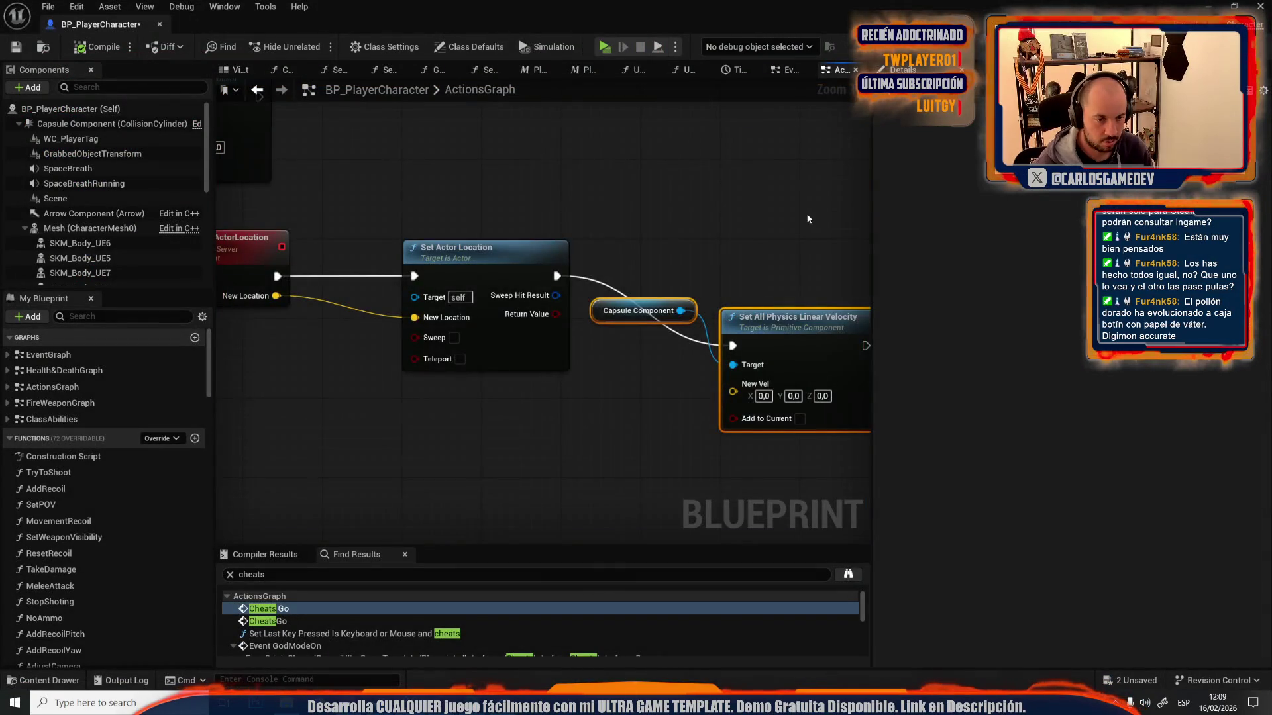
- Break the Line Trace exec link to Server Set Actor Location
scroll(806, 213, "down", 5)
scroll(674, 184, "up", 3)
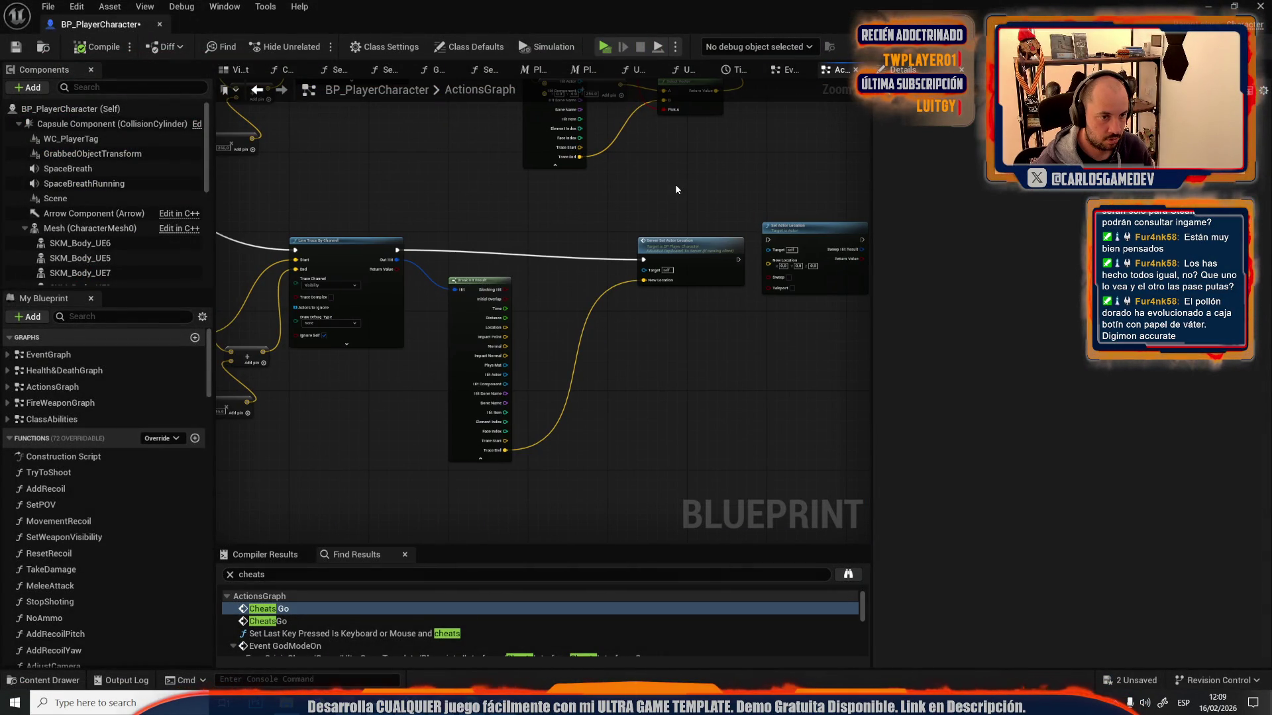
left_click_drag(674, 184, 1090, 48)
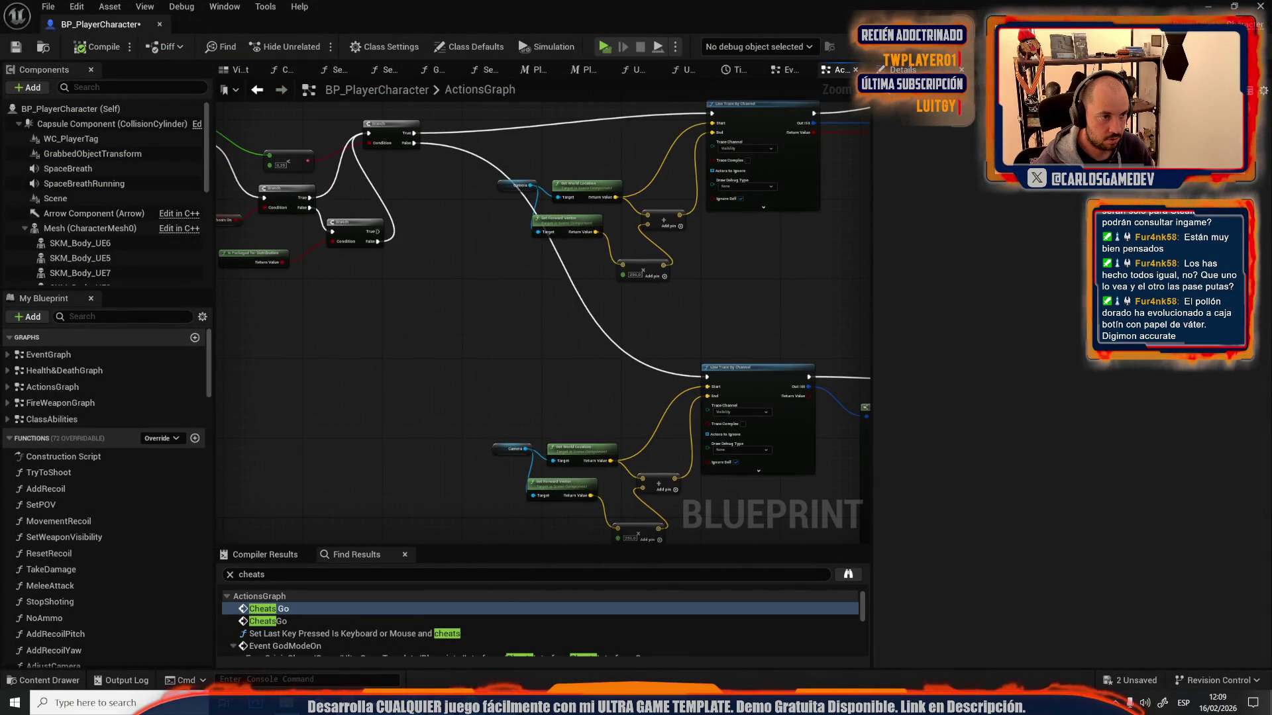
left_click_drag(225, 180, 360, 205)
scroll(262, 192, "up", 2)
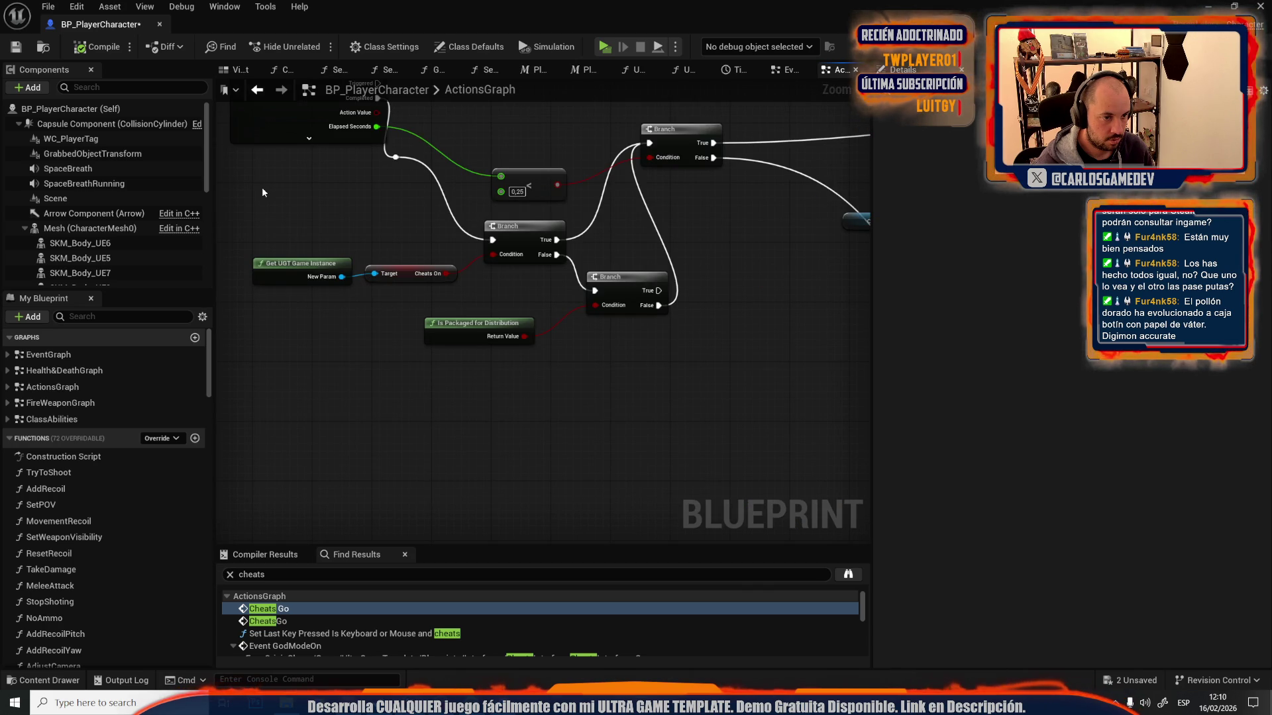
mouse_move(558, 339)
left_mouse_down()
mouse_move(383, 446)
mouse_move(474, 378)
mouse_move(539, 387)
left_mouse_up()
scroll(516, 404, "down", 7)
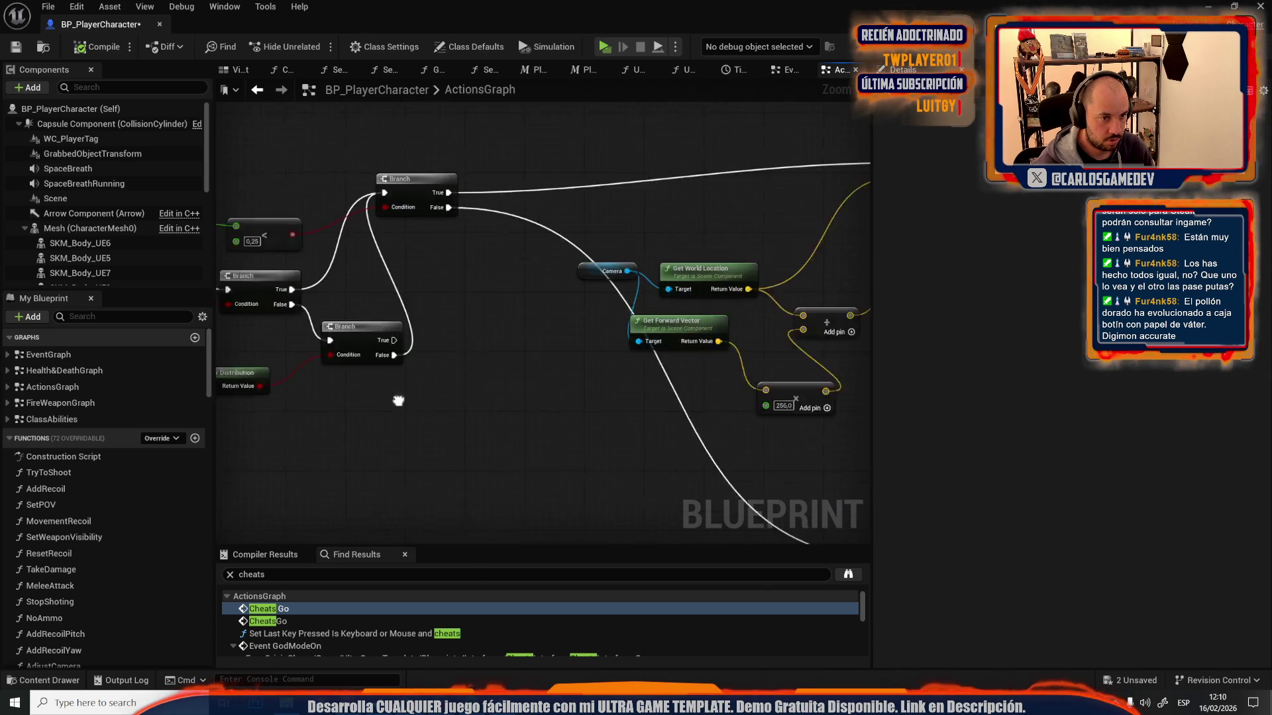
scroll(511, 405, "up", 6)
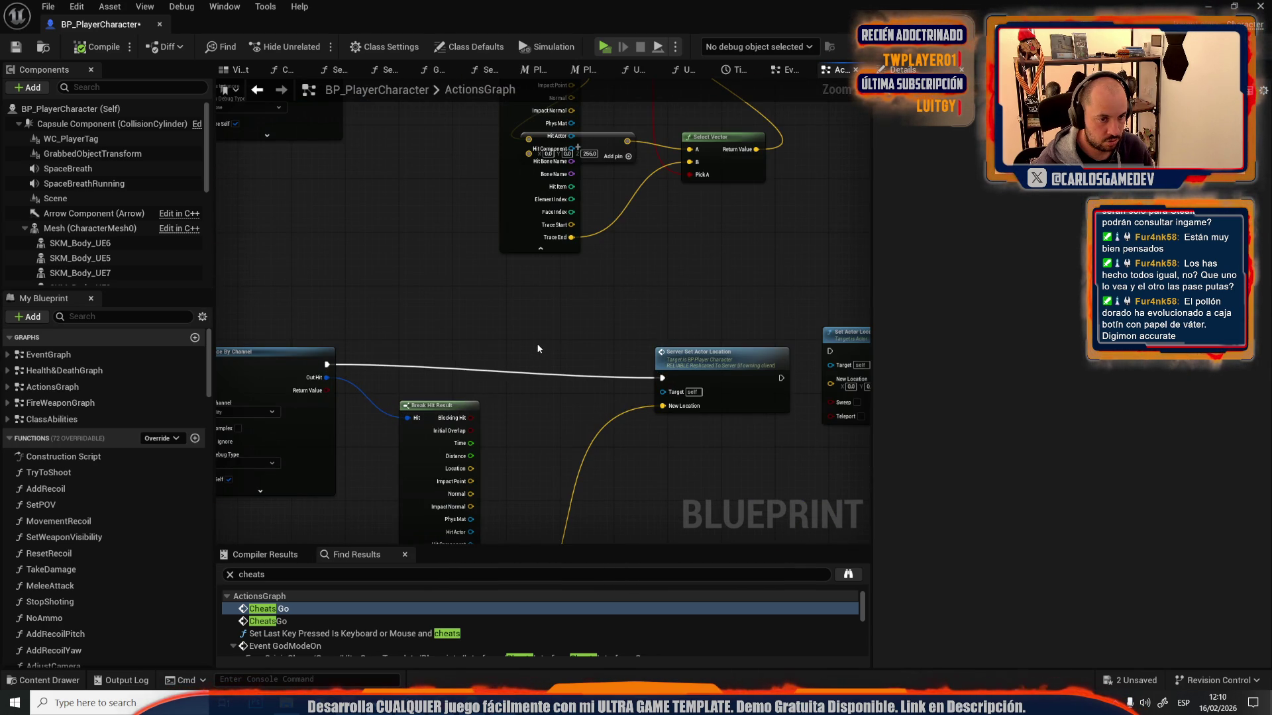
scroll(536, 348, "down", 3)
left_click_drag(534, 377, 568, 378)
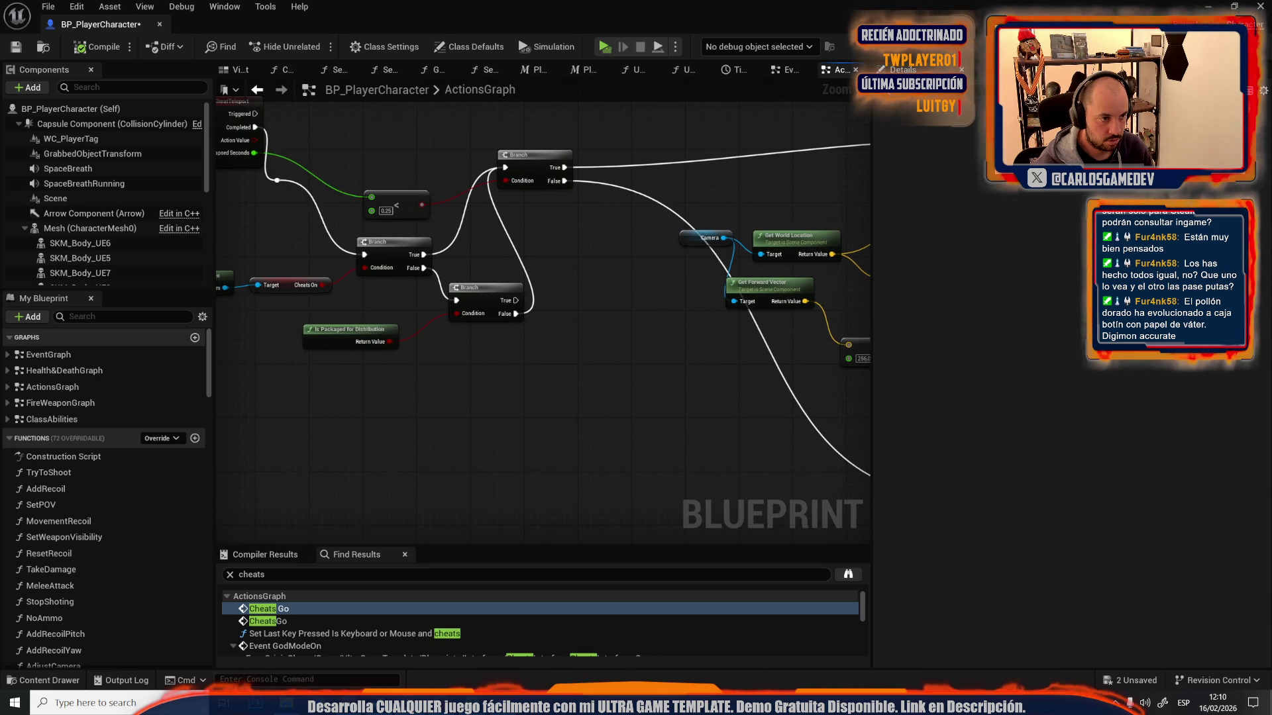
scroll(727, 469, "up", 2)
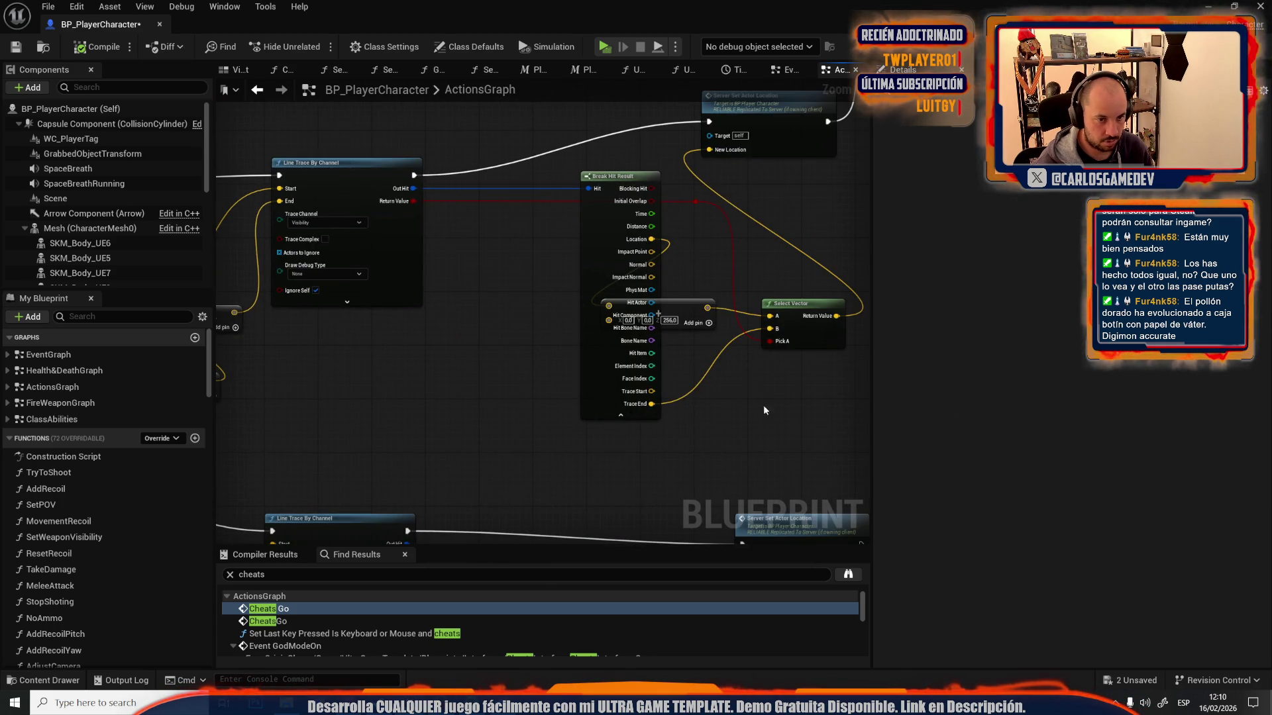
scroll(770, 404, "down", 3)
scroll(402, 240, "up", 3)
left_click_drag(459, 221, 448, 365)
left_click(412, 394, "alt")
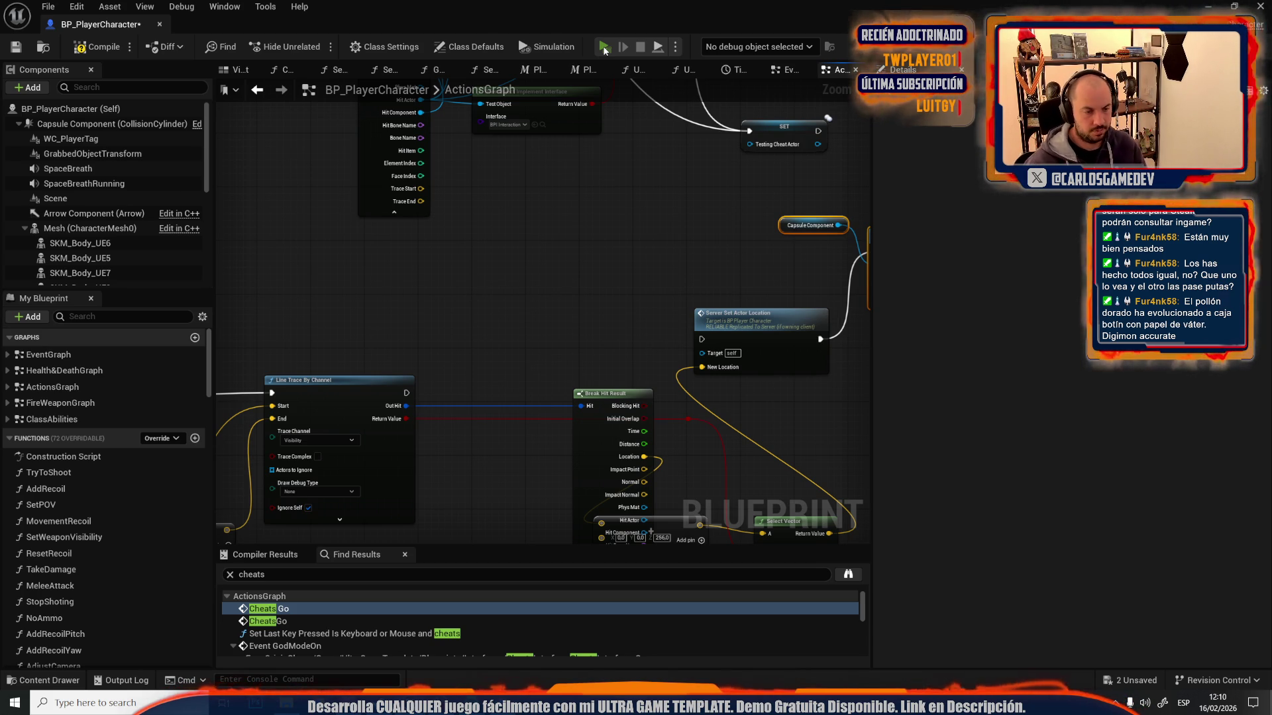
- Play-test the cheat without the link, then undo the disconnection
left_click(604, 48)
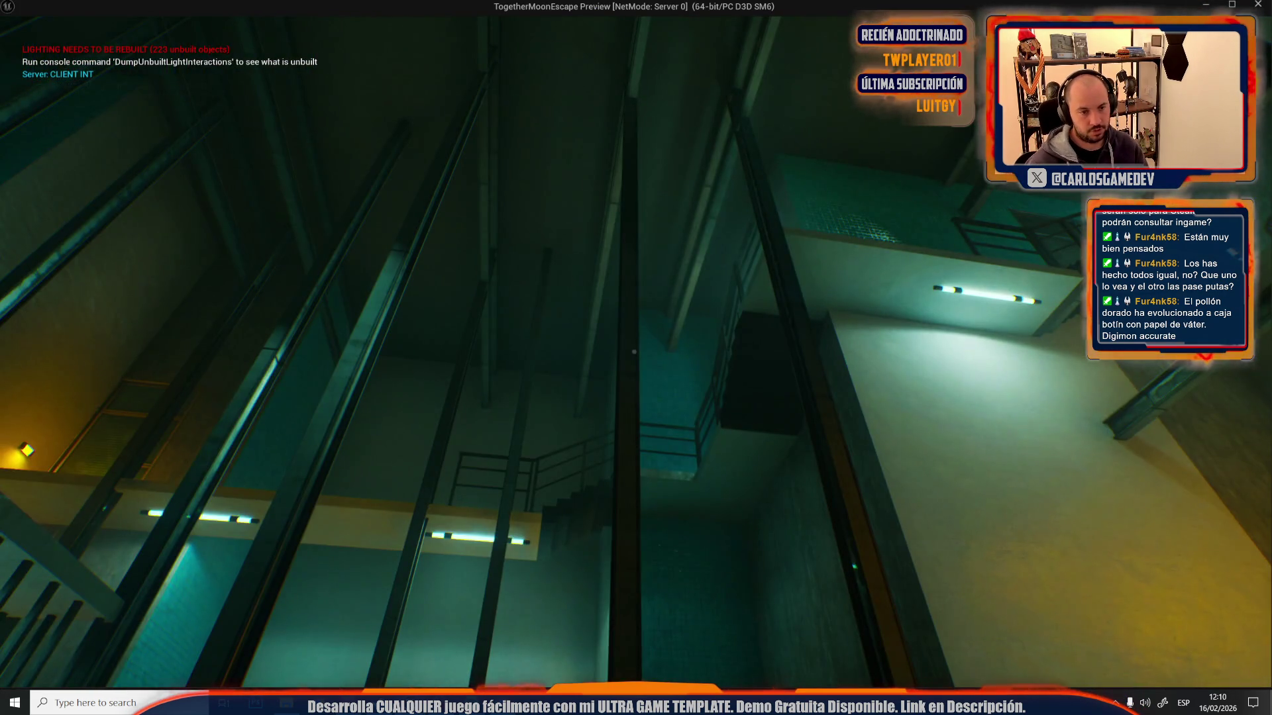
key("Escape")
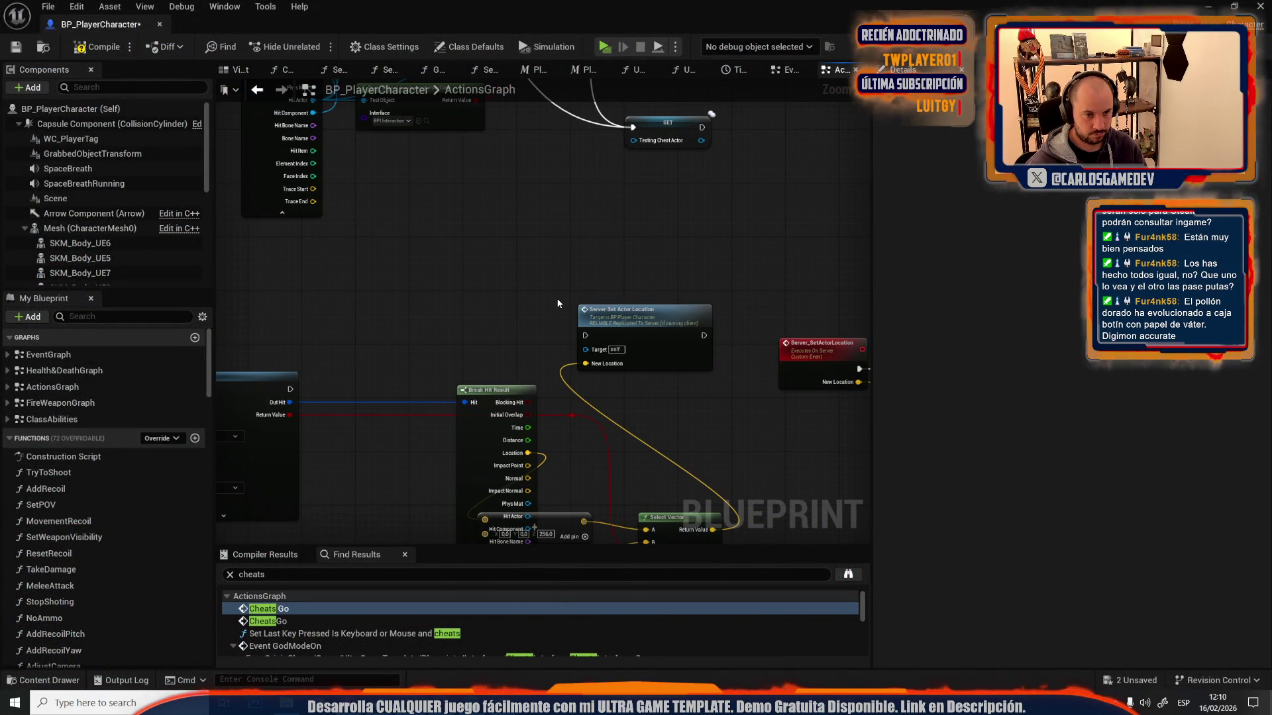
key("ctrl+z")
- Return to the browser's forum thread on stopping player movement
scroll(686, 269, "down", 6)
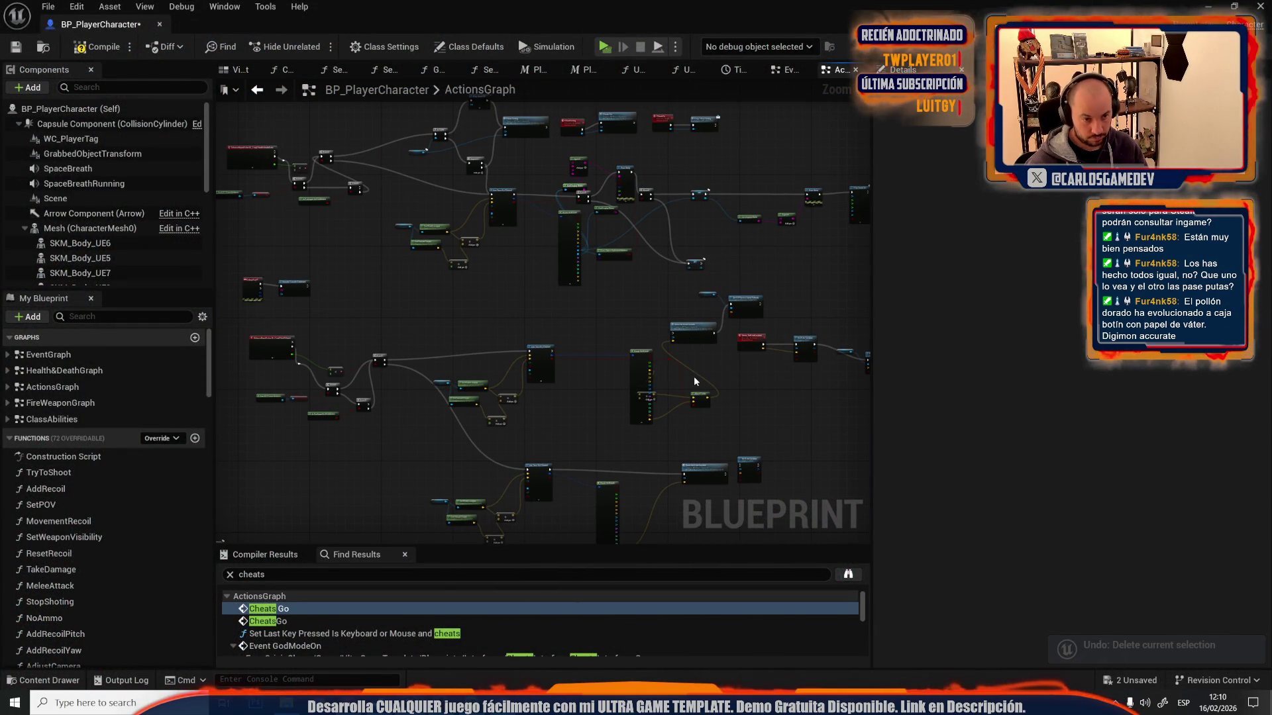
scroll(694, 376, "up", 6)
mouse_move(685, 376)
left_mouse_down()
mouse_move(338, 482)
mouse_move(443, 432)
left_mouse_up()
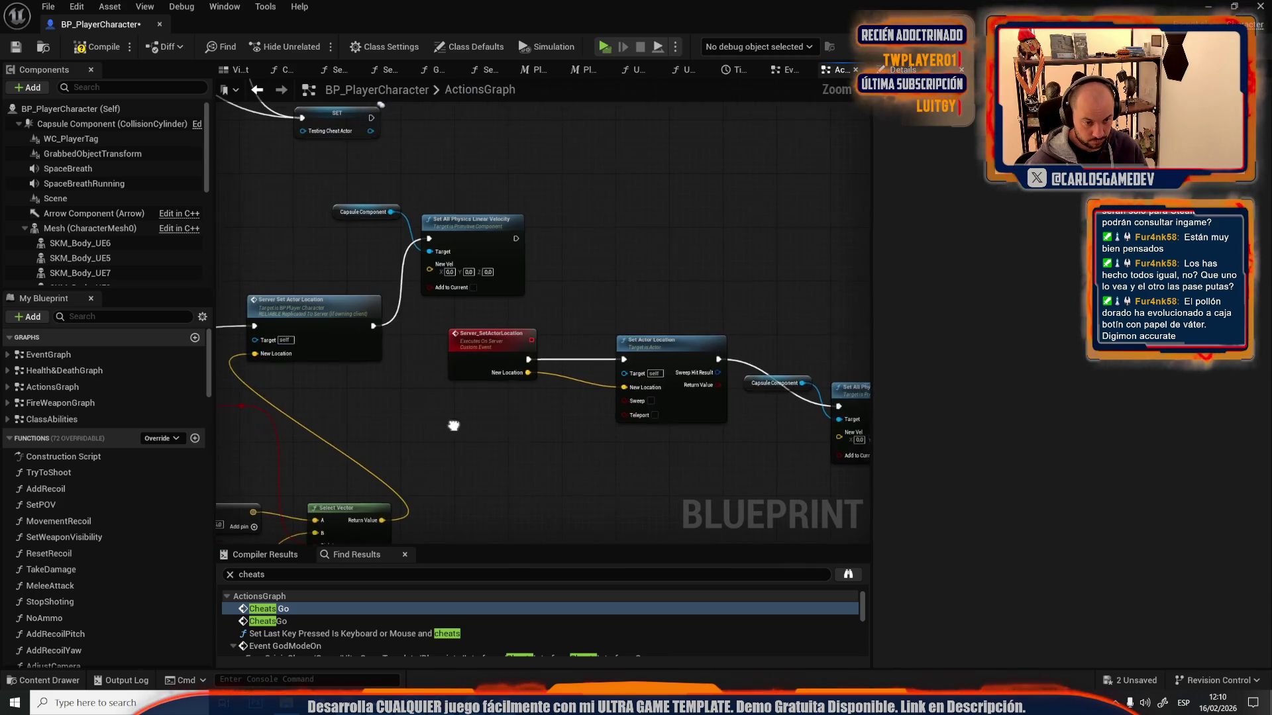
scroll(396, 272, "up", 2)
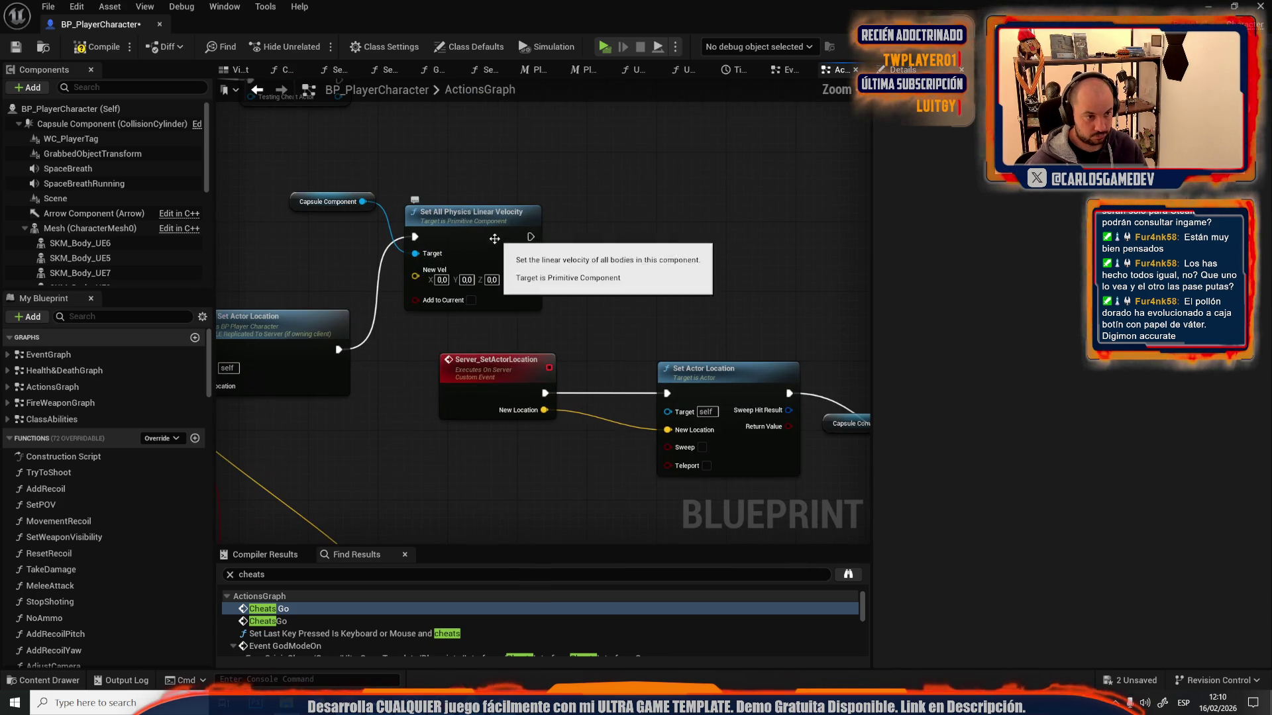
right_click(574, 201)
key("Escape")
key("alt+Tab")
scroll(494, 541, "down", 10)
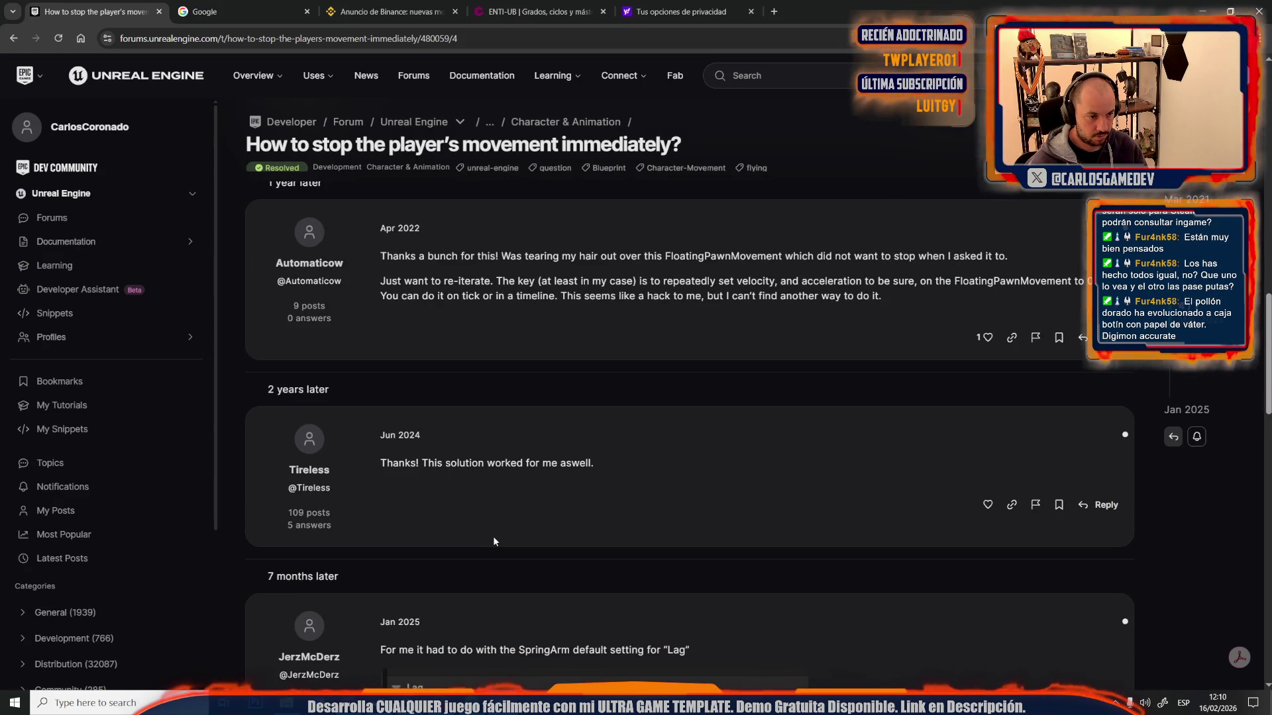
- Highlight the forum passage about disabling input and zeroing velocity
scroll(493, 541, "down", 5)
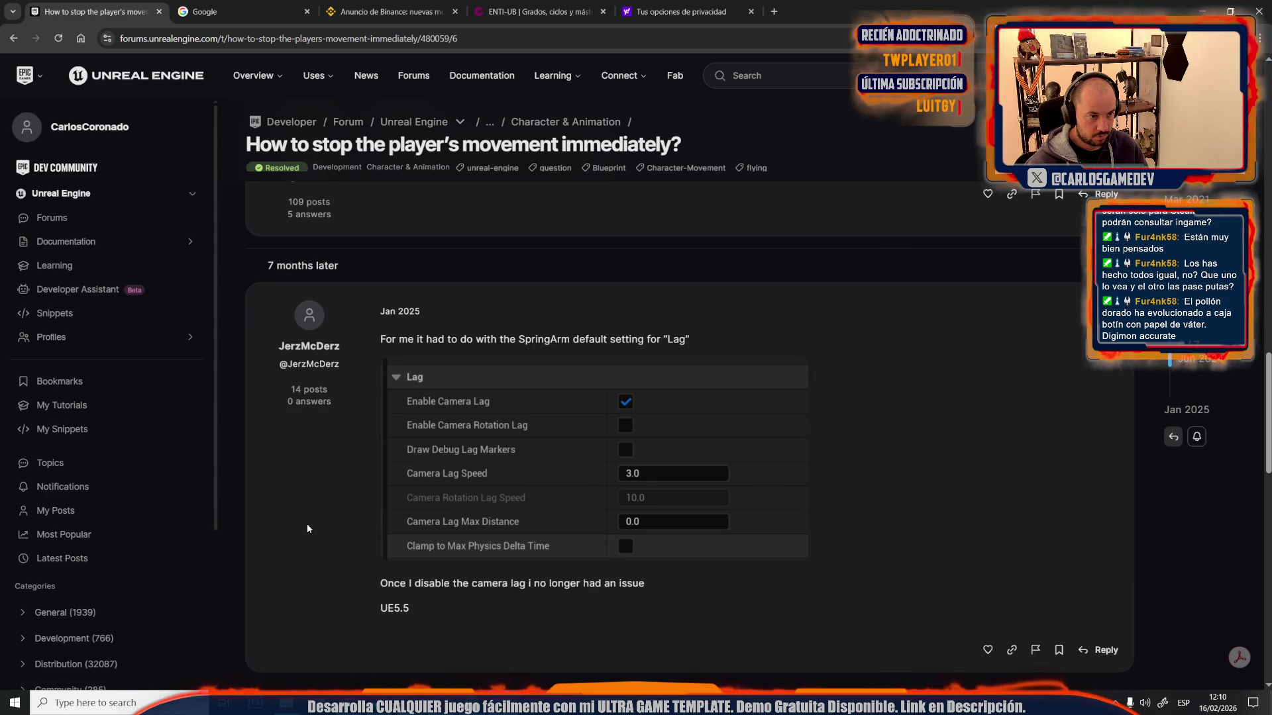
scroll(318, 526, "down", 5)
scroll(310, 495, "up", 15)
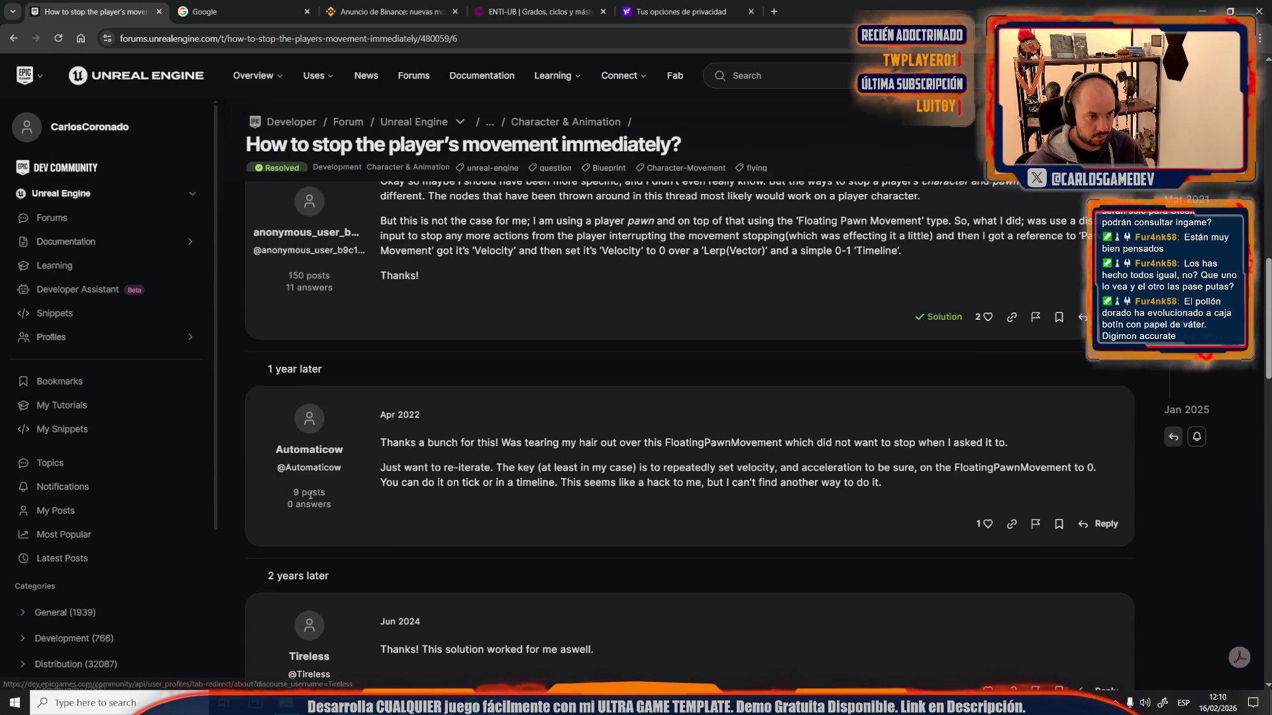
scroll(310, 494, "up", 4)
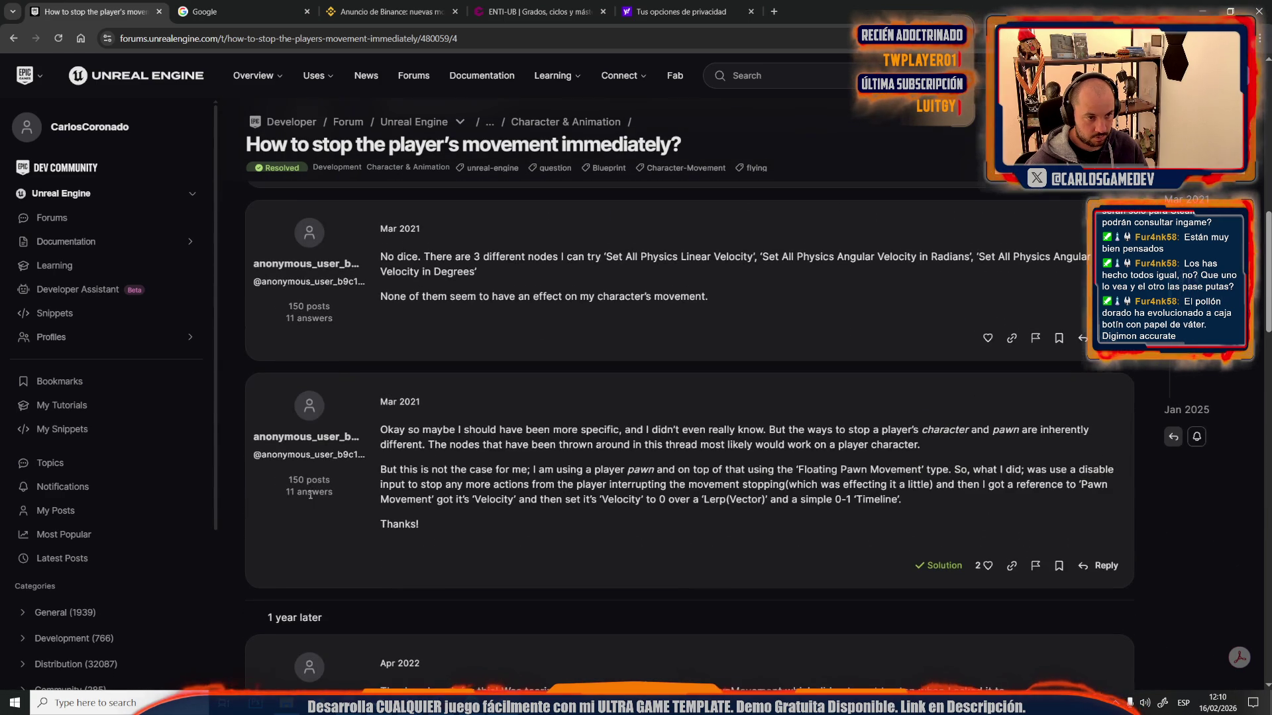
mouse_move(450, 469)
left_mouse_down()
mouse_move(653, 484)
mouse_move(419, 524)
mouse_move(838, 471)
mouse_move(1027, 485)
mouse_move(789, 484)
left_mouse_up()
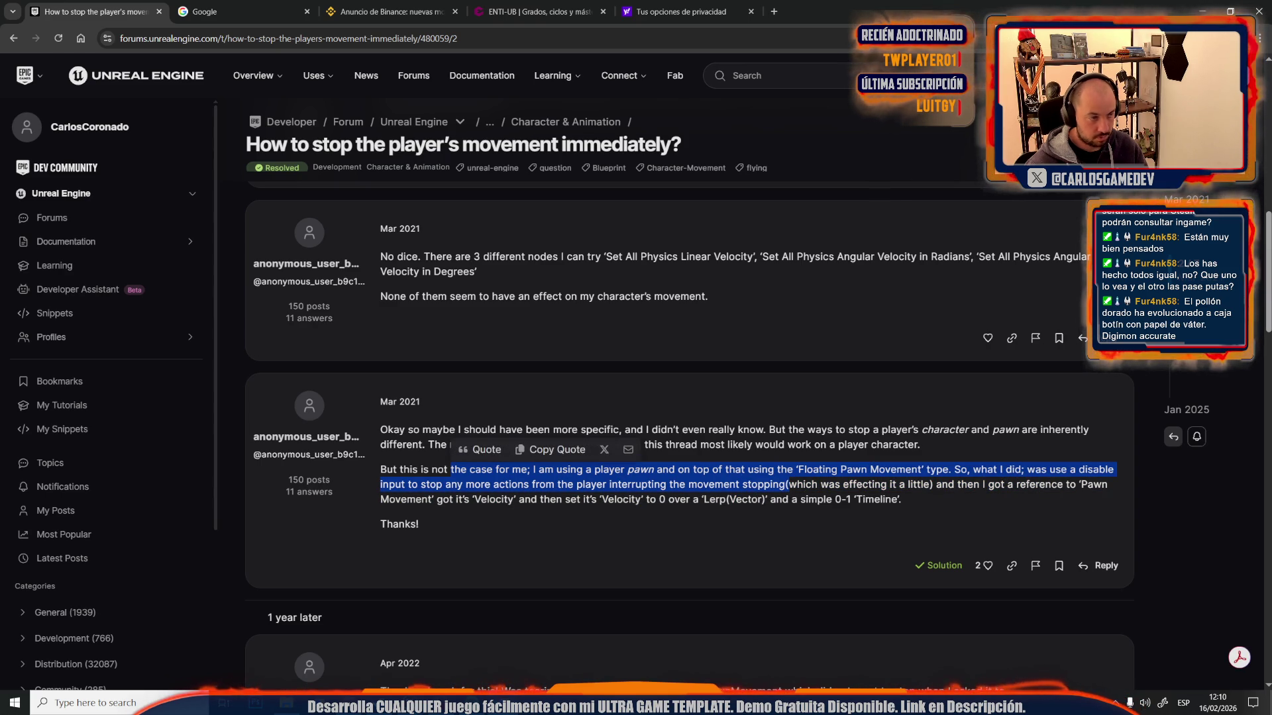
- Go back to the Google results, browse the Reddit thread, and return to Unreal
left_click(13, 37)
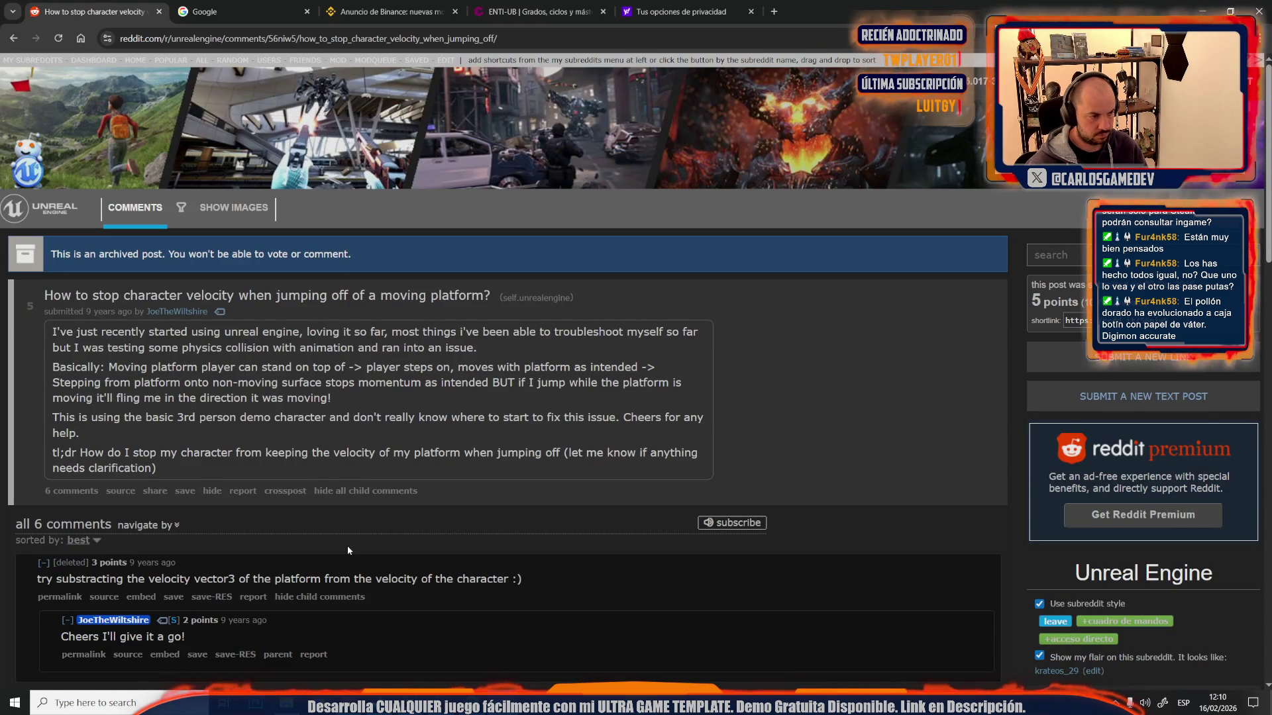
scroll(347, 548, "down", 5)
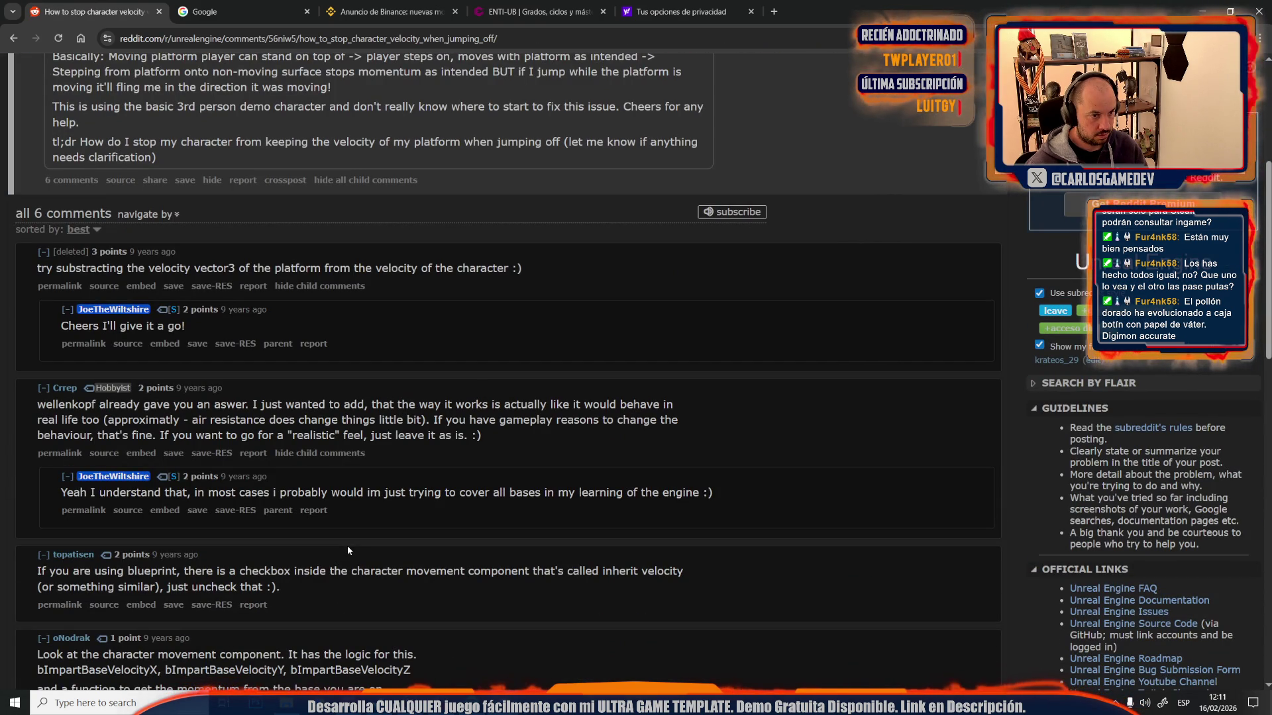
key("alt+Tab")
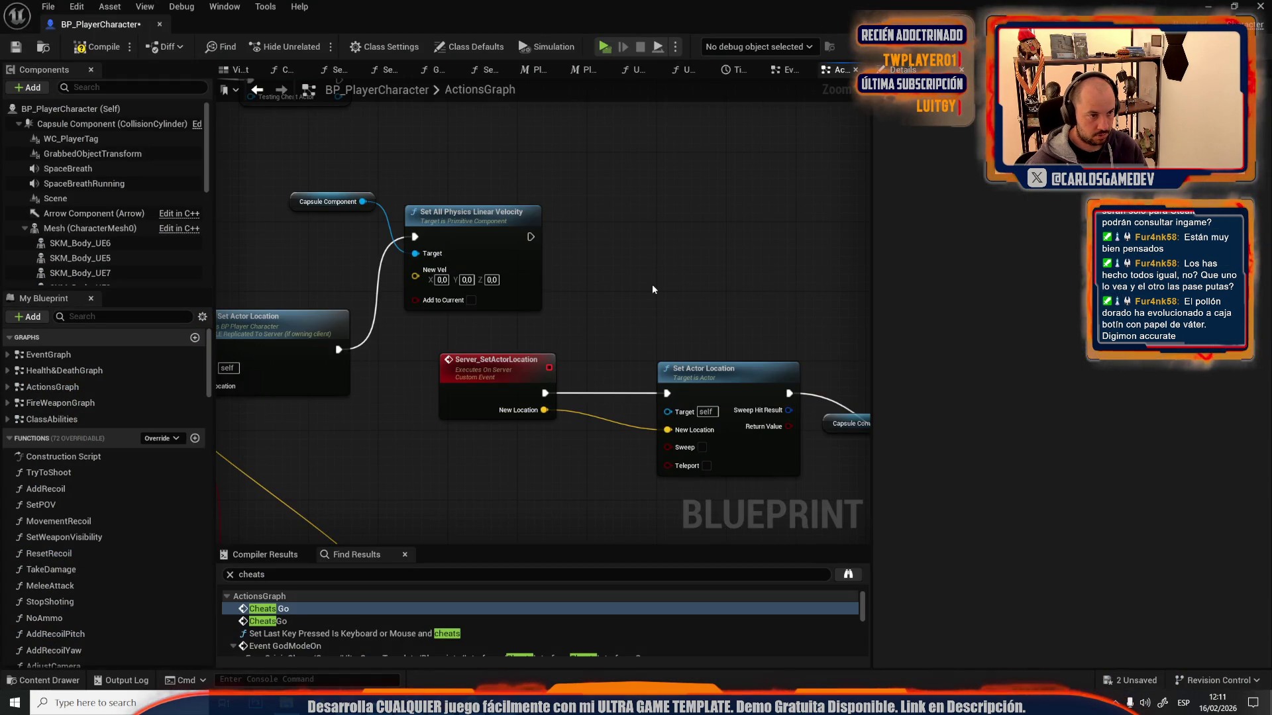
- Search 'set veloci' from the Capsule Component pin, then cancel without adding anything
right_click(651, 289)
scroll(762, 431, "down", 3)
left_click_drag(363, 201, 465, 196)
type("set veloci")
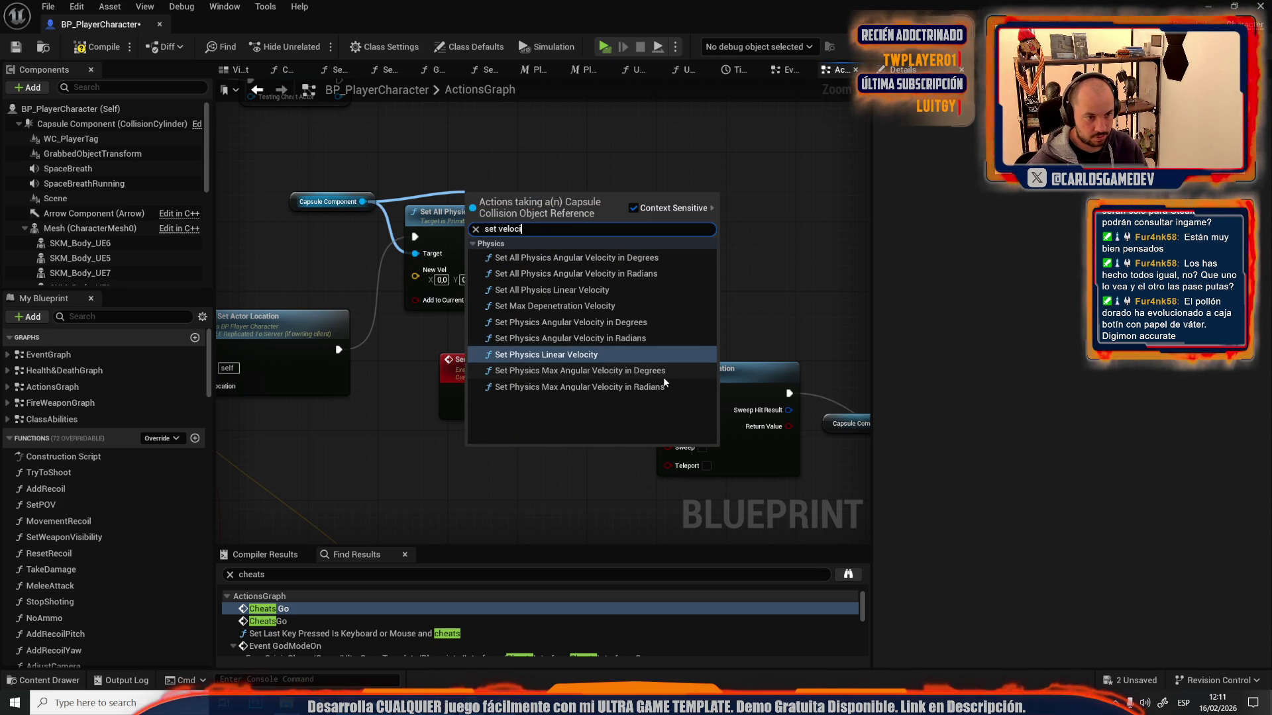
key("Escape")
left_click(120, 108)
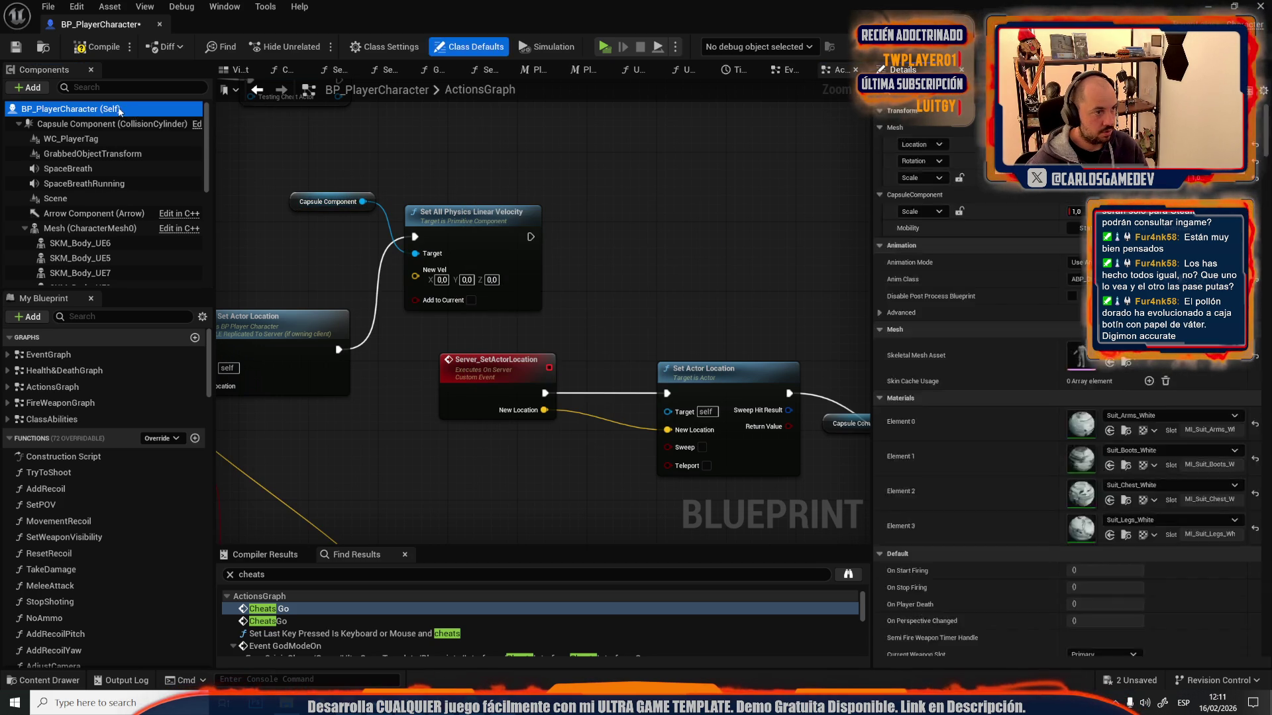
right_click(679, 225)
type("se")
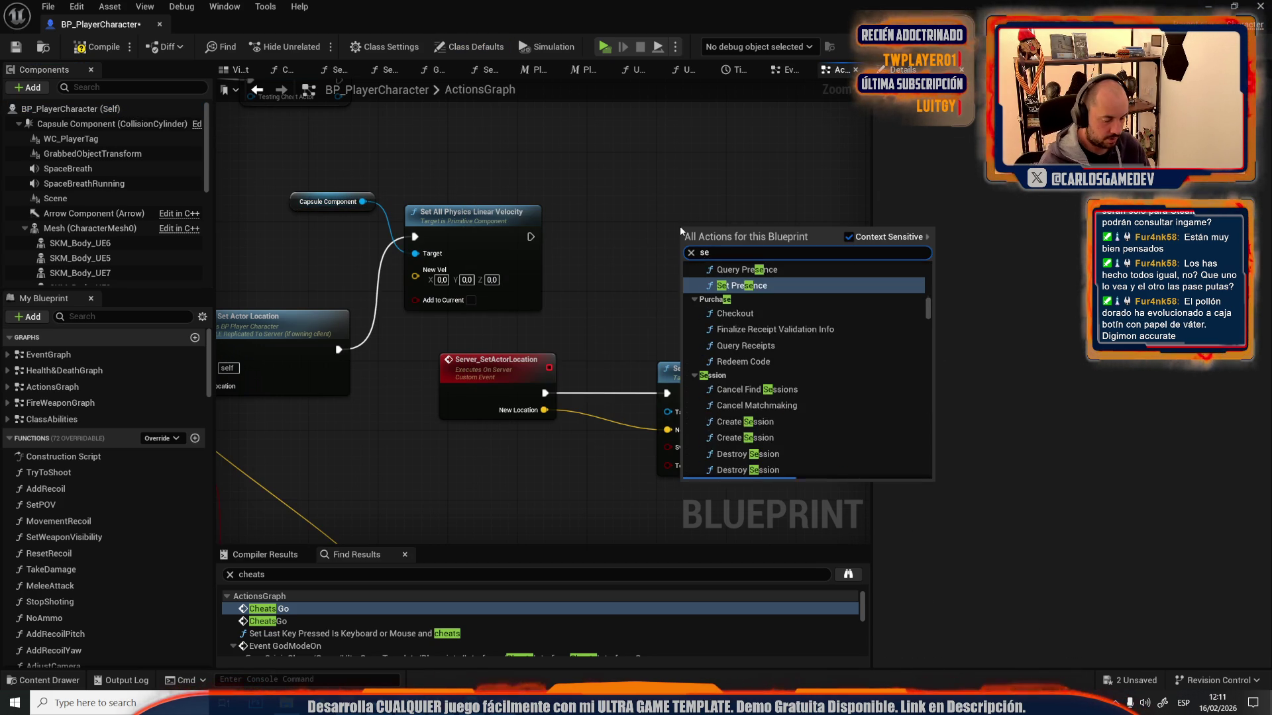
key("Escape")
- Add a Self reference and search 'set veloci' from it, adding no node
right_click(629, 243)
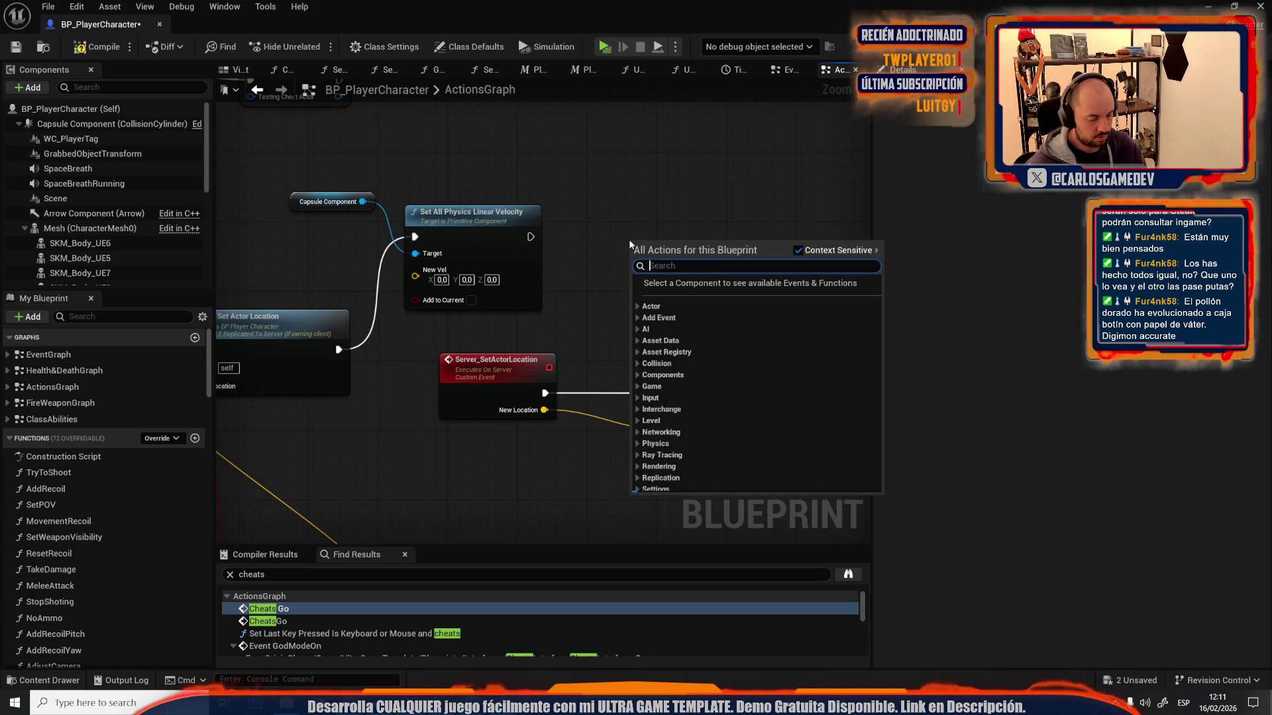
type("self")
scroll(762, 474, "down", 3)
left_click(743, 477)
mouse_move(691, 237)
left_mouse_down()
mouse_move(574, 318)
mouse_move(660, 291)
left_mouse_up()
type("set veloci")
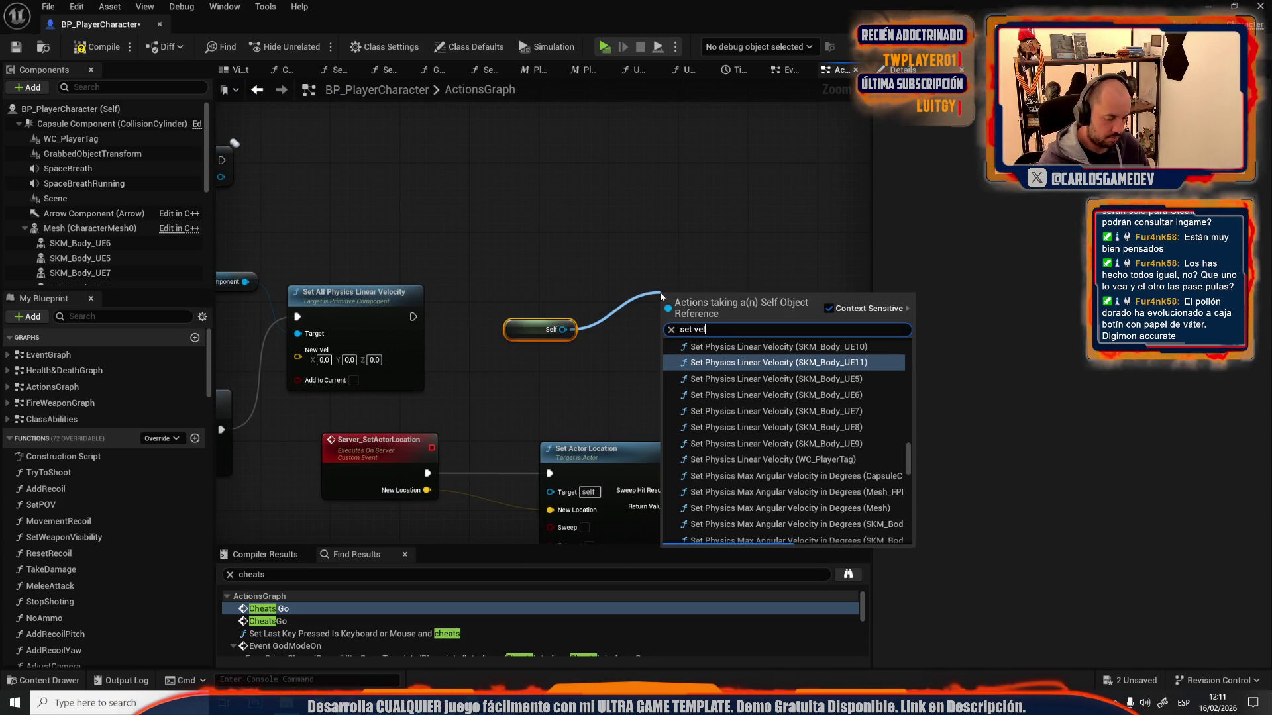
scroll(736, 423, "down", 5)
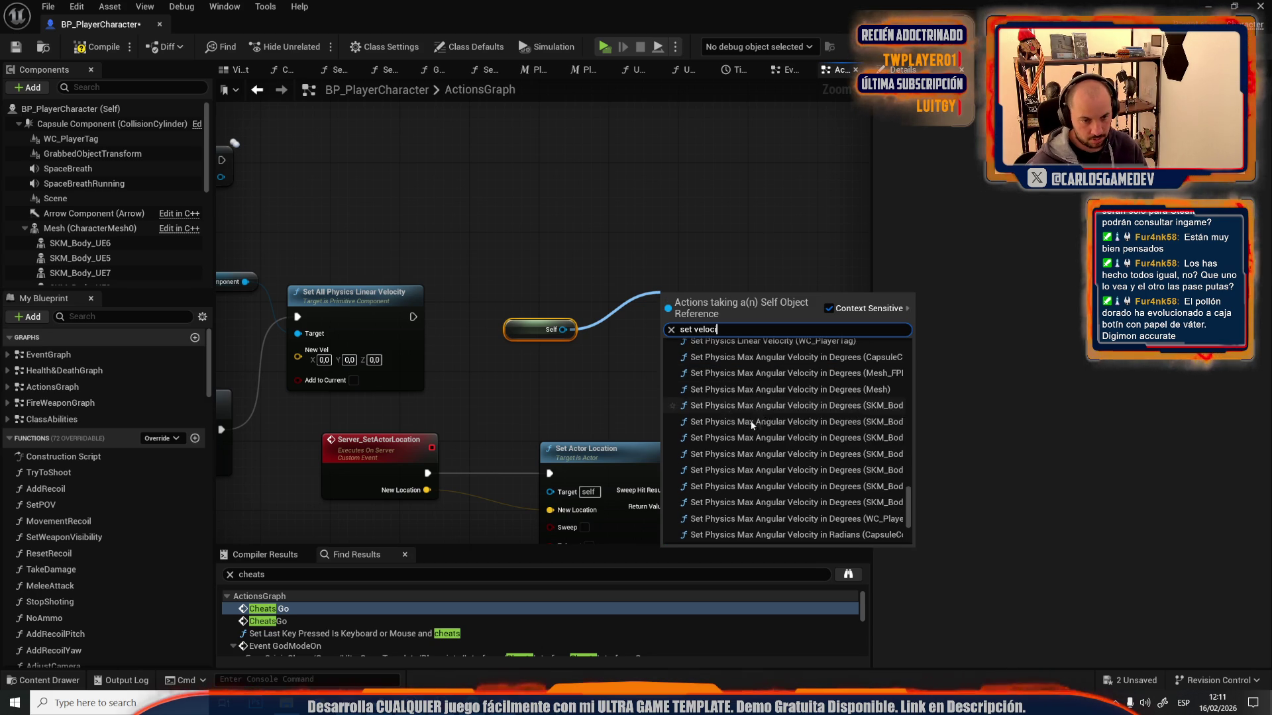
scroll(800, 413, "up", 10)
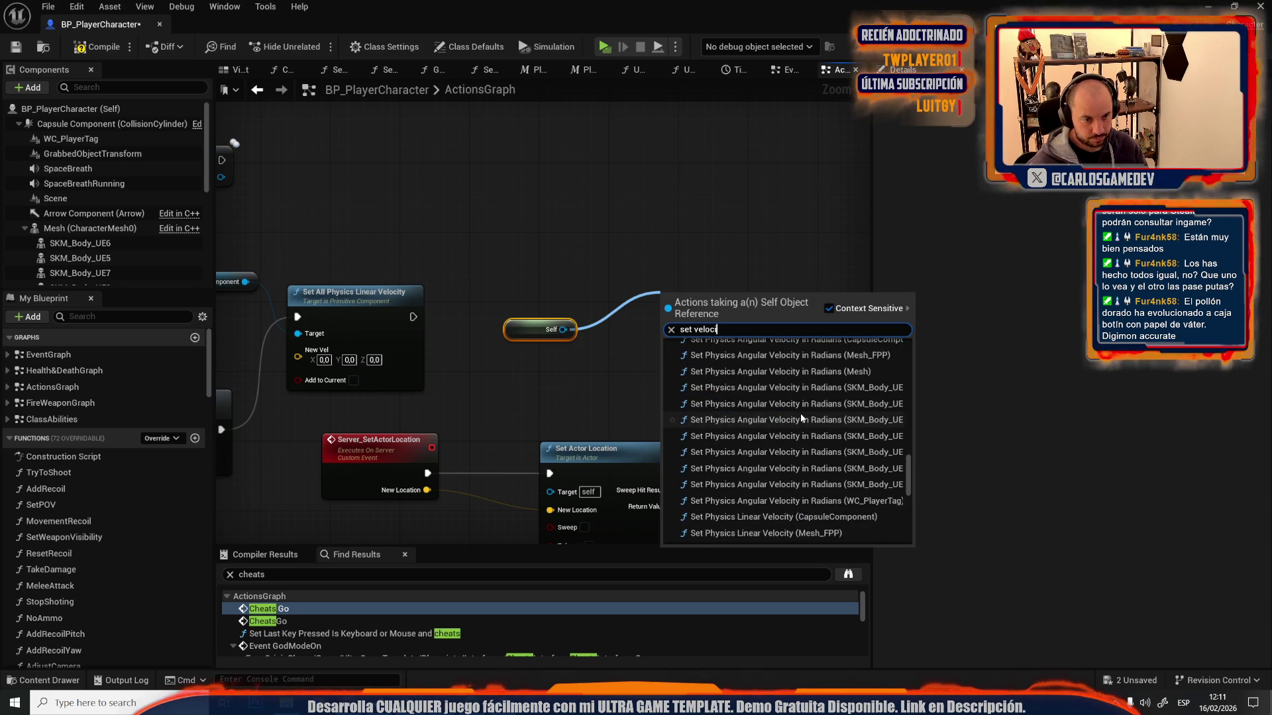
scroll(801, 417, "up", 8)
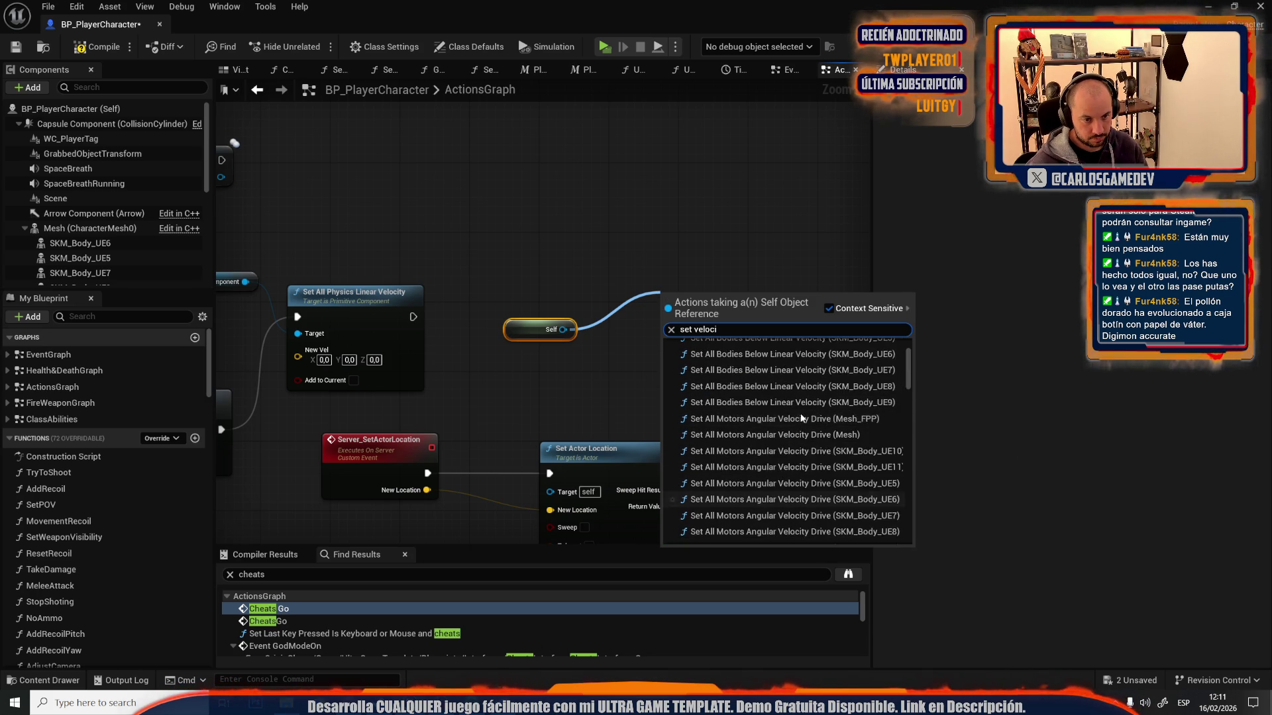
left_click(547, 203)
- Delete the Set All Physics Linear Velocity node and its leftover Capsule Component getter
mouse_move(523, 219)
left_mouse_down()
mouse_move(653, 323)
mouse_move(573, 240)
left_mouse_up()
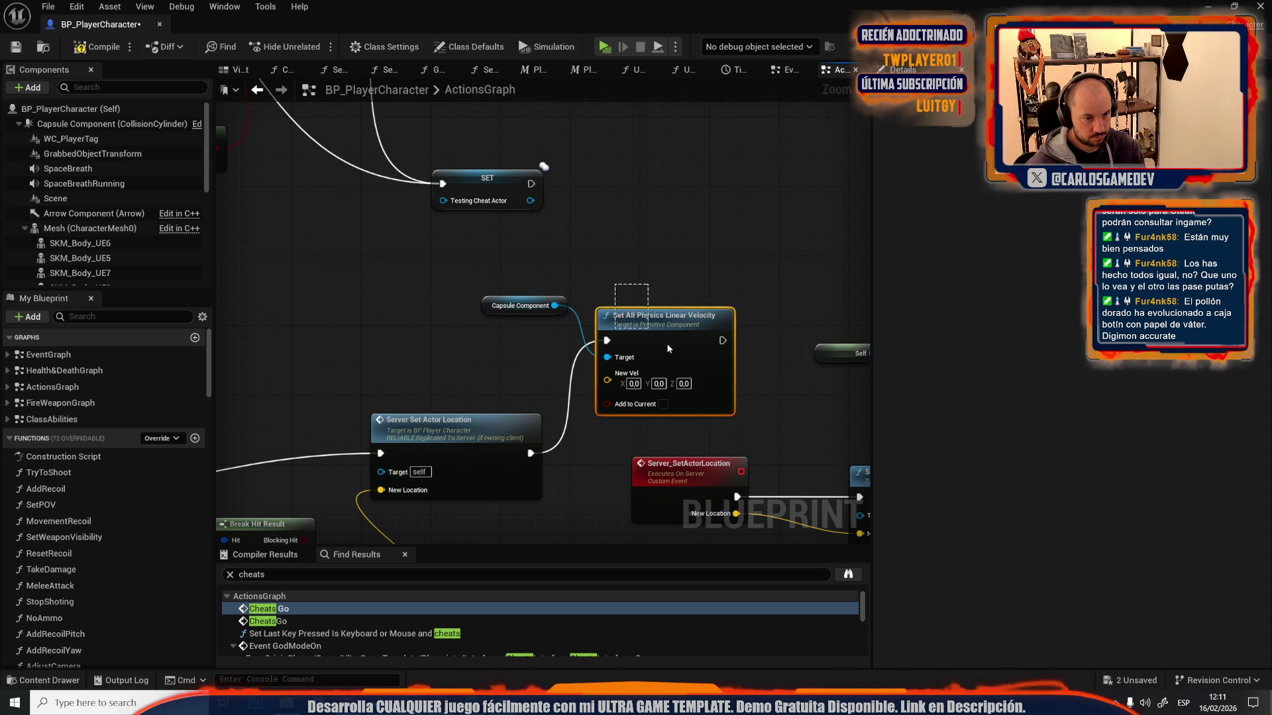
left_click(646, 328)
key("Delete")
left_click_drag(477, 299, 451, 311)
key("Delete")
right_click(615, 348)
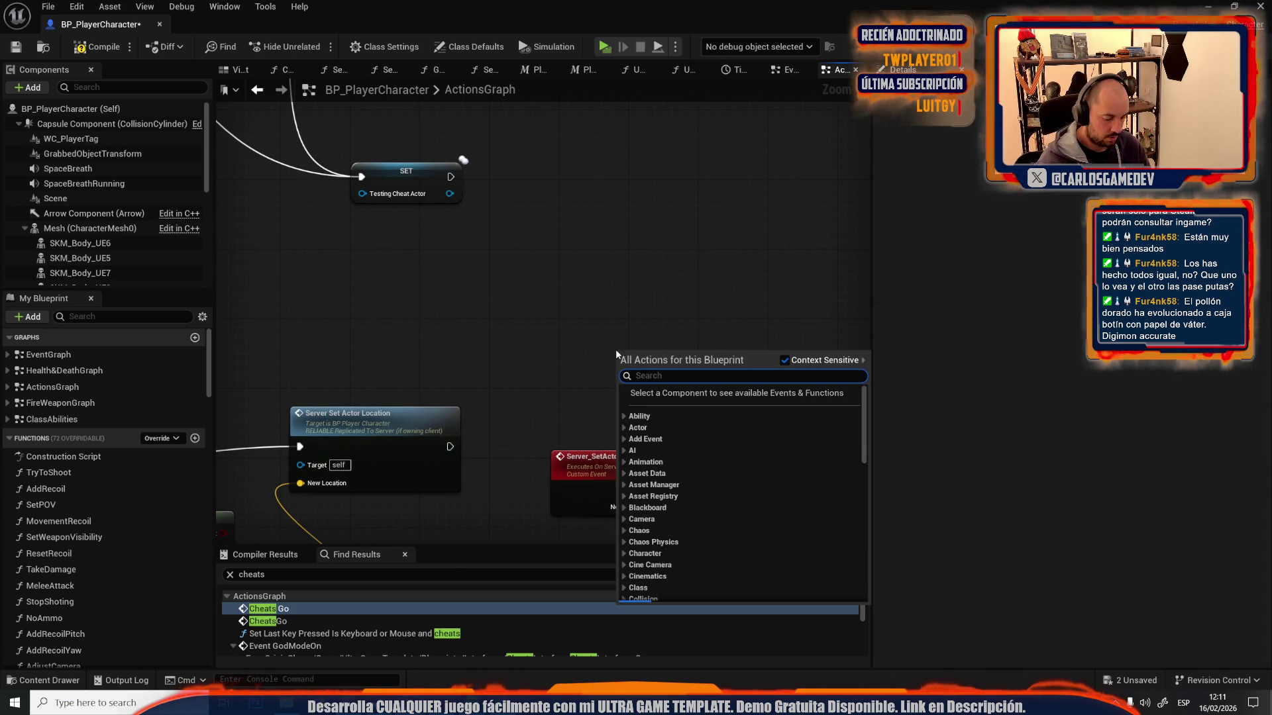
- Add Launch Character and Get Velocity nodes, placing Get Velocity above Server Set Actor Location
type("launch cha")
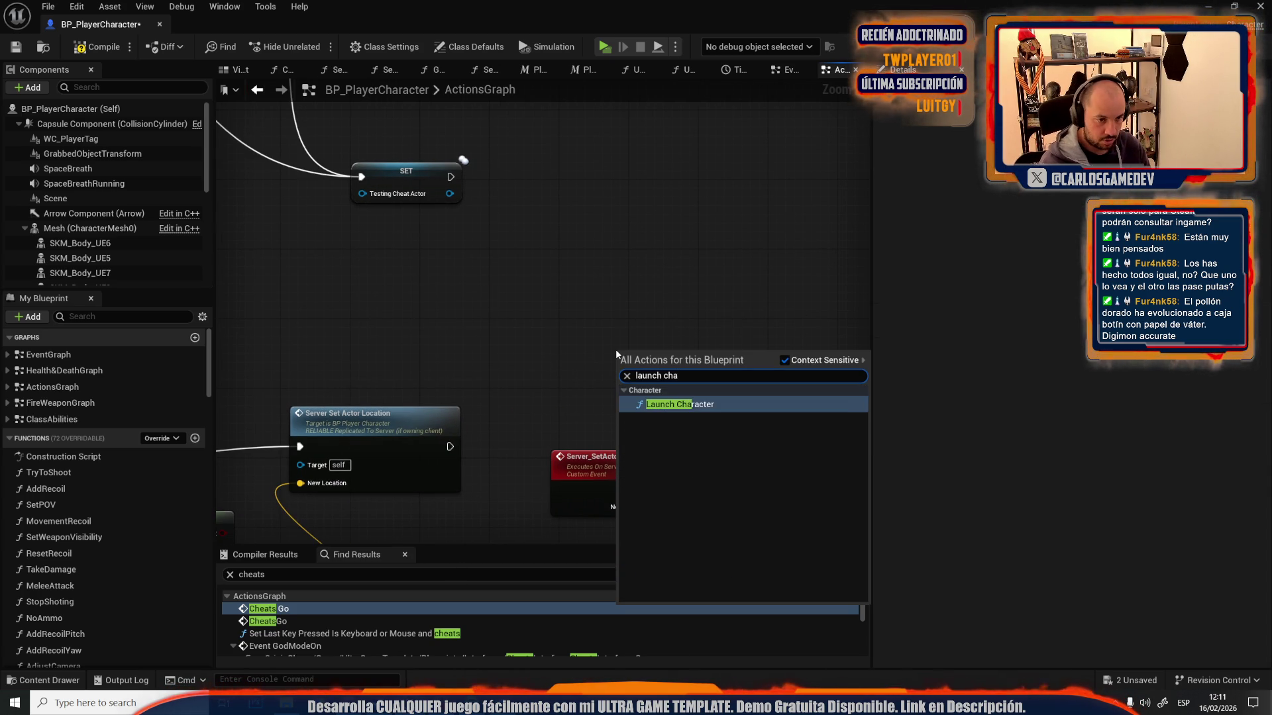
left_click(679, 404)
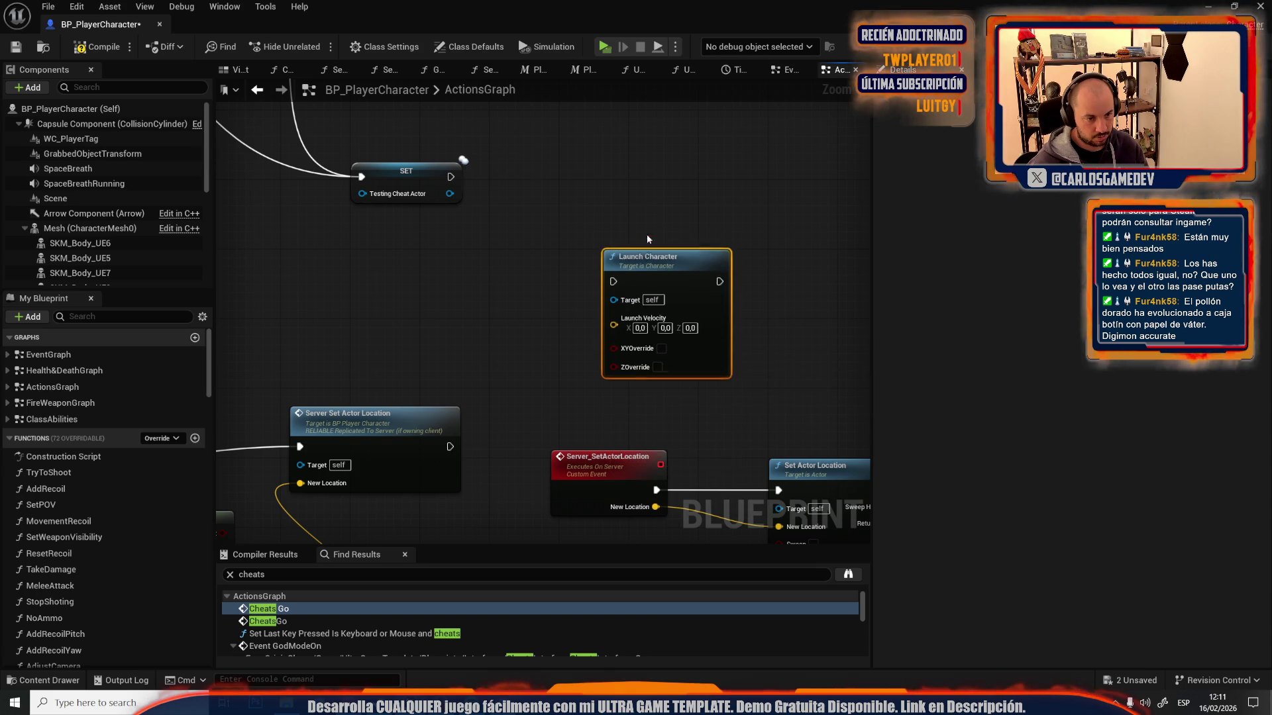
right_click(299, 384)
type("get veloci")
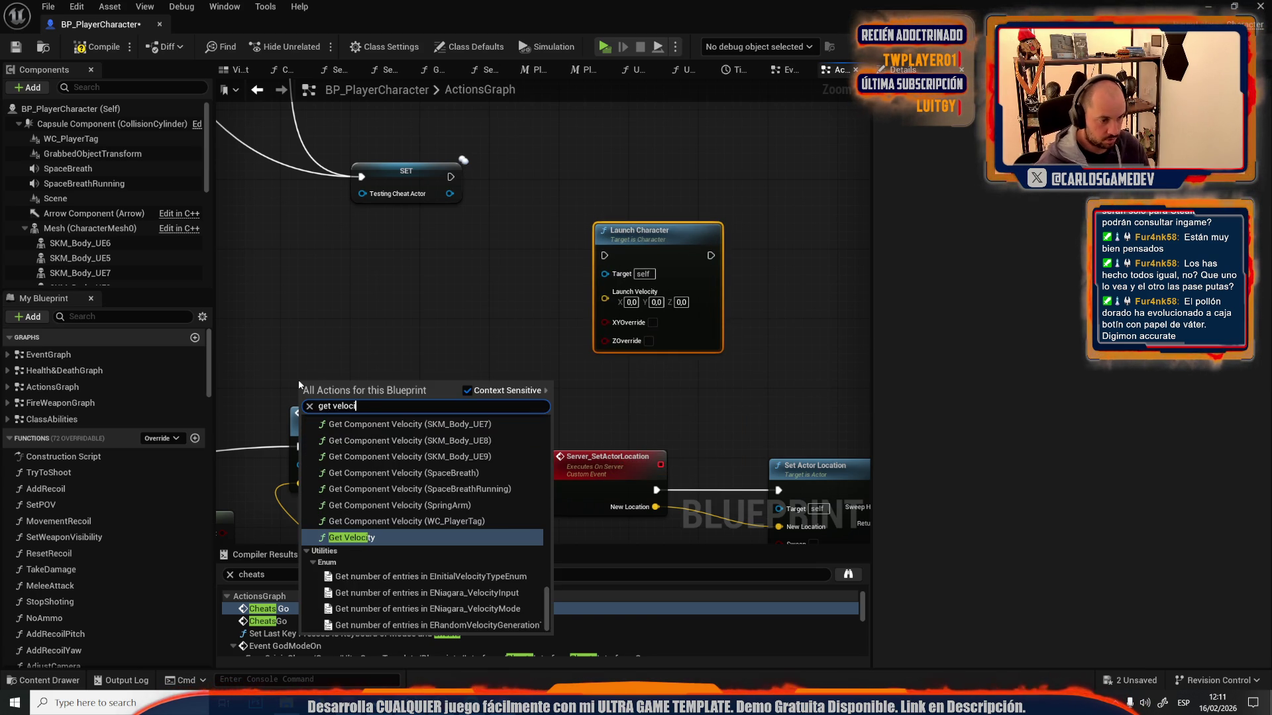
key("Return")
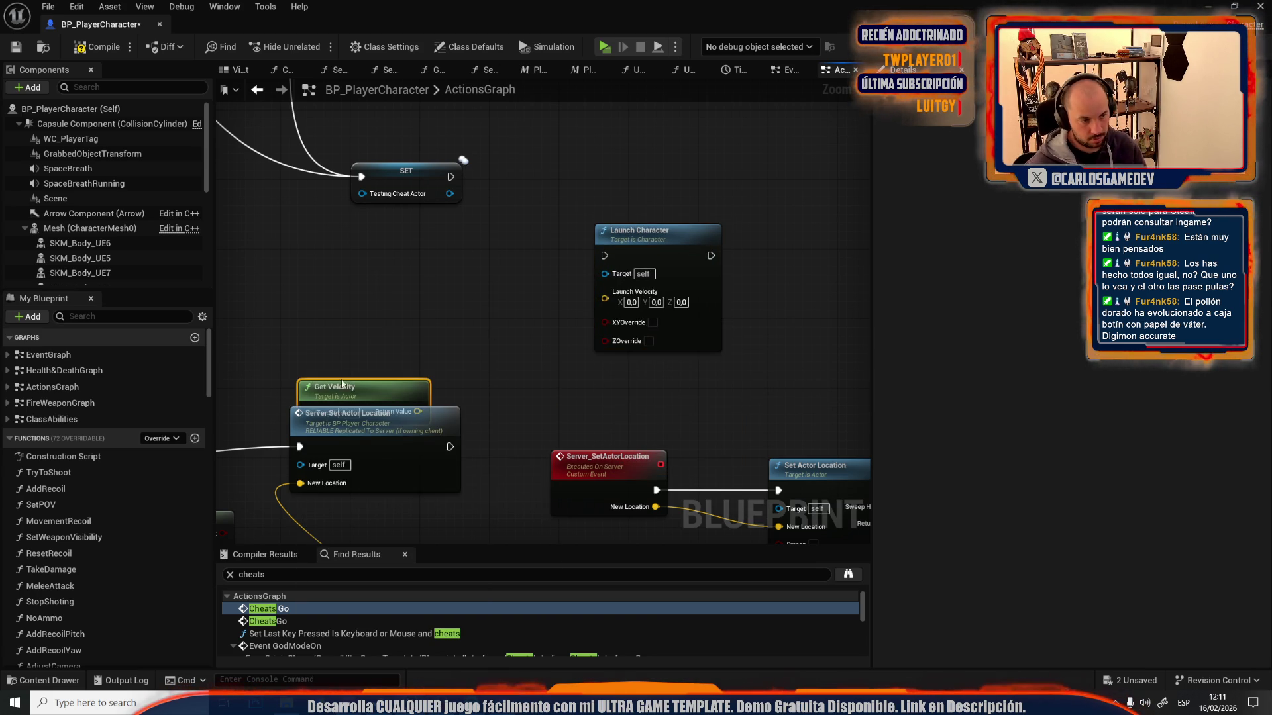
left_click_drag(324, 390, 306, 343)
- Multiply Get Velocity's output by a vector with Z set to -1
left_click_drag(391, 368, 434, 359)
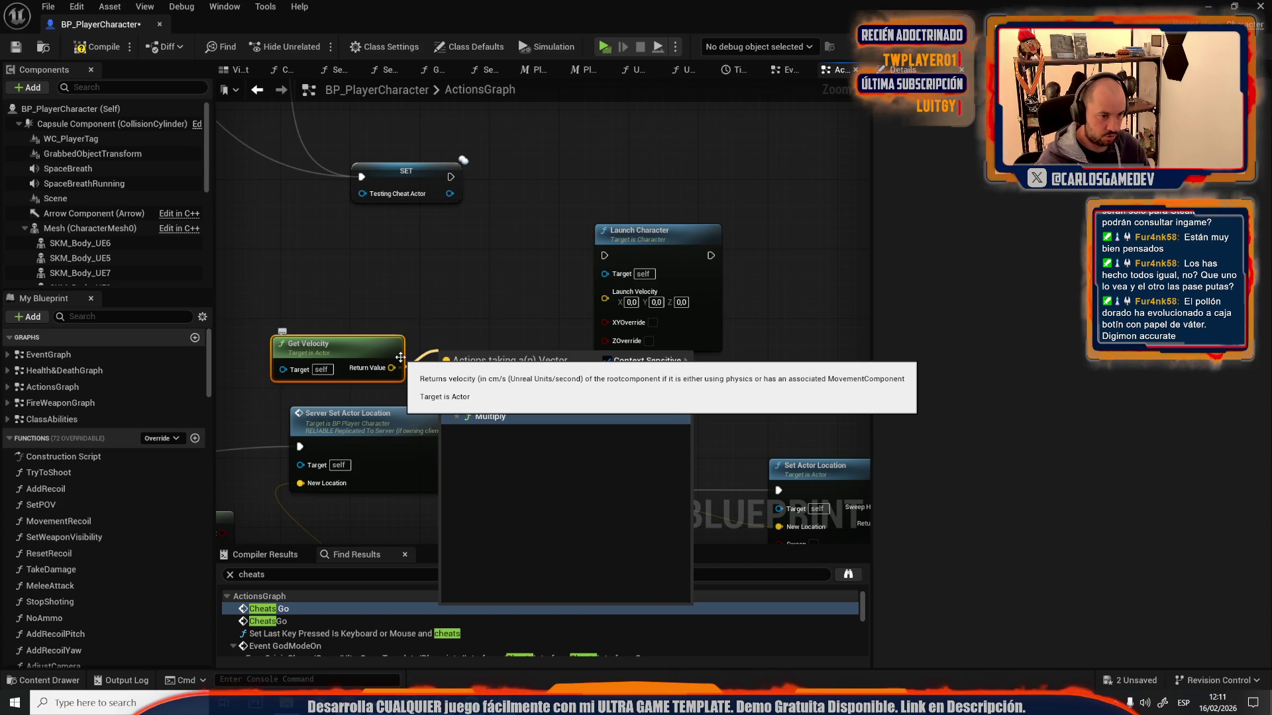
key("Return")
scroll(559, 381, "up", 1)
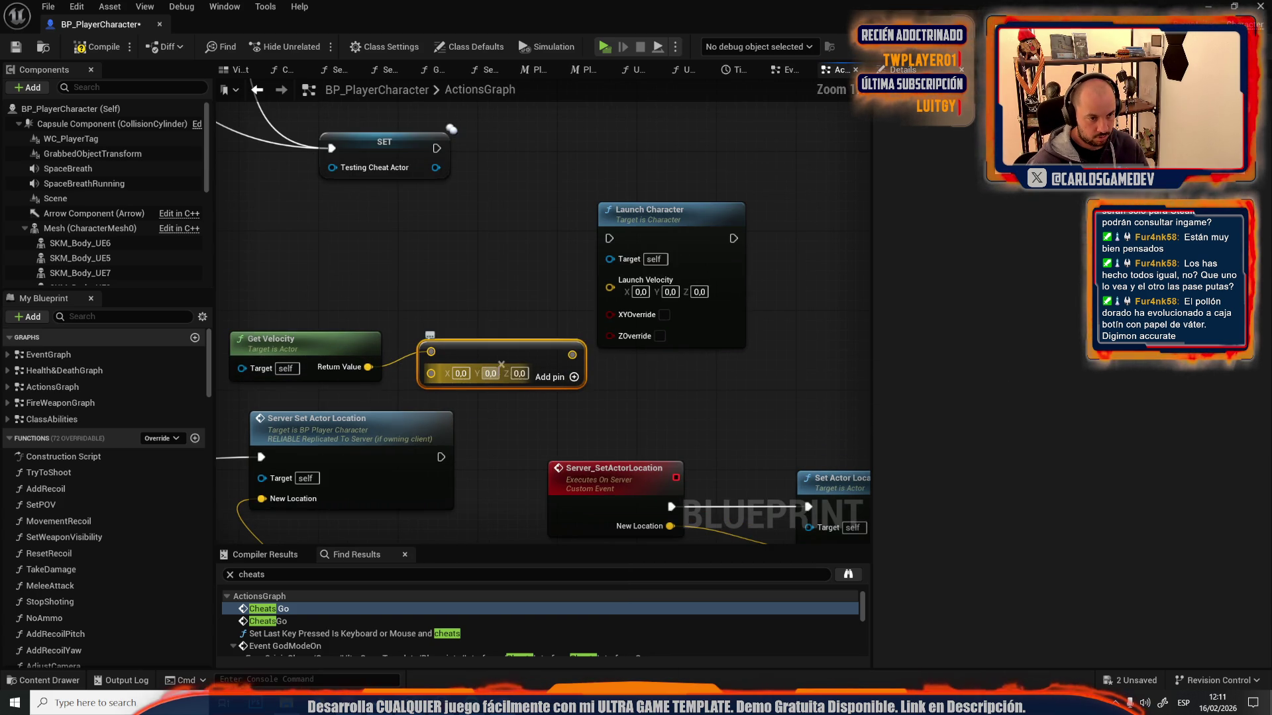
left_click(520, 373)
type("-1")
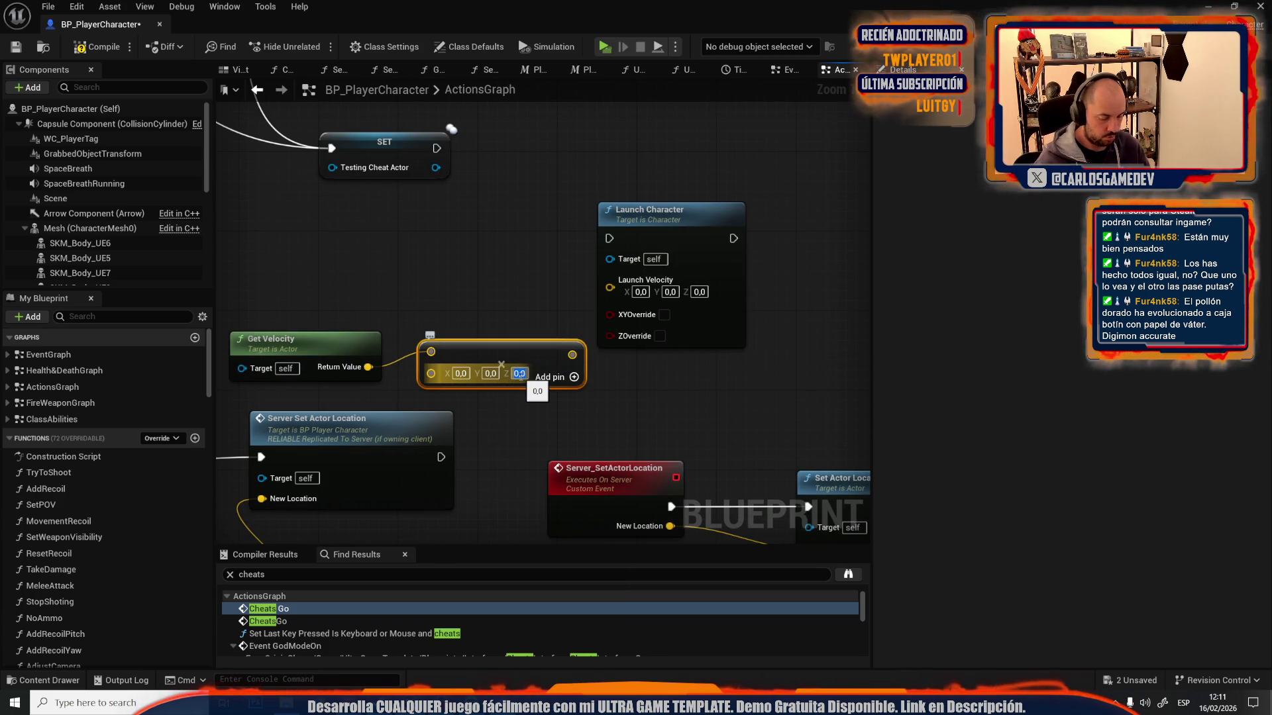
key("Return")
key("Return")
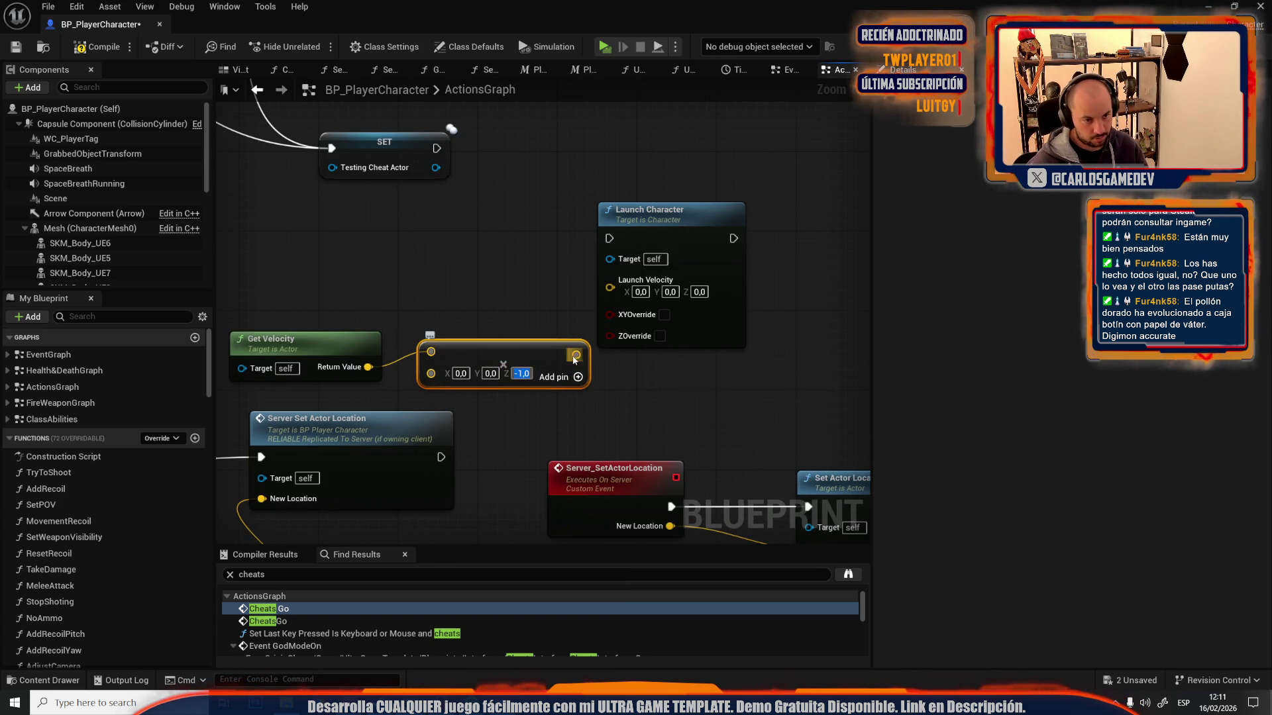
- Feed the negated velocity into Launch Velocity, enable Z override, and run it after Server Set Actor Location
left_click_drag(575, 354, 610, 280)
left_click(659, 321)
mouse_move(441, 457)
left_mouse_down()
mouse_move(575, 303)
mouse_move(610, 240)
left_mouse_up()
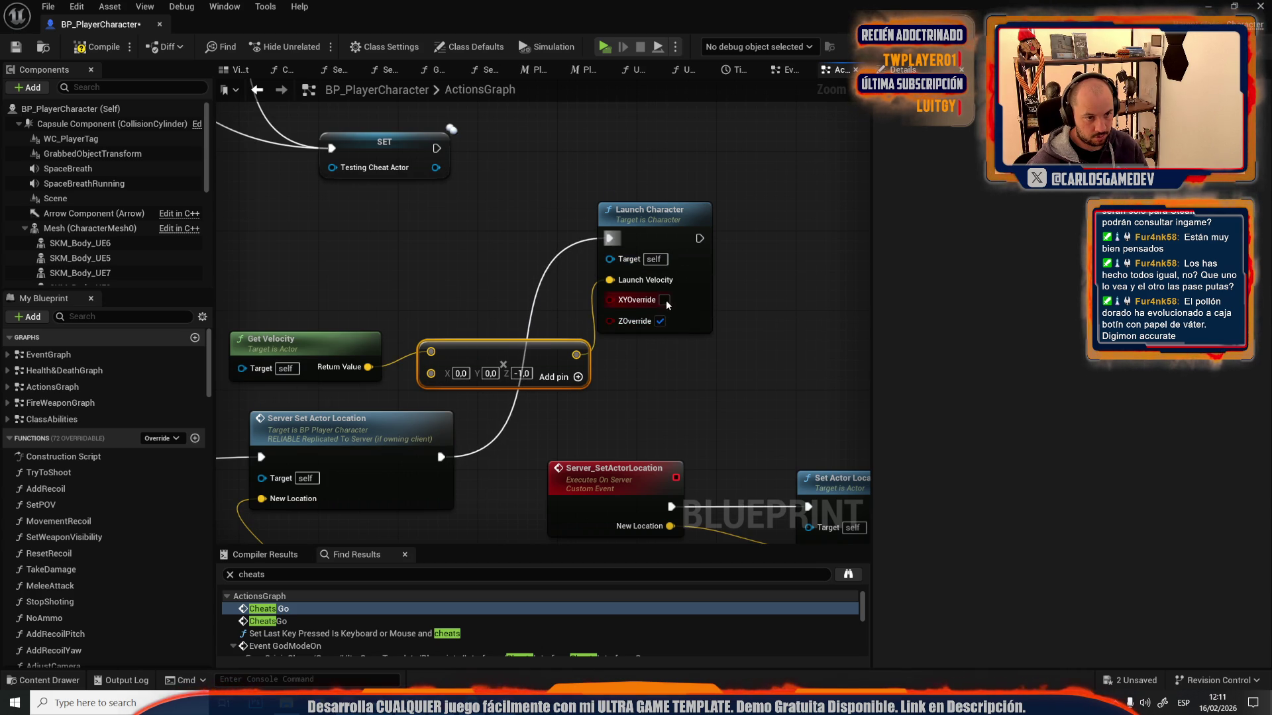
- Set the multiplier's Y and X to -1 and select Launch Character with the Multiply node
type("-1")
key("Return")
type("-1")
key("Return")
scroll(463, 281, "down", 2)
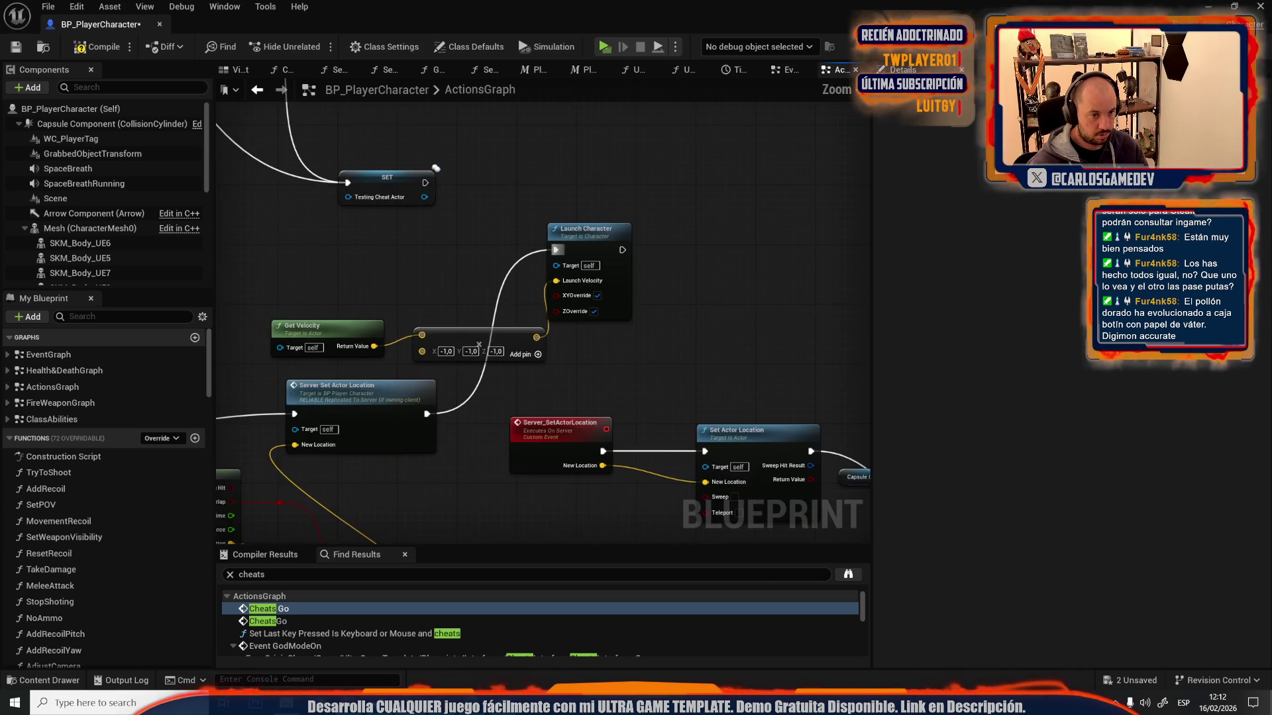
mouse_move(281, 251)
left_mouse_down()
mouse_move(529, 364)
mouse_move(780, 404)
left_mouse_up()
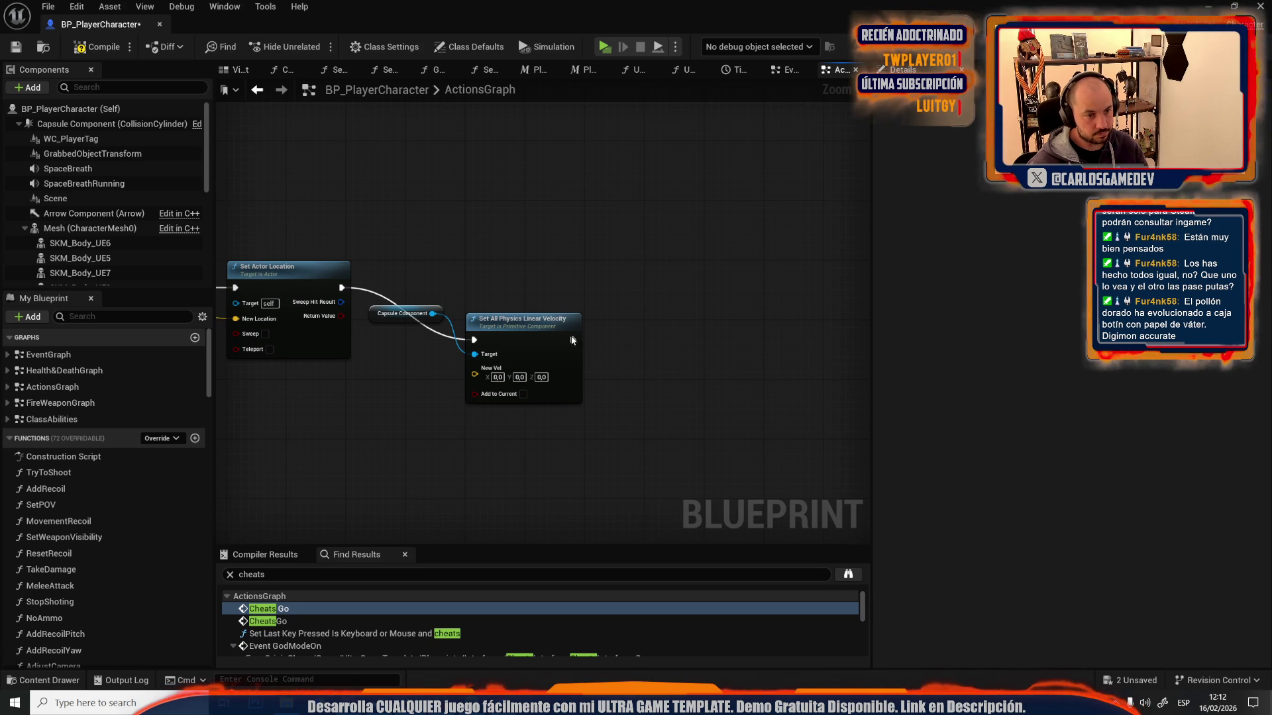
- Connect Set Actor Location's exec to the copied Launch Character and run a play-in-editor test
scroll(547, 276, "down", 3)
scroll(547, 275, "up", 2)
left_click_drag(484, 333, 831, 326)
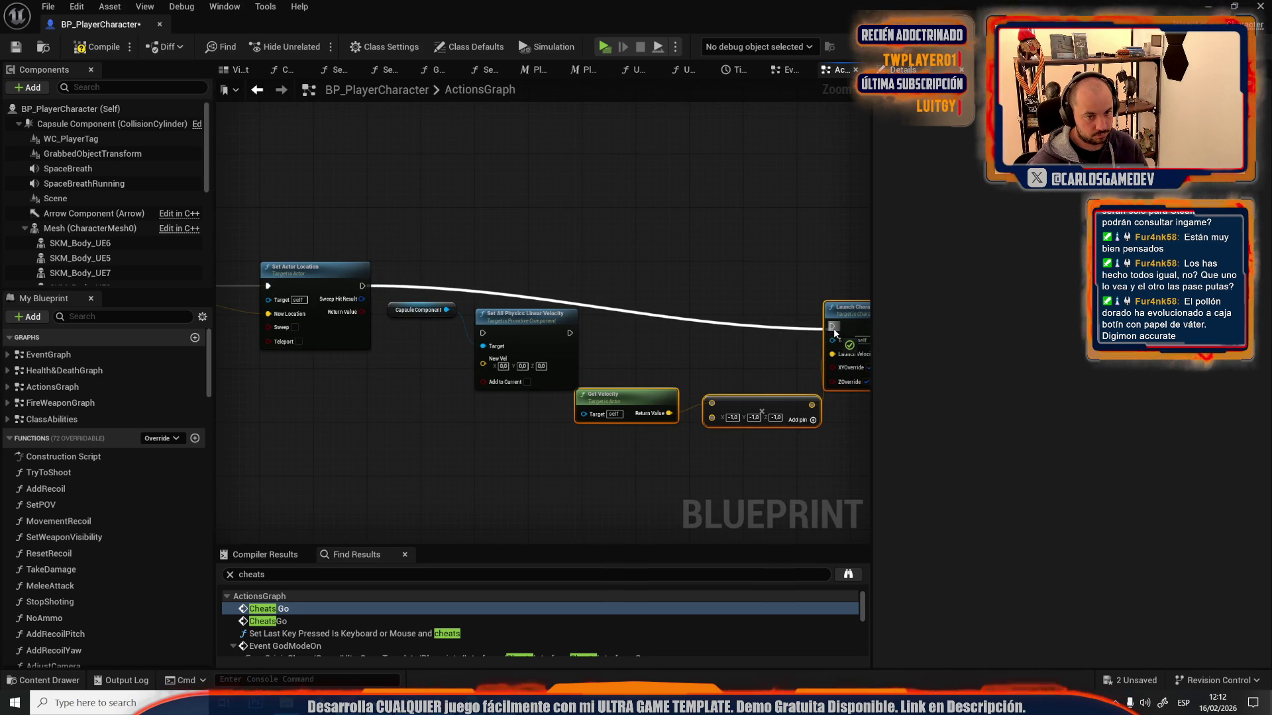
left_click(603, 46)
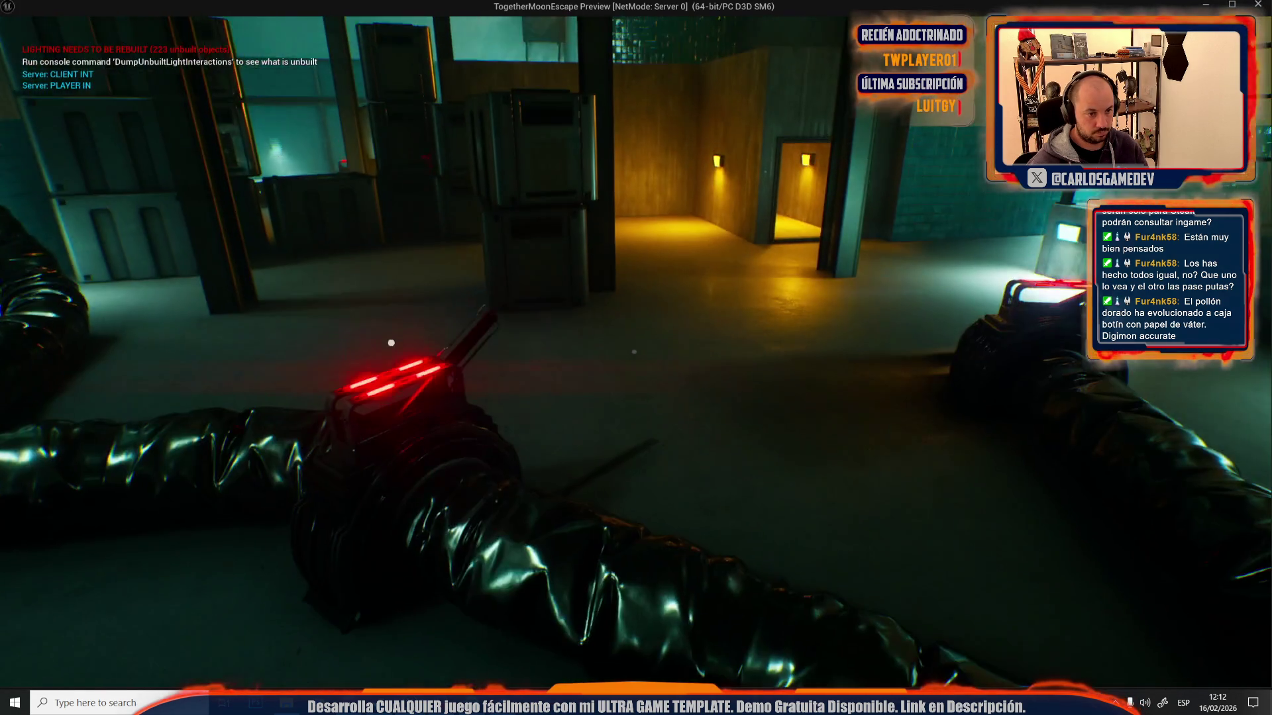
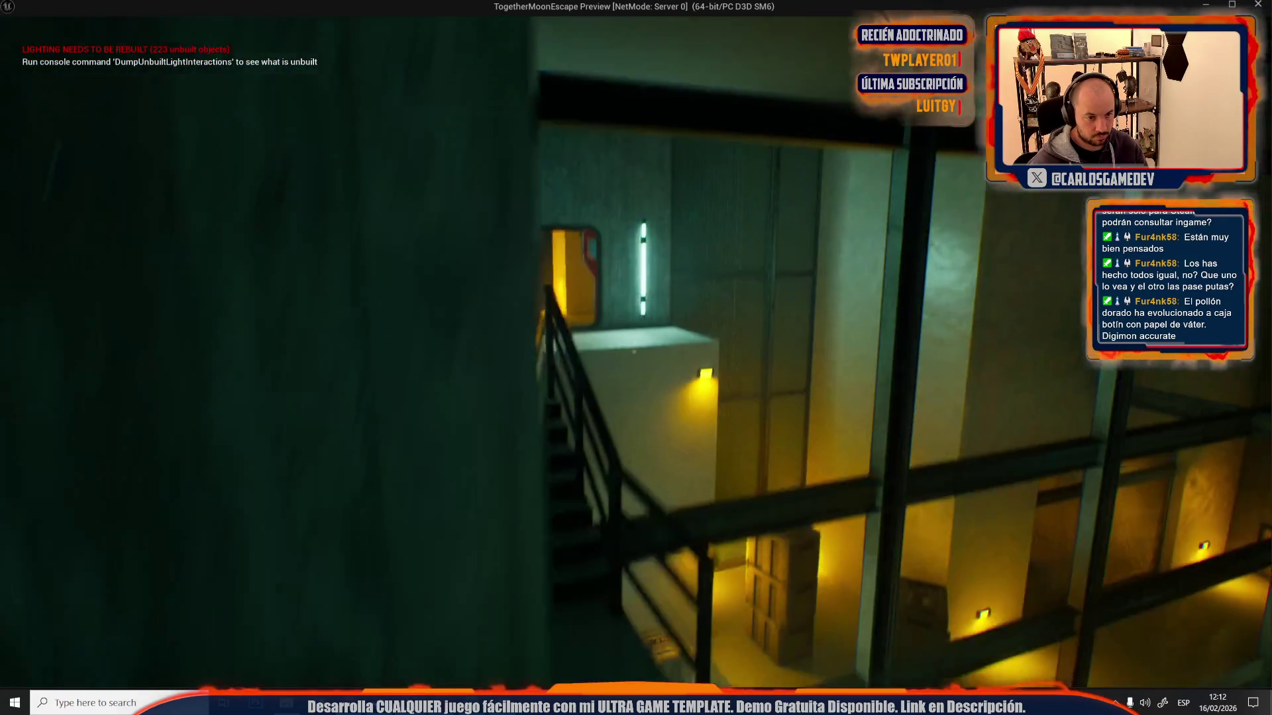
- Stop the play session, play-test the cheat teleport again, then return to the velocity nodes
key("Escape")
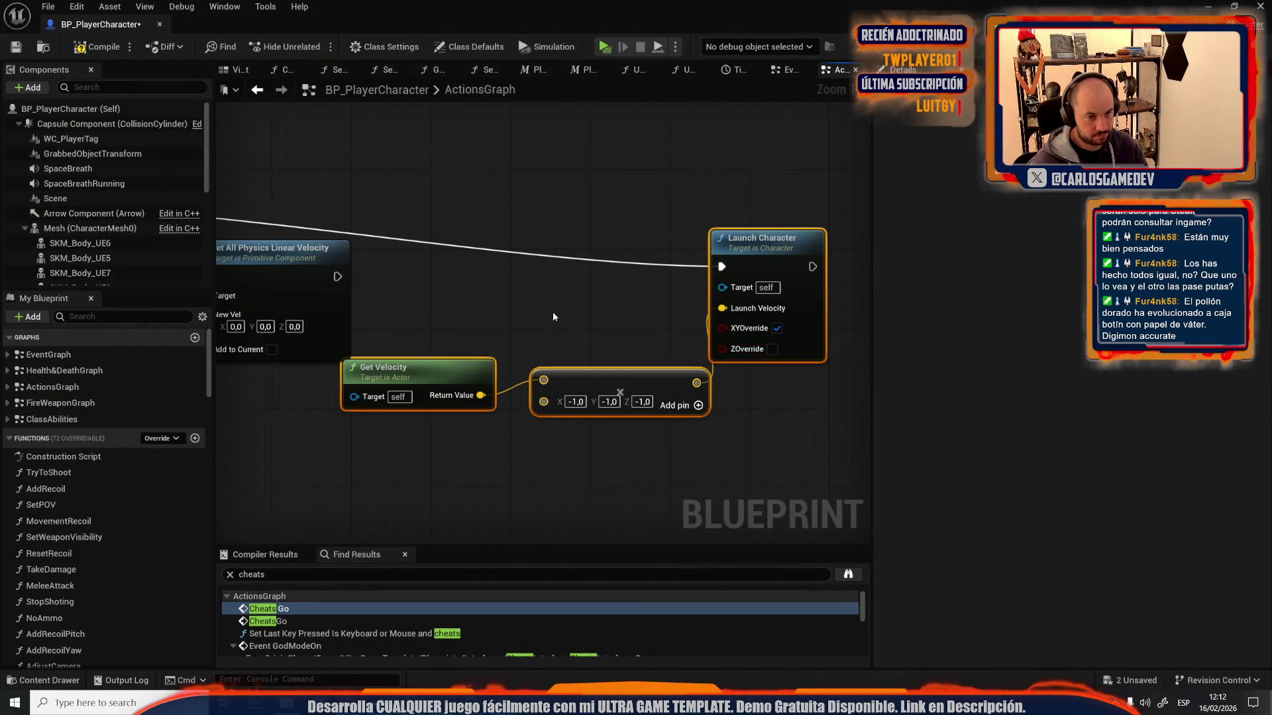
scroll(548, 316, "down", 2)
scroll(558, 238, "up", 3)
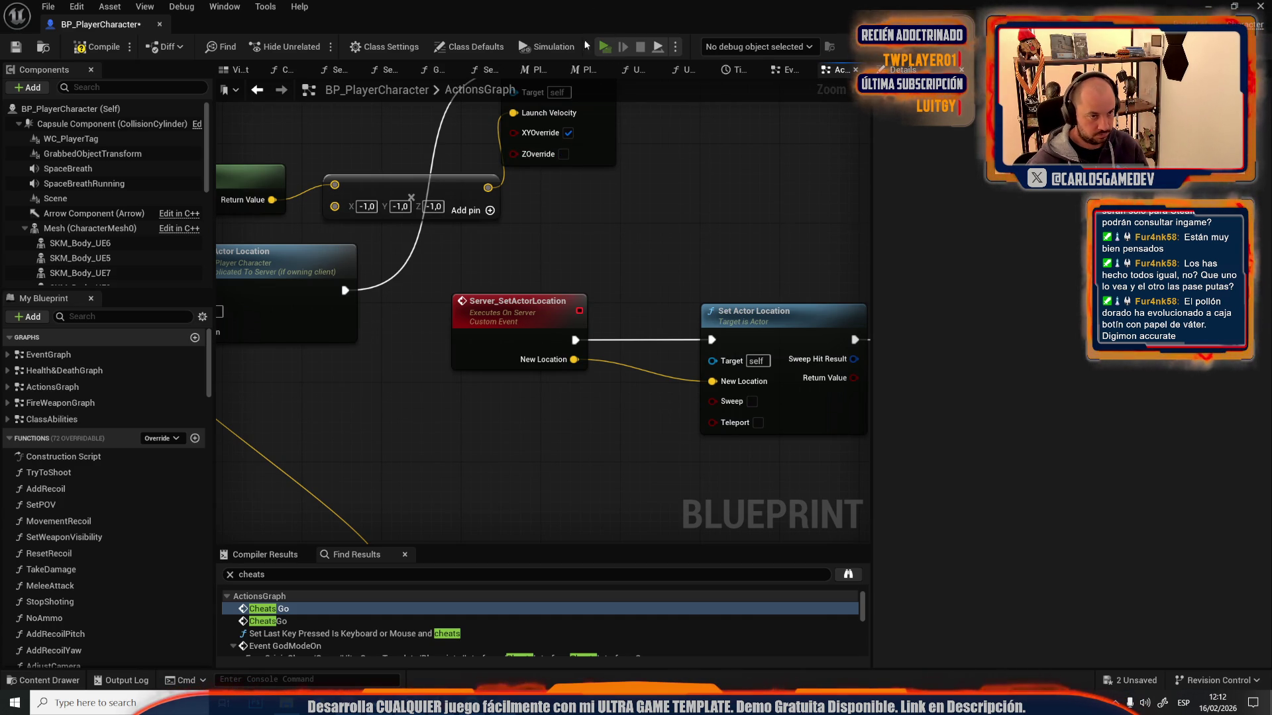
left_click(604, 46)
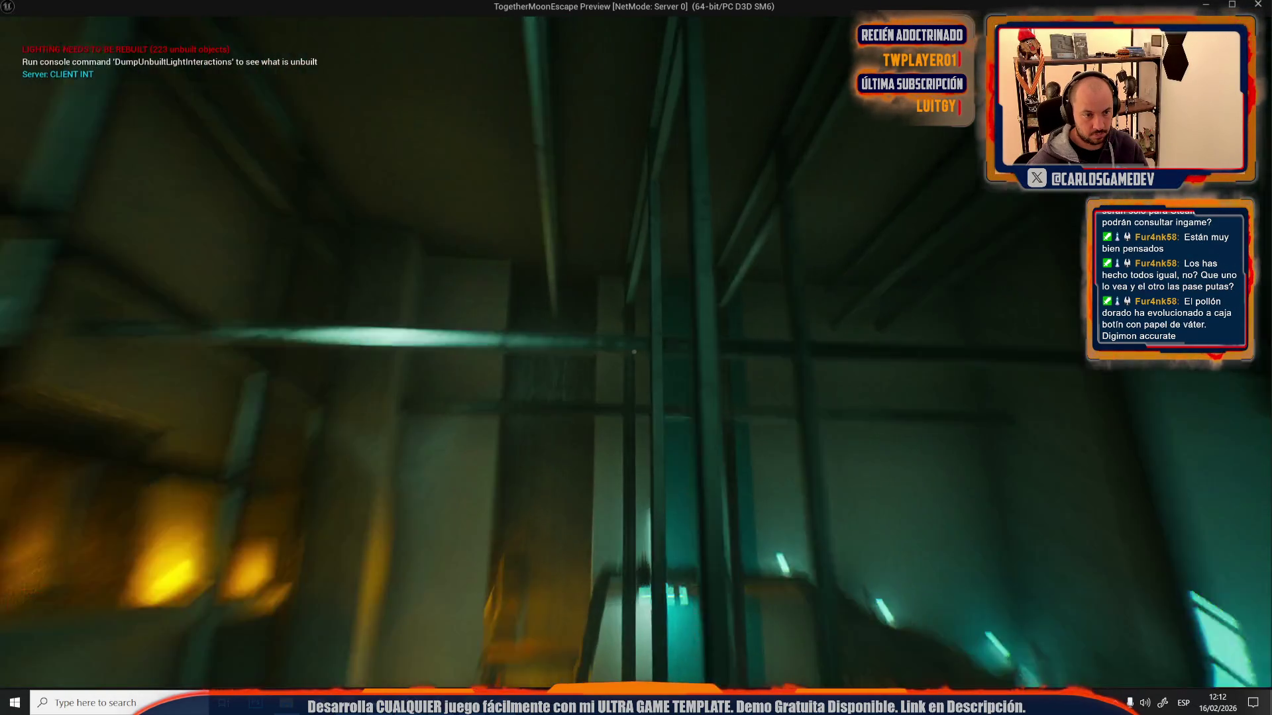
key("Escape")
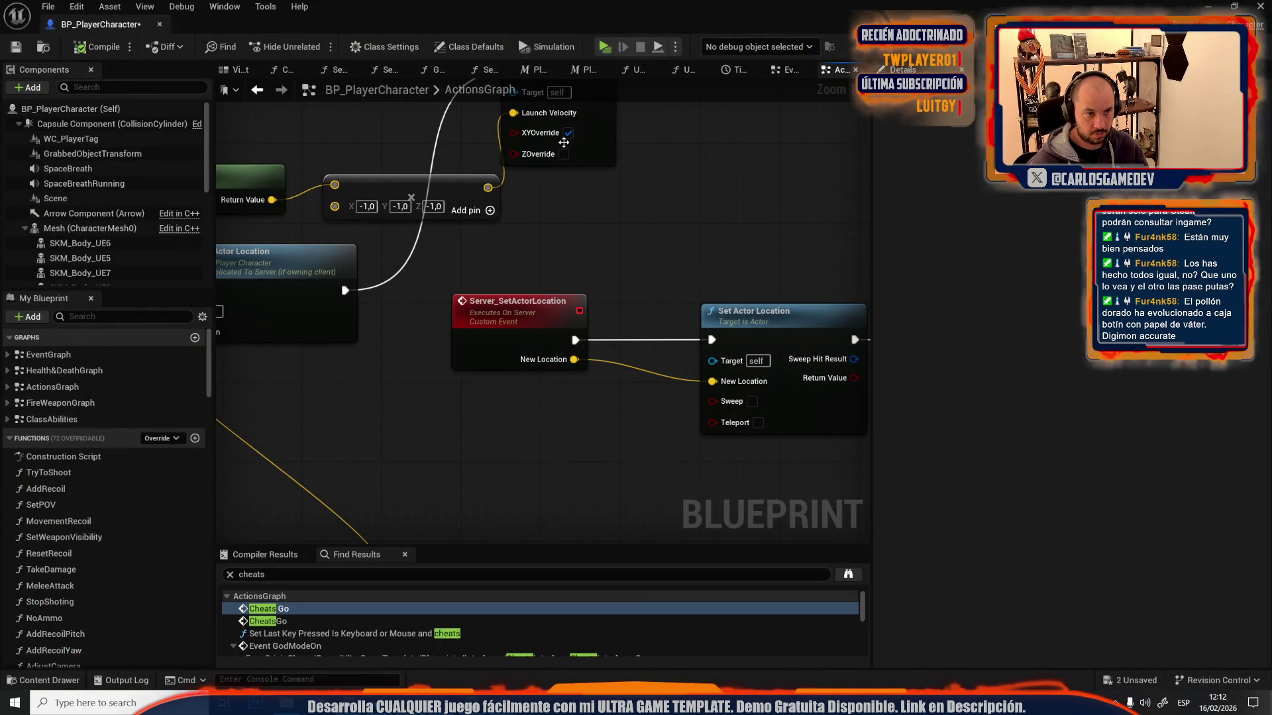
left_click_drag(766, 419, 702, 428)
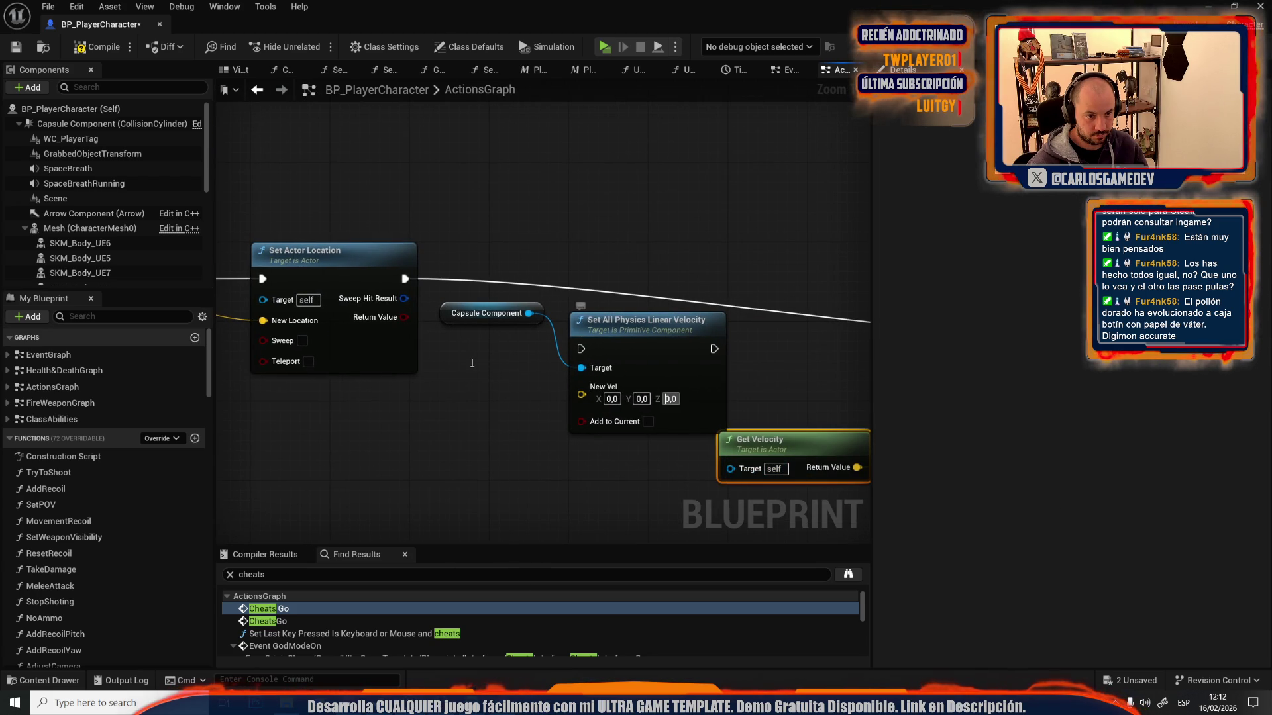
- Enable ZOverride on Launch Character, keeping the Z multiplier at -1,0 after an undone edit
left_click_drag(757, 354, 713, 420)
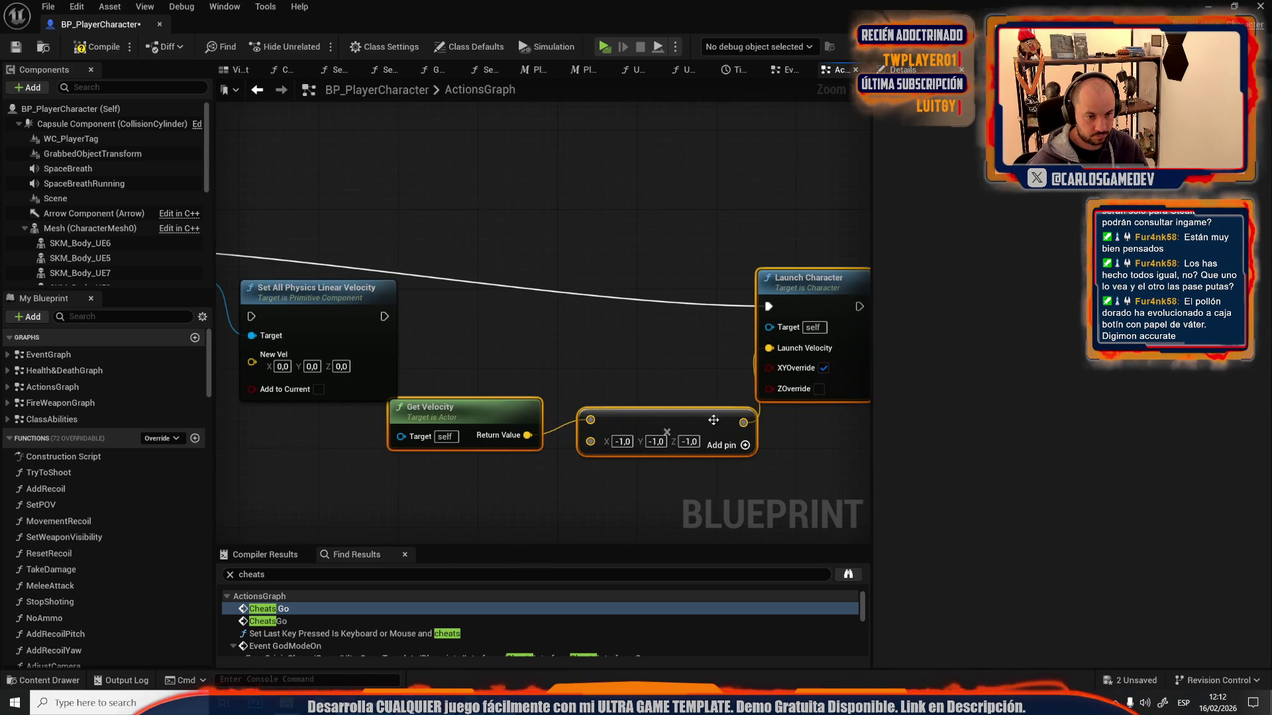
left_click(819, 389)
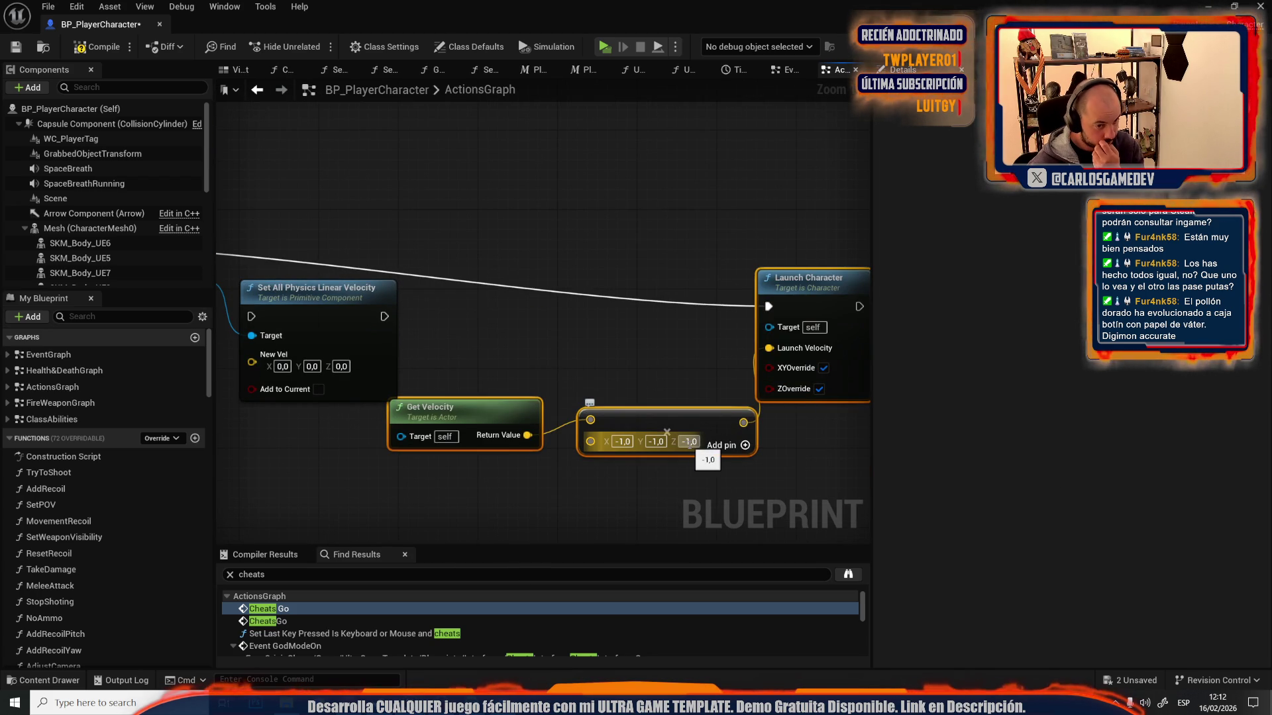
left_click(689, 441)
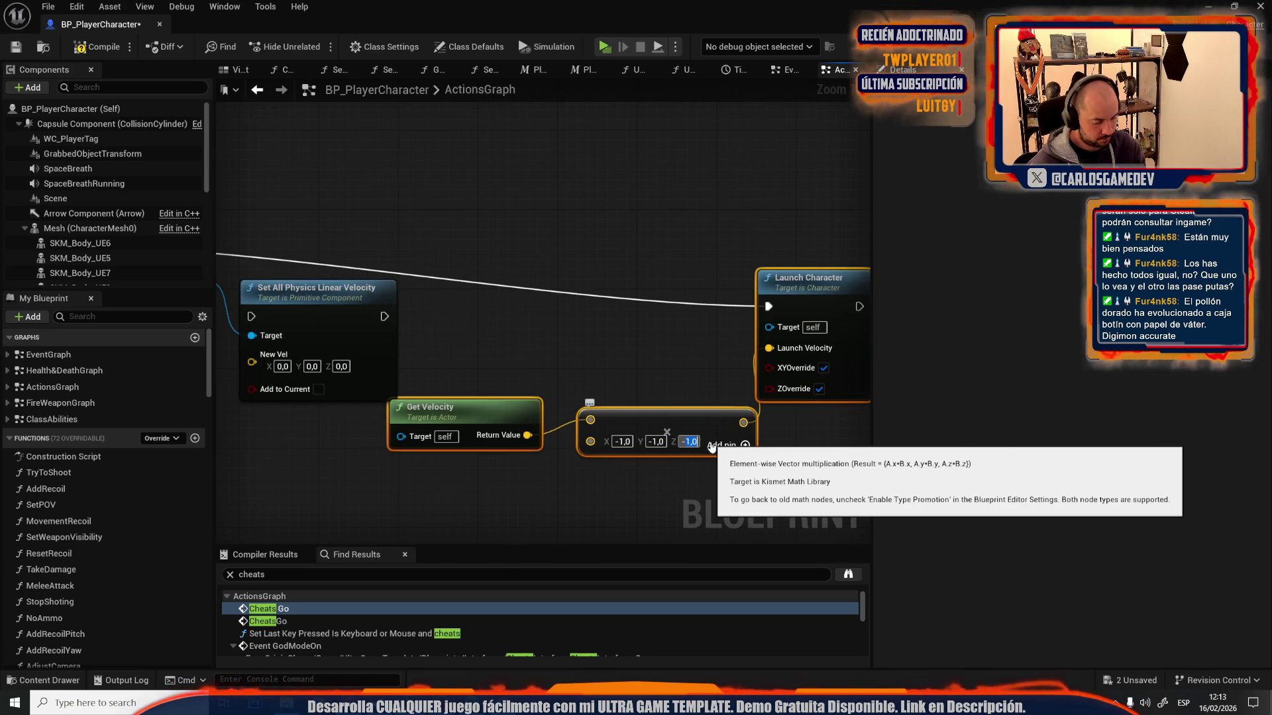
type("-0")
left_click(672, 310)
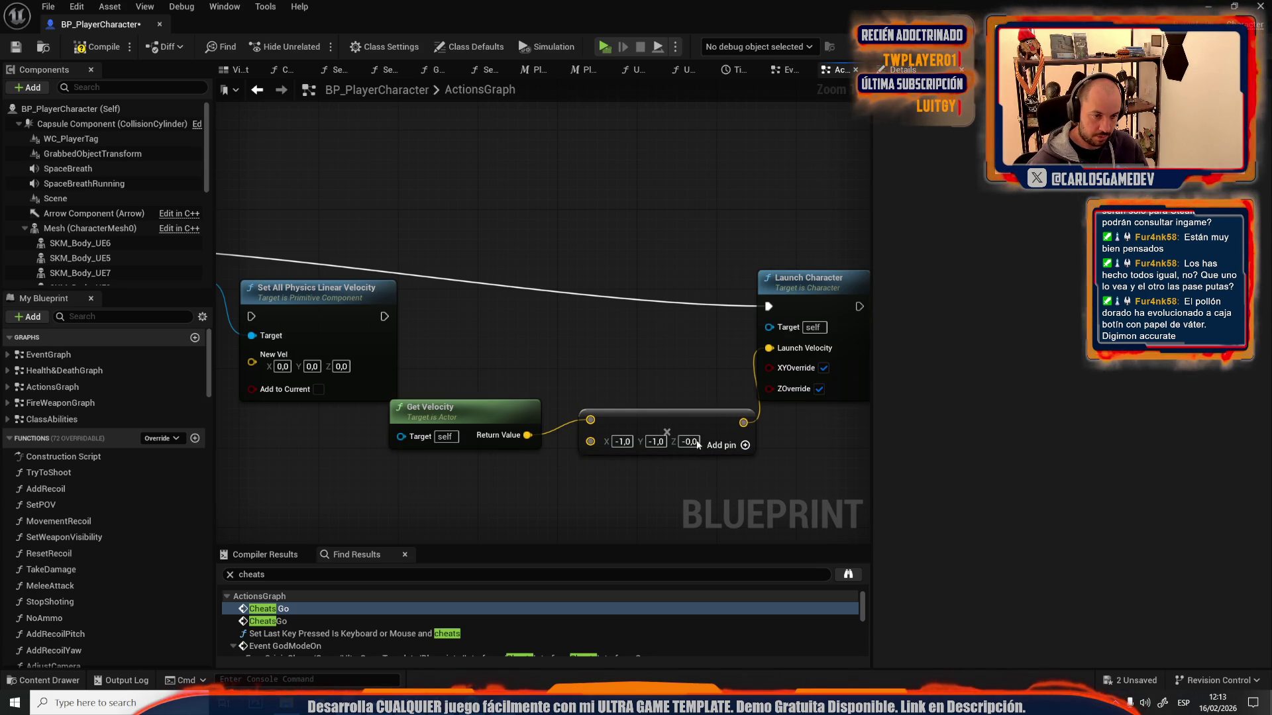
key("ctrl+z")
- Reposition the Launch Character node and start a play-test with Alt+P
left_click_drag(641, 449, 491, 437)
left_click_drag(662, 278, 747, 207)
key("alt+p")
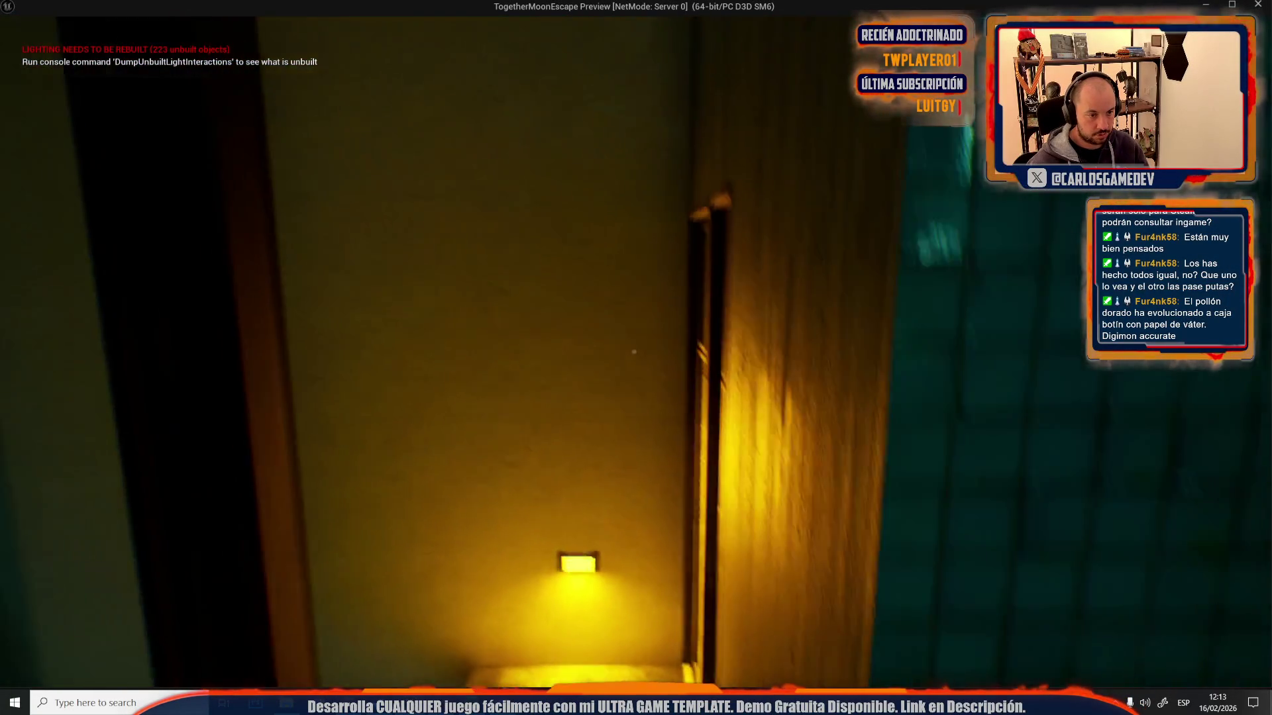
- Stop the play session and return to the blueprint graph
key("Escape")
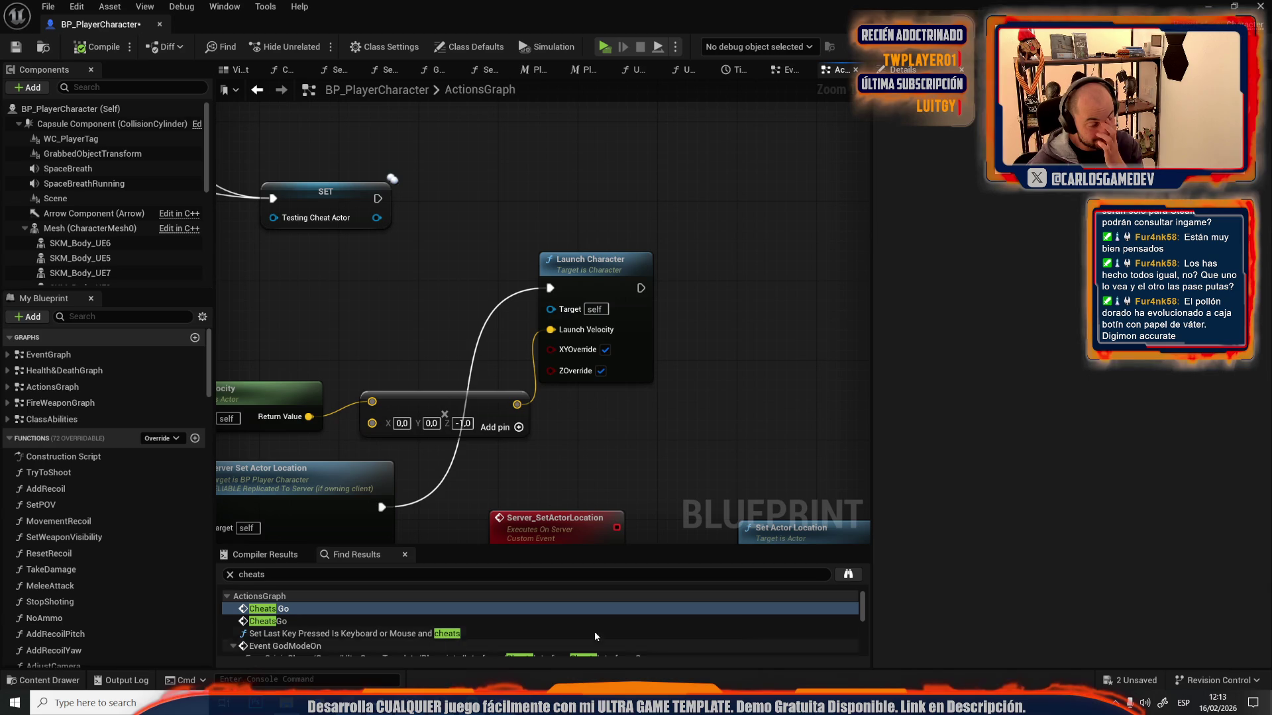
scroll(499, 306, "down", 5)
scroll(563, 384, "up", 4)
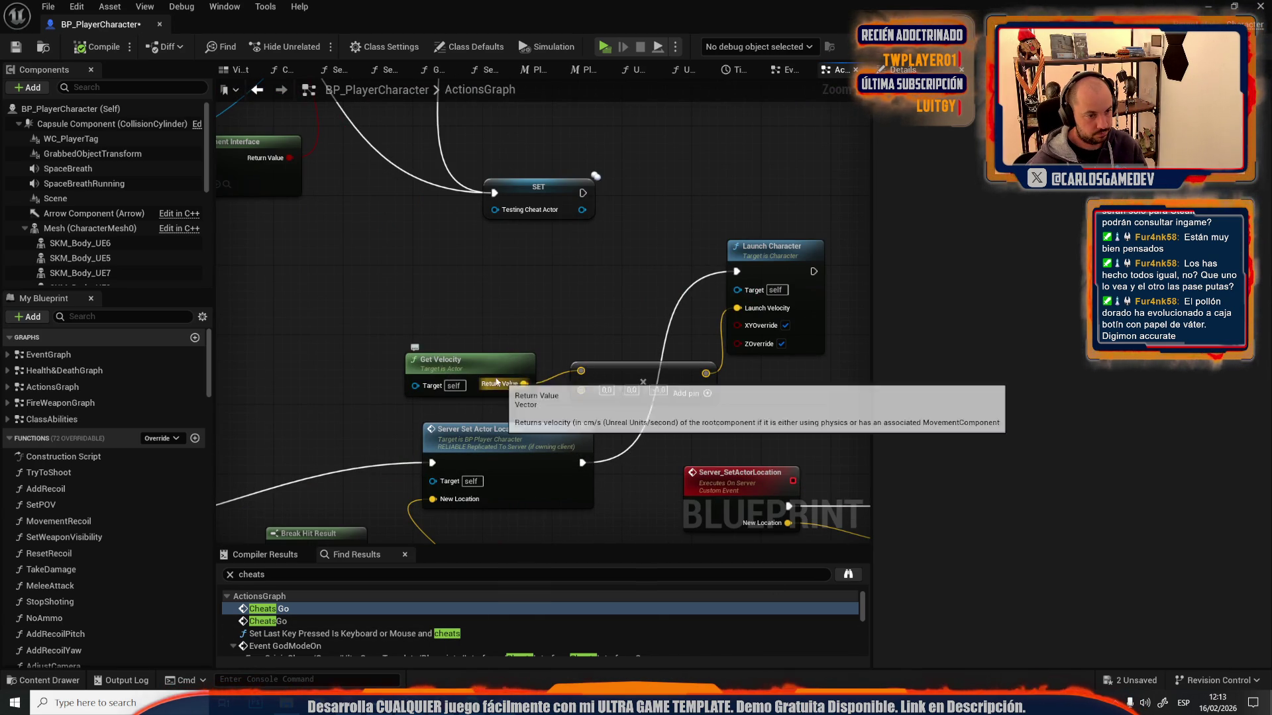
- Read the Reddit thread on inheriting jump velocity, then return to the Blueprint editor
left_click(479, 702)
scroll(447, 610, "down", 5)
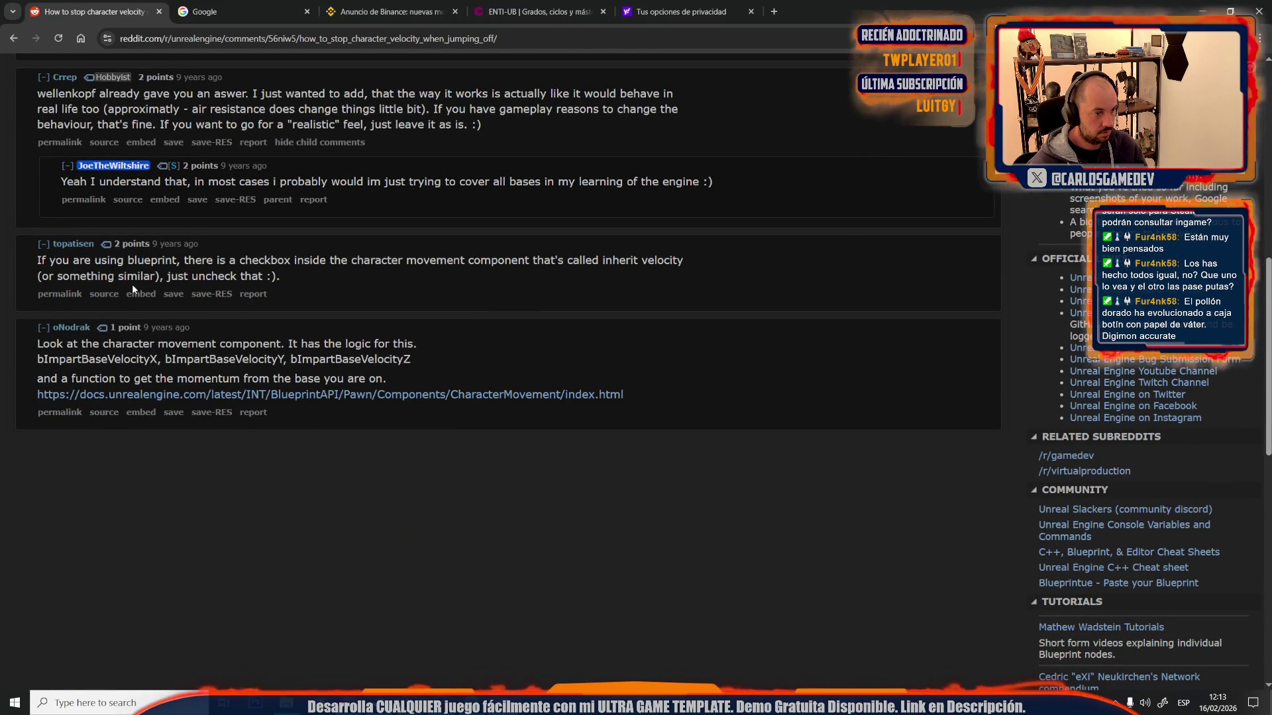
key("alt+Tab")
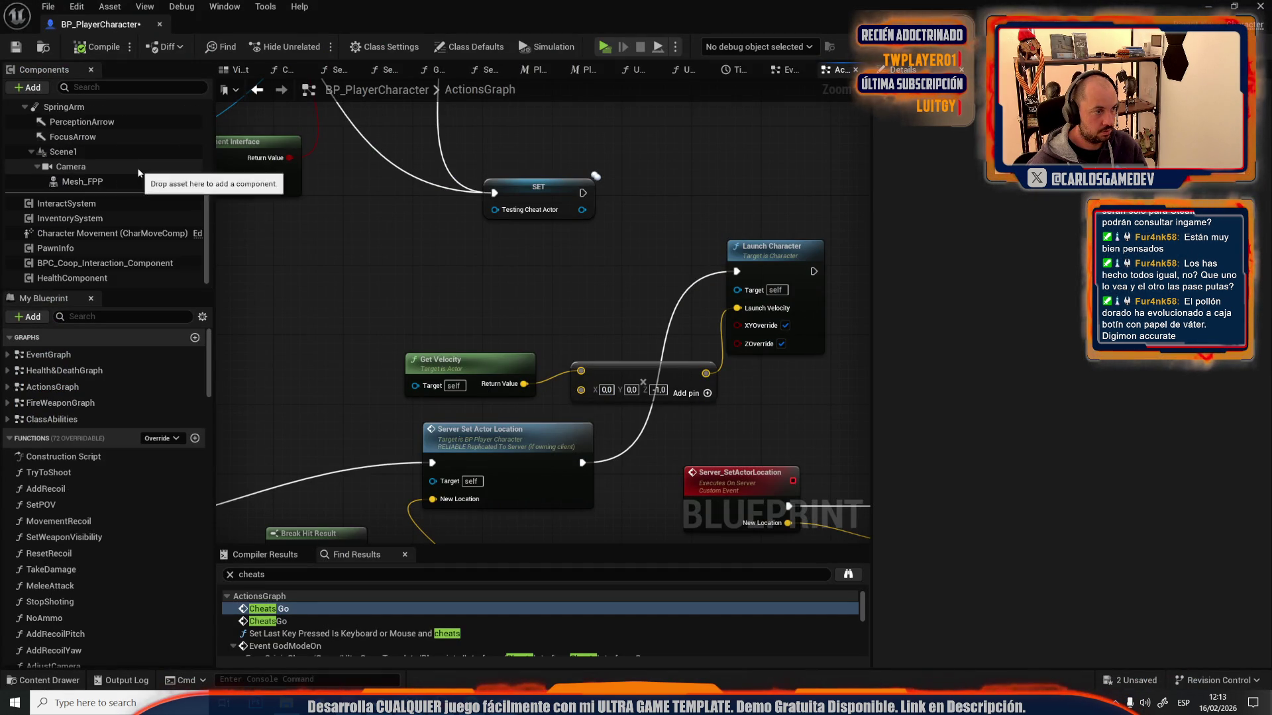
- Place a Character Movement reference and add a Set Velocity node from it
left_click(110, 239)
mouse_move(109, 238)
left_mouse_down()
mouse_move(574, 289)
mouse_move(825, 197)
left_mouse_up()
left_click_drag(565, 245, 636, 214)
type("set veloc")
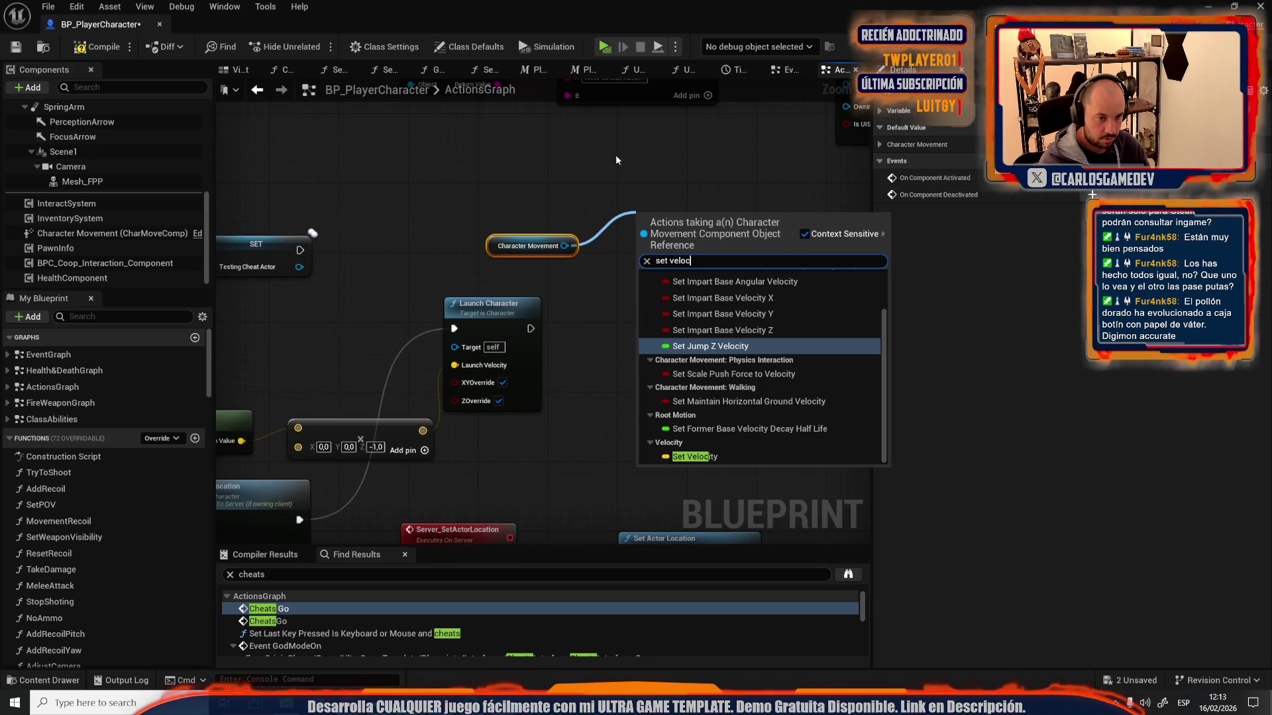
left_click(694, 456)
- Route the incoming execution into SET Velocity (0,0,0) instead of launching, then play-test
left_click_drag(530, 328, 647, 224)
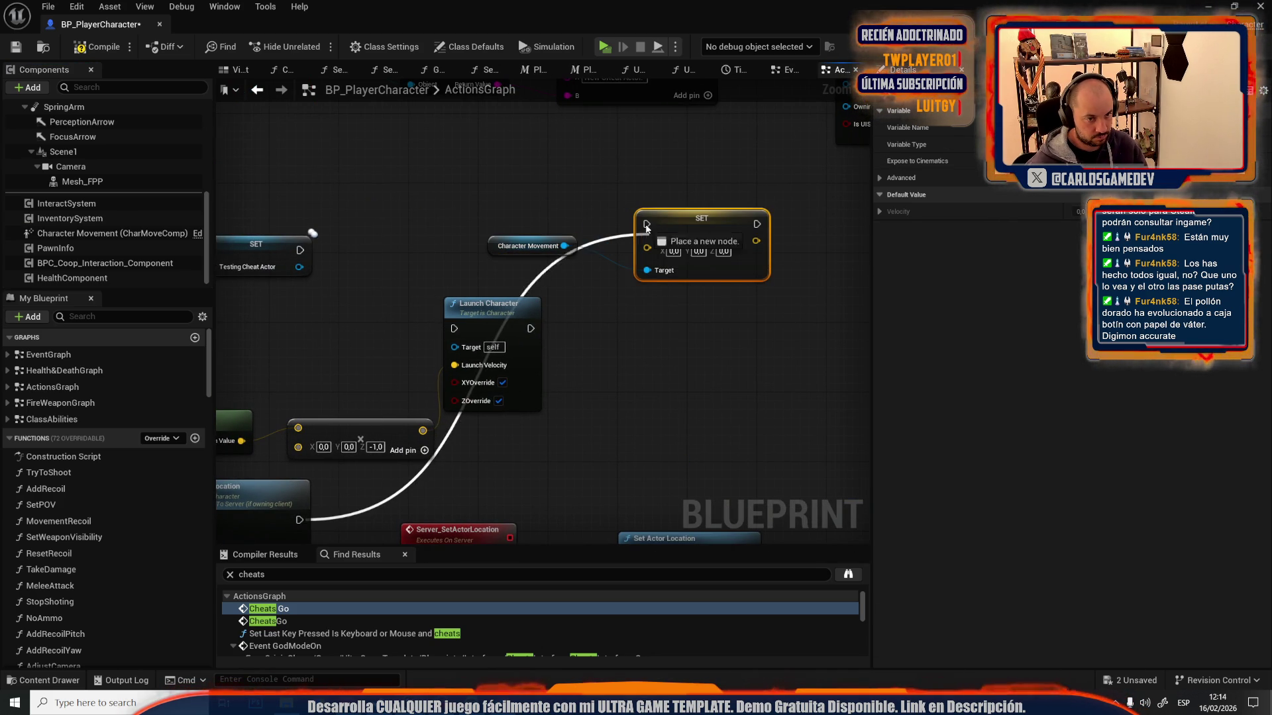
left_click(527, 246)
scroll(598, 264, "down", 3)
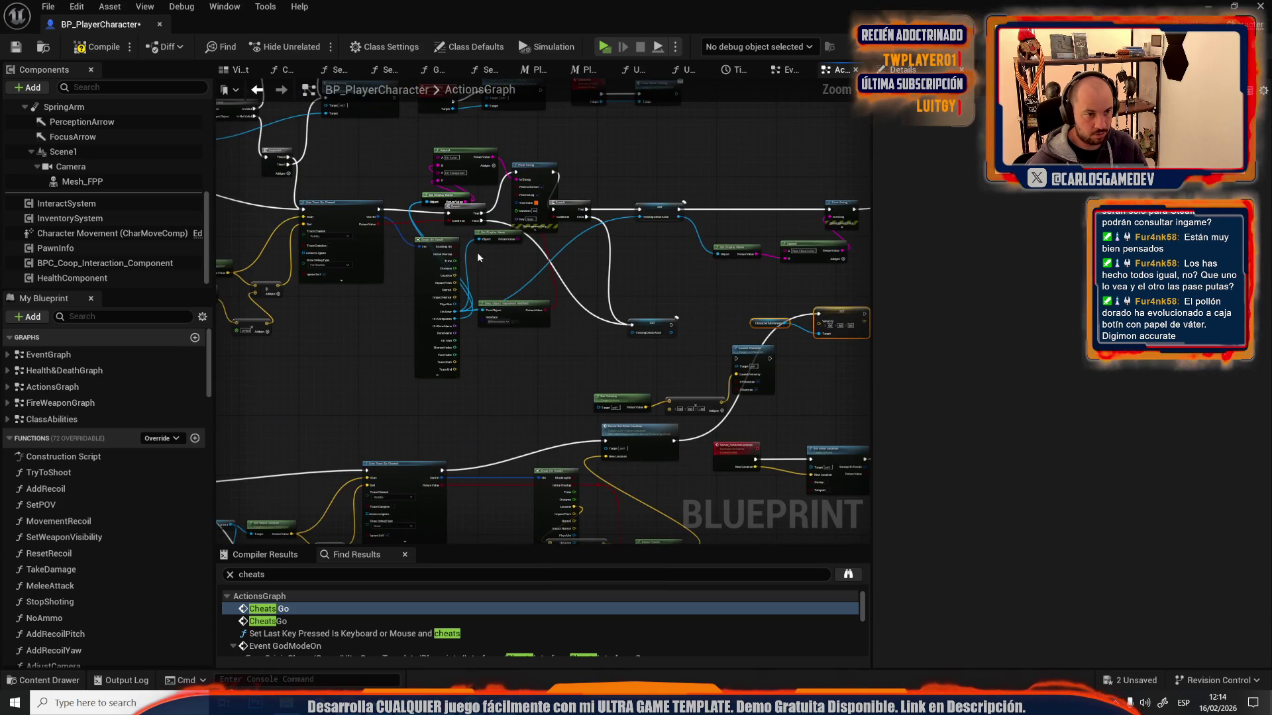
scroll(468, 376, "up", 5)
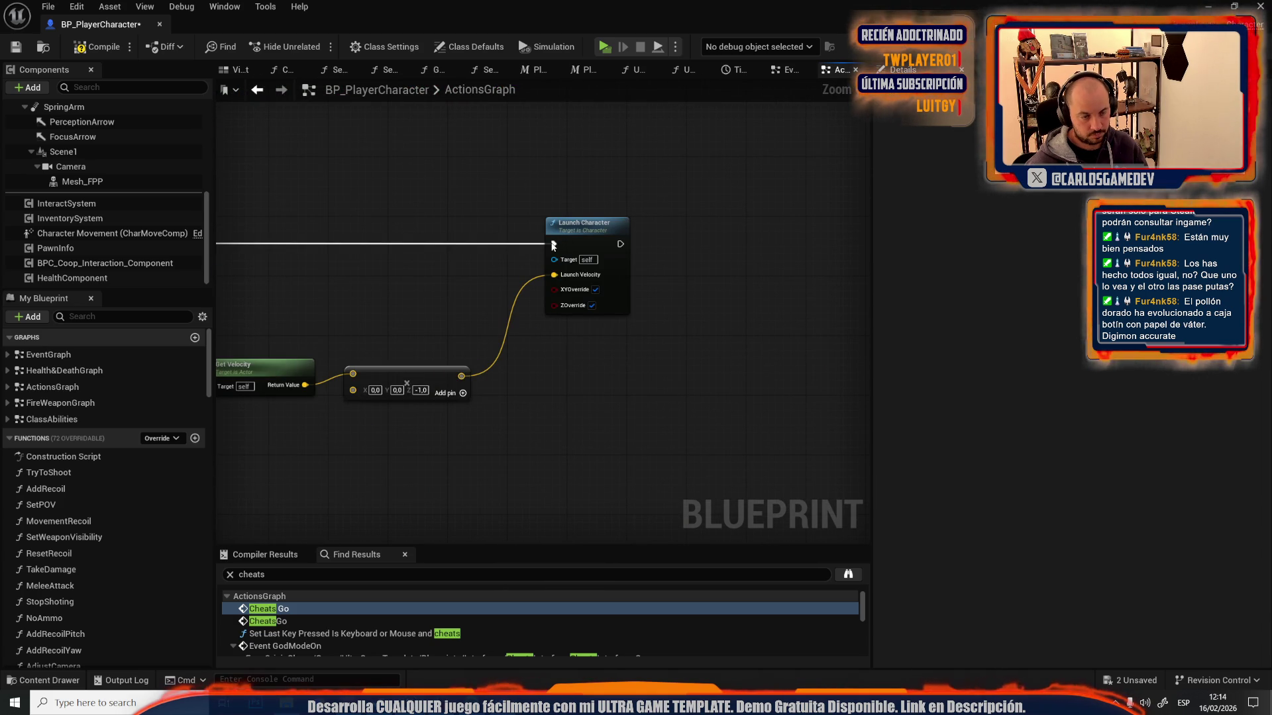
mouse_move(555, 244)
left_mouse_down()
mouse_move(569, 166)
mouse_move(644, 153)
left_mouse_up()
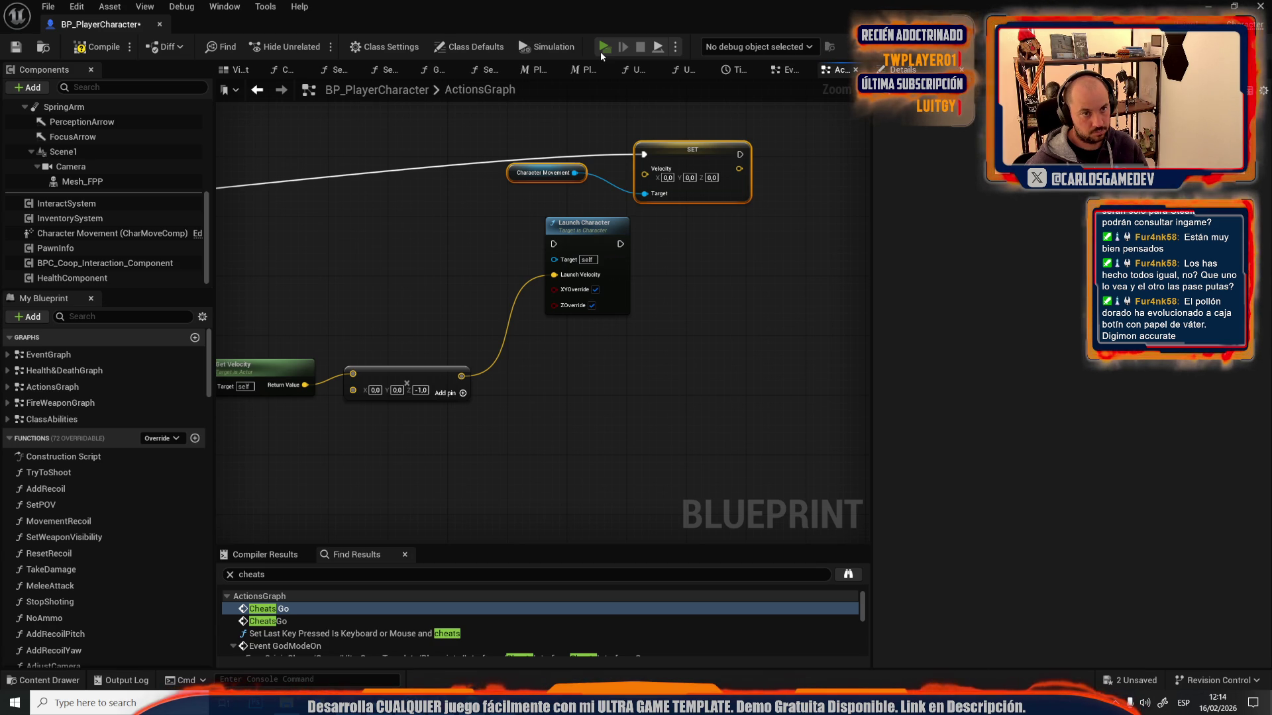
left_click(600, 51)
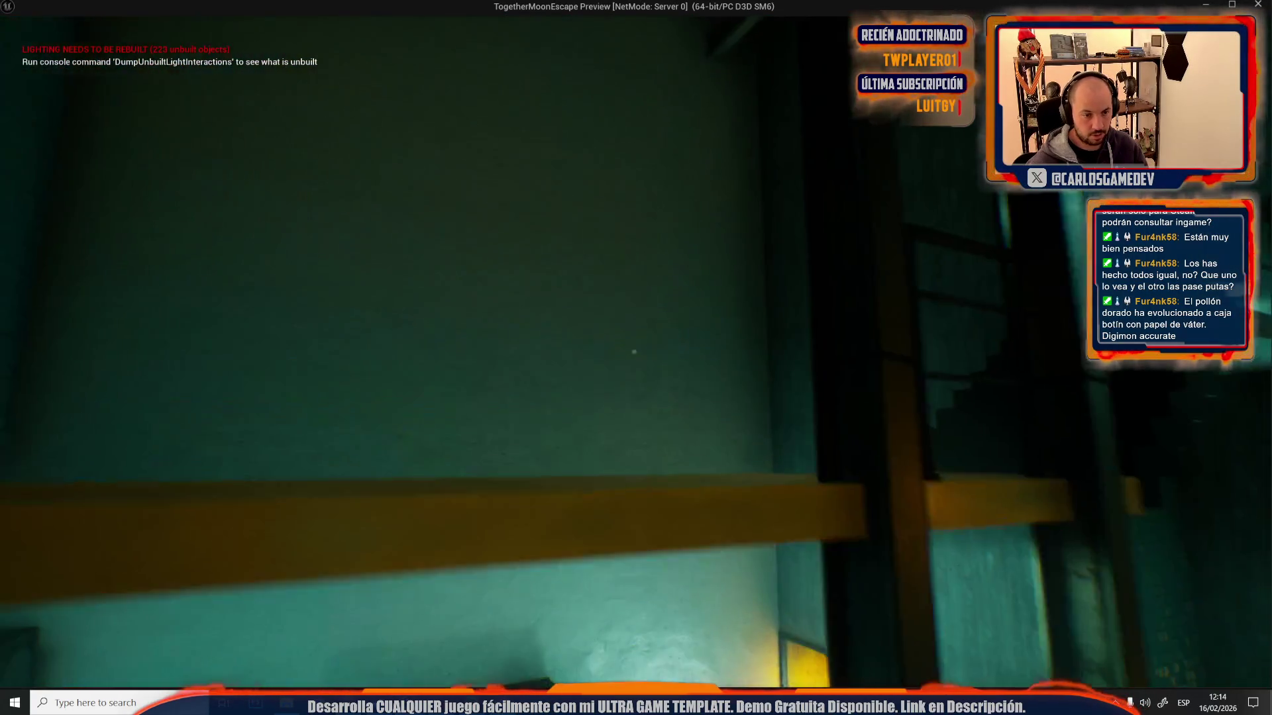
- Stop the play-test and scroll the ActionsGraph and My Blueprint panel down to Variables
key("Escape")
scroll(580, 340, "down", 3)
scroll(727, 335, "up", 3)
scroll(570, 296, "down", 3)
scroll(570, 268, "up", 3)
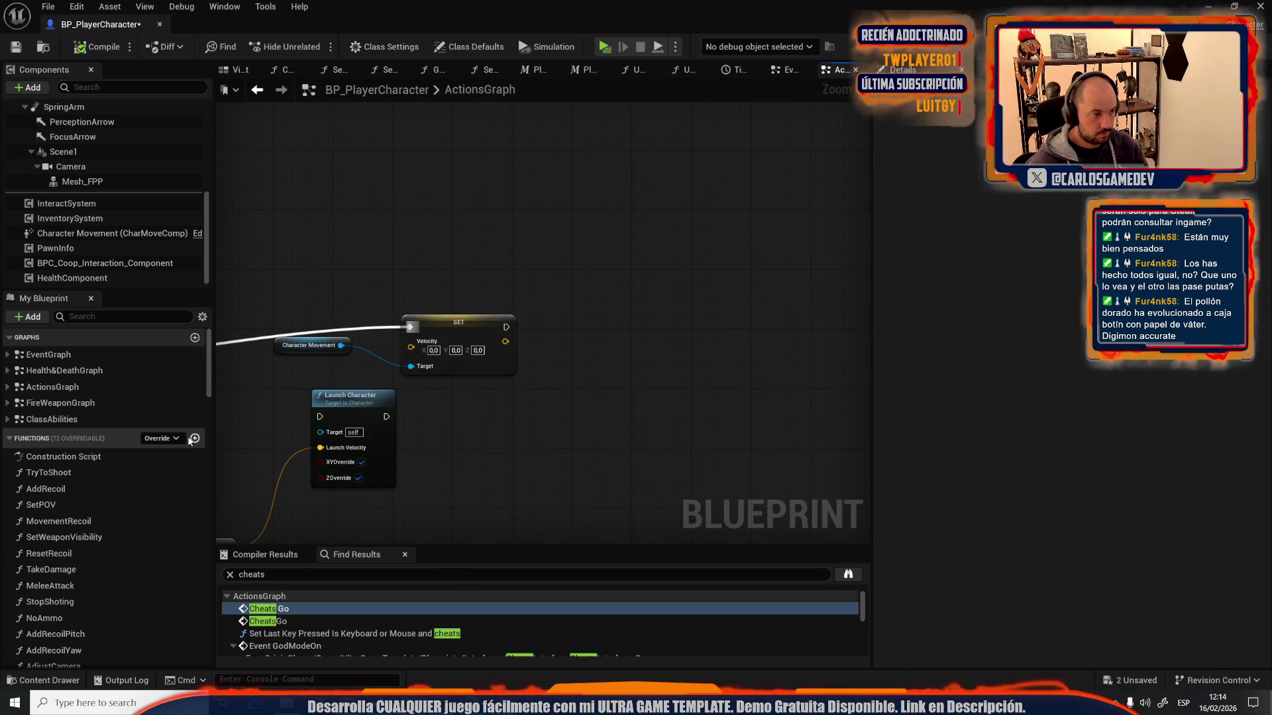
scroll(183, 443, "down", 2)
scroll(183, 442, "up", 2)
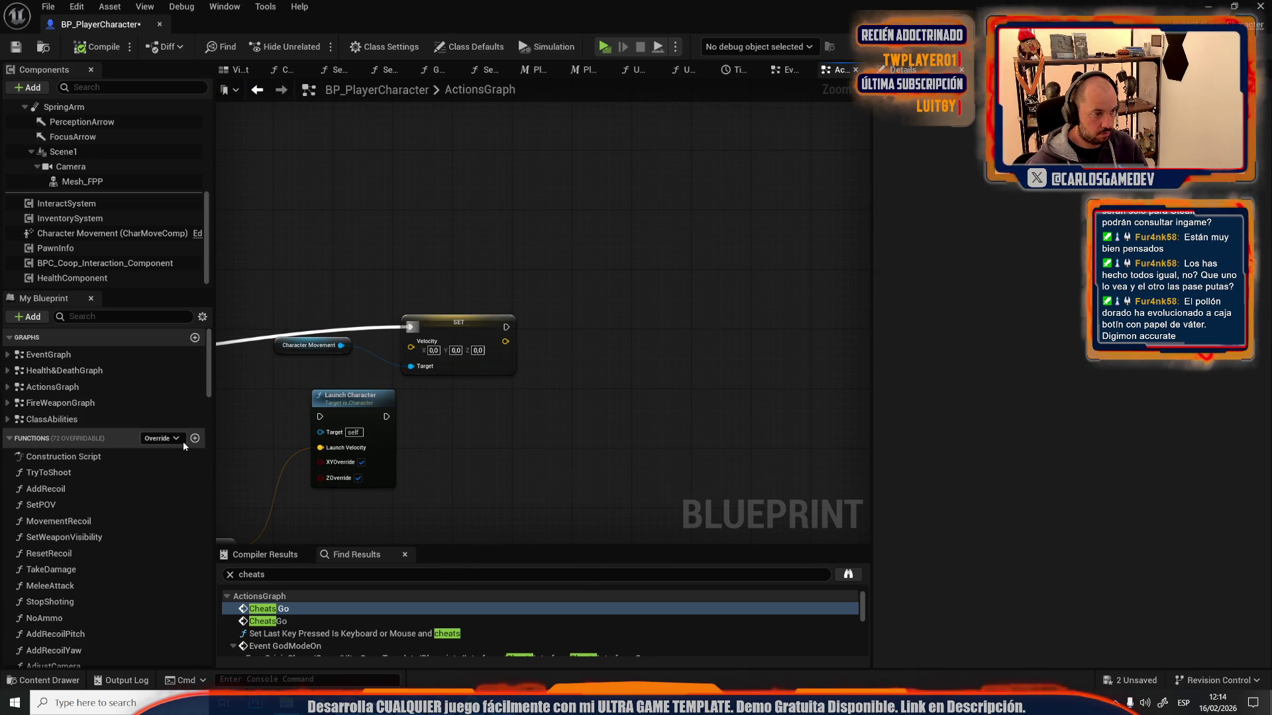
scroll(153, 514, "down", 10)
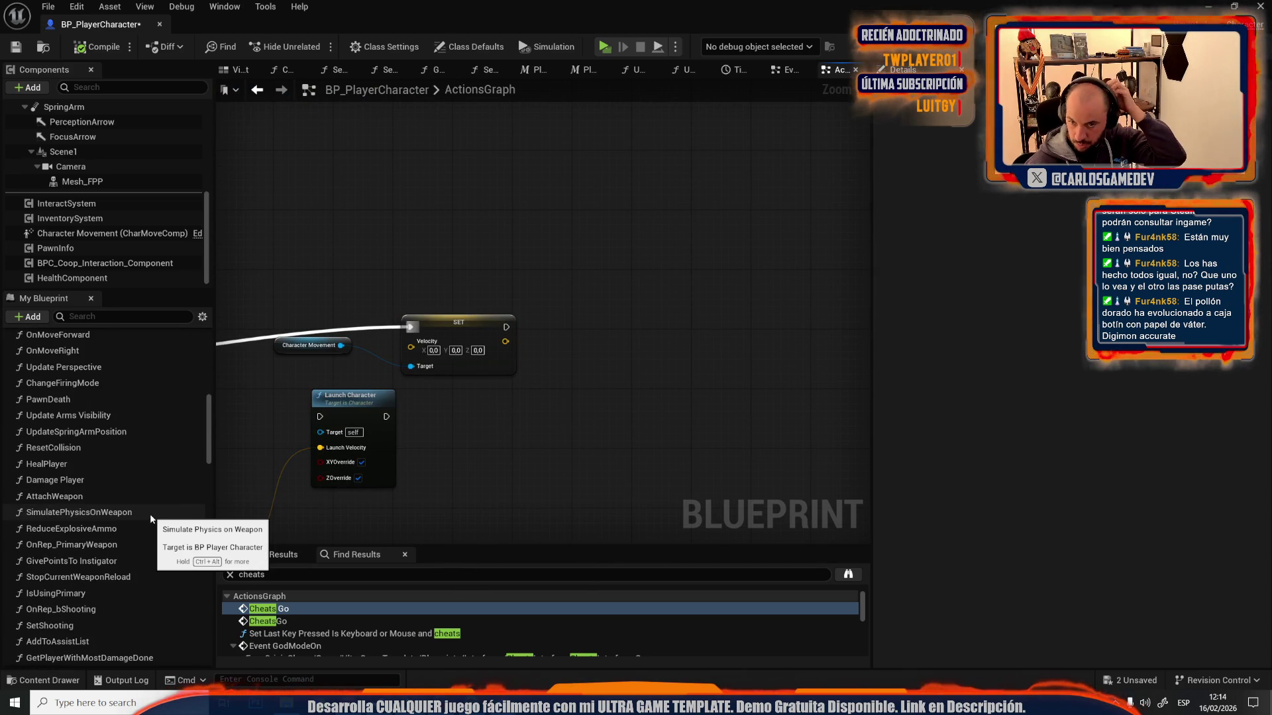
scroll(151, 516, "down", 10)
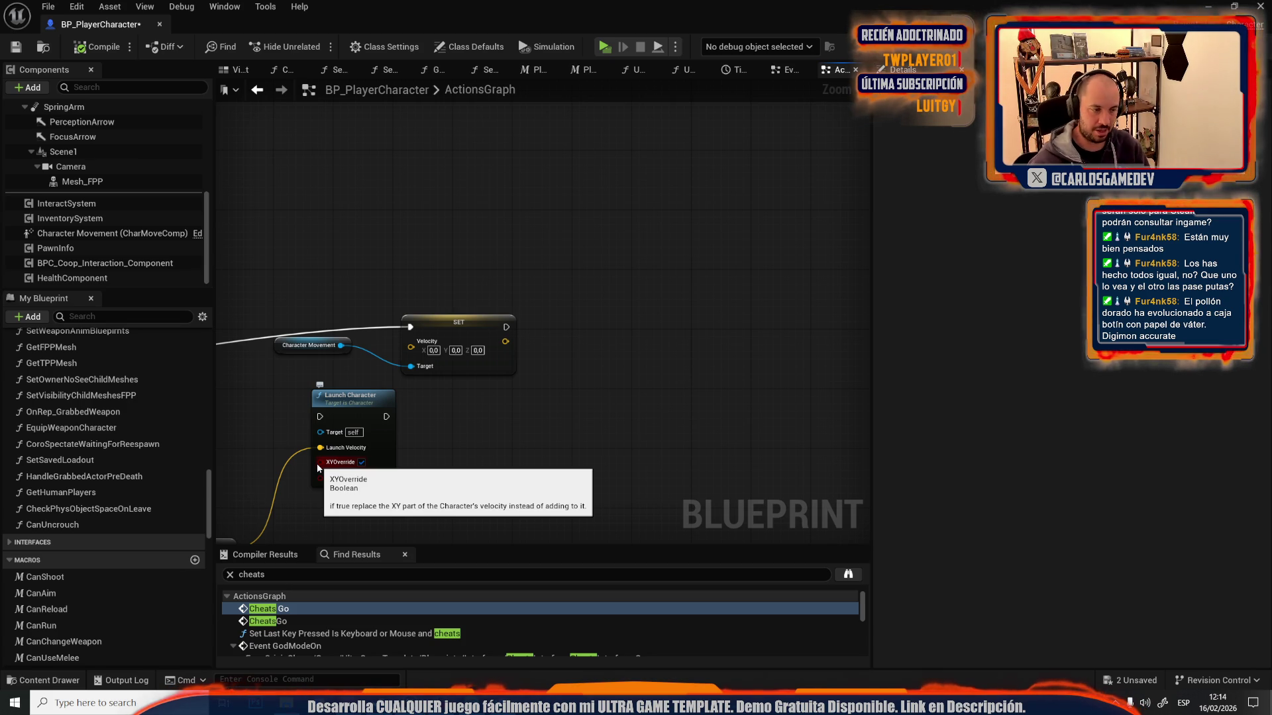
scroll(399, 331, "down", 6)
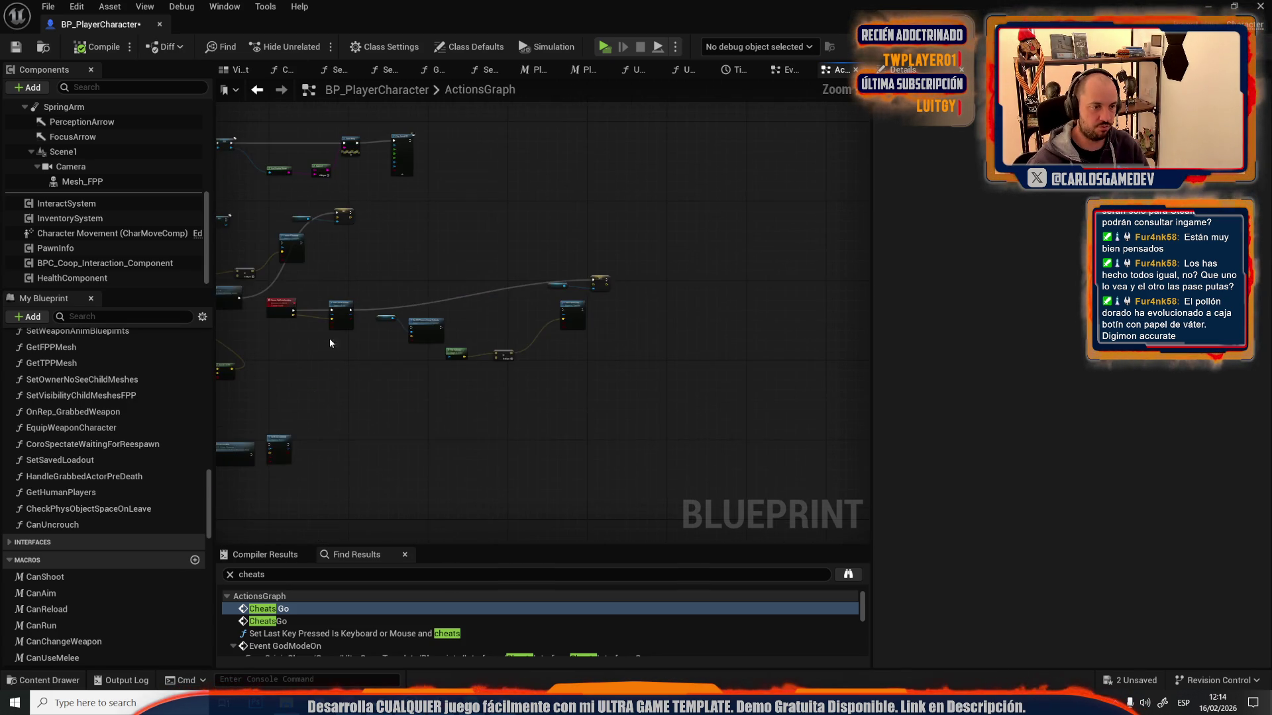
scroll(340, 335, "up", 6)
scroll(74, 471, "down", 10)
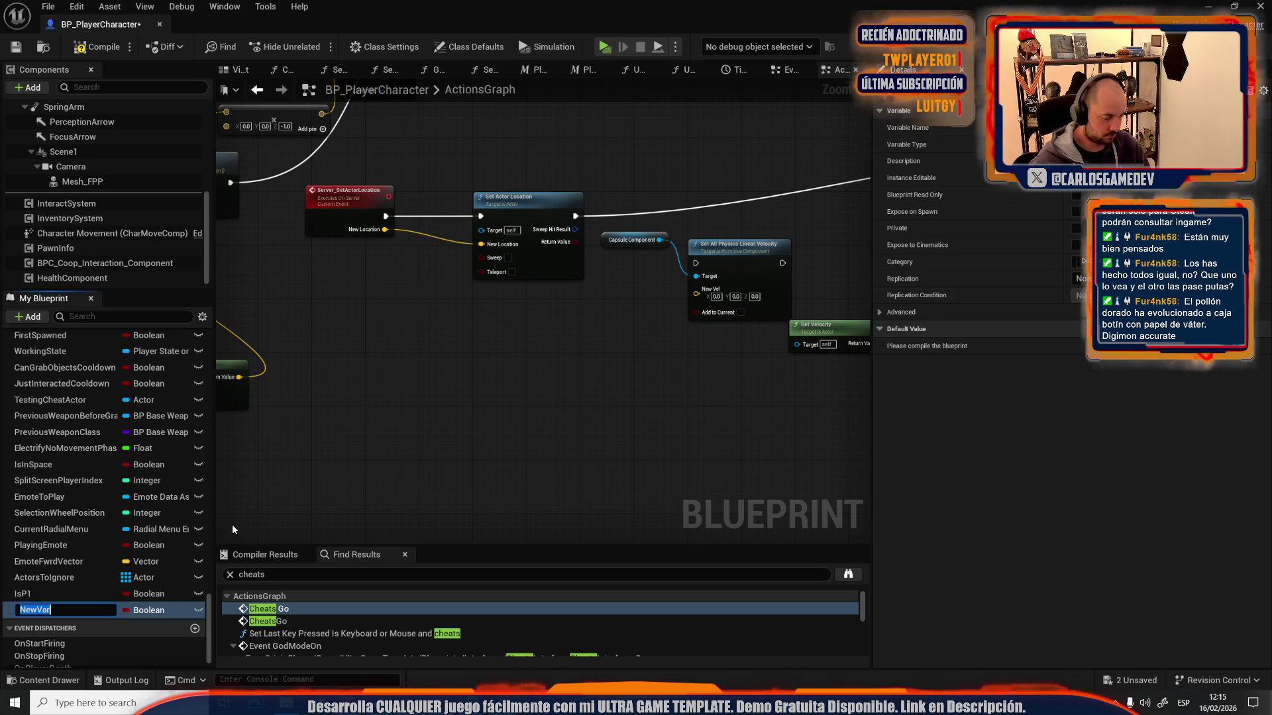
- Name the Boolean JustCheatedTeleport and add its setter after Set Velocity
type("JustC")
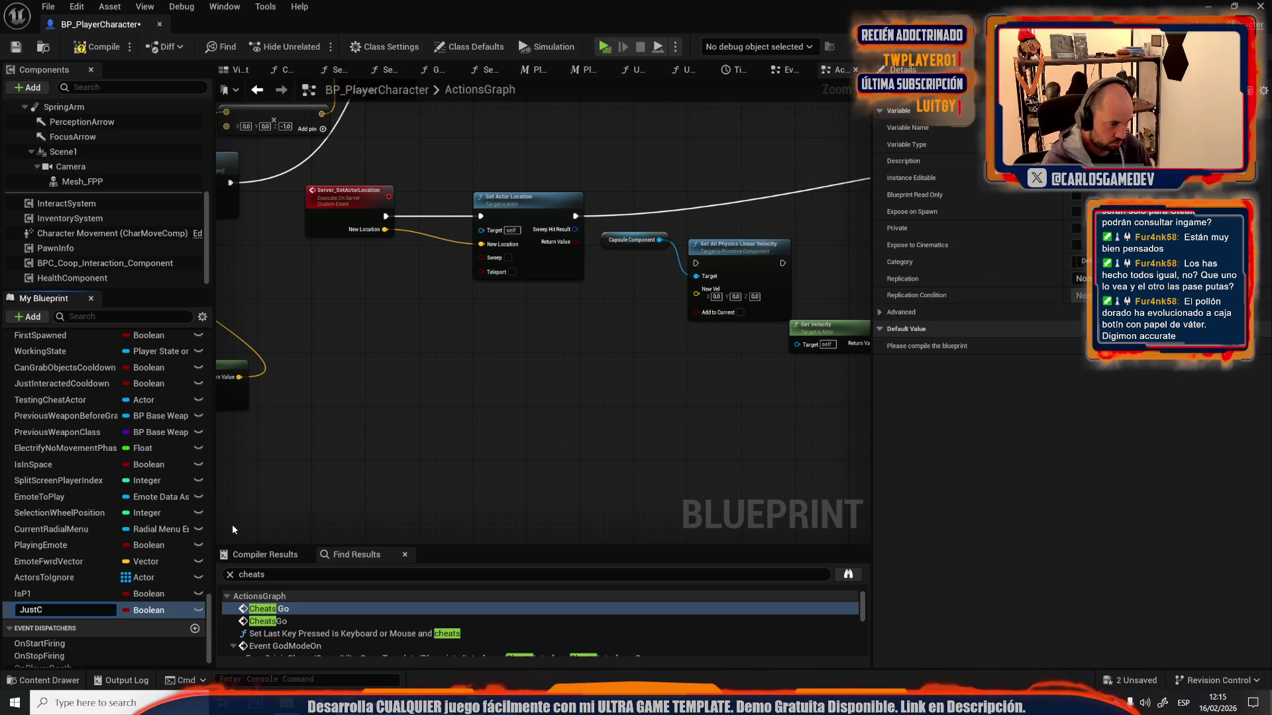
type("heatedTeleport")
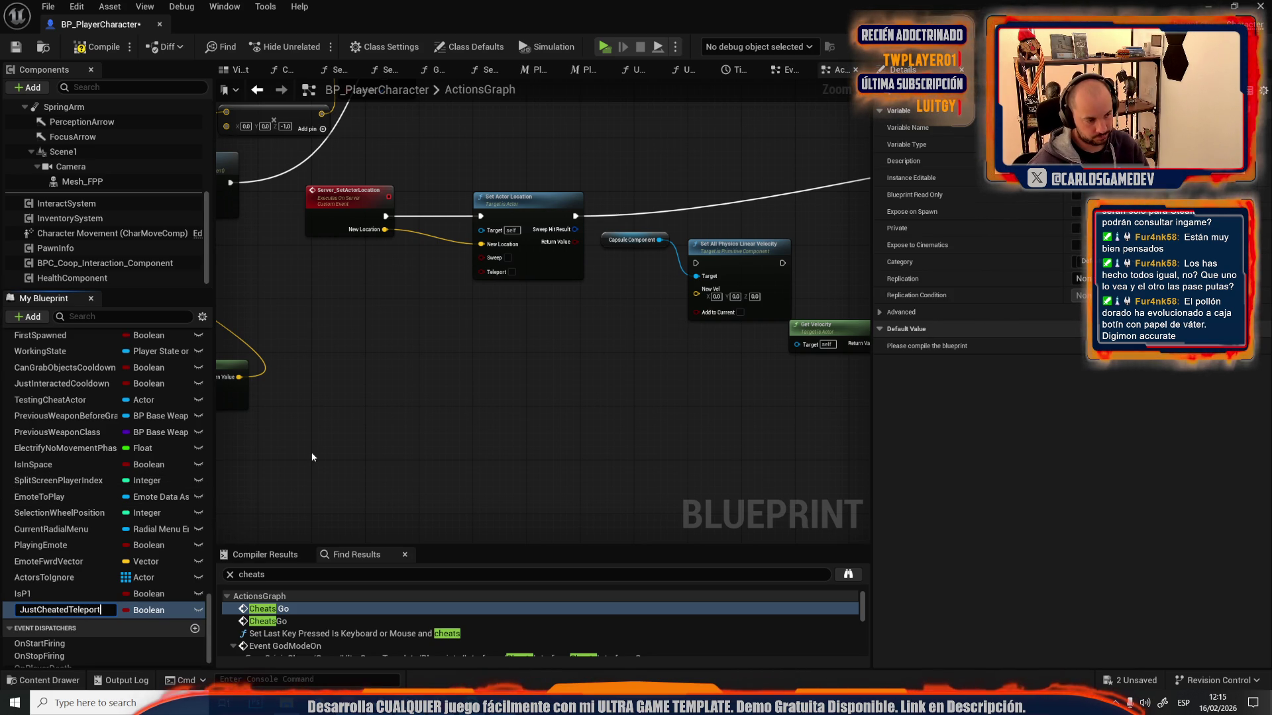
key("Return")
mouse_move(483, 436)
left_mouse_down()
mouse_move(477, 336)
mouse_move(324, 434)
left_mouse_up()
mouse_move(96, 603)
left_mouse_down()
mouse_move(618, 427)
mouse_move(592, 349)
mouse_move(658, 375)
mouse_move(798, 364)
left_mouse_up()
- Add a Delay node with a 10-second duration
type("delay")
key("Return")
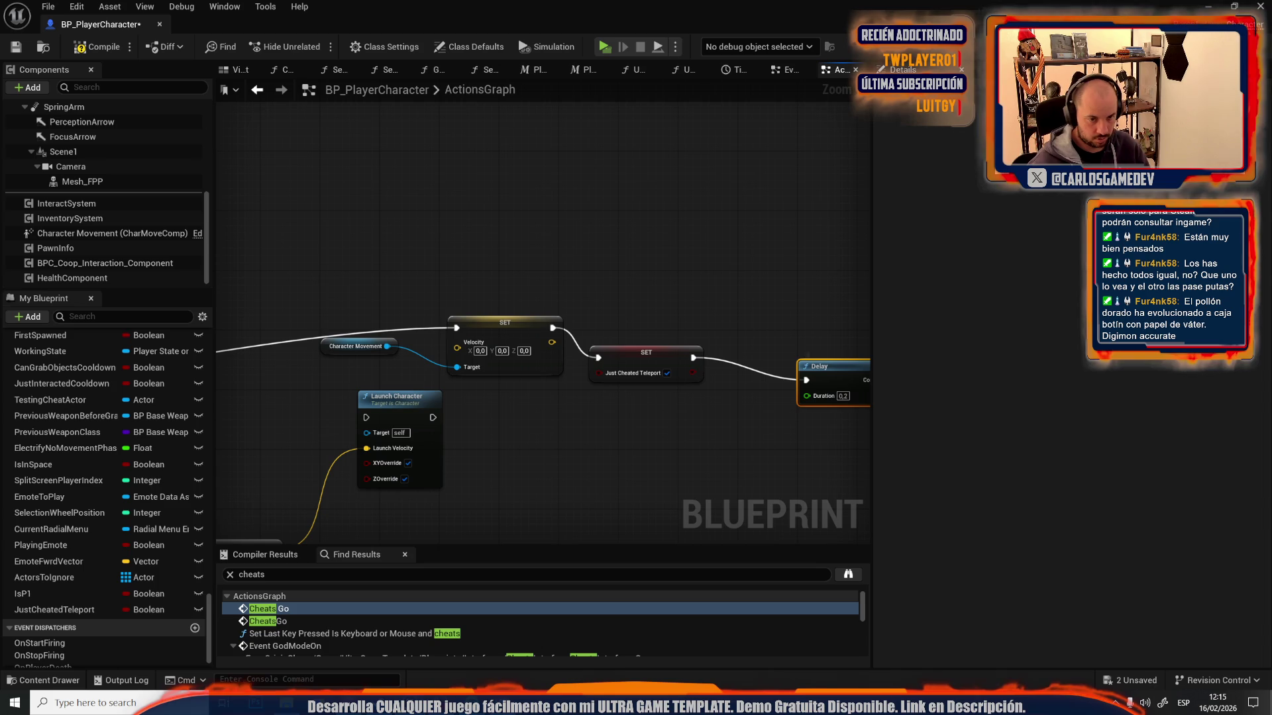
scroll(566, 402, "up", 2)
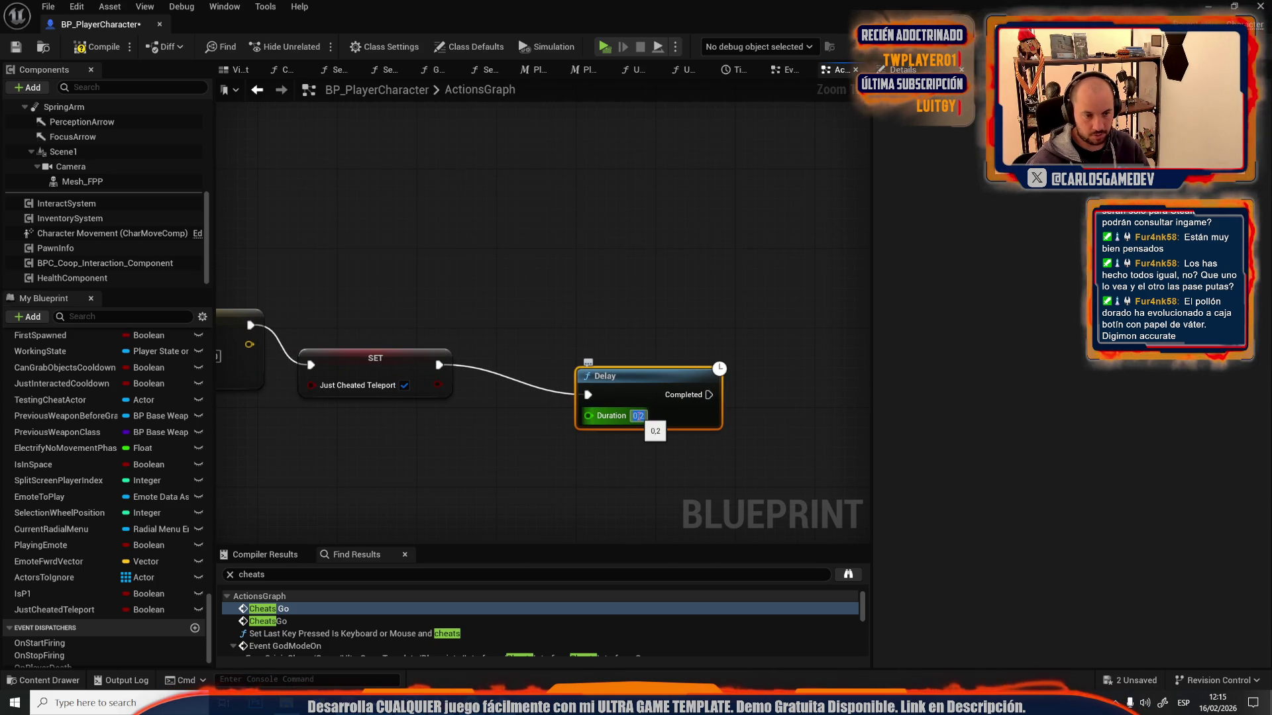
type("10")
- Duplicate the Just Cheated Teleport SET, run it after the Delay, and set it to false
left_click_drag(414, 285, 484, 429)
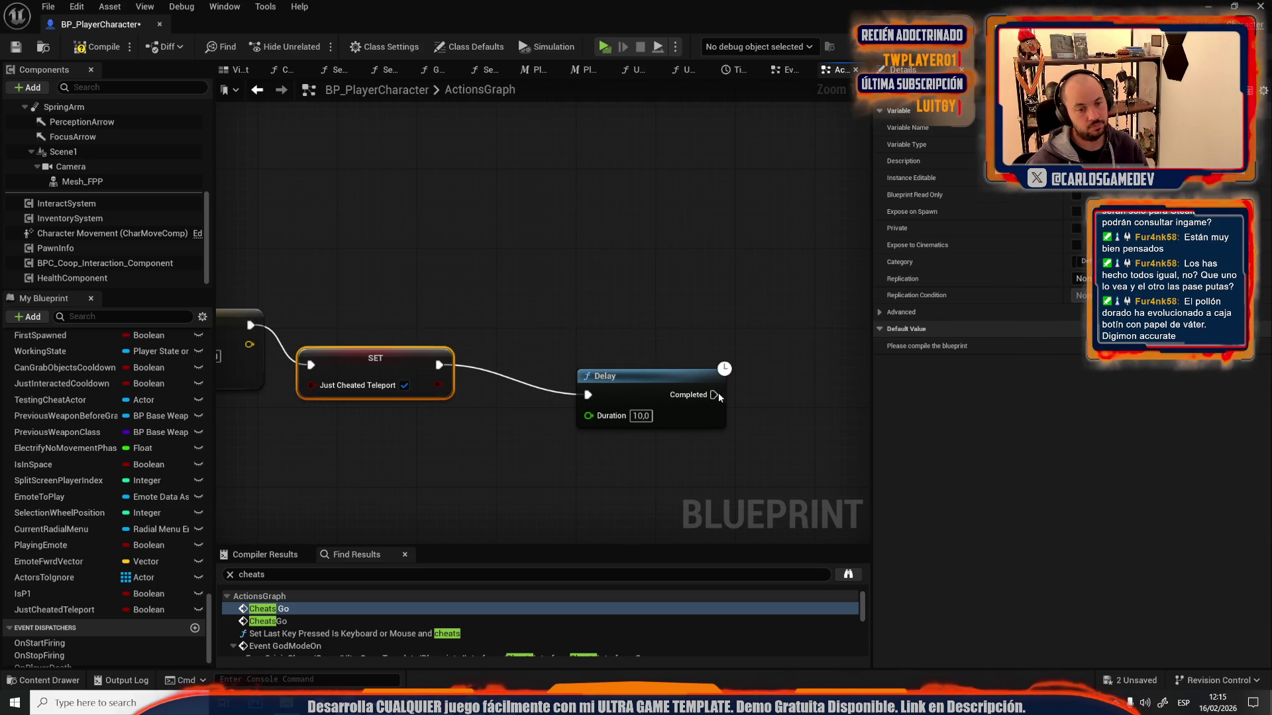
key("ctrl+c")
key("ctrl+v")
mouse_move(714, 394)
left_mouse_down()
mouse_move(769, 430)
mouse_move(805, 392)
mouse_move(779, 365)
left_mouse_up()
left_click(757, 366)
- Arrange the Delay and both SET nodes neatly in the graph
scroll(626, 328, "down", 2)
left_click(627, 329)
left_click_drag(613, 376, 558, 364)
left_click_drag(397, 284, 714, 390)
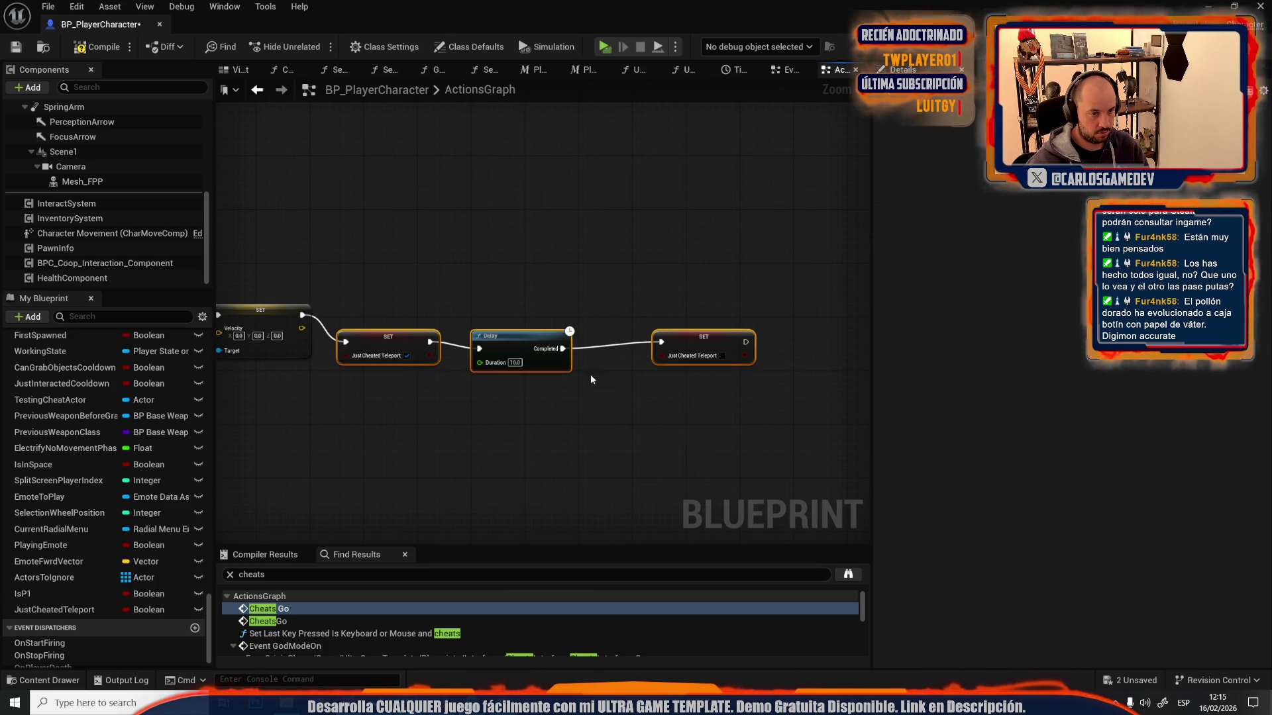
left_click(459, 387)
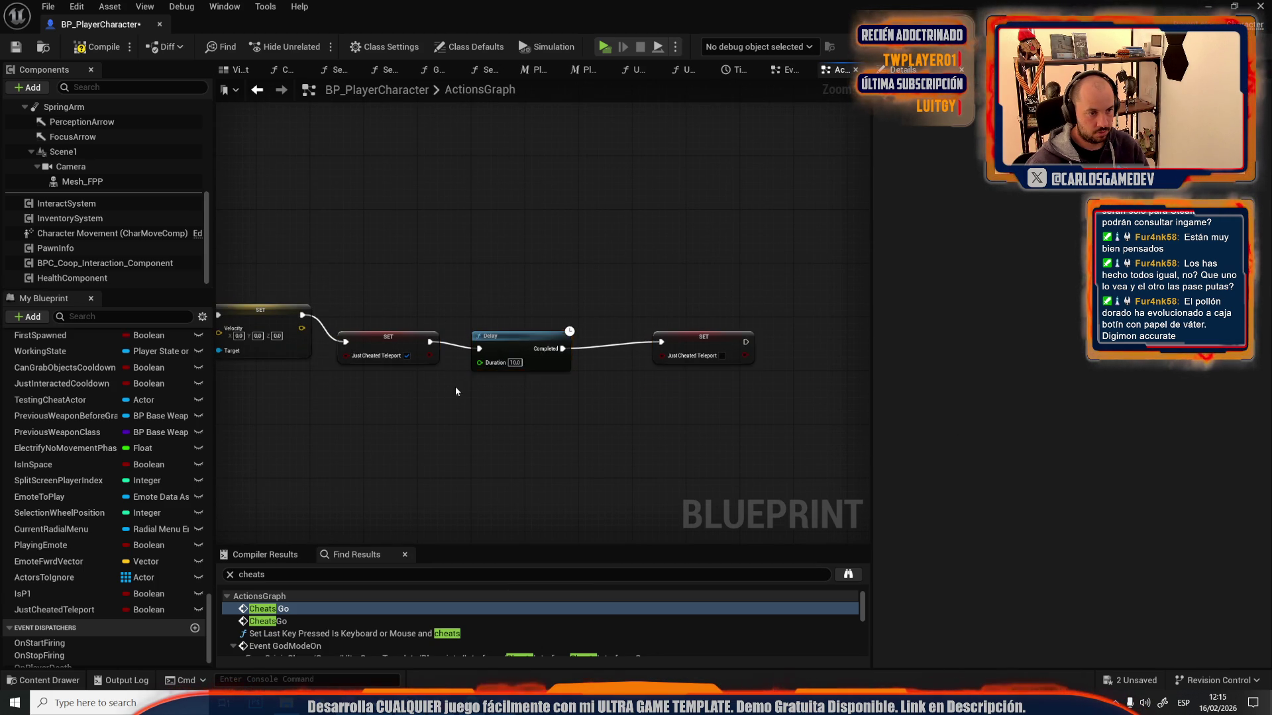
- Add a Retriggerable Delay of 10 seconds feeding the reset SET
scroll(434, 351, "up", 2)
type("trig")
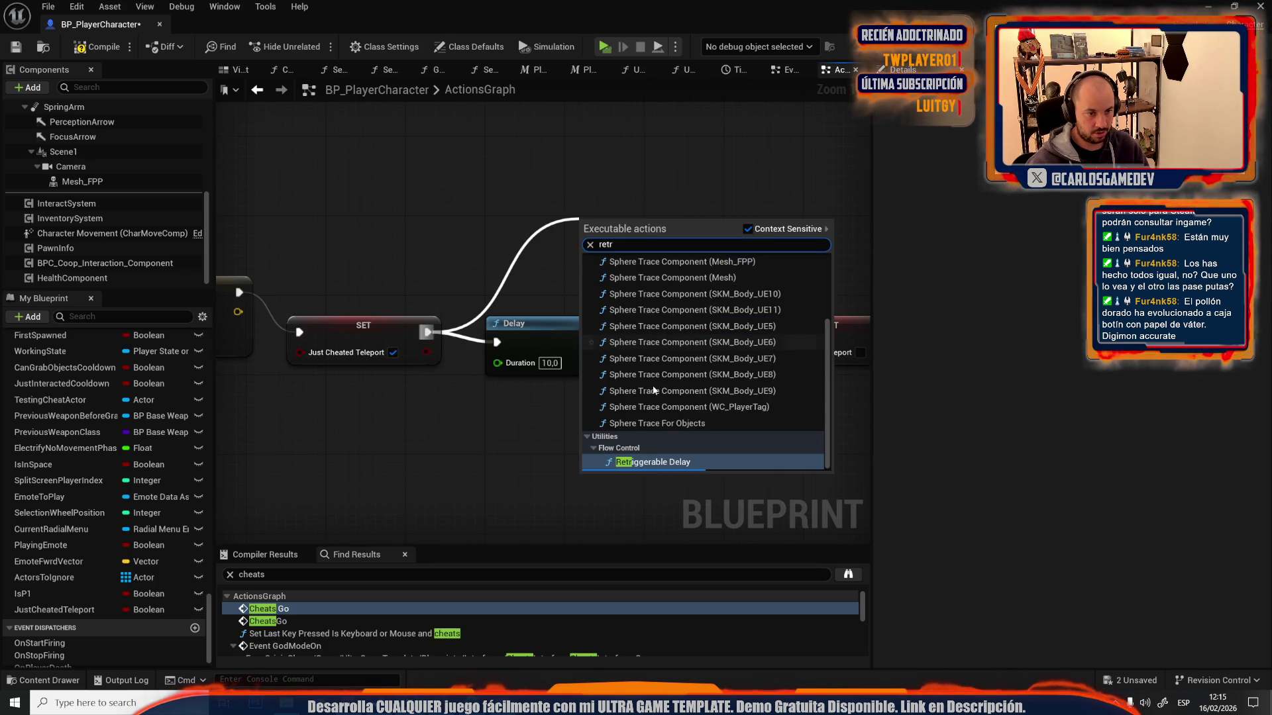
left_click(645, 458)
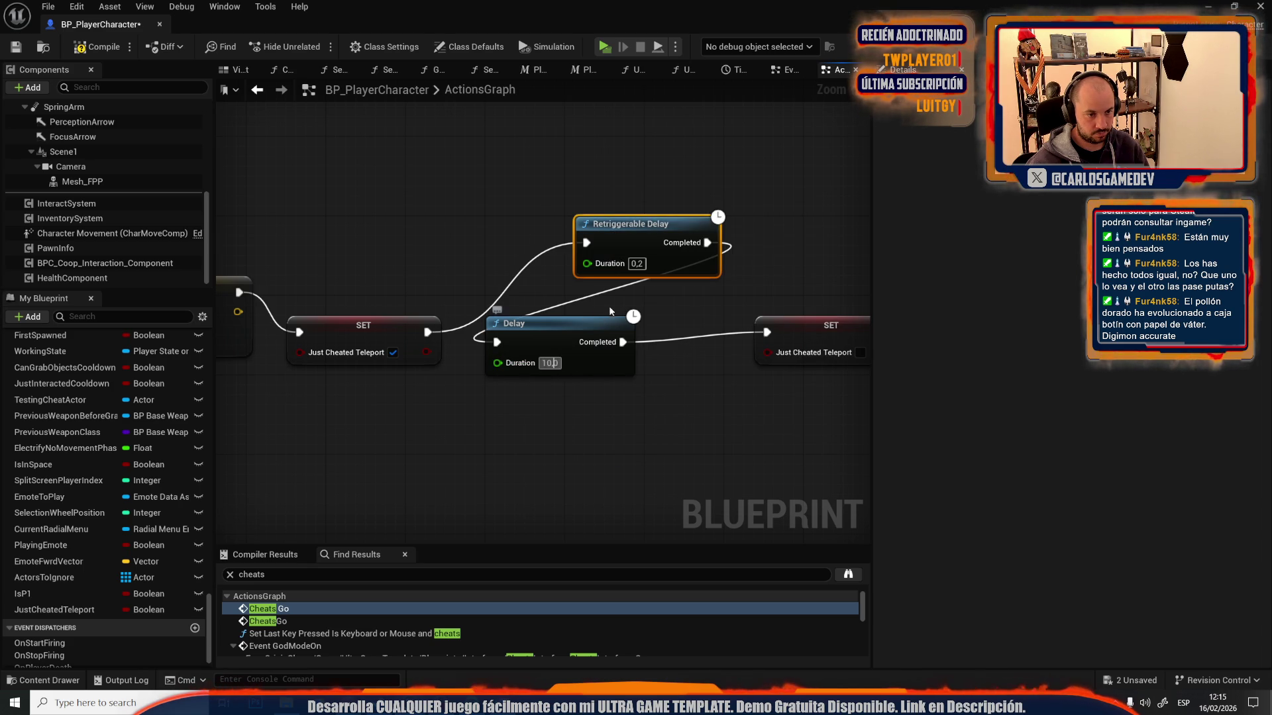
left_click(637, 264)
type("10")
key("Return")
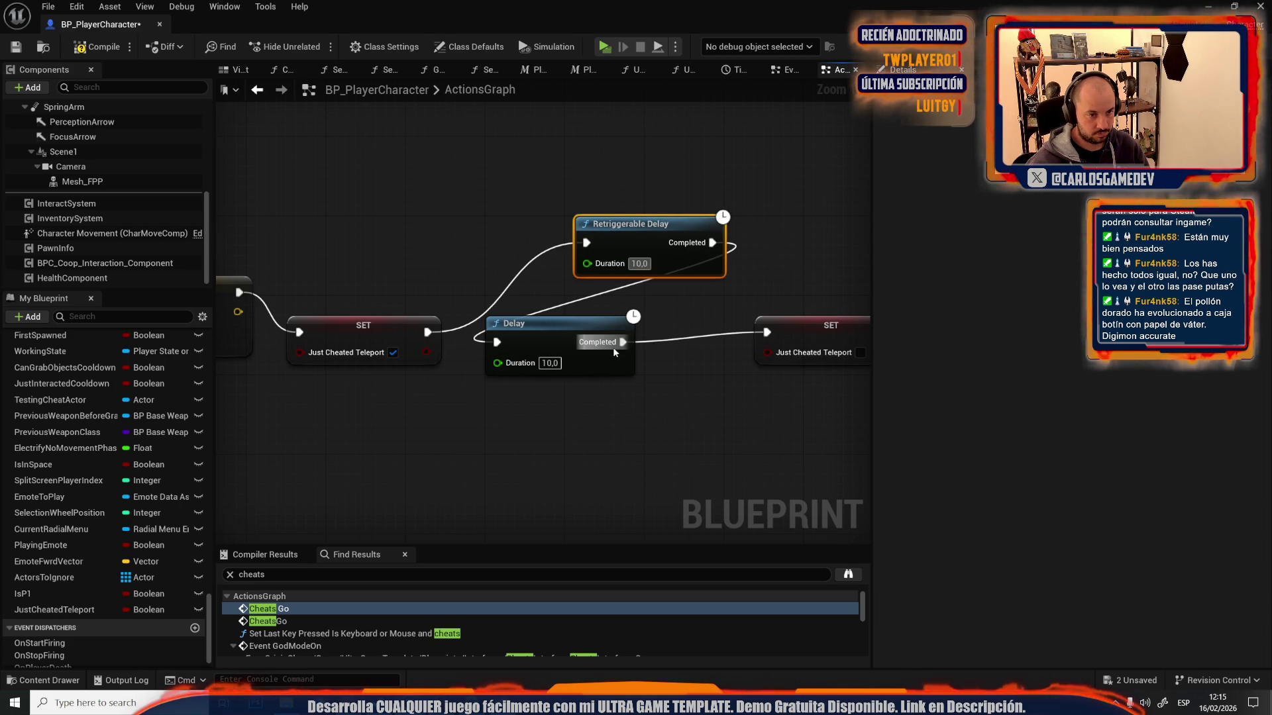
left_click_drag(623, 342, 711, 242)
- Delete the old Delay and line up the SET, Retriggerable Delay, SET chain
left_click(581, 335)
key("Delete")
mouse_move(608, 223)
left_mouse_down()
mouse_move(608, 309)
mouse_move(570, 328)
mouse_move(557, 314)
left_mouse_up()
left_click_drag(388, 268, 791, 377)
left_click_drag(371, 325, 391, 285)
- Paste the three-node reset chain after the velocity SET near Print String and Play Sound
scroll(618, 312, "down", 5)
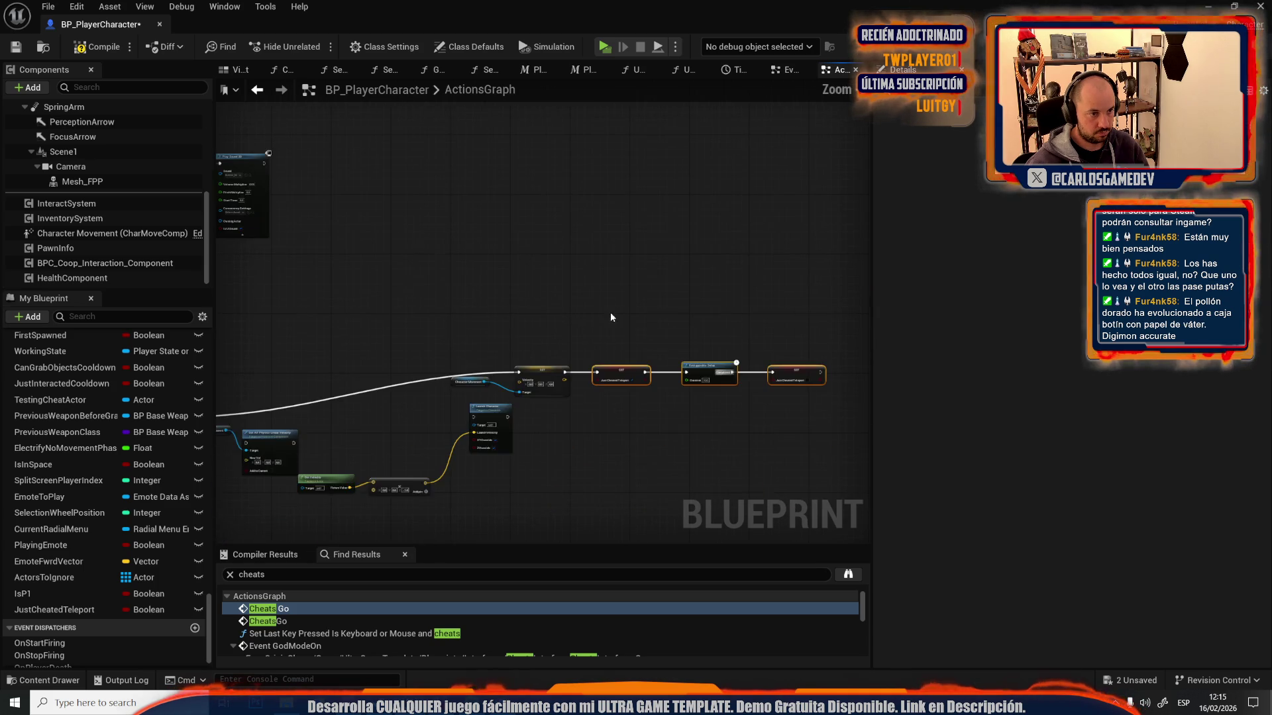
scroll(622, 295, "up", 3)
scroll(785, 455, "down", 5)
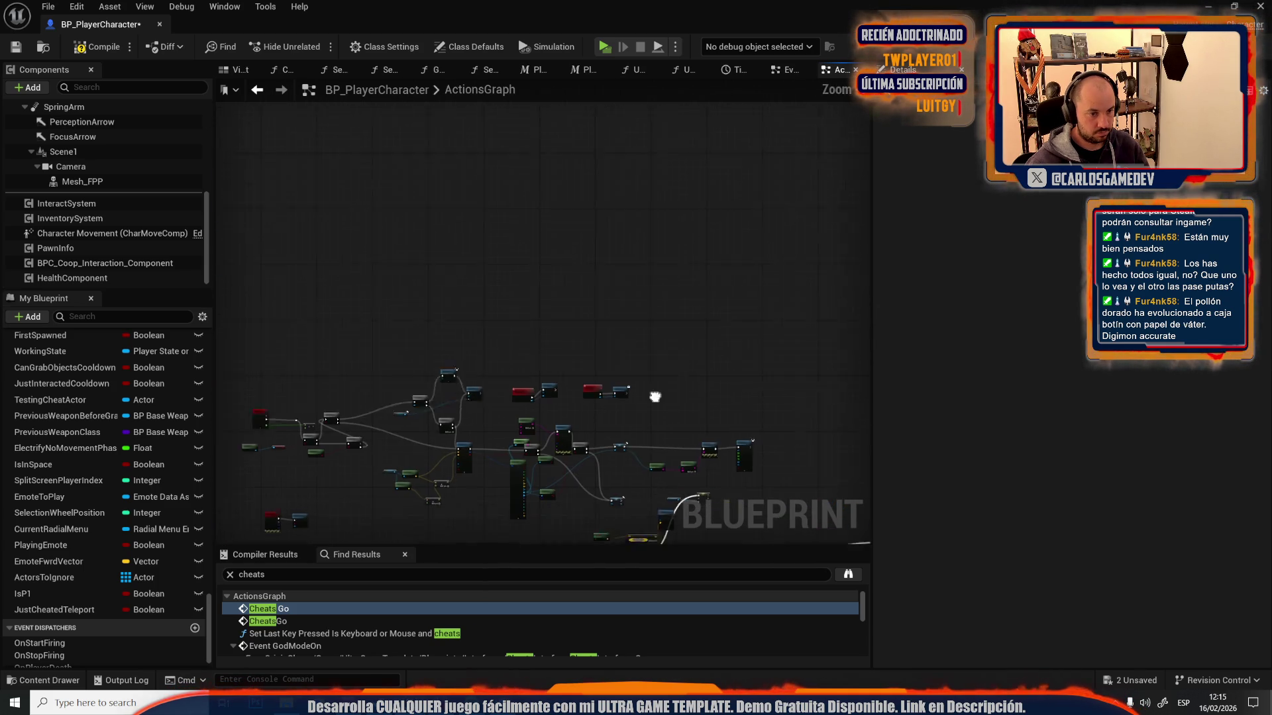
scroll(546, 245, "up", 5)
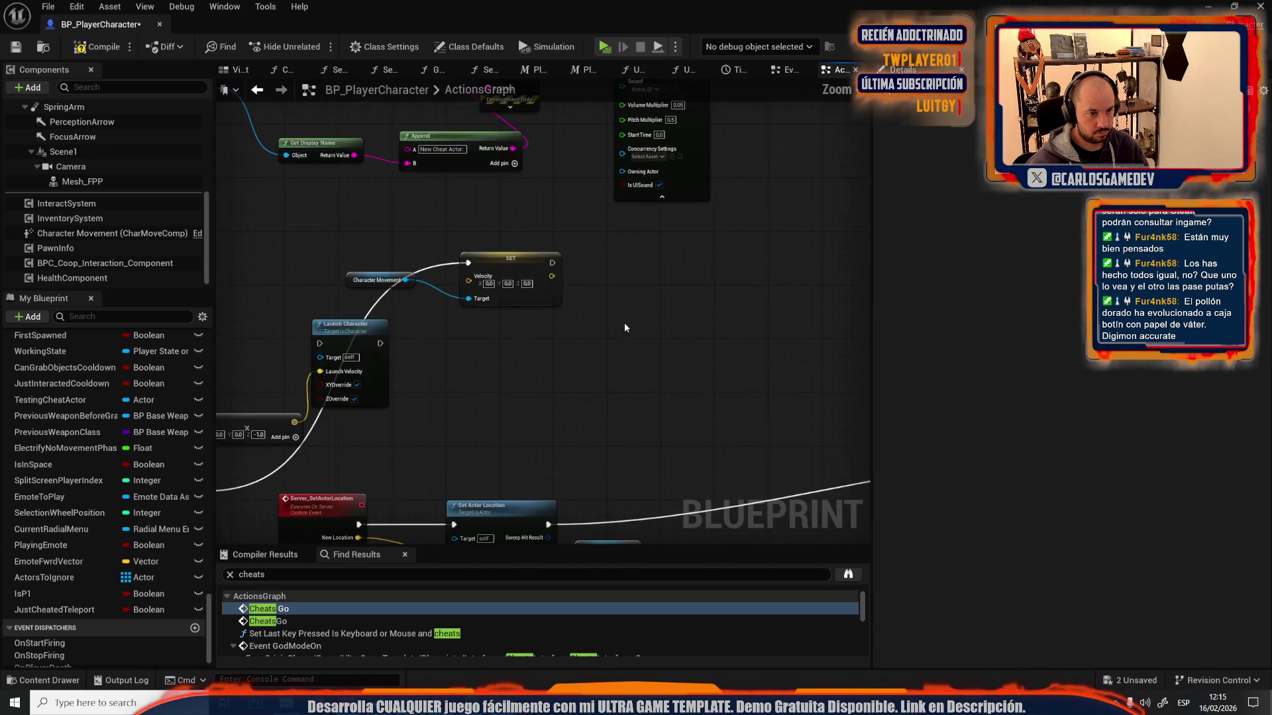
scroll(603, 281, "down", 3)
scroll(603, 282, "up", 2)
scroll(543, 351, "up", 2)
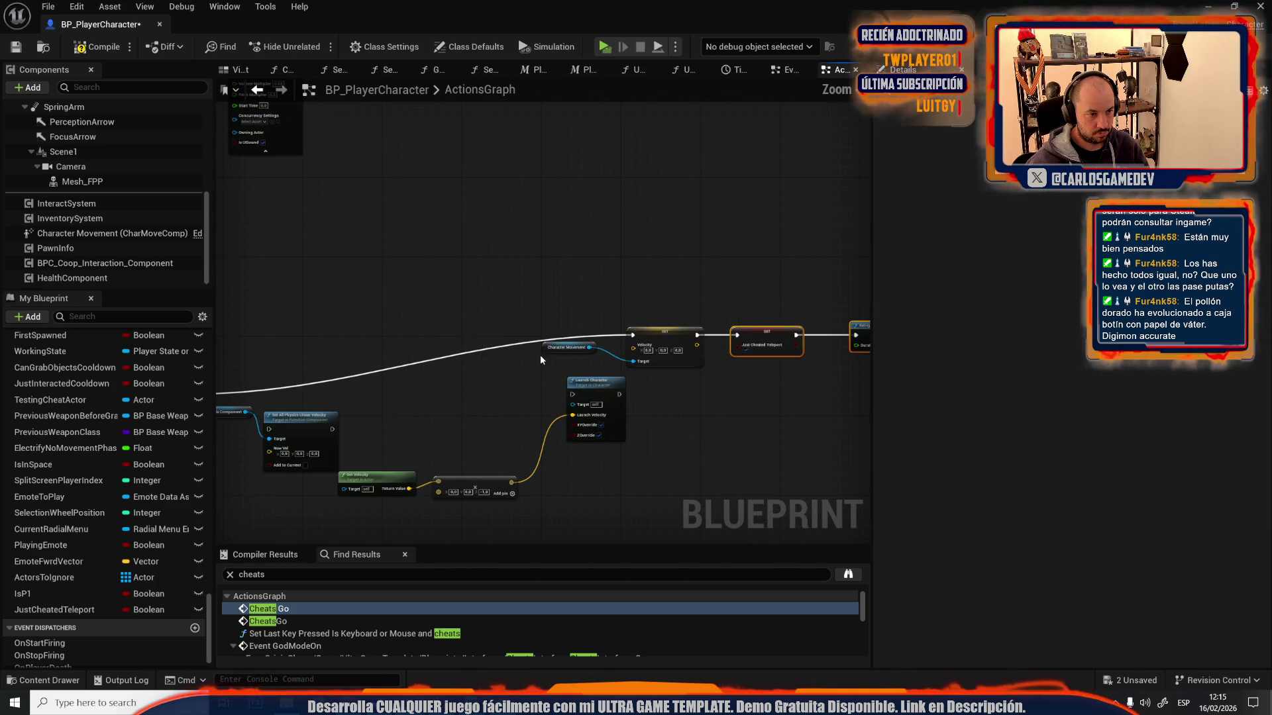
mouse_move(586, 313)
left_mouse_down()
mouse_move(662, 331)
mouse_move(748, 376)
left_mouse_up()
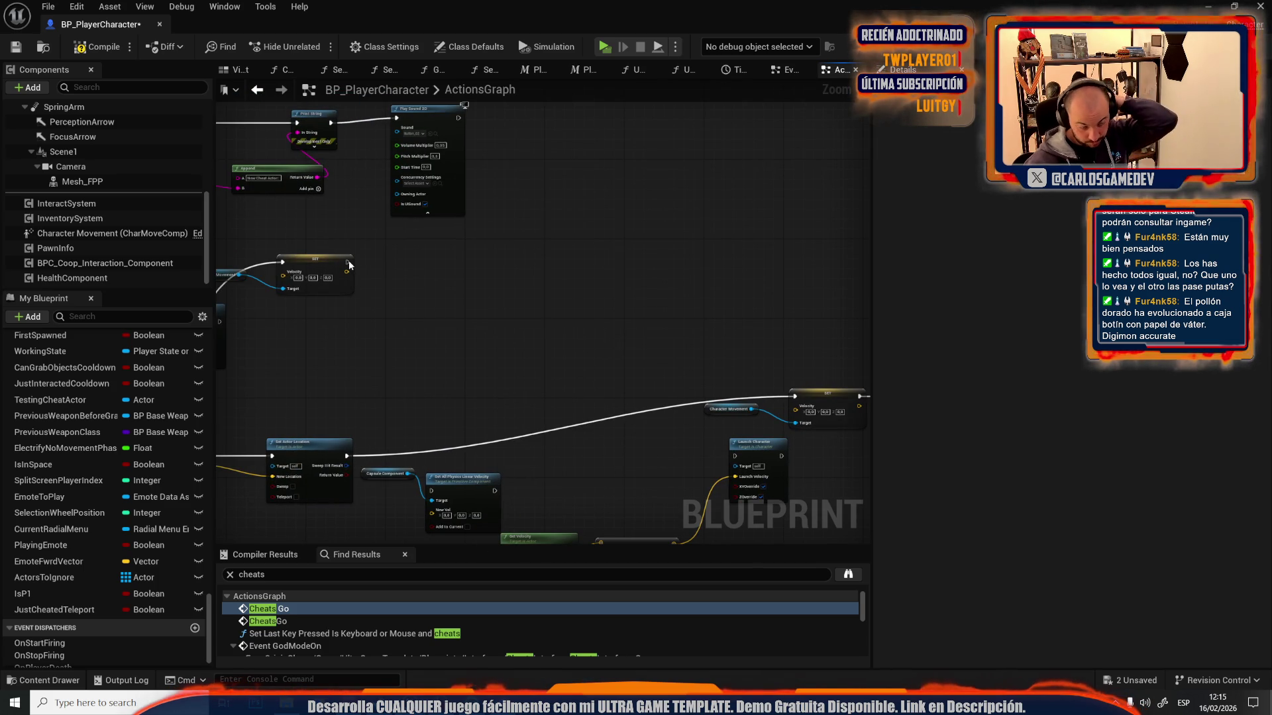
key("ctrl+v")
mouse_move(350, 265)
left_mouse_down()
mouse_move(424, 288)
mouse_move(375, 272)
left_mouse_up()
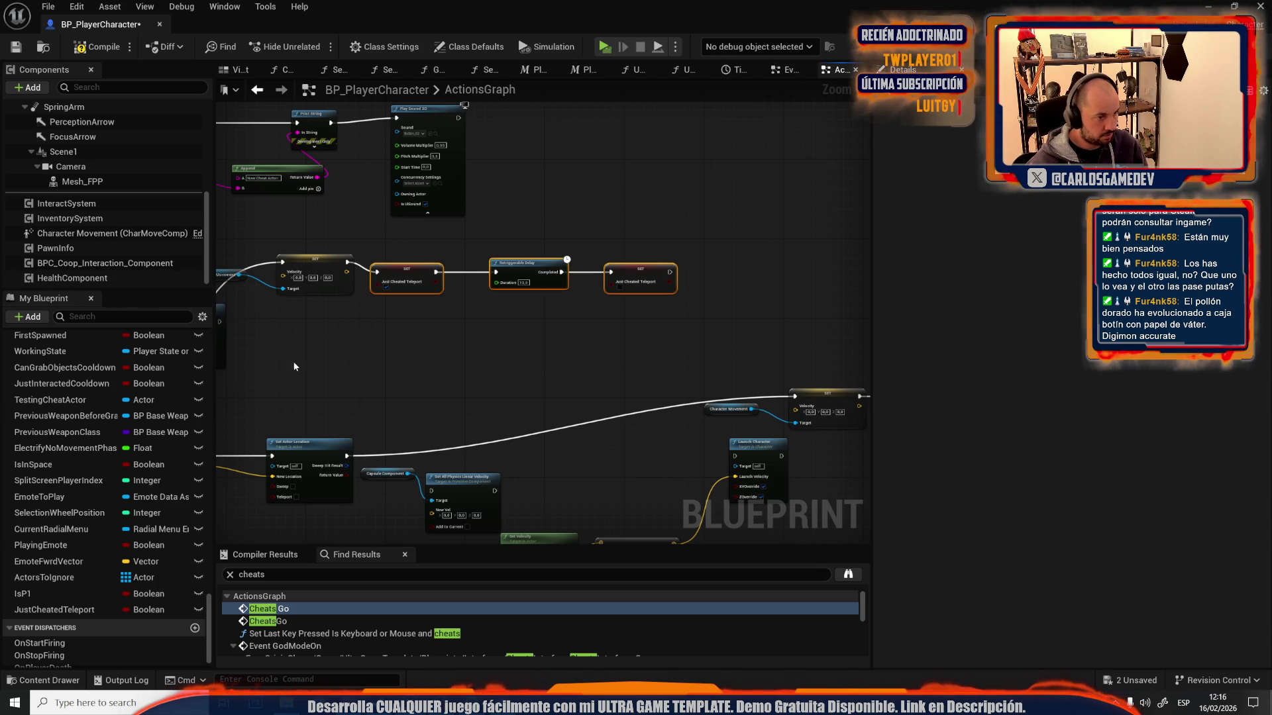
- Review the pasted reset chain across the graph, then select the character's EventGraph
scroll(272, 382, "down", 5)
scroll(654, 260, "up", 3)
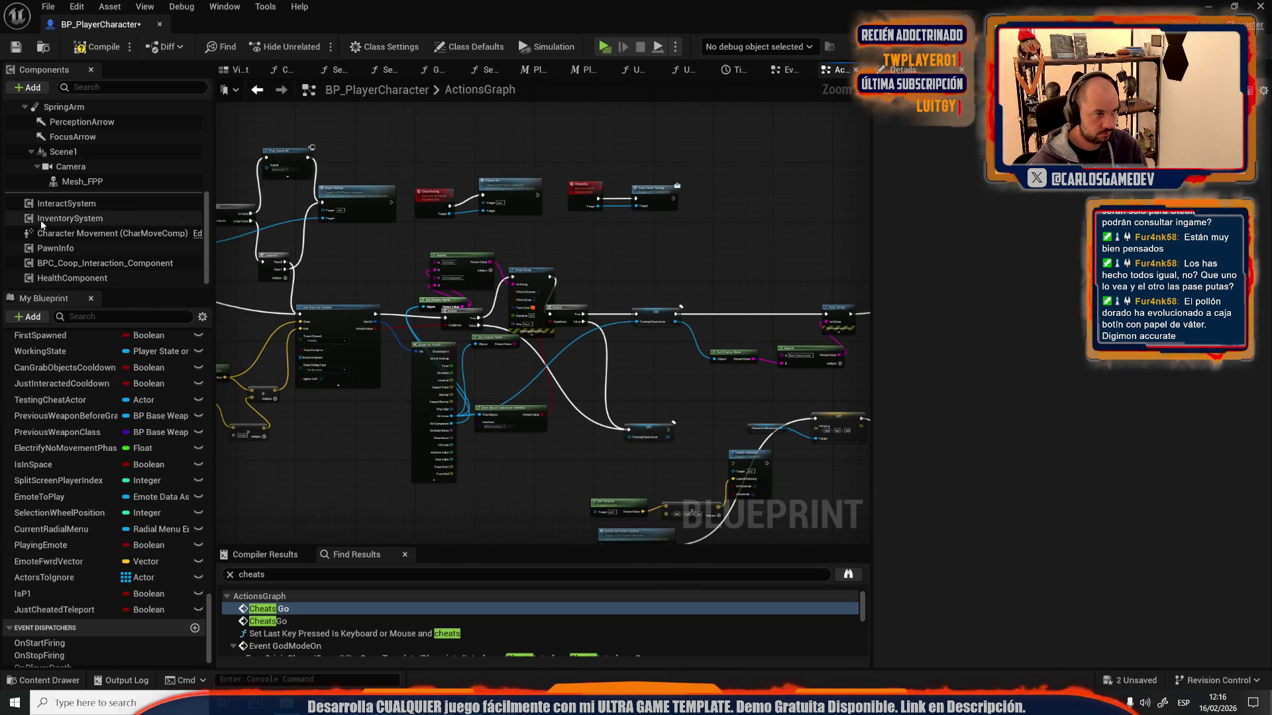
scroll(53, 225, "up", 3)
scroll(148, 252, "down", 3)
scroll(141, 416, "up", 10)
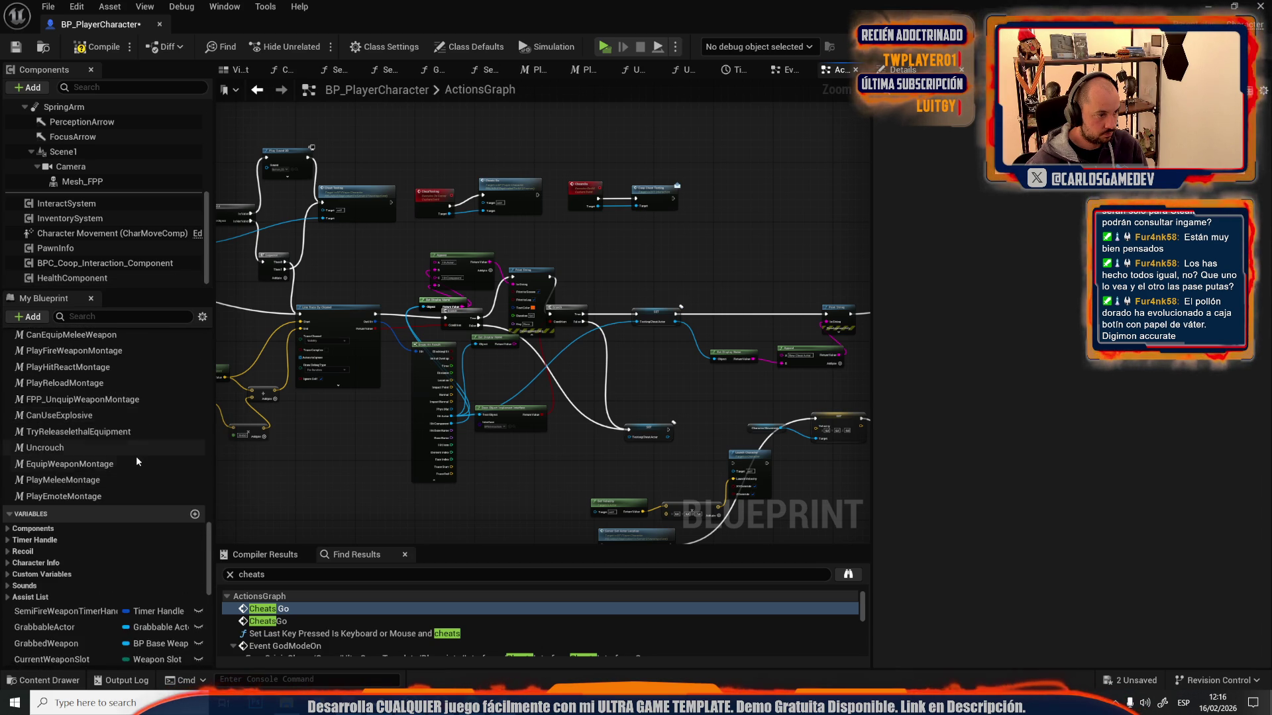
scroll(137, 456, "up", 5)
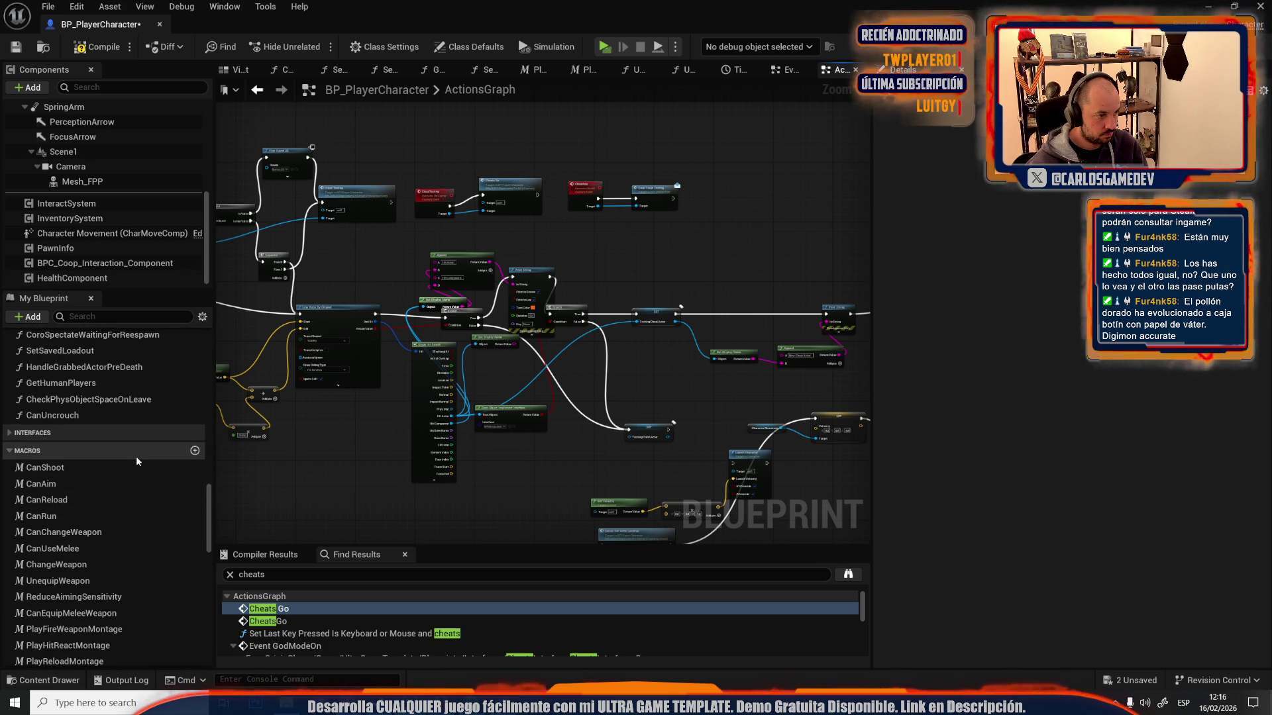
scroll(137, 457, "up", 2)
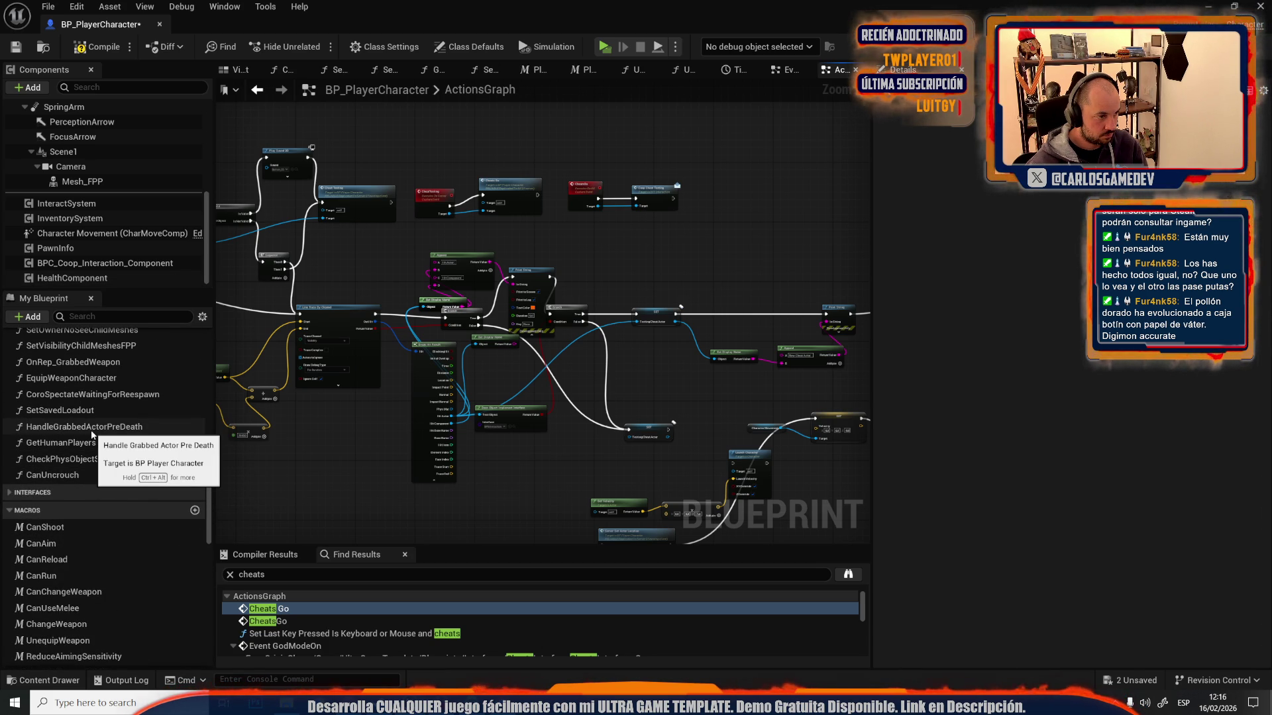
scroll(89, 415, "up", 2)
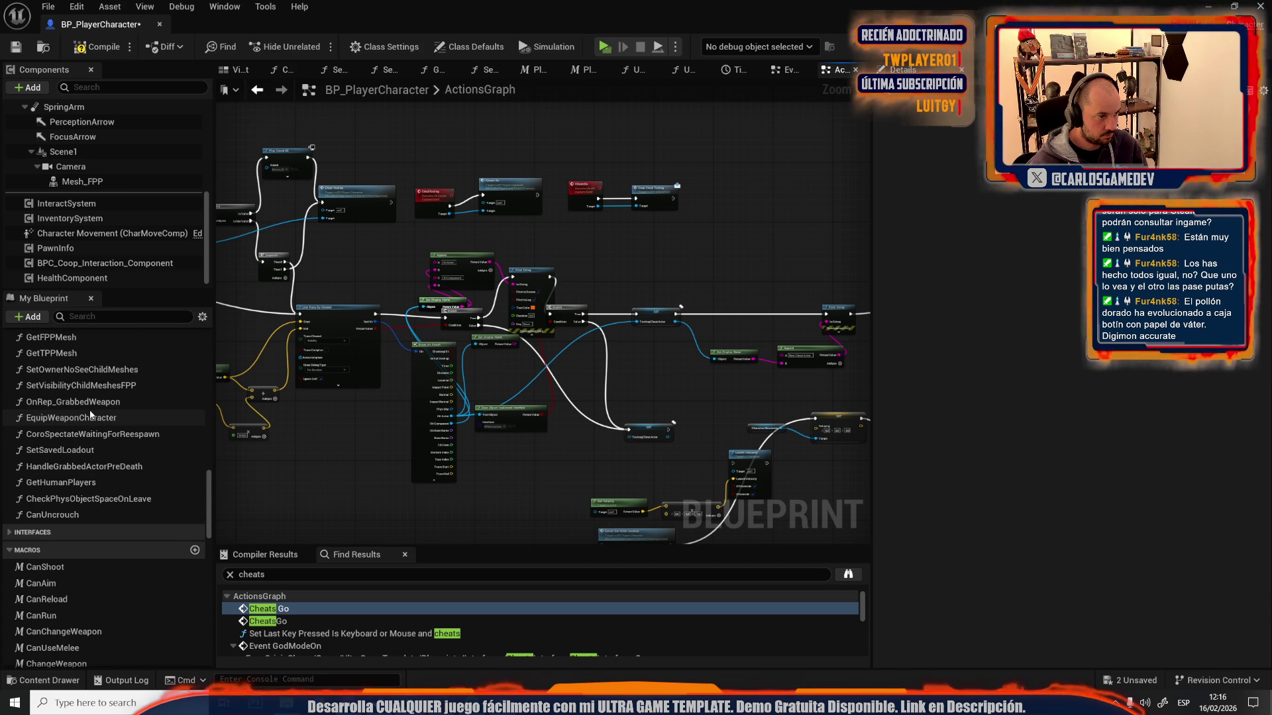
scroll(89, 412, "up", 5)
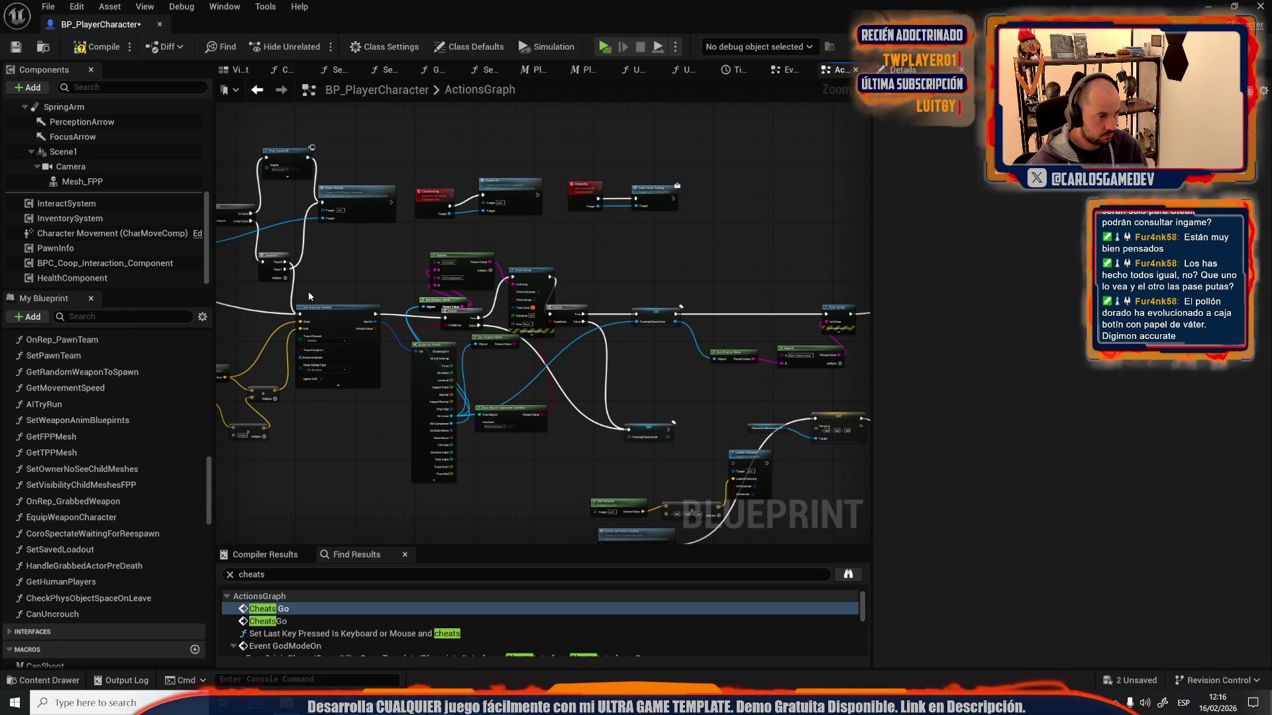
left_click_drag(309, 294, 696, 402)
scroll(663, 397, "down", 6)
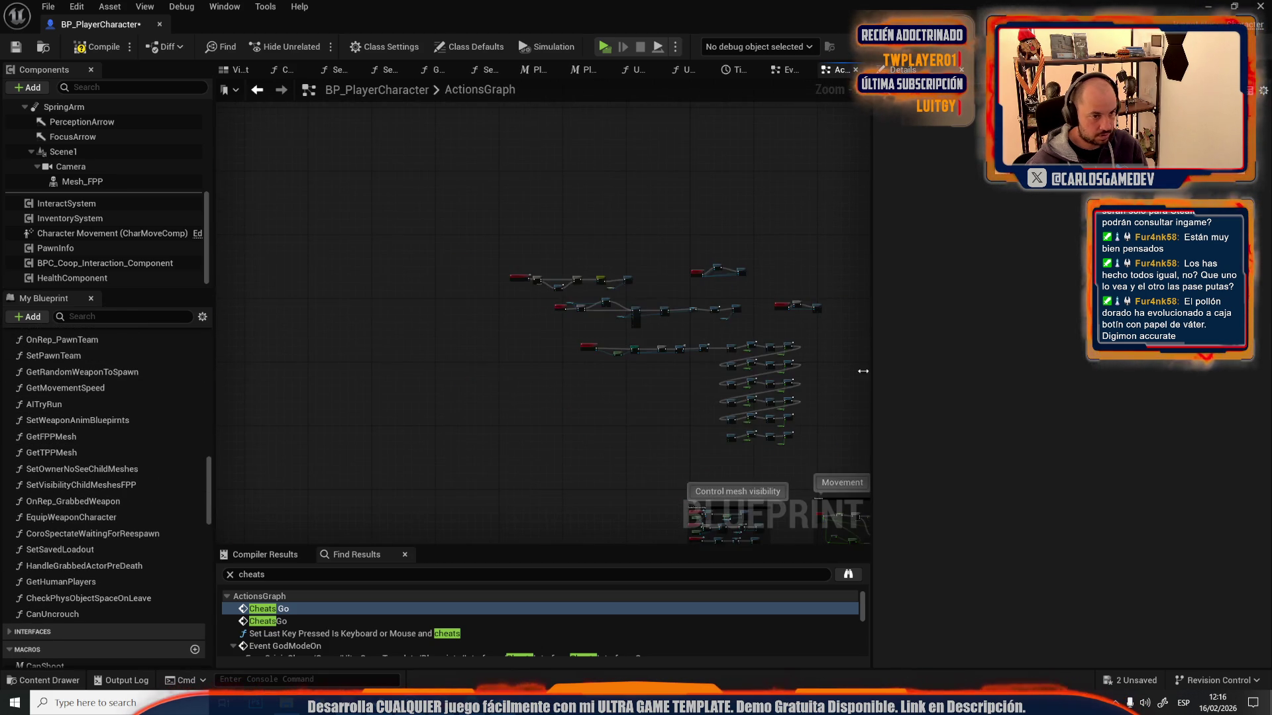
scroll(515, 275, "up", 1)
scroll(148, 459, "up", 15)
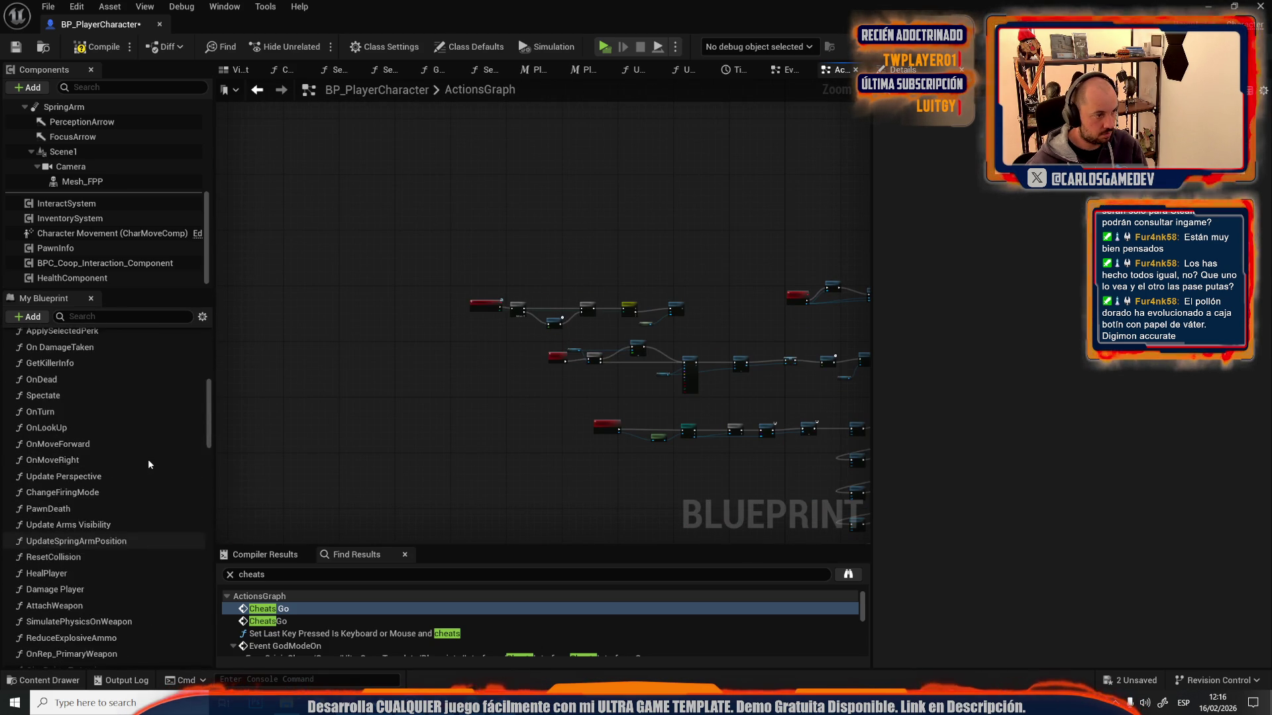
scroll(148, 465, "up", 5)
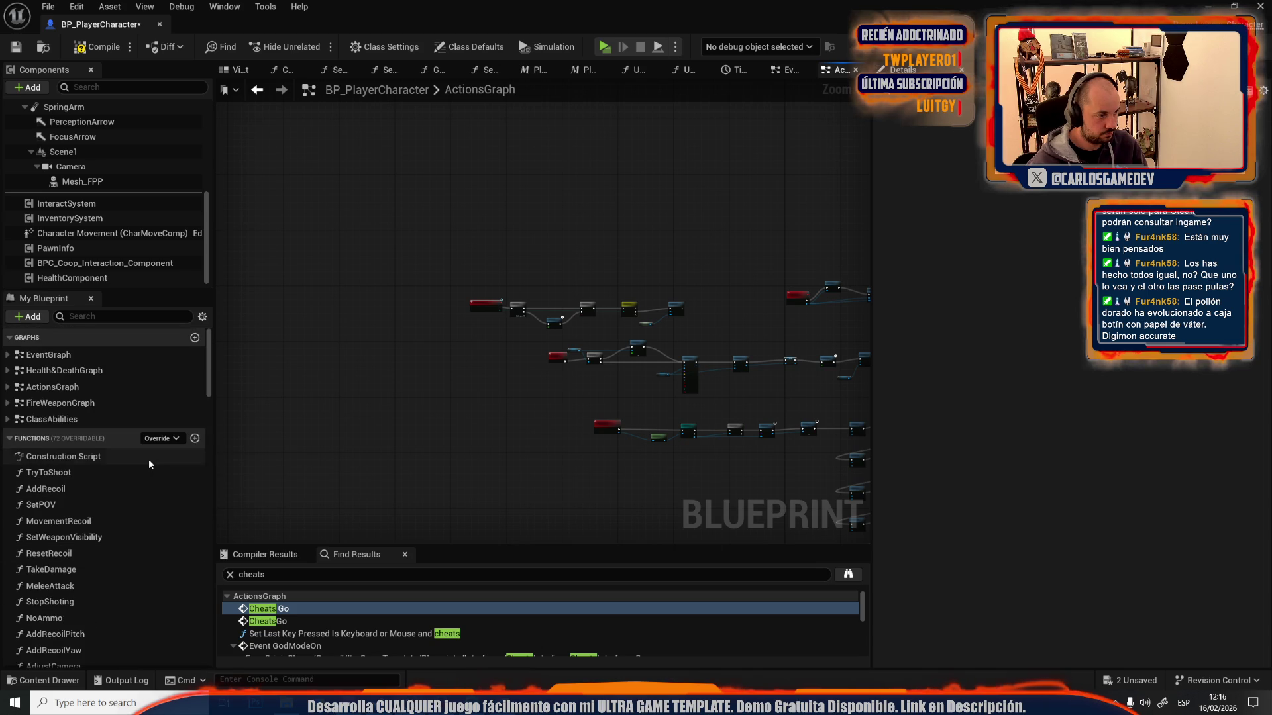
left_click(99, 357)
- From the EventGraph's Get Component by Class, open the CheckpointLastValidLocationComponent blueprint
double_click(99, 357)
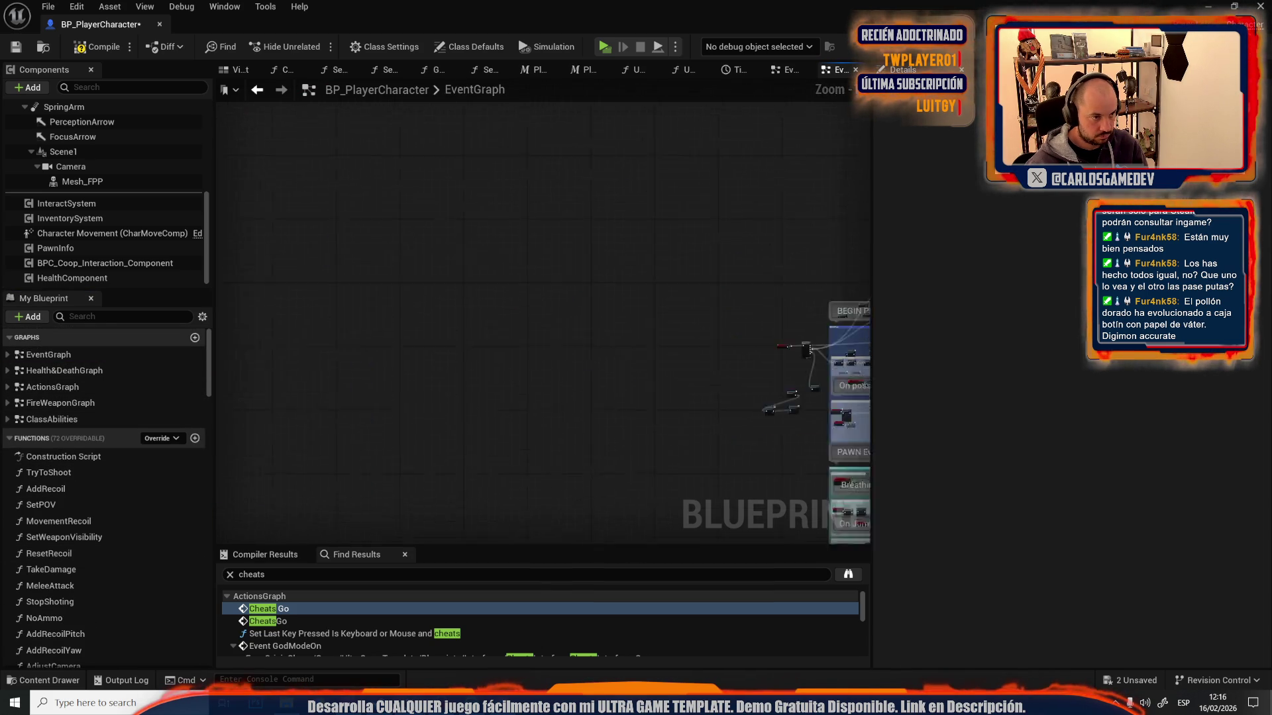
scroll(576, 309, "down", 3)
scroll(449, 268, "up", 4)
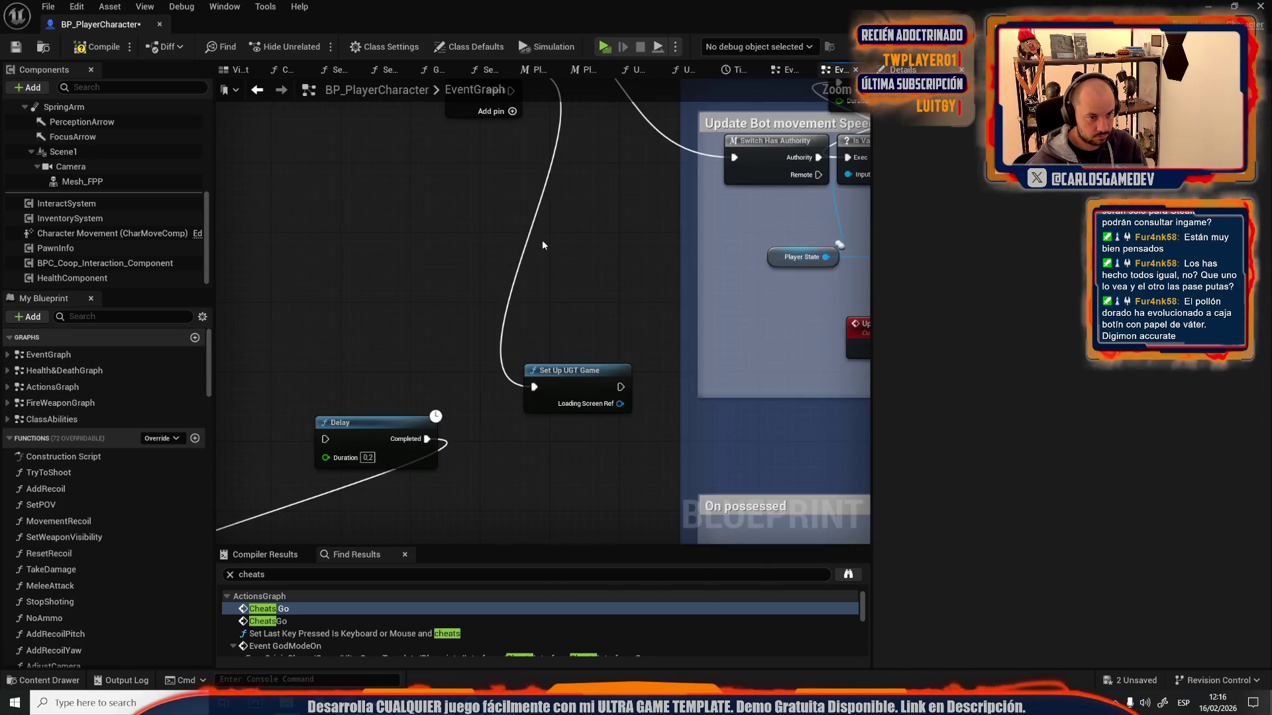
scroll(430, 355, "down", 3)
scroll(404, 334, "up", 3)
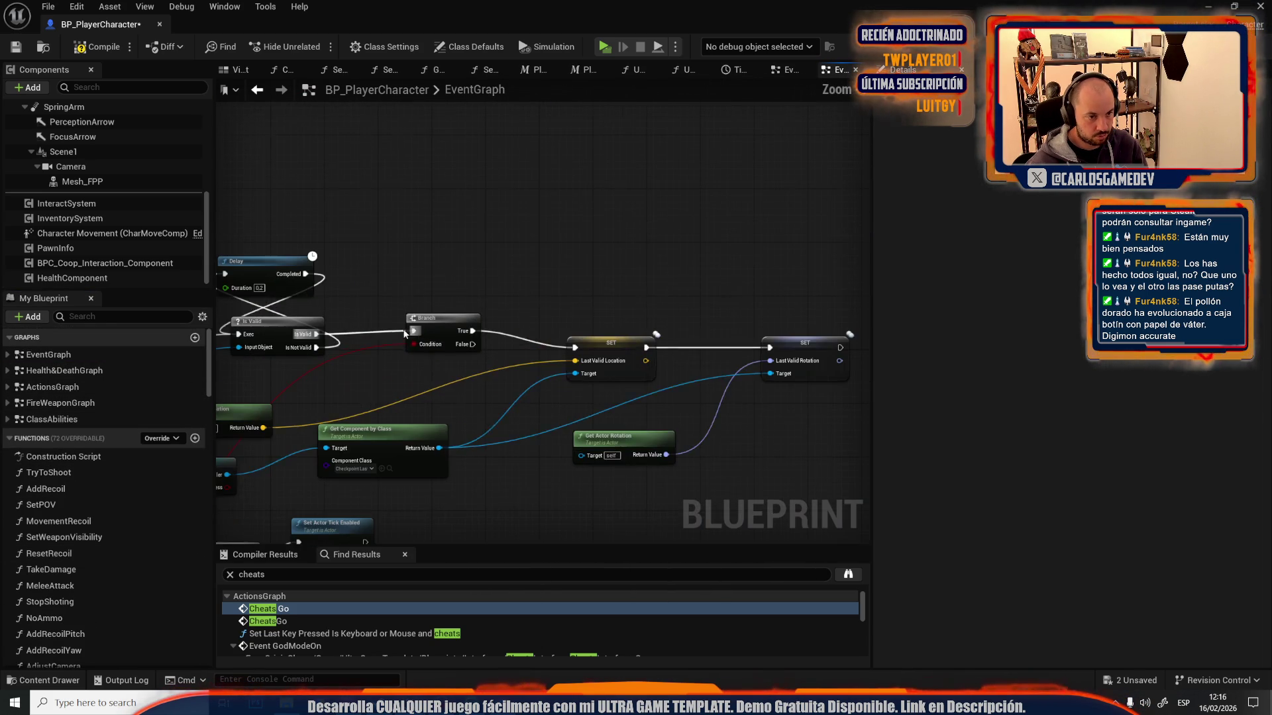
left_click_drag(416, 299, 565, 293)
scroll(541, 521, "up", 2)
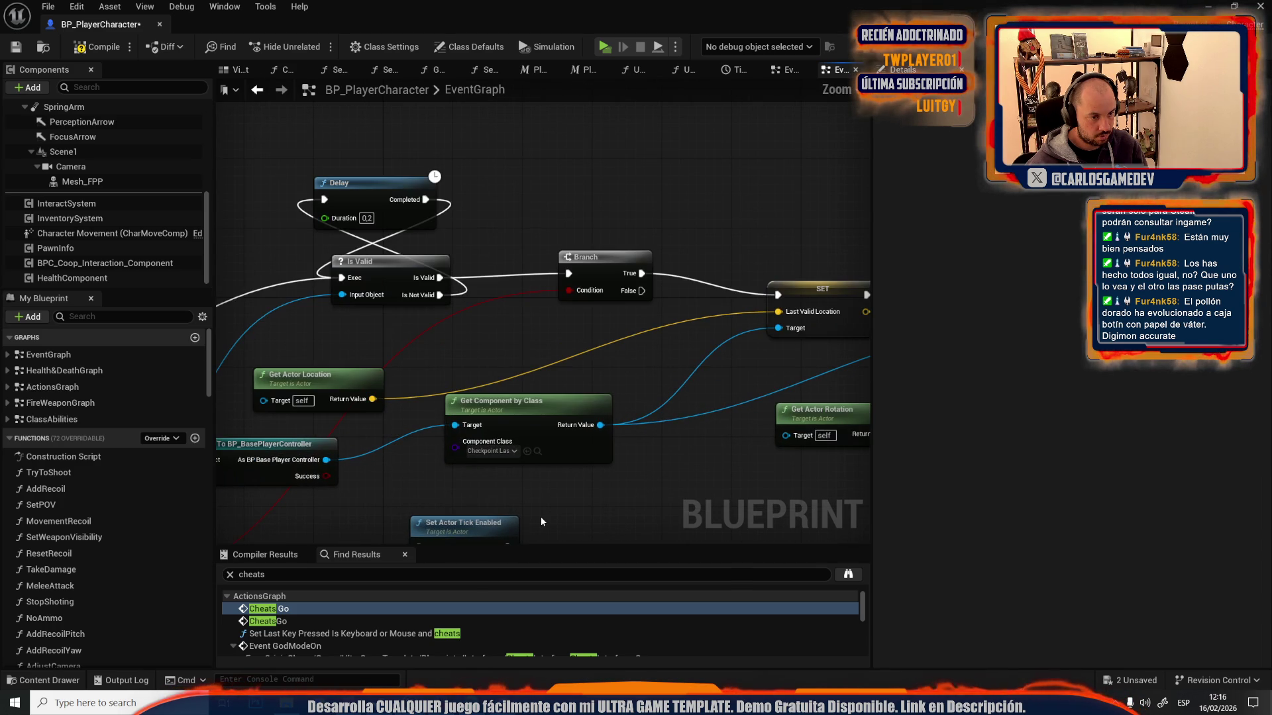
left_click(537, 451)
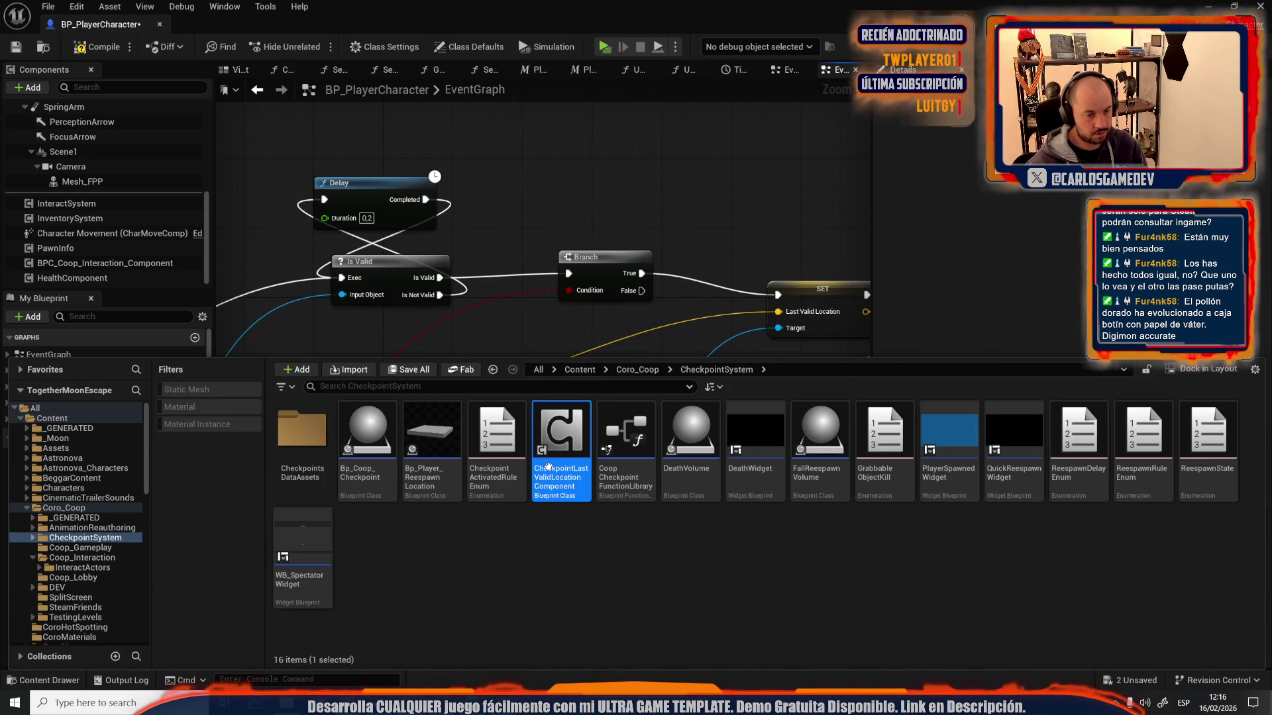
double_click(549, 471)
- Look over the component's node network and open the CheckAndSetLastValidLocation function
scroll(570, 301, "down", 6)
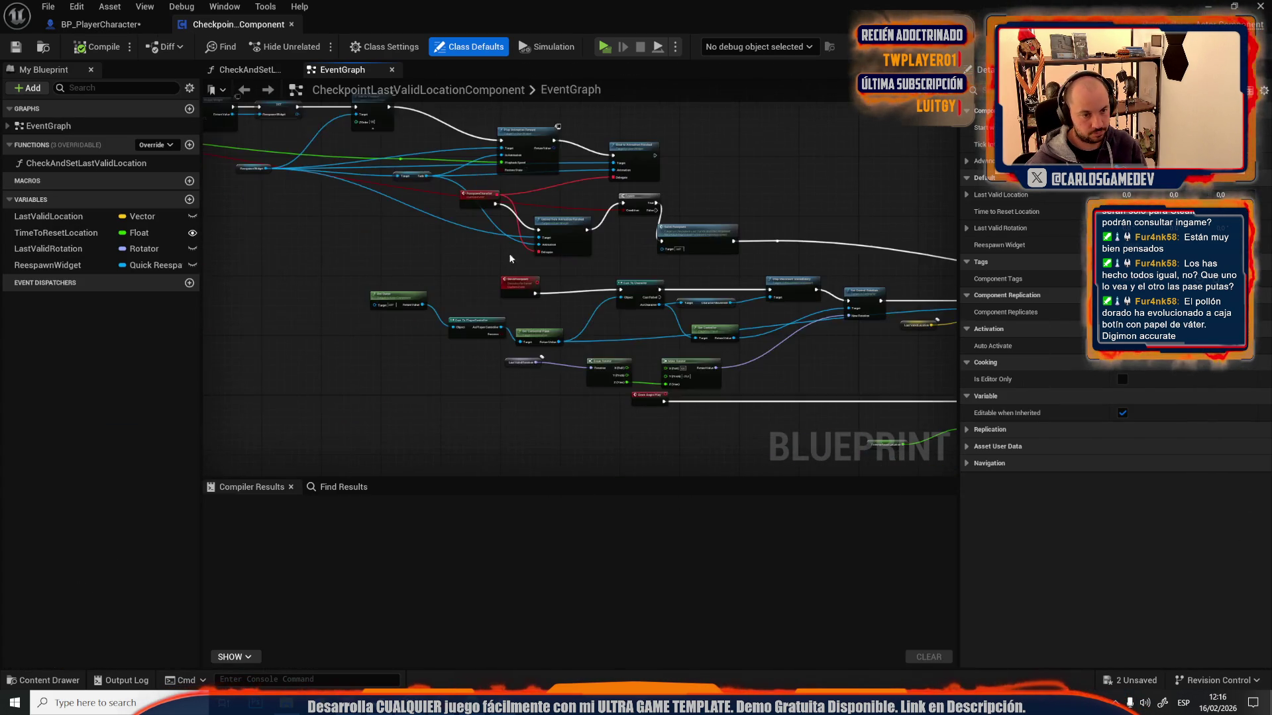
left_click_drag(570, 302, 574, 274)
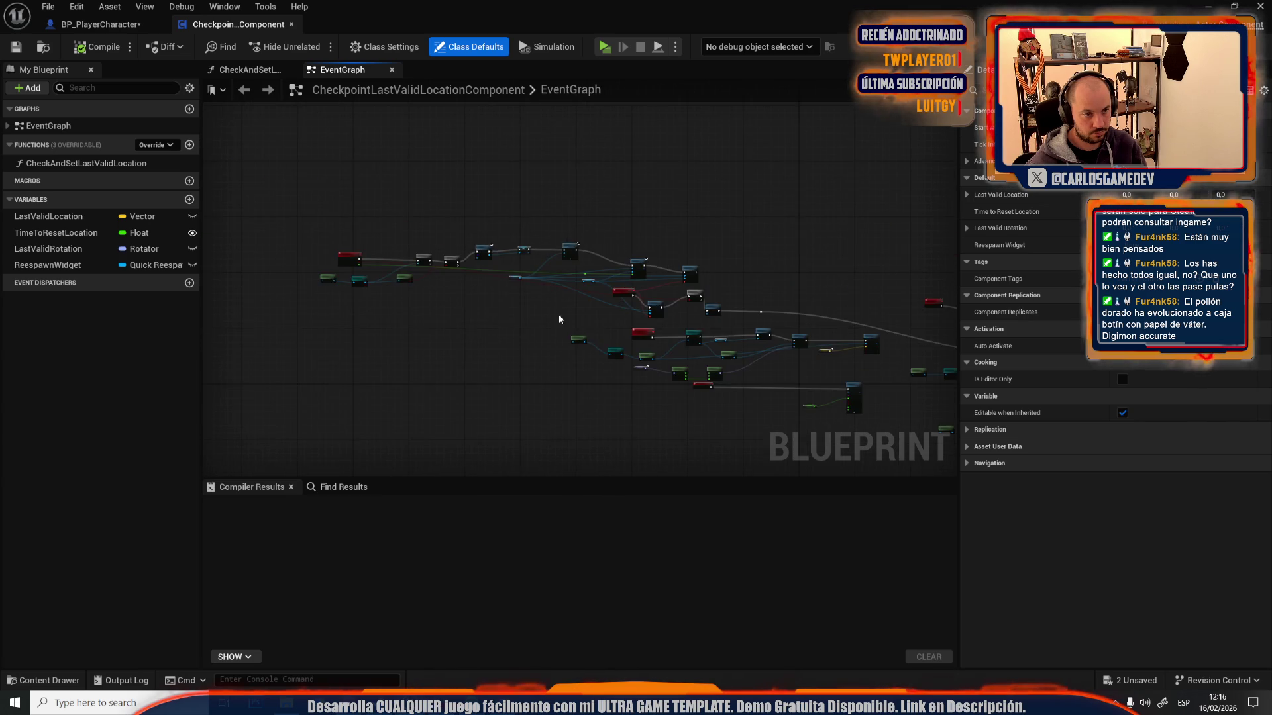
scroll(385, 275, "up", 5)
scroll(658, 363, "down", 4)
scroll(680, 281, "up", 4)
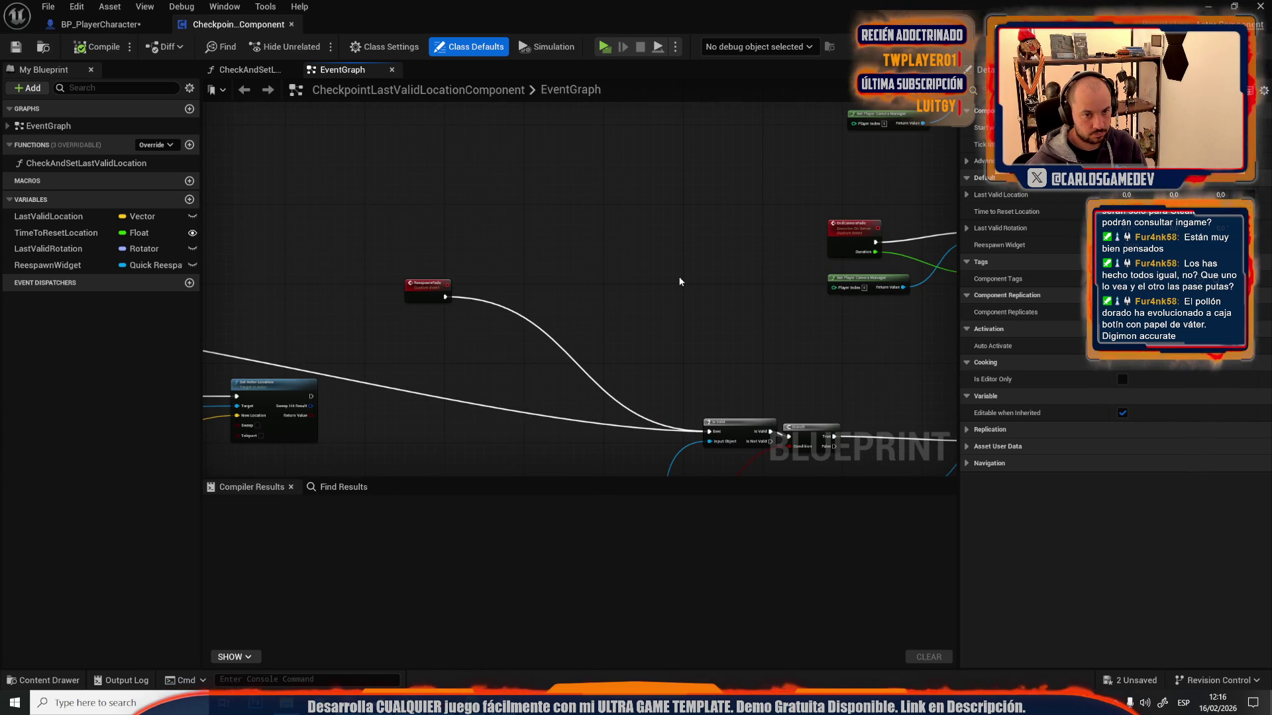
left_click_drag(679, 282, 330, 162)
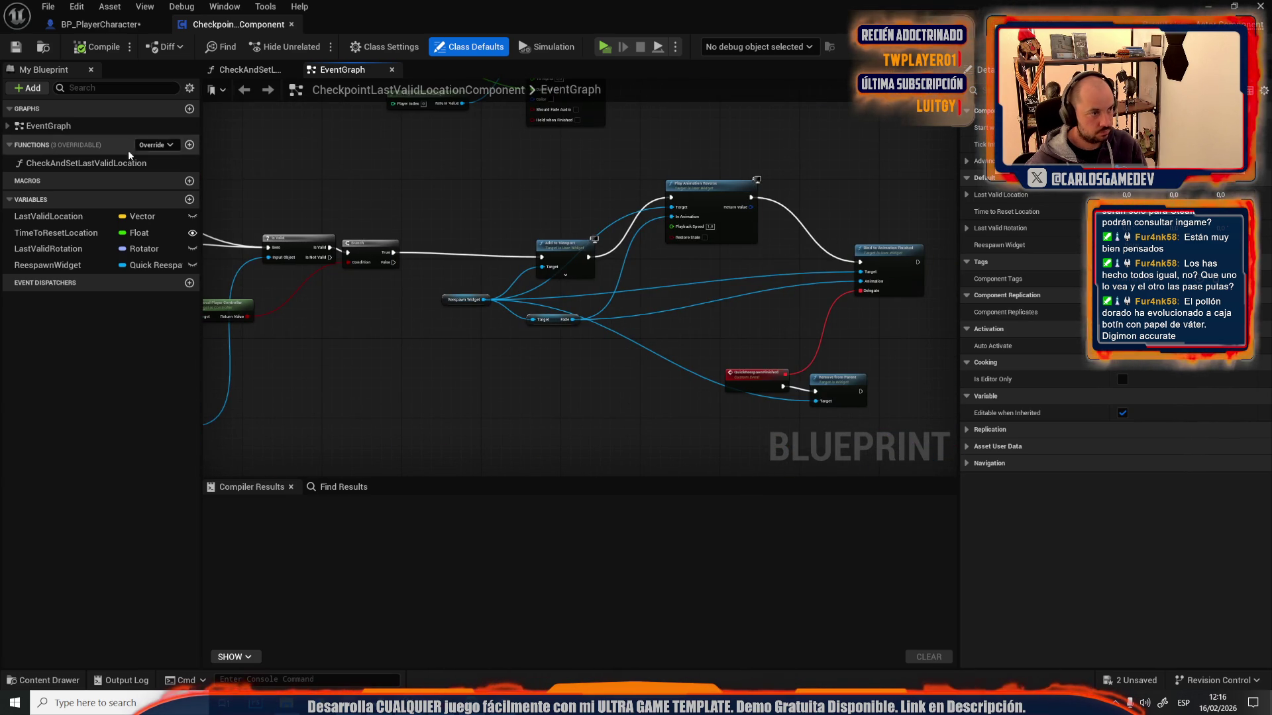
double_click(55, 162)
- Inspect the function's cast chain, Sphere Trace and Branch nodes
scroll(591, 346, "up", 6)
left_click_drag(568, 335, 769, 369)
scroll(360, 369, "down", 5)
scroll(613, 376, "up", 2)
scroll(613, 376, "up", 1)
left_click_drag(659, 340, 577, 353)
scroll(577, 353, "down", 2)
scroll(577, 352, "up", 4)
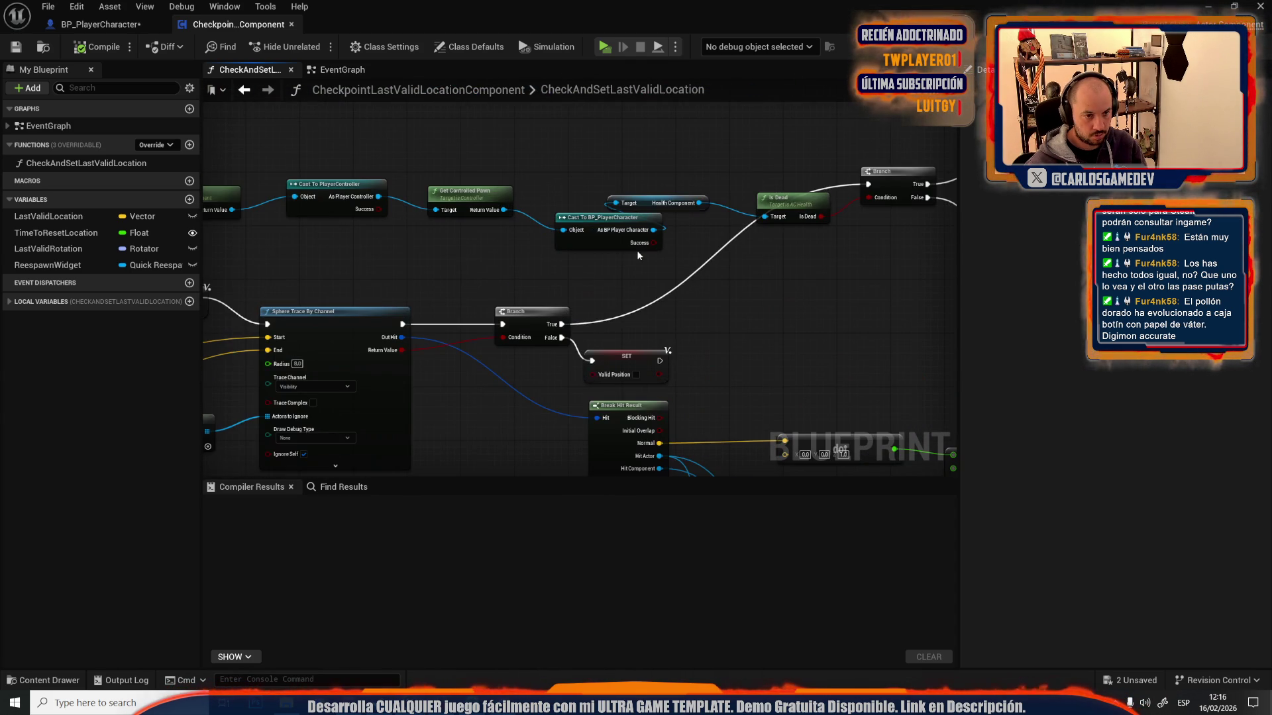
- Search 'get teleport' from the Cast node's As BP Player Character pin
mouse_move(707, 280)
left_mouse_down()
mouse_move(297, 317)
mouse_move(592, 344)
mouse_move(290, 264)
left_mouse_up()
scroll(371, 311, "down", 1)
scroll(328, 310, "up", 2)
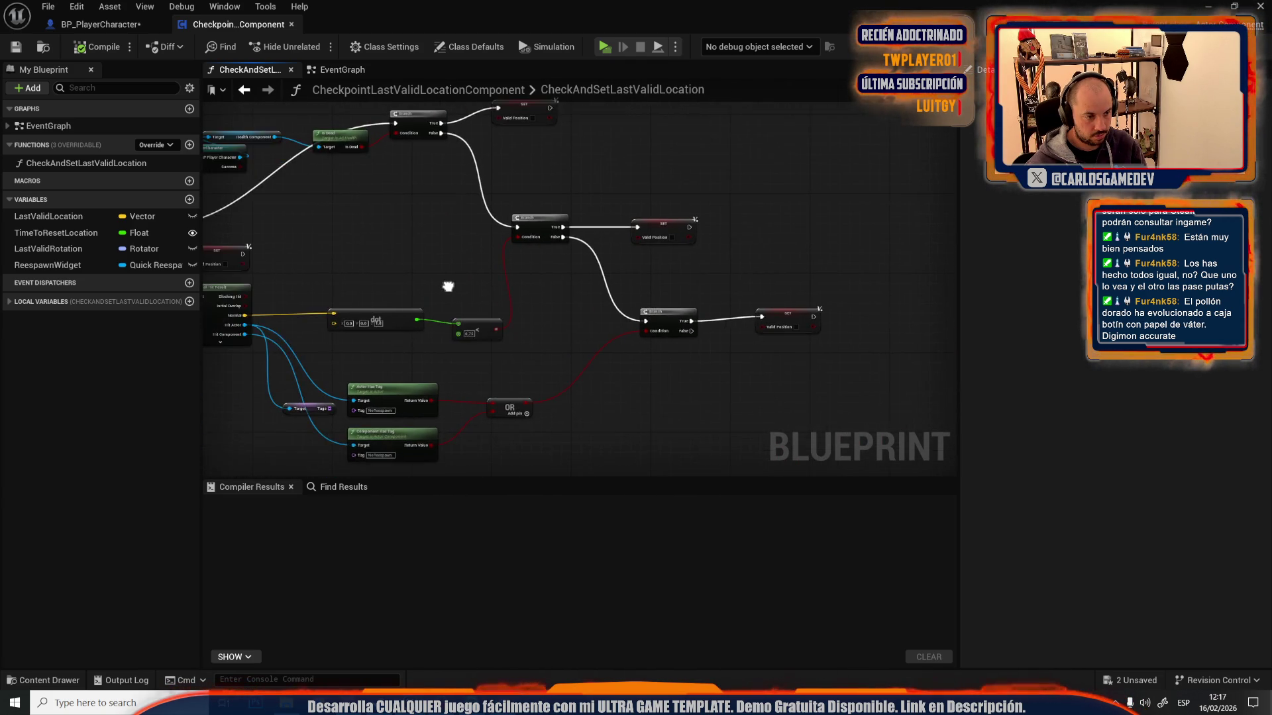
scroll(559, 284, "up", 2)
mouse_move(345, 223)
left_mouse_down()
mouse_move(392, 202)
mouse_move(397, 215)
left_mouse_up()
mouse_move(371, 171)
left_mouse_down()
mouse_move(596, 355)
mouse_move(753, 363)
mouse_move(744, 328)
left_mouse_up()
type("ge")
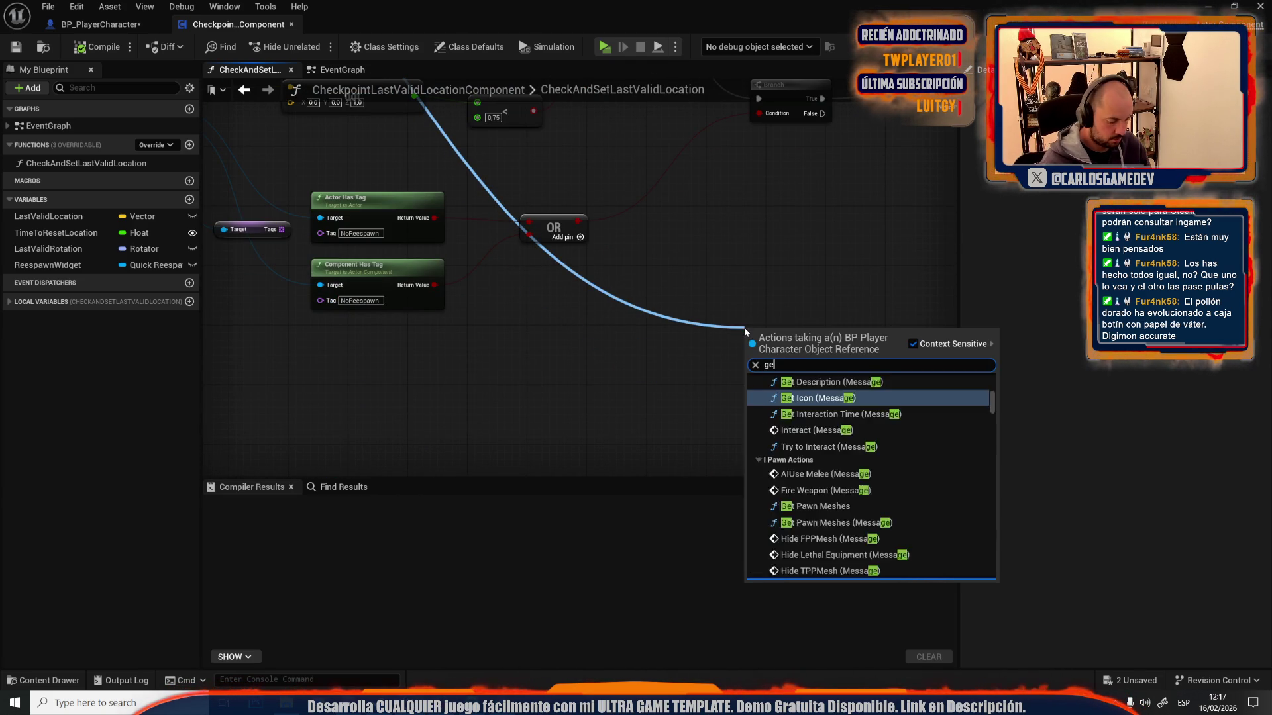
type("t teleport")
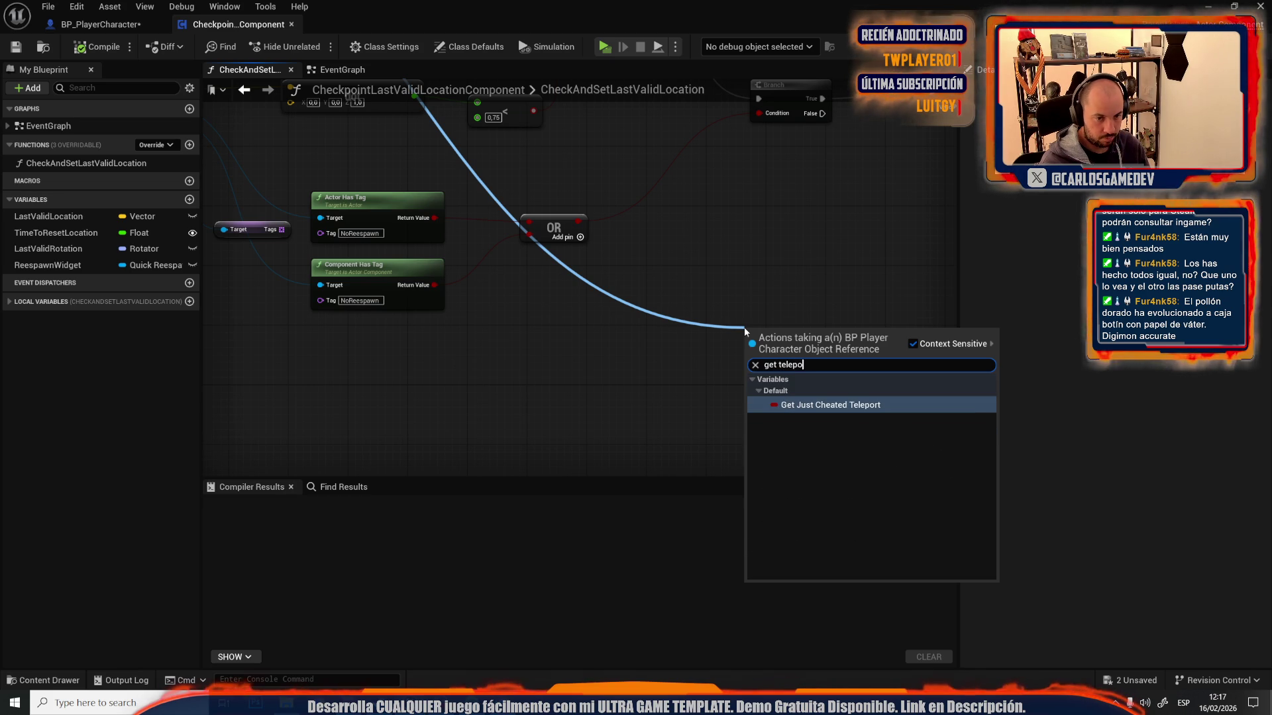
- Add a Just Cheated Teleport getter and chain a new Branch off the False path, using it as Condition
key("Return")
left_click_drag(744, 327, 660, 414)
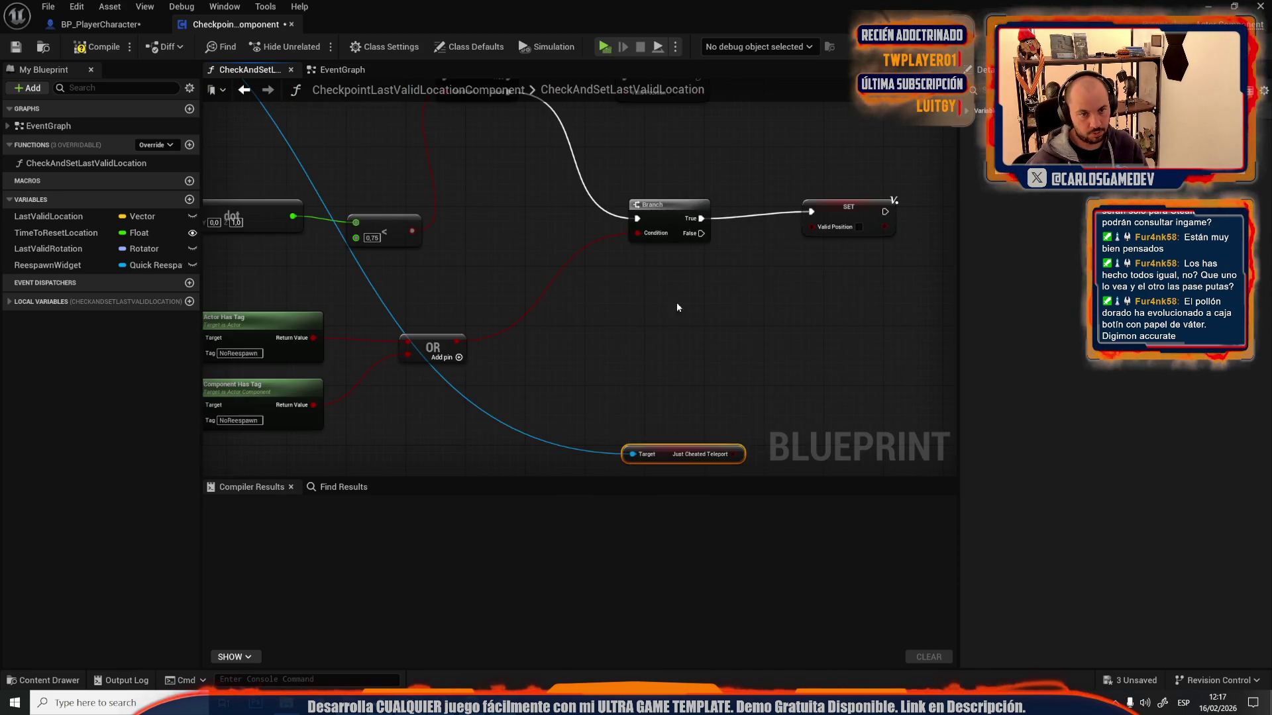
scroll(761, 396, "down", 4)
scroll(769, 424, "up", 3)
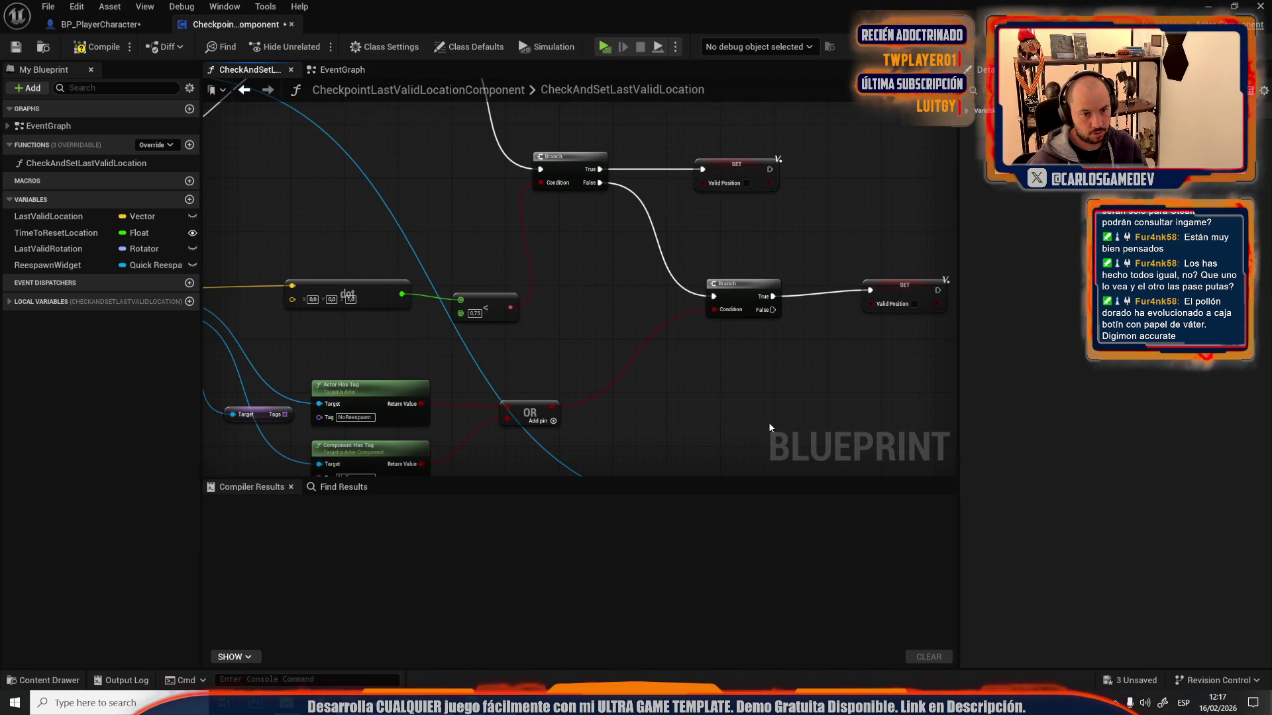
left_click_drag(750, 425, 714, 321)
left_click(808, 322)
mouse_move(720, 248)
left_mouse_down()
mouse_move(821, 353)
mouse_move(764, 442)
mouse_move(745, 446)
left_mouse_up()
left_click(861, 228)
- Duplicate the SET Valid Position node and wire it to the new Branch's True pin
key("ctrl+c")
key("ctrl+v")
mouse_move(842, 325)
left_mouse_down()
mouse_move(831, 320)
mouse_move(926, 333)
left_mouse_up()
left_click_drag(877, 289, 723, 303)
scroll(606, 327, "down", 6)
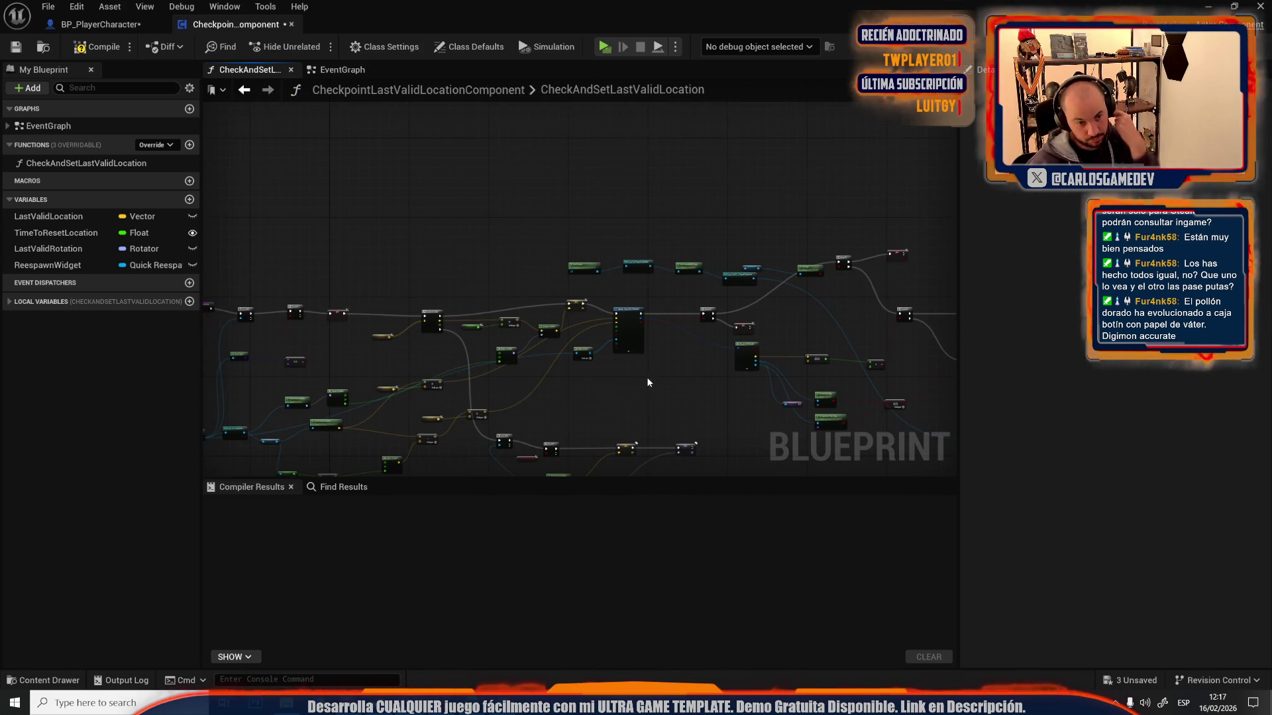
scroll(647, 391, "up", 5)
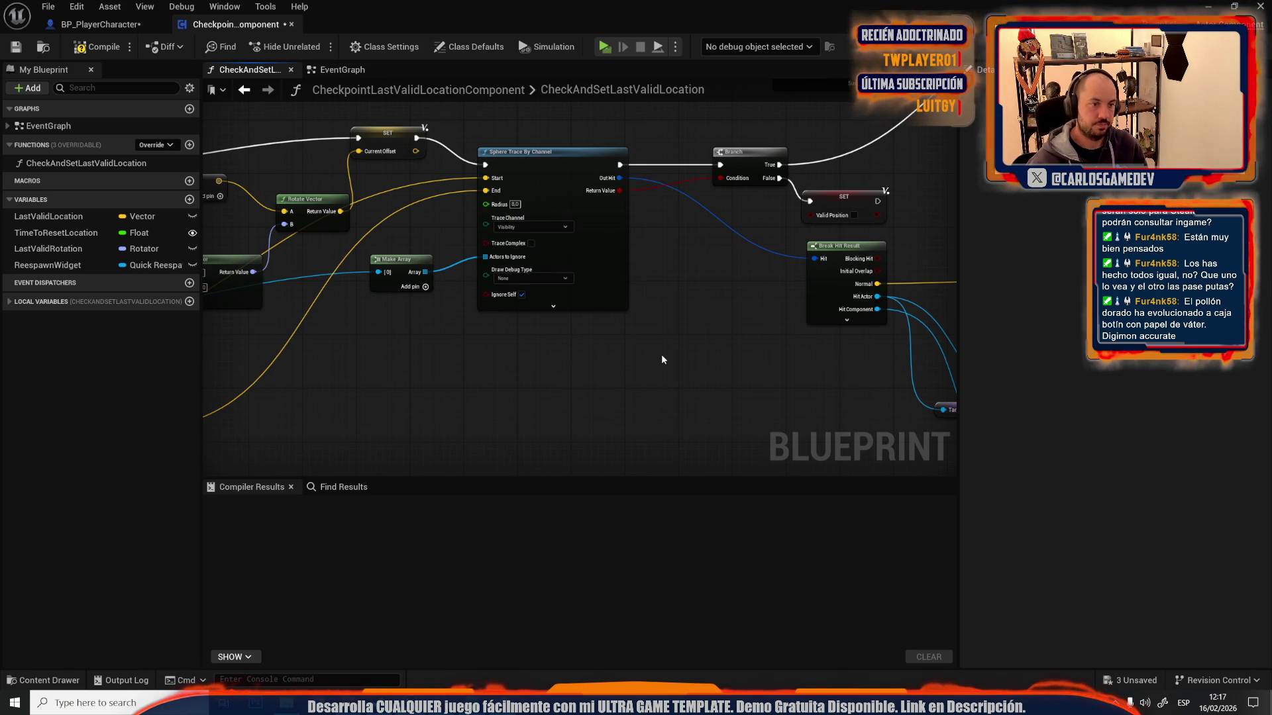
scroll(660, 359, "down", 3)
scroll(530, 252, "up", 2)
mouse_move(512, 243)
left_mouse_down()
mouse_move(253, 133)
mouse_move(230, 188)
mouse_move(724, 278)
left_mouse_up()
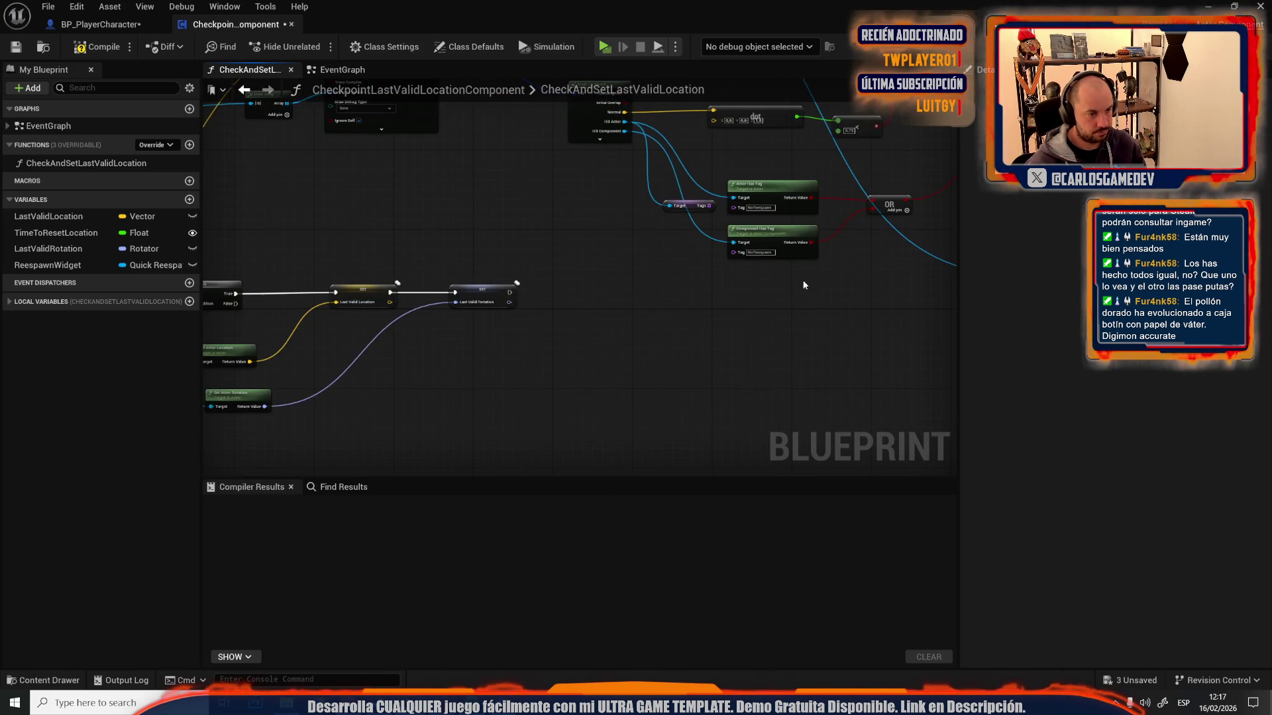
scroll(647, 284, "up", 3)
left_click_drag(647, 284, 279, 320)
left_click_drag(677, 523, 613, 451)
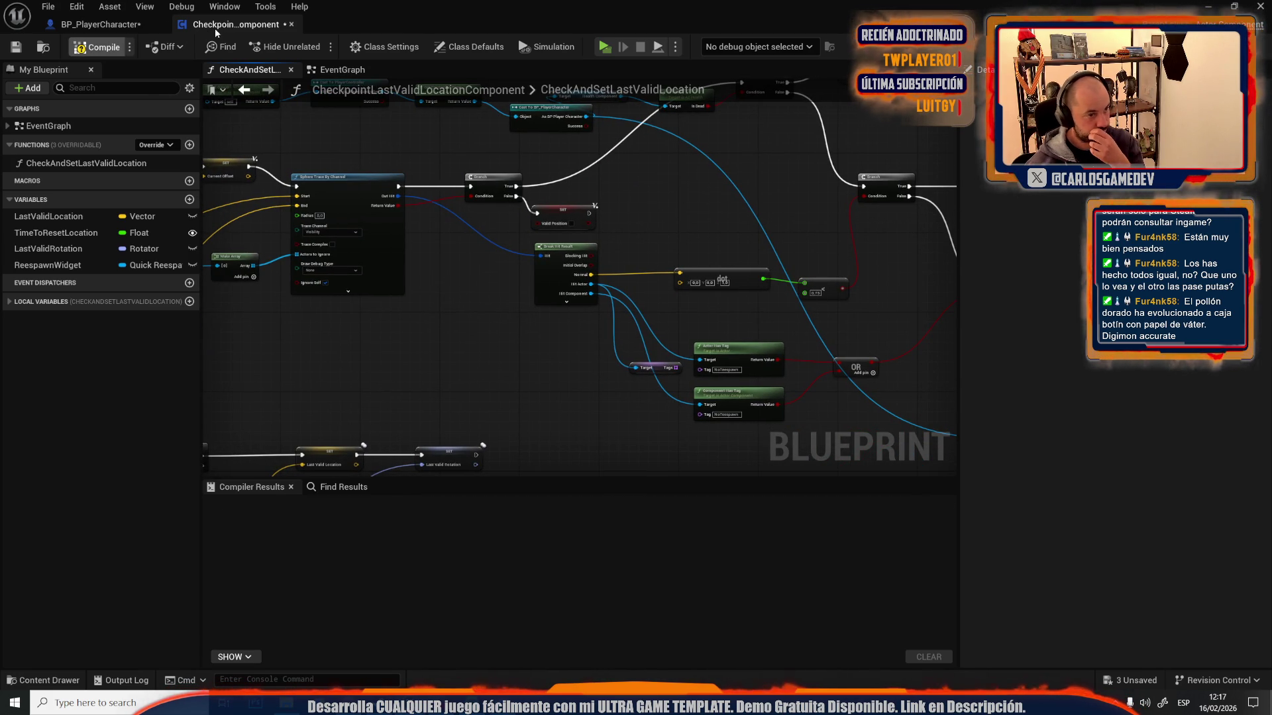
- Close the checkpoint component blueprint and run a quick play test of the crater base level
middle_click(192, 30)
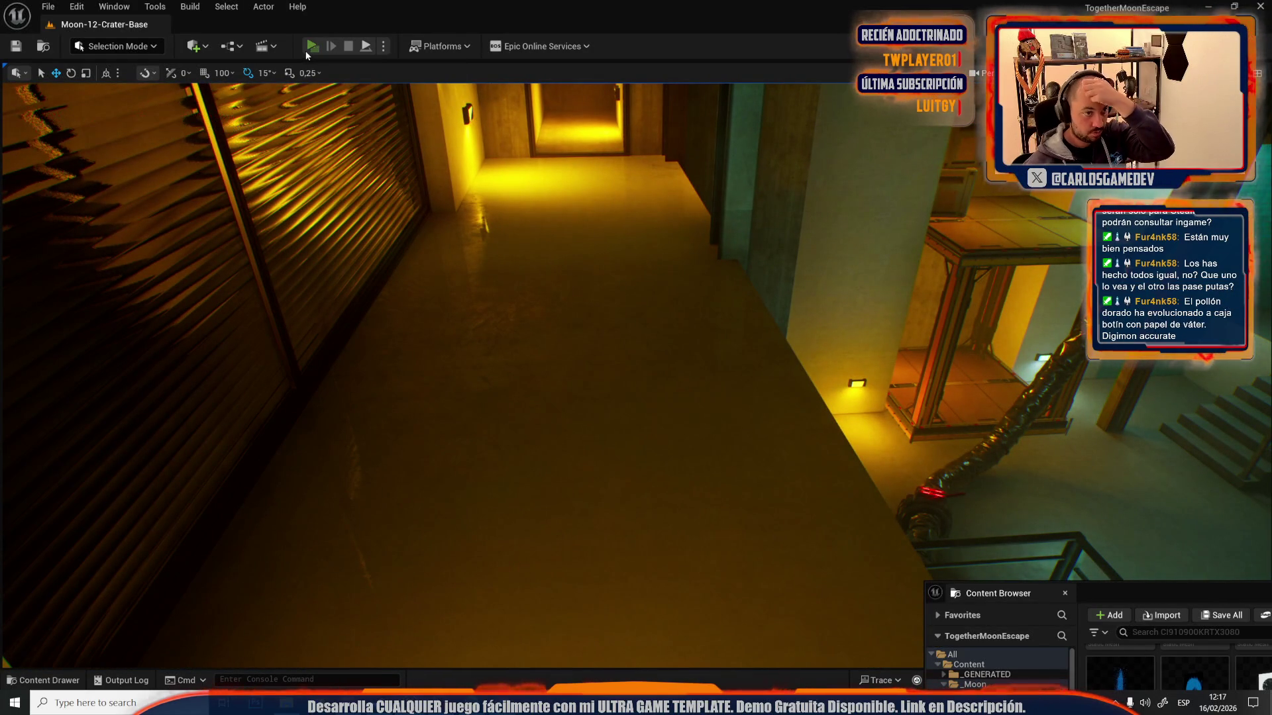
left_click(306, 51)
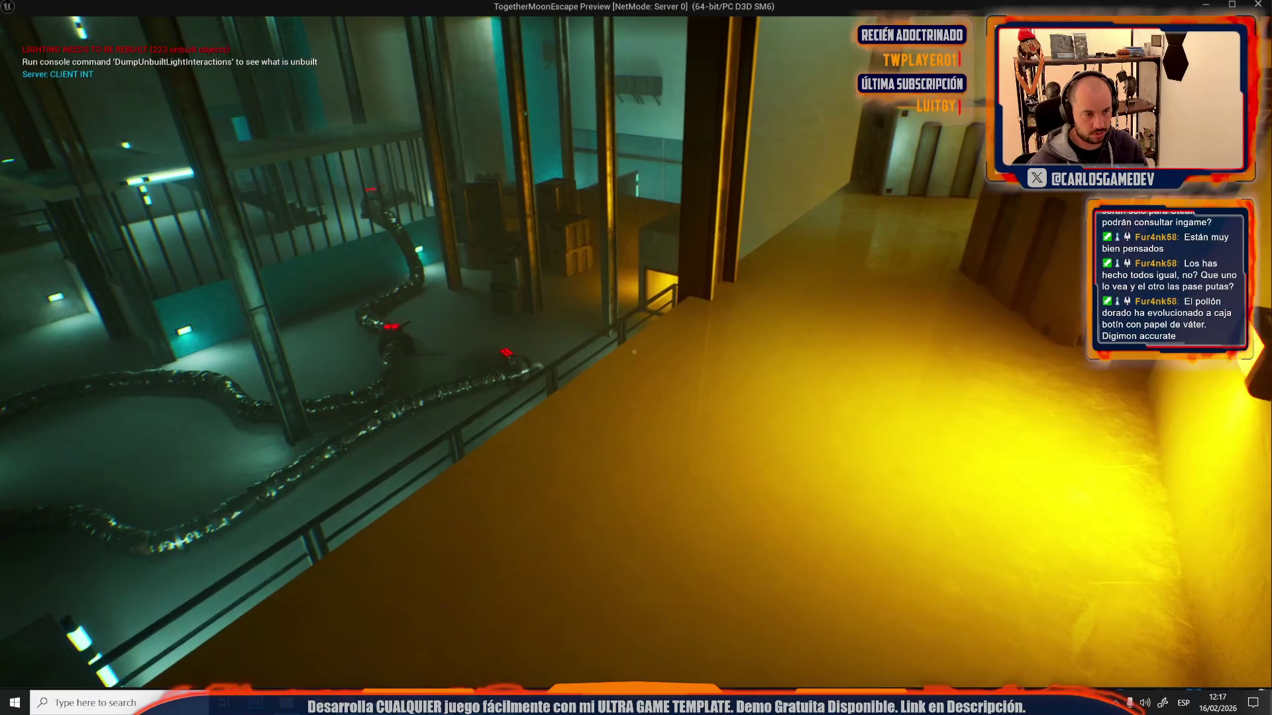
key("Escape")
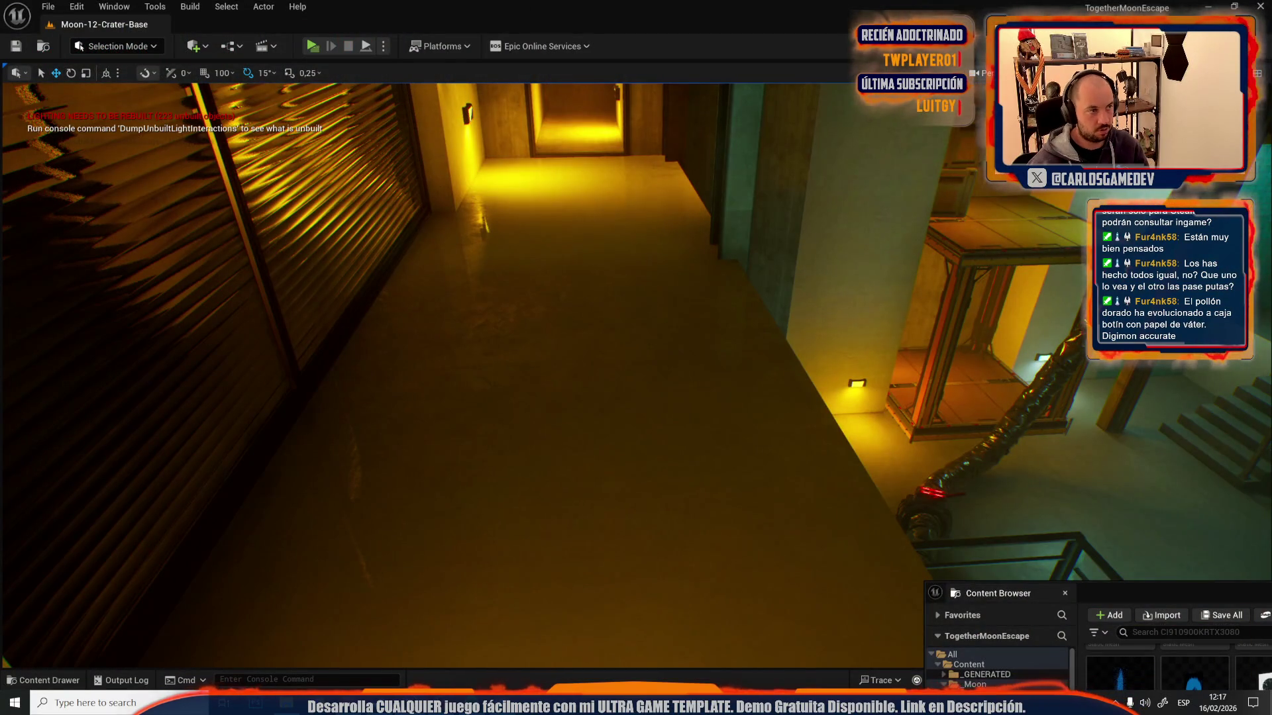
- Open Moon-08-Slime-Gymcana from Recent Levels and look down at the building's wooden floor
left_click(48, 6)
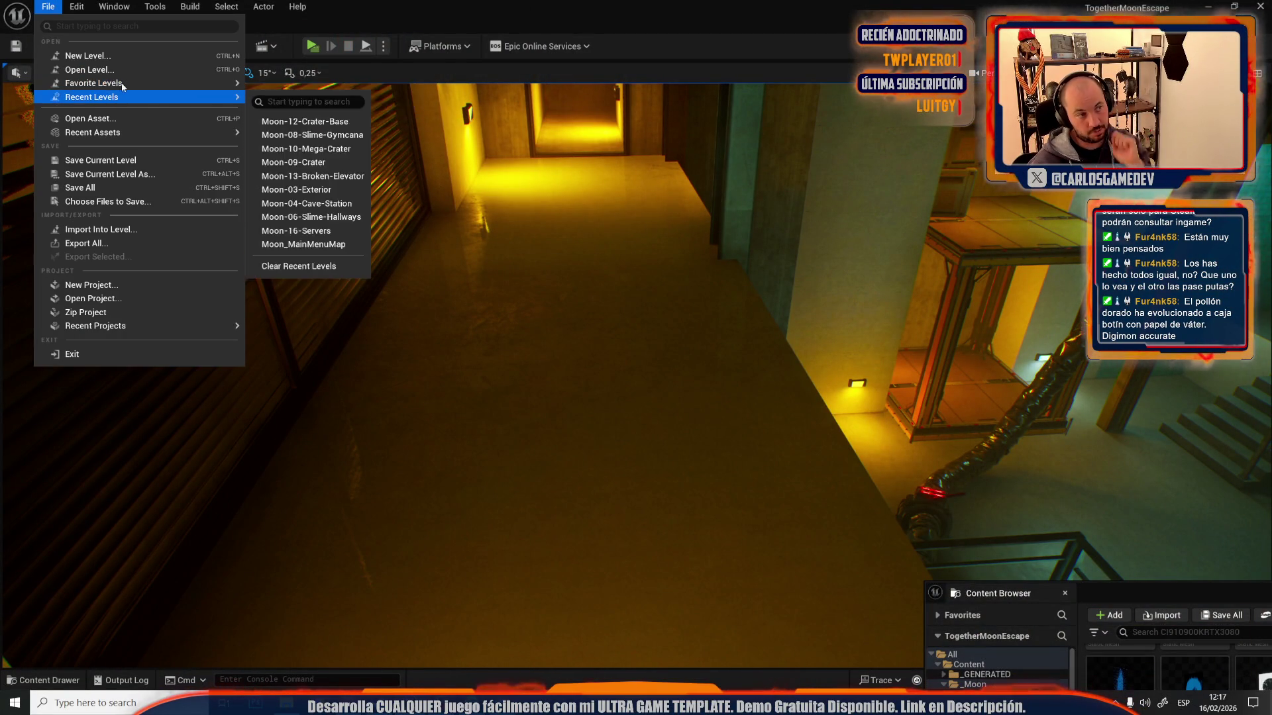
mouse_move(135, 83)
mouse_move(202, 97)
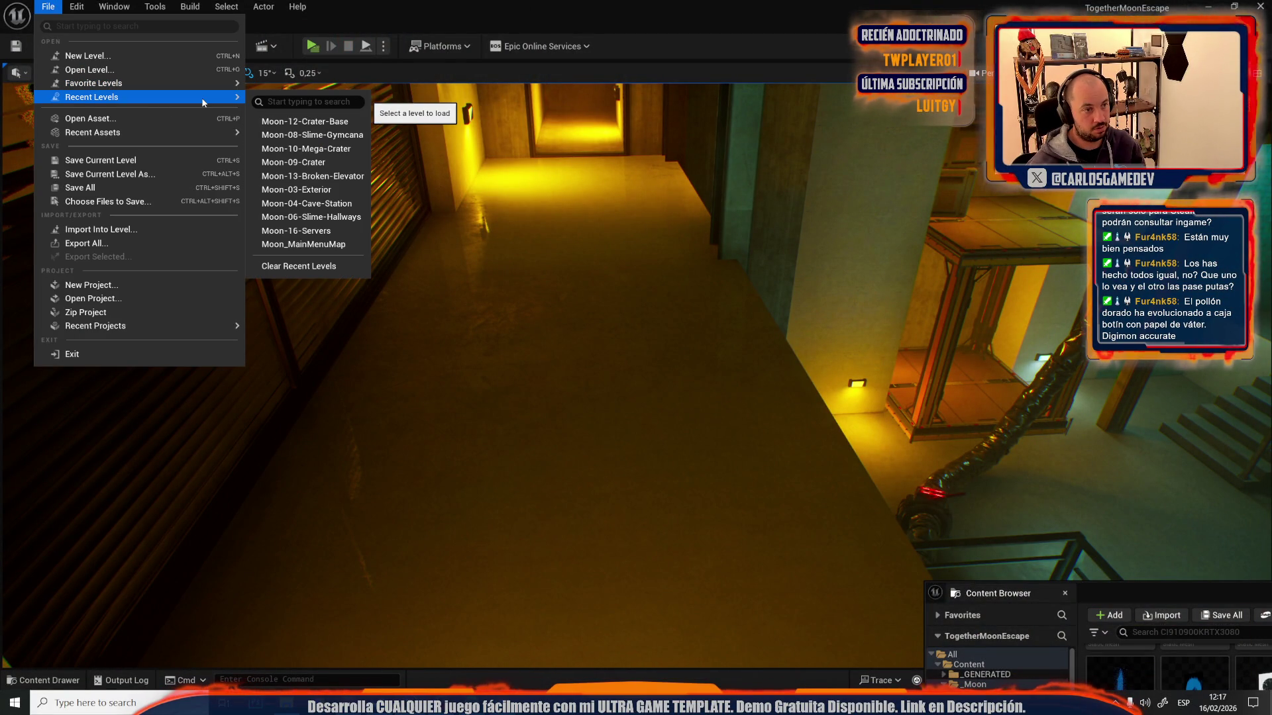
left_click(350, 136)
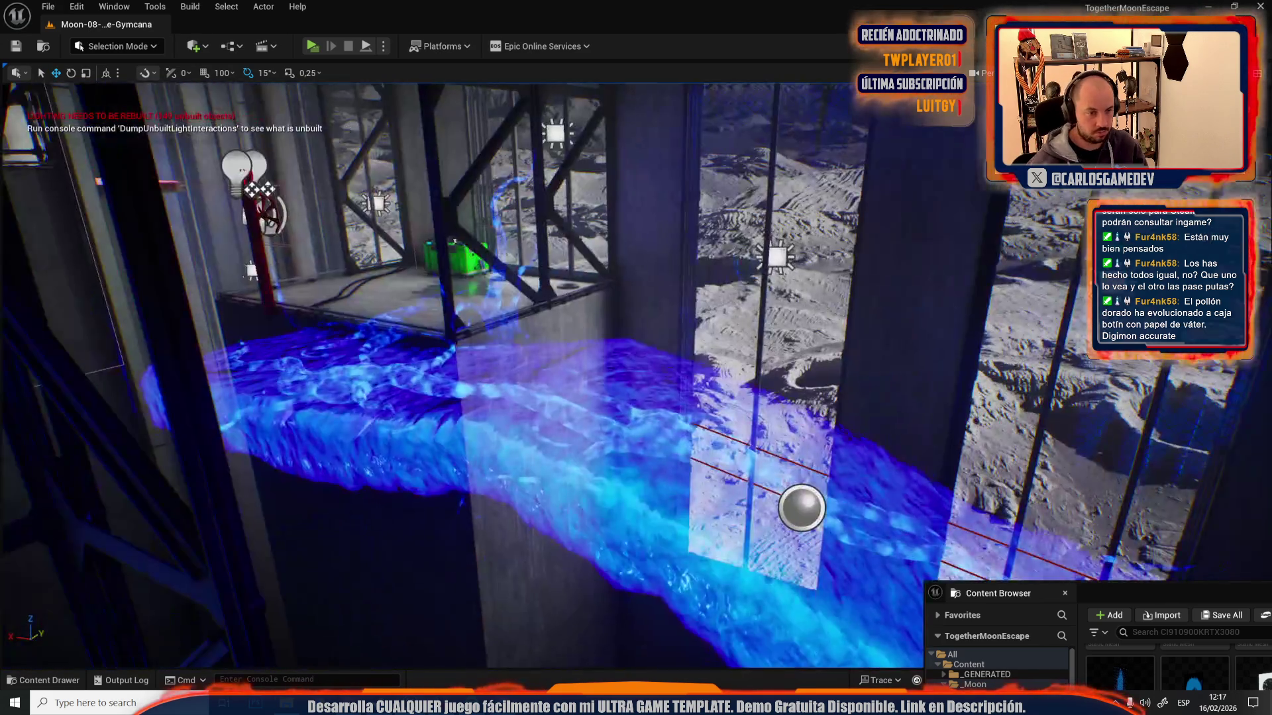
left_click_drag(474, 274, 473, 275)
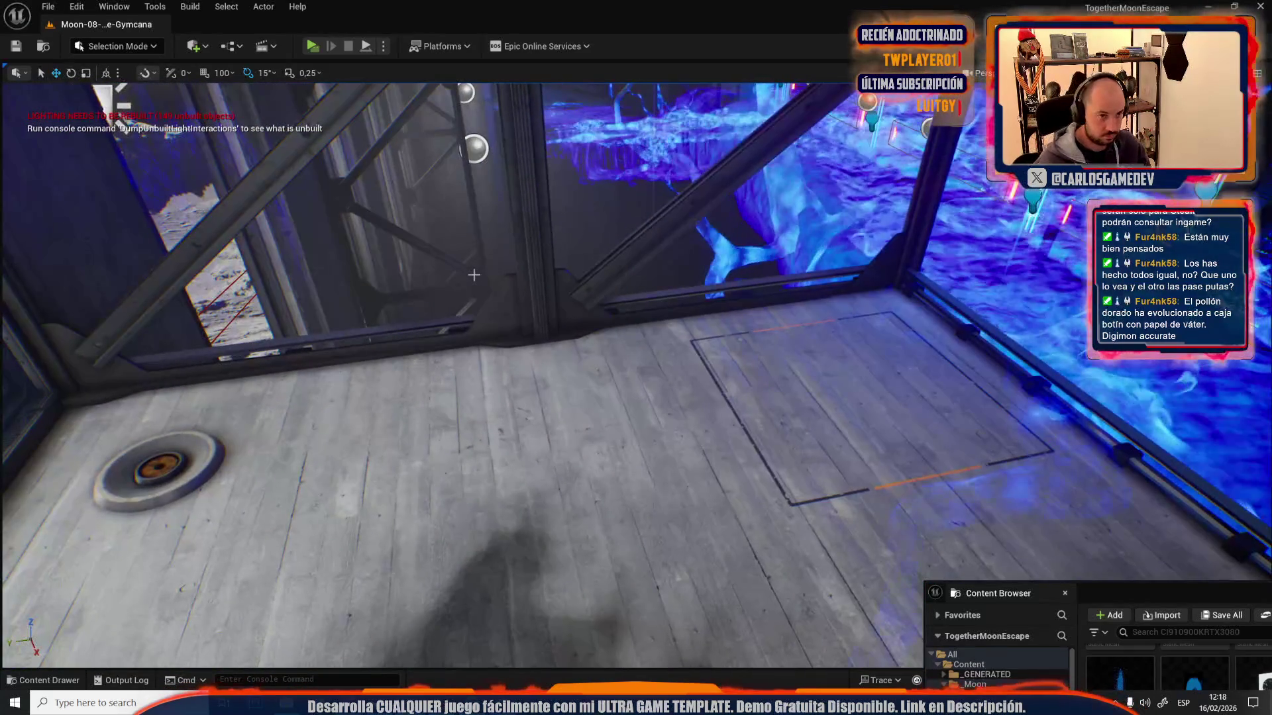
- Open Moon-10-Mega-Crater from Recent Levels and face the Antenna MiniGame Controller
left_click(48, 7)
mouse_move(180, 98)
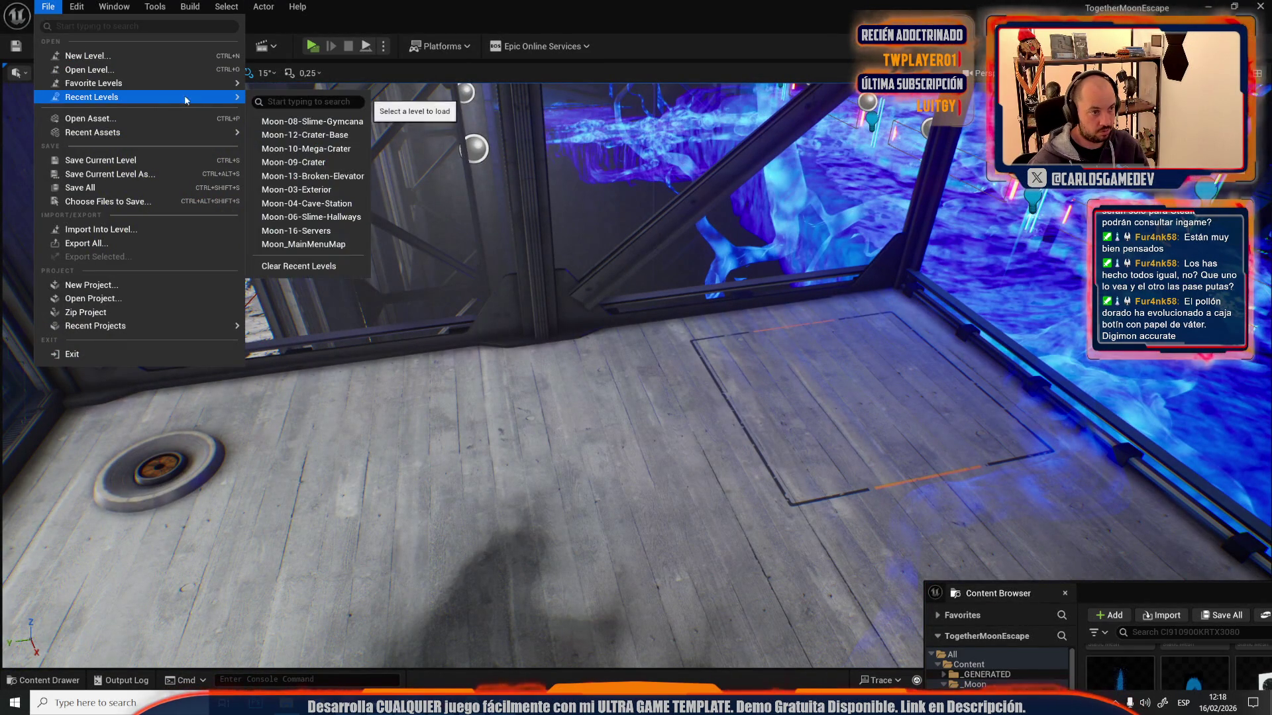
left_click(335, 148)
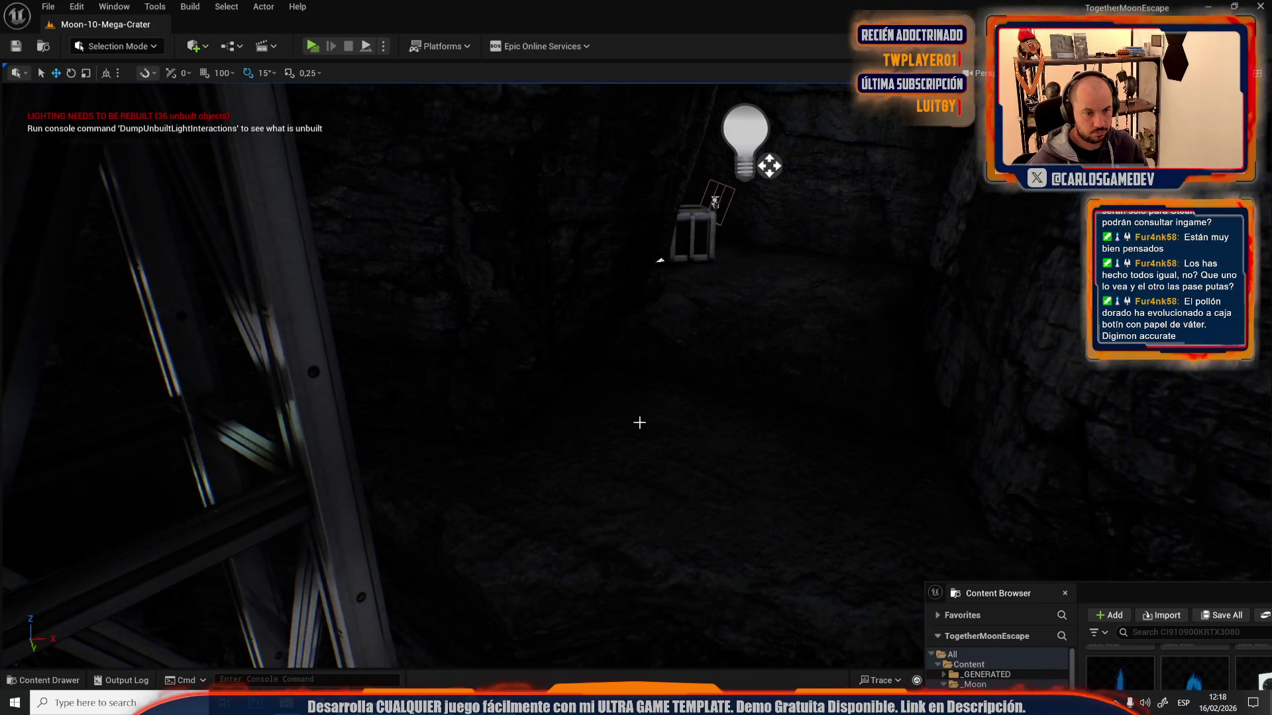
mouse_move(639, 423)
left_mouse_down()
mouse_move(194, 318)
mouse_move(640, 397)
left_mouse_up()
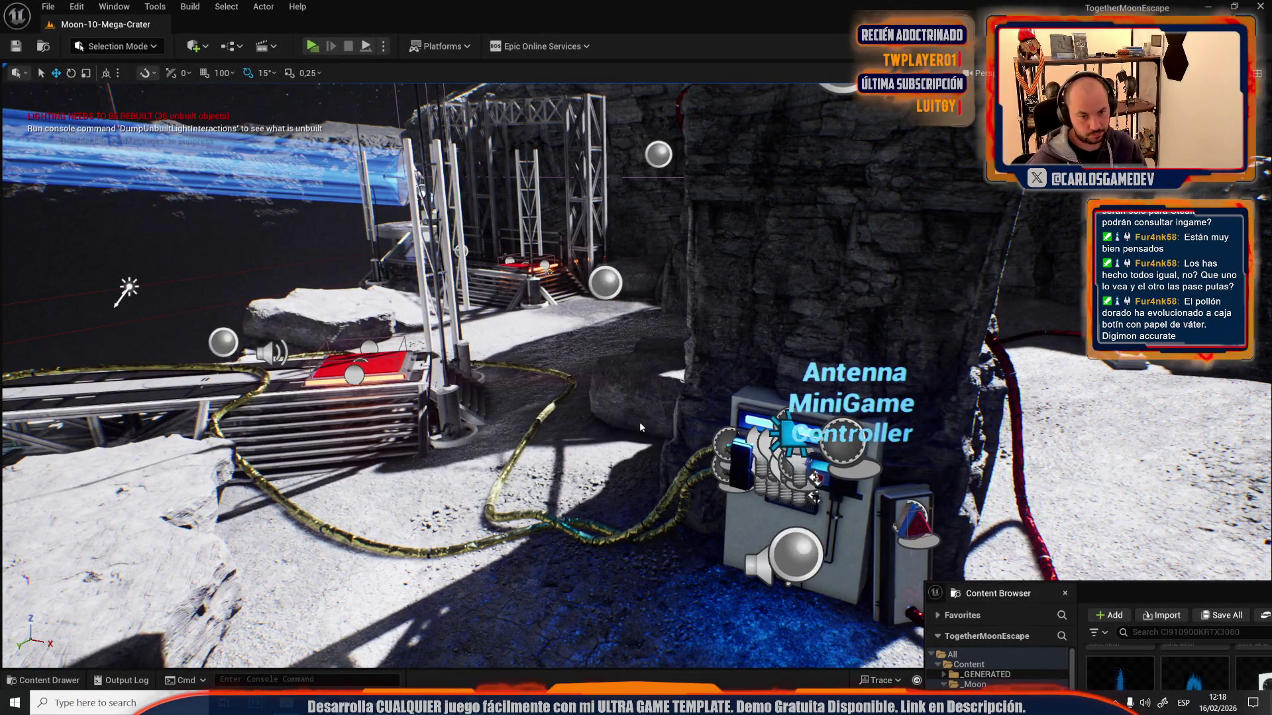
key("alt+p")
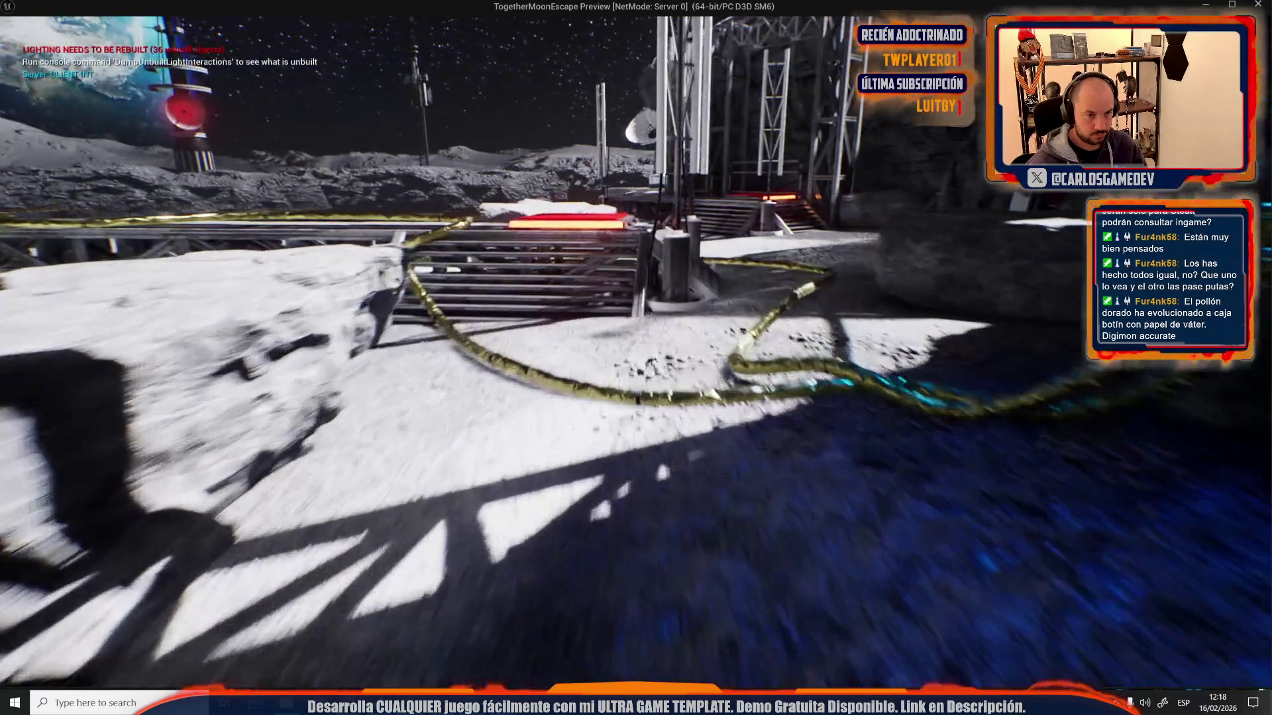
key("w")
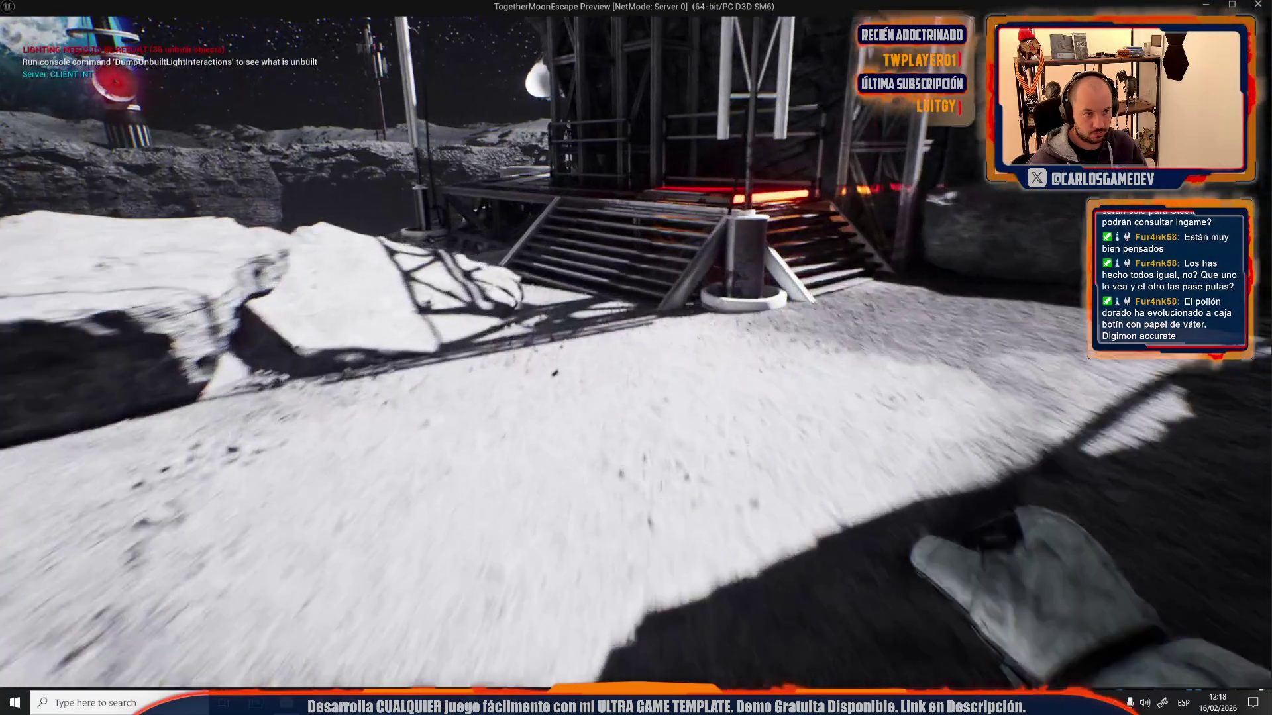
key("w")
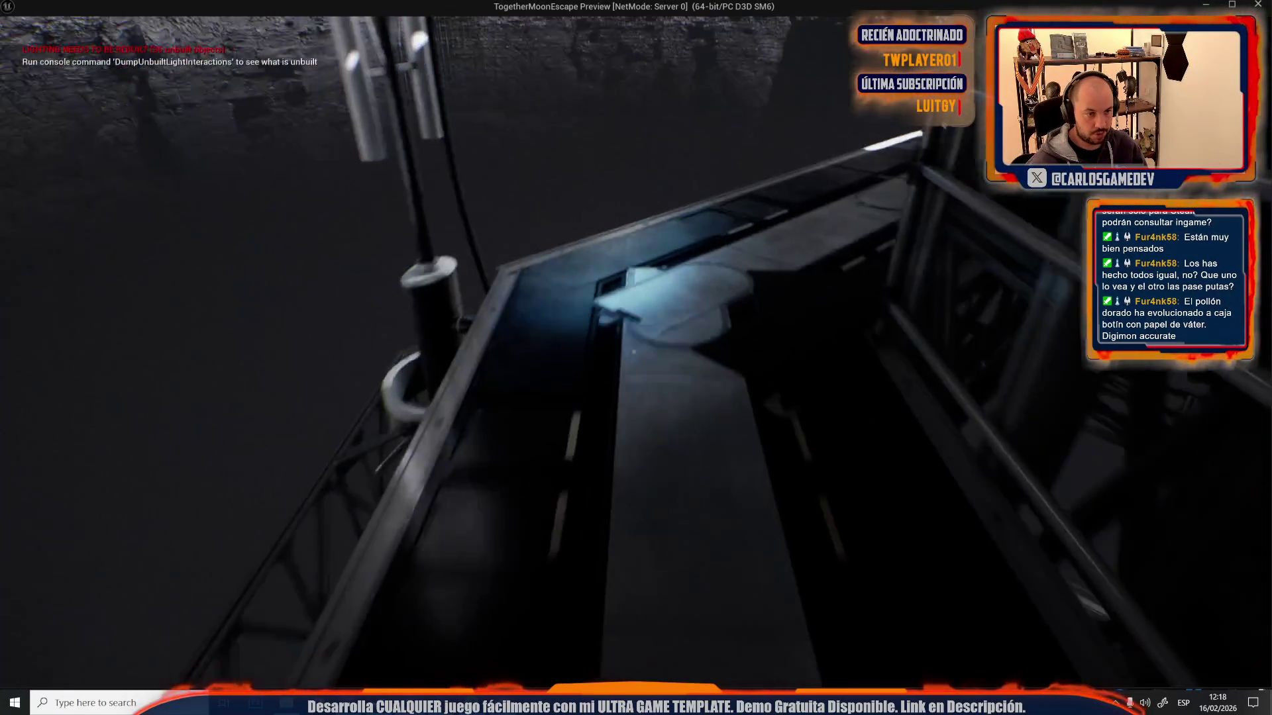
key("space")
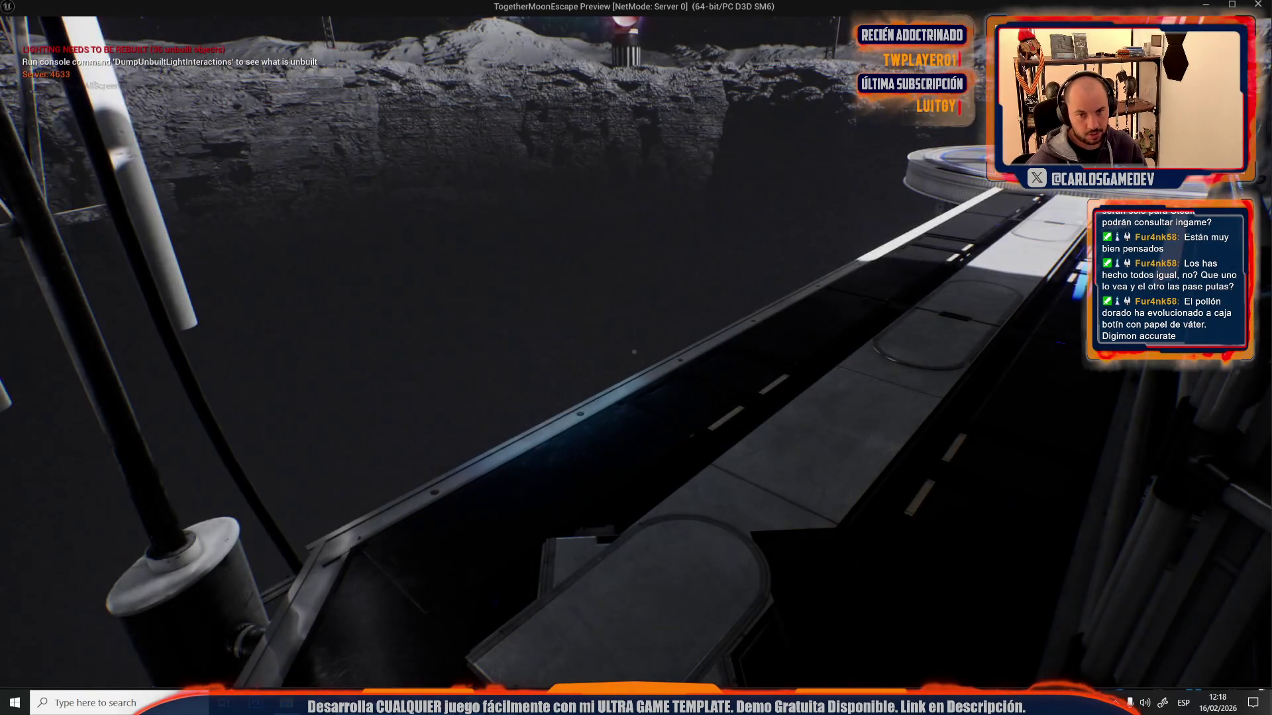
key("w")
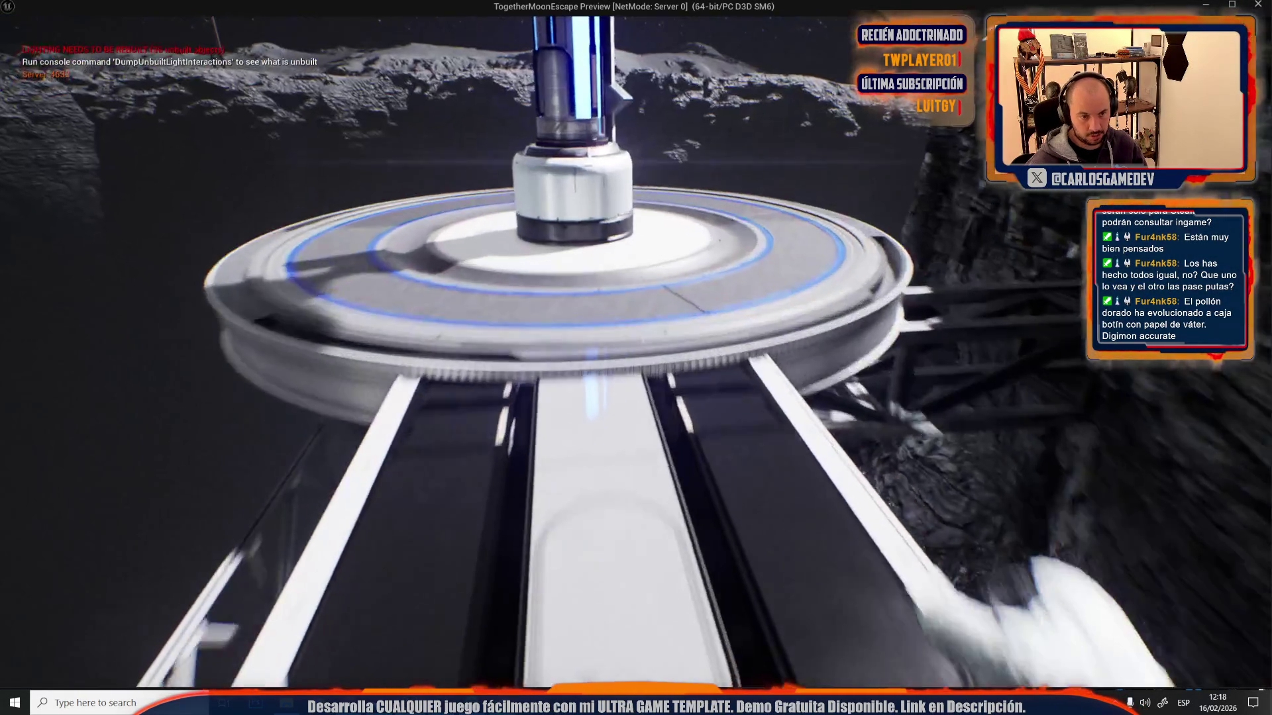
key("w")
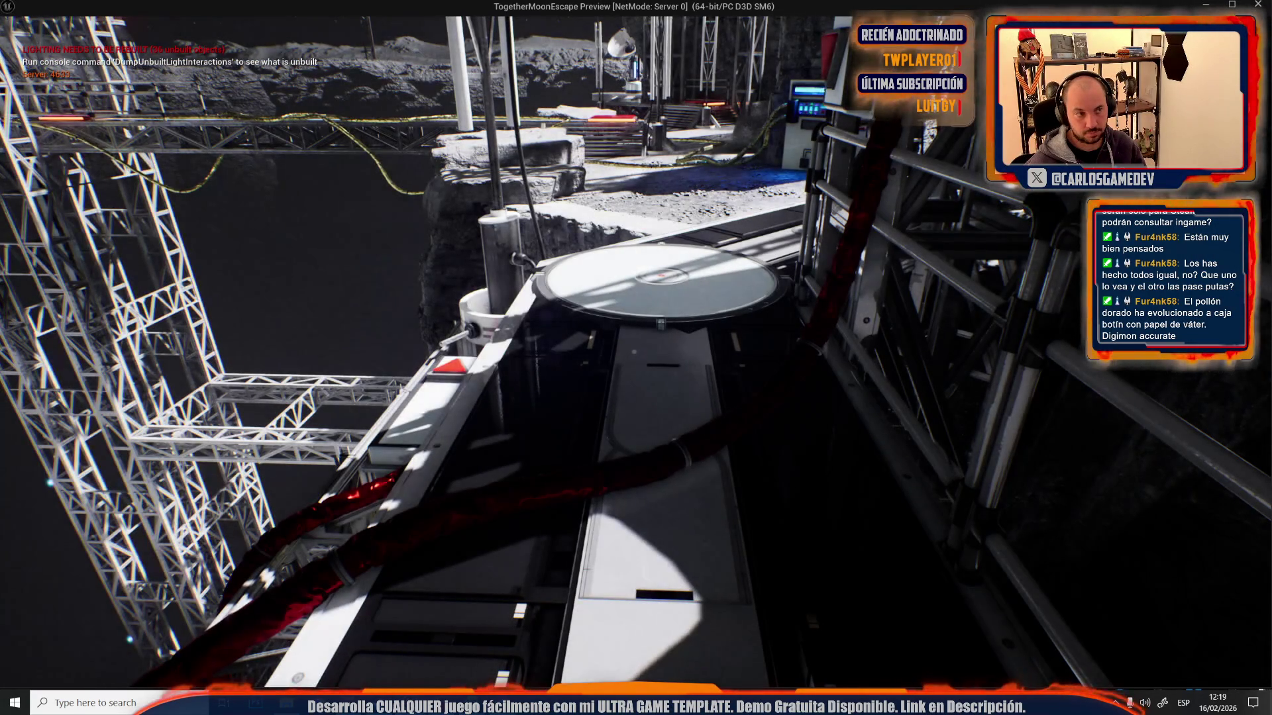
key("Escape")
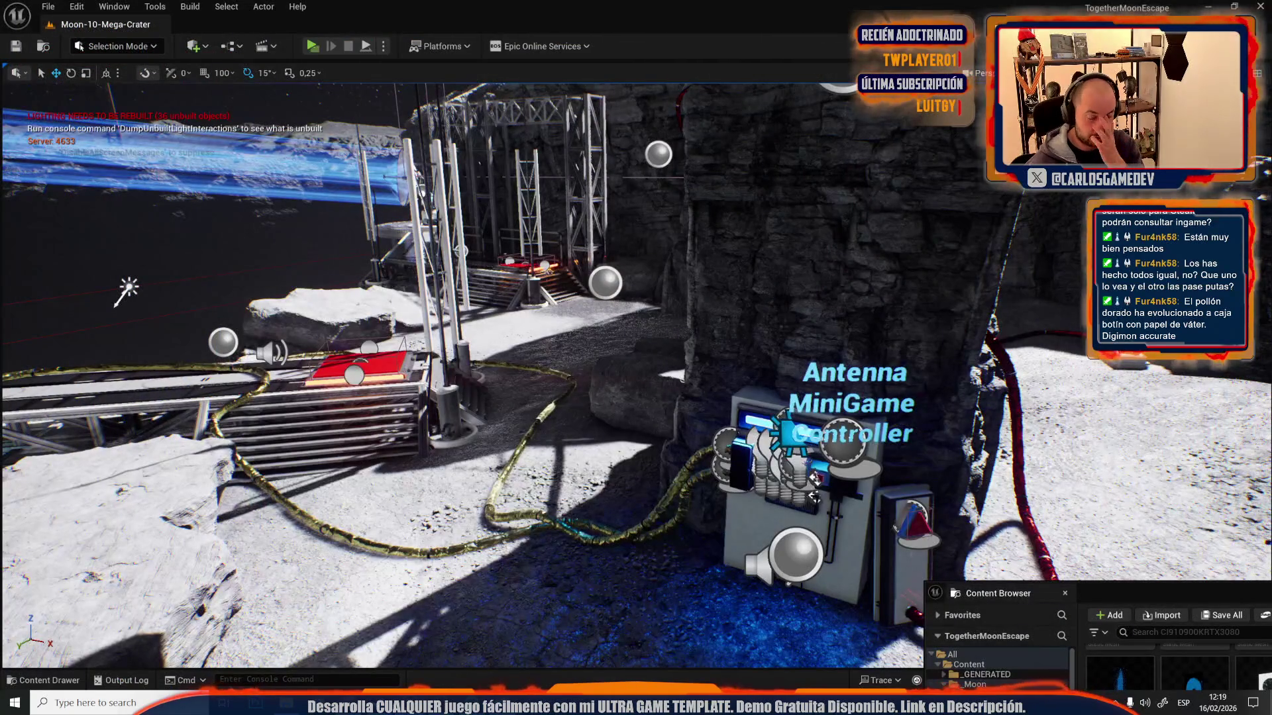
- Search the Content folder for 'character' and open the BP_PlayerCharacter blueprint
key("ctrl+space")
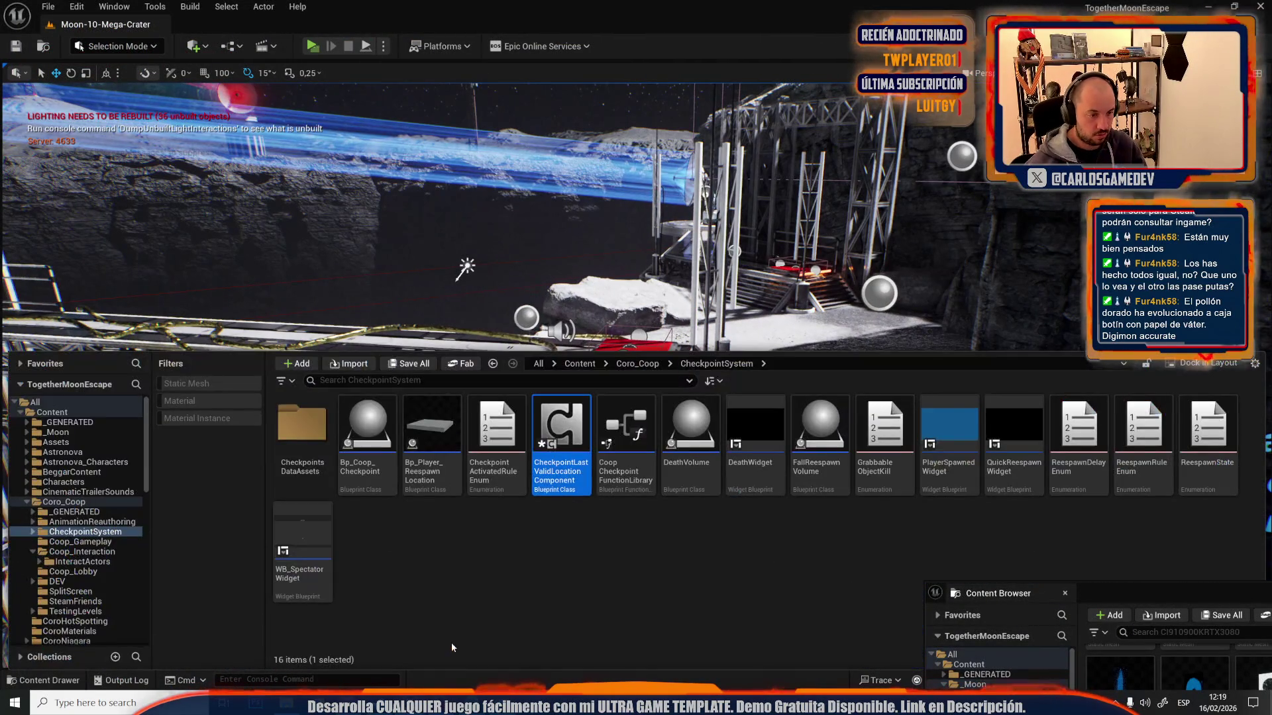
left_click(132, 412)
left_click(359, 379)
type("character")
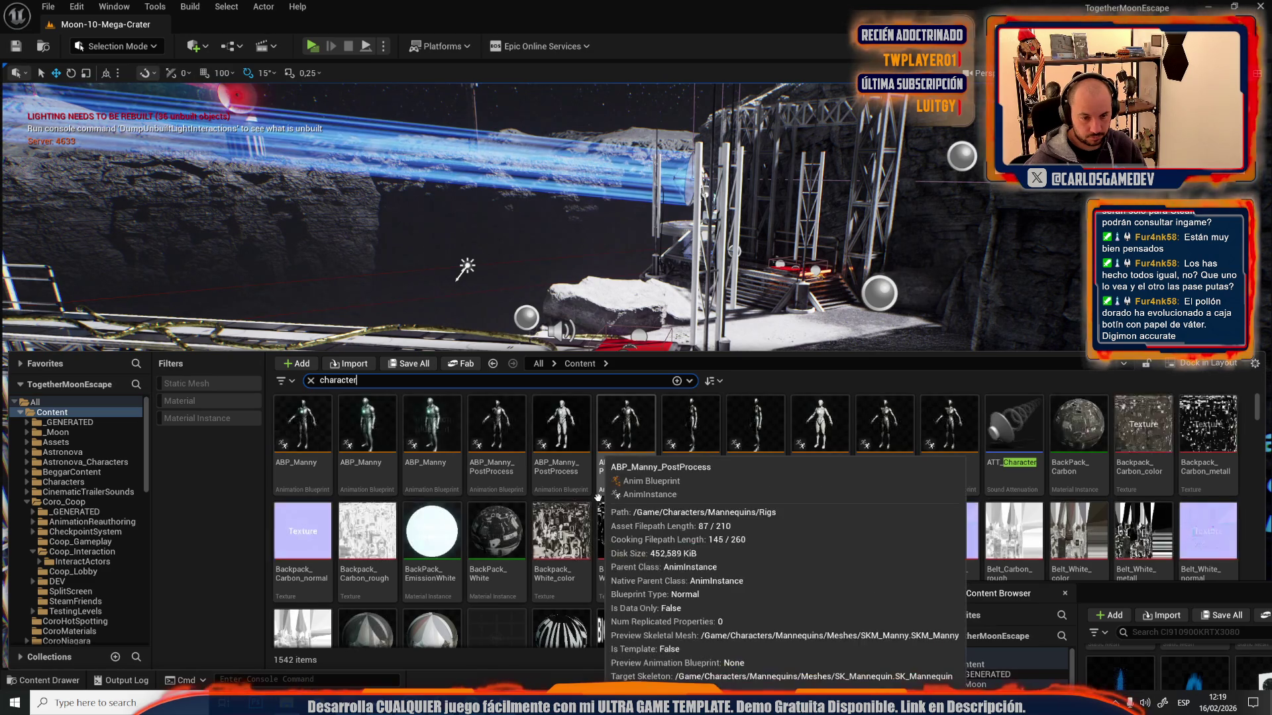
scroll(871, 528, "down", 2)
double_click(870, 528)
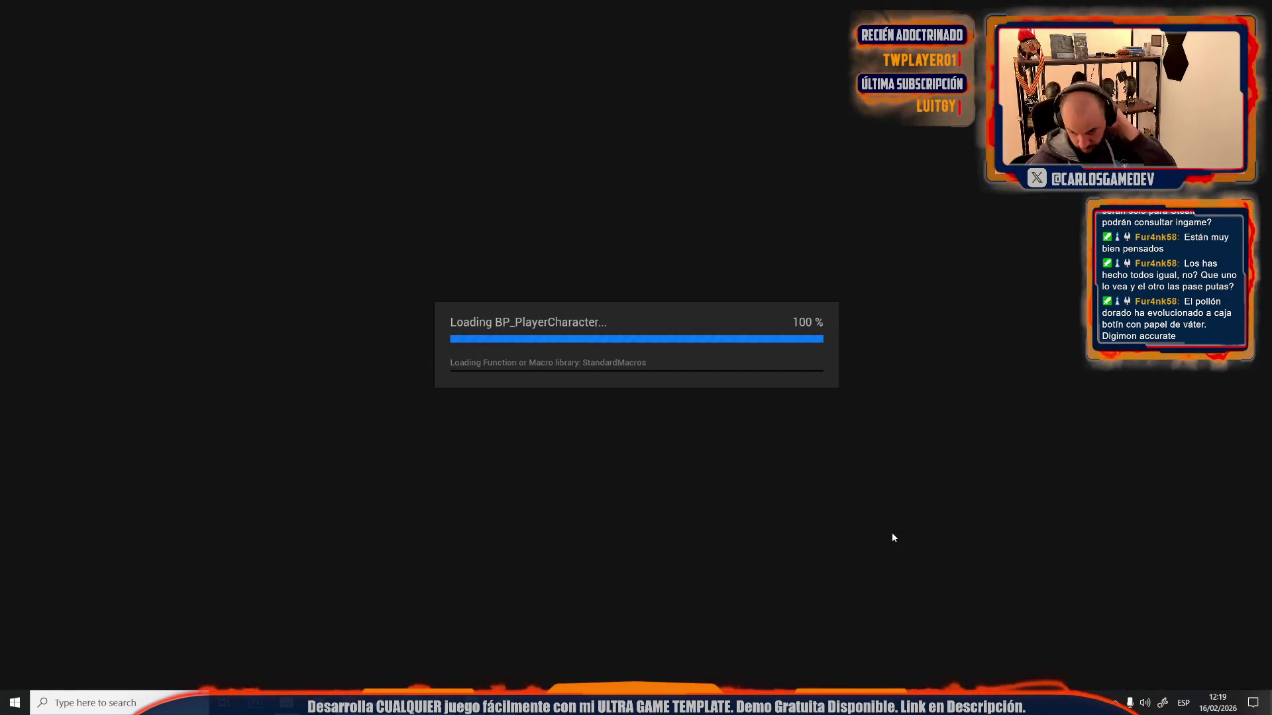
- Search the blueprint for 'cheat' and jump to Set Testing Cheat Actor in ActionsGraph
scroll(491, 280, "down", 4)
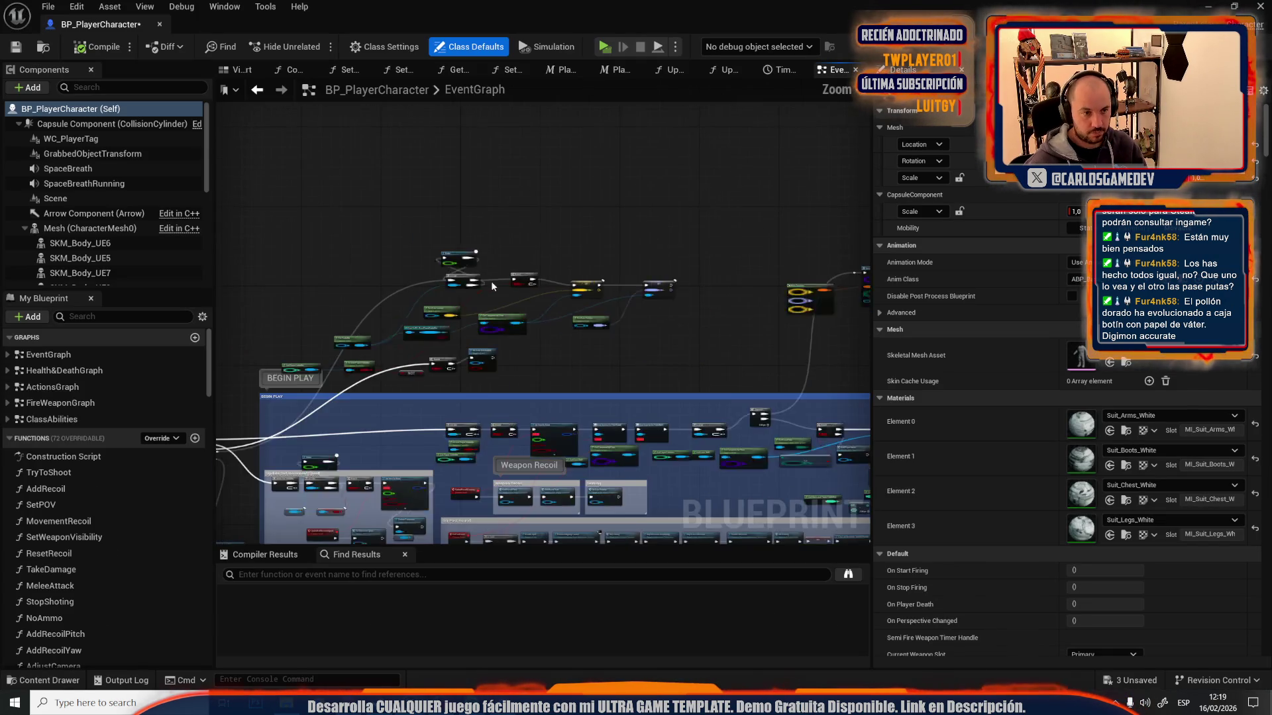
scroll(610, 260, "down", 3)
type("cheat")
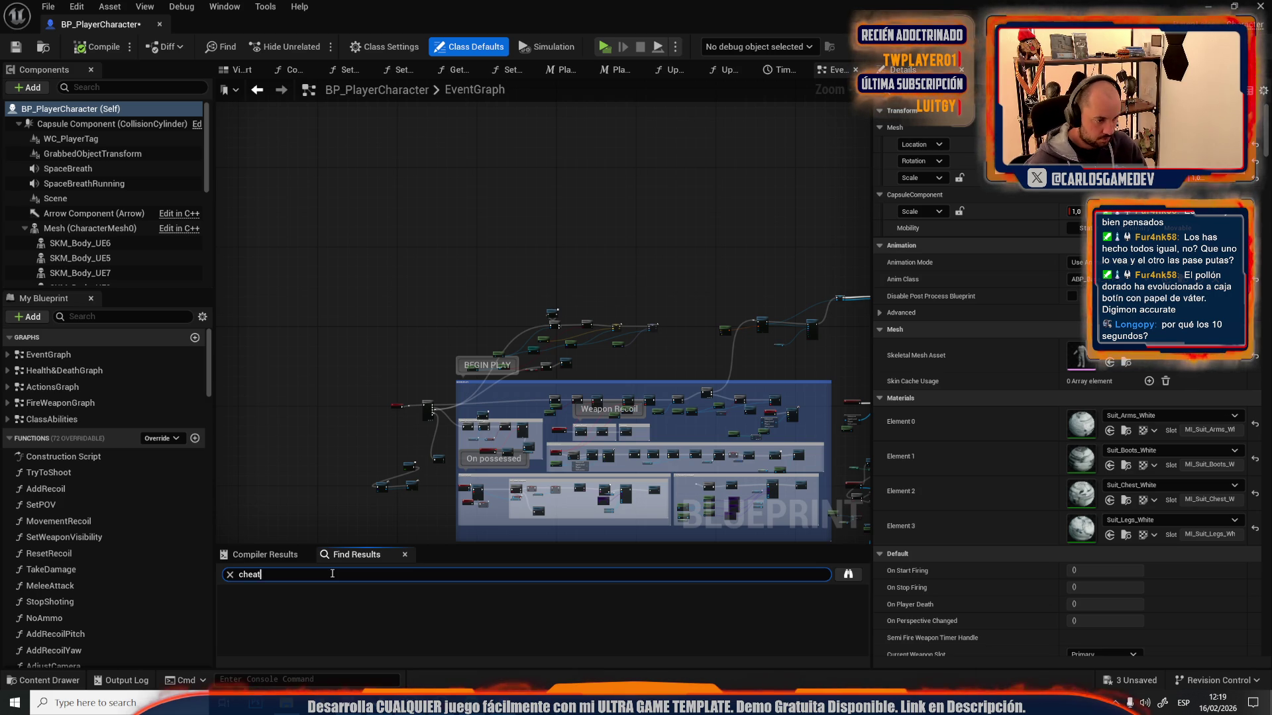
key("Return")
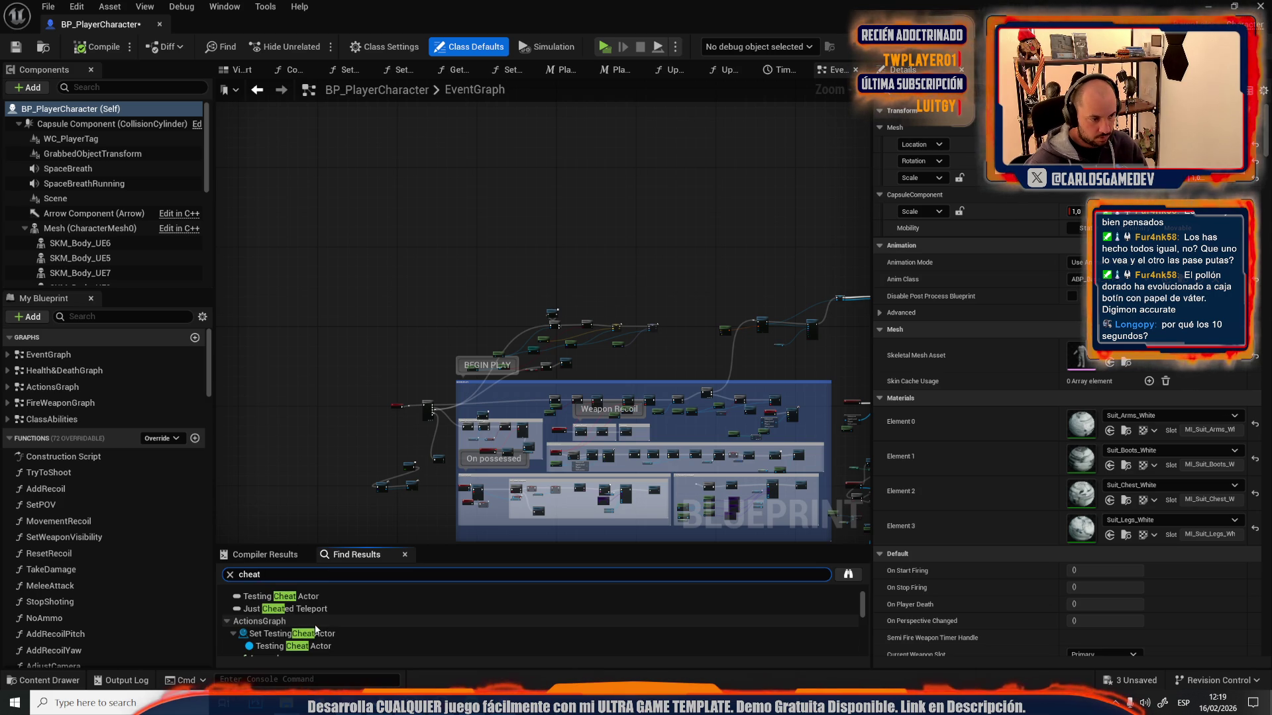
left_click(296, 609)
left_click(317, 636)
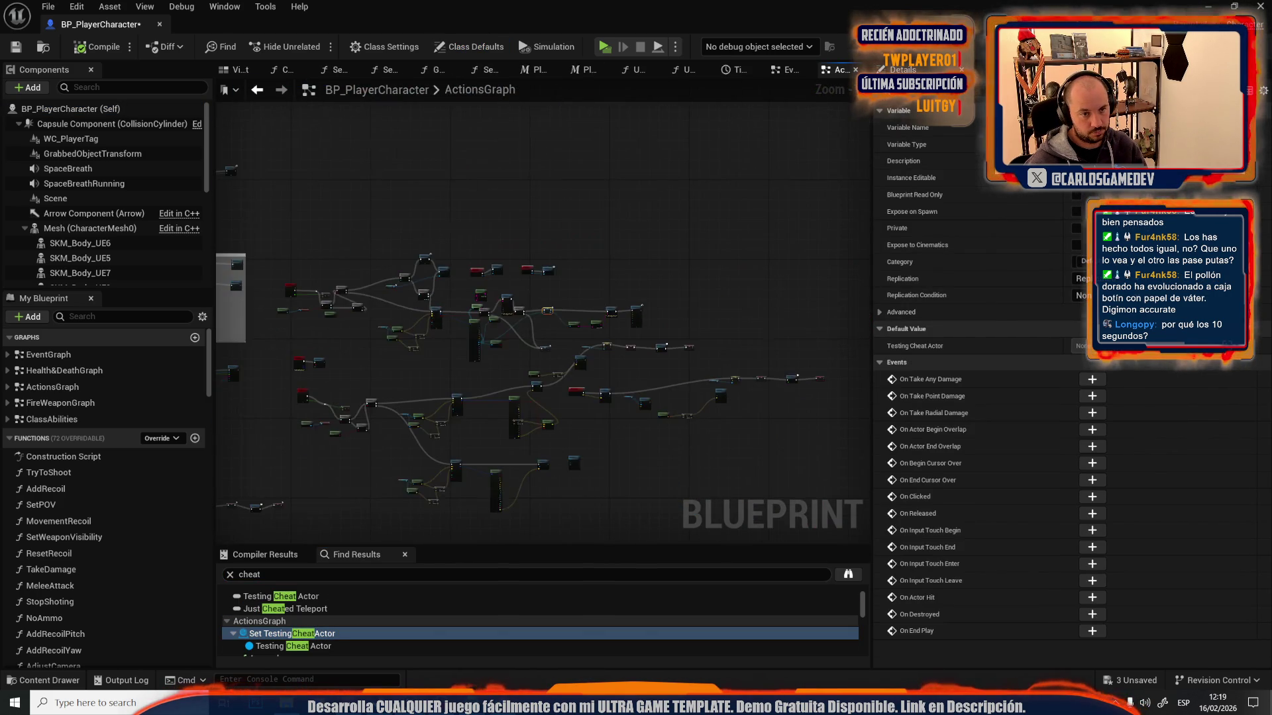
- Move the Velocity SET node and wire Server Set Actor Location's exec output into it
scroll(551, 267, "down", 6)
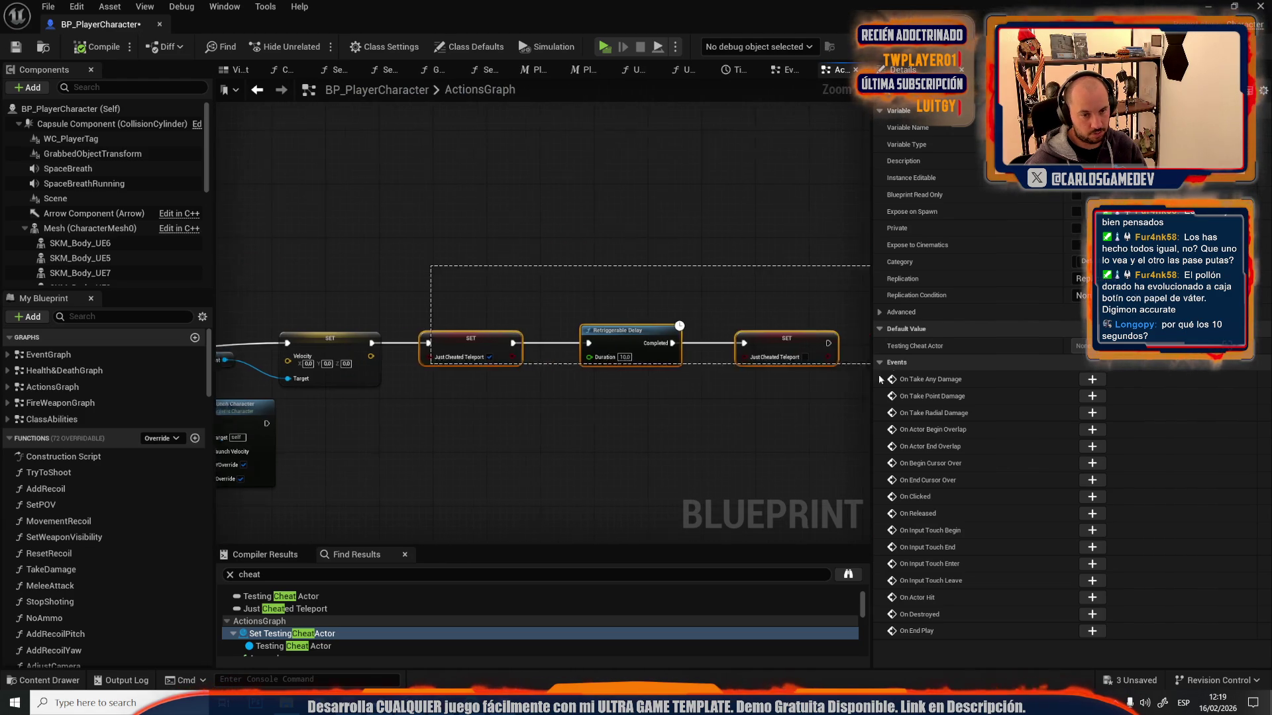
scroll(487, 282, "up", 5)
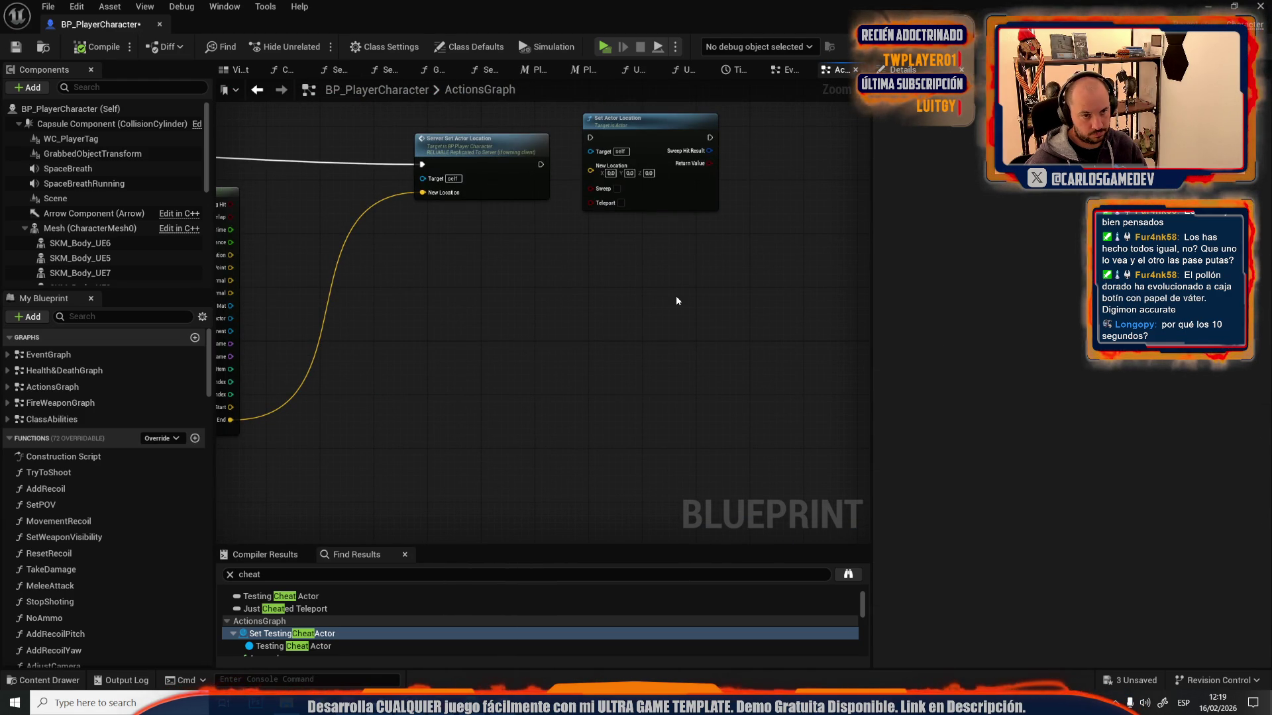
scroll(675, 301, "down", 1)
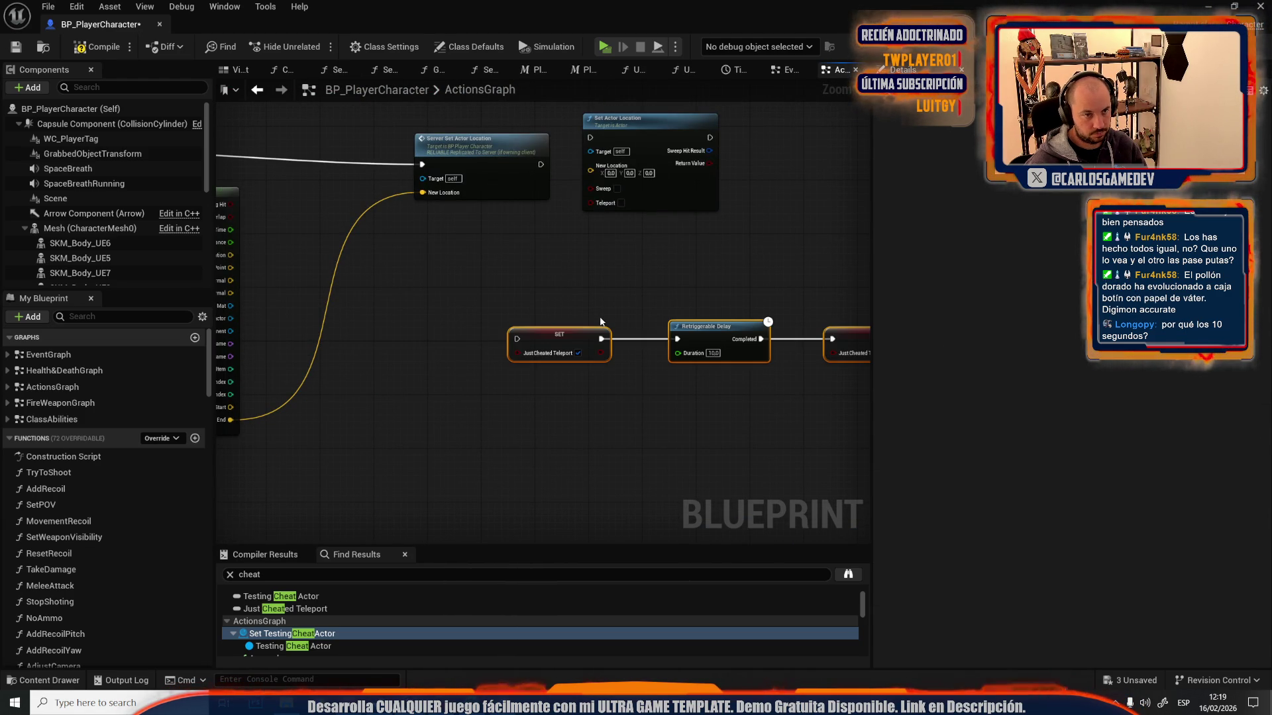
scroll(461, 400, "down", 3)
scroll(649, 333, "up", 5)
scroll(622, 242, "down", 2)
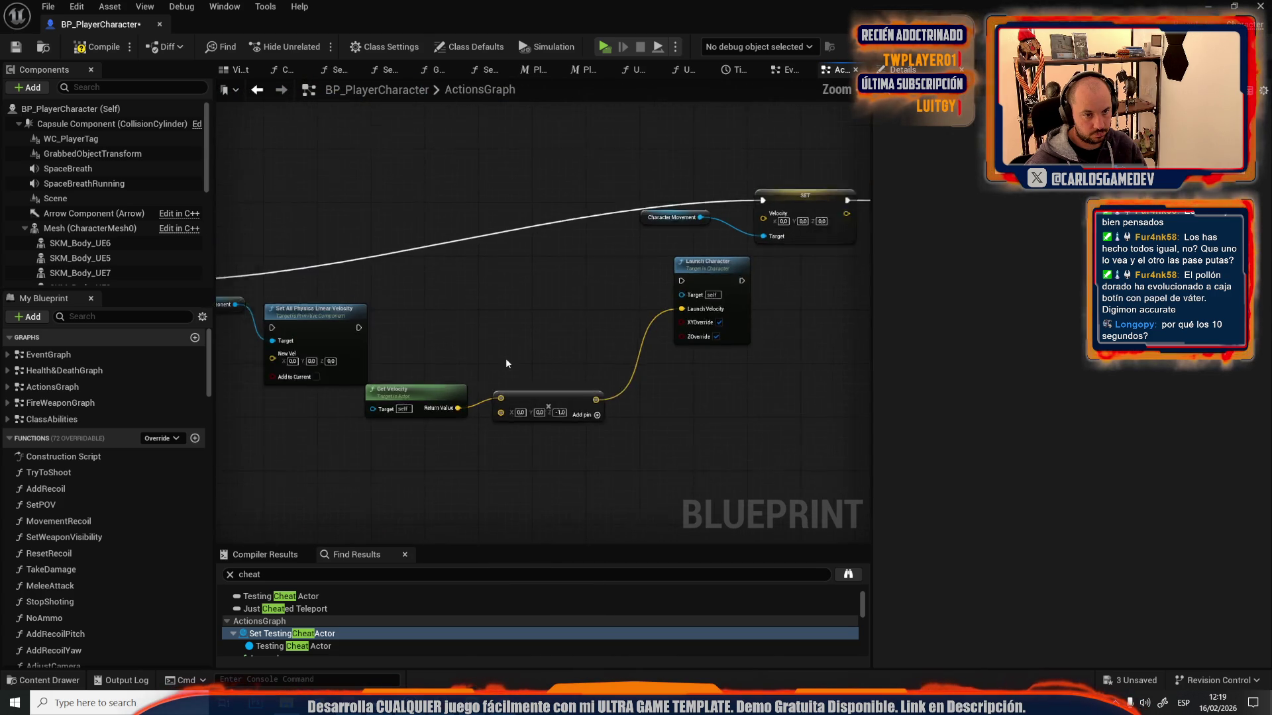
scroll(575, 193, "up", 1)
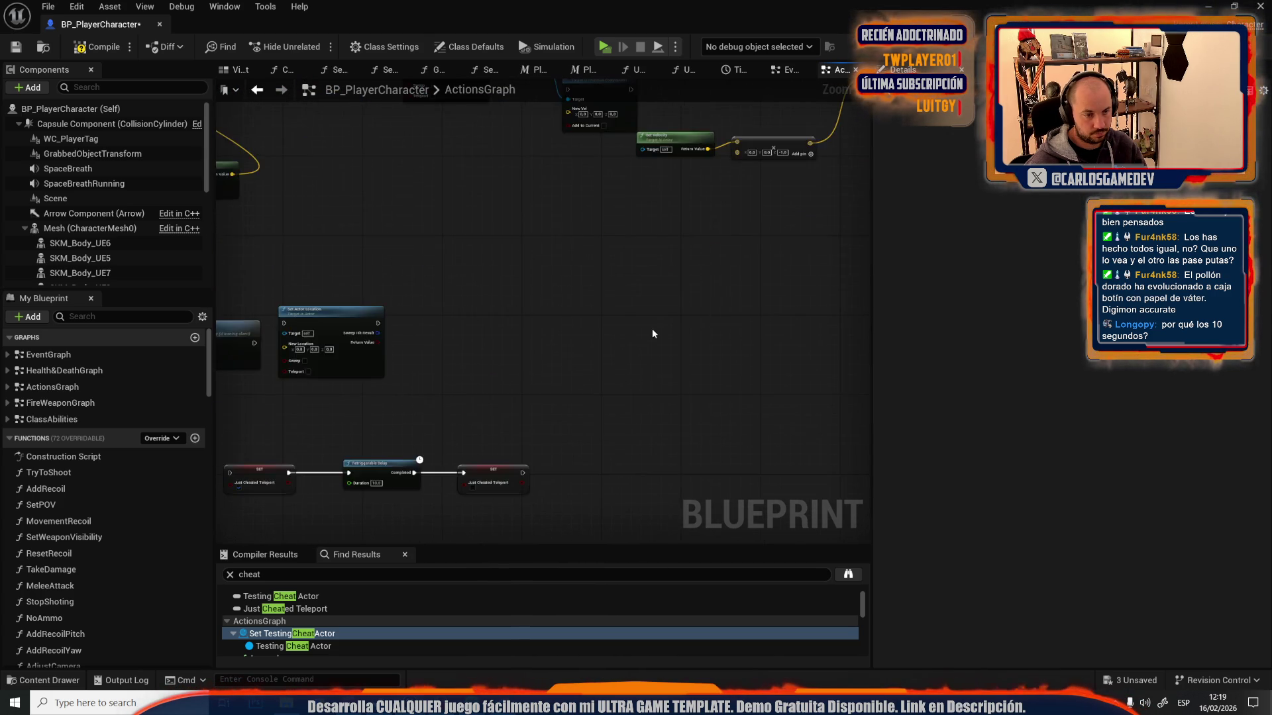
scroll(657, 328, "down", 1)
scroll(415, 366, "up", 3)
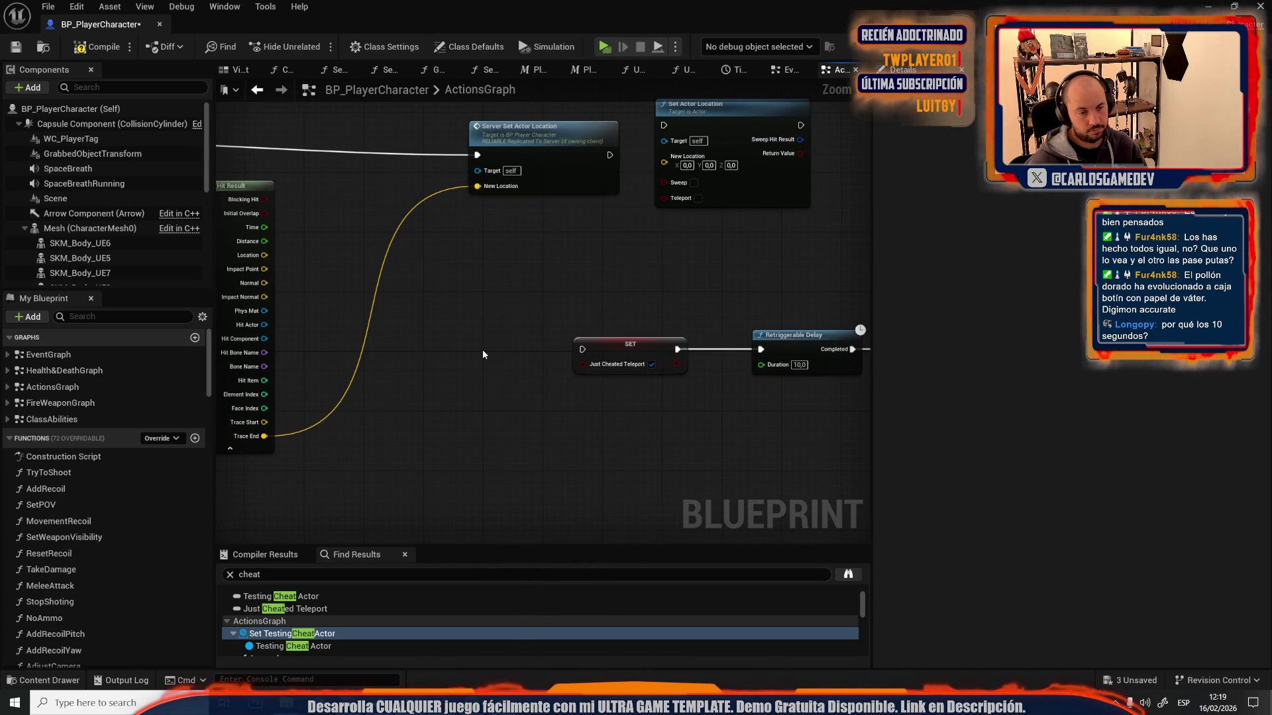
scroll(483, 349, "down", 4)
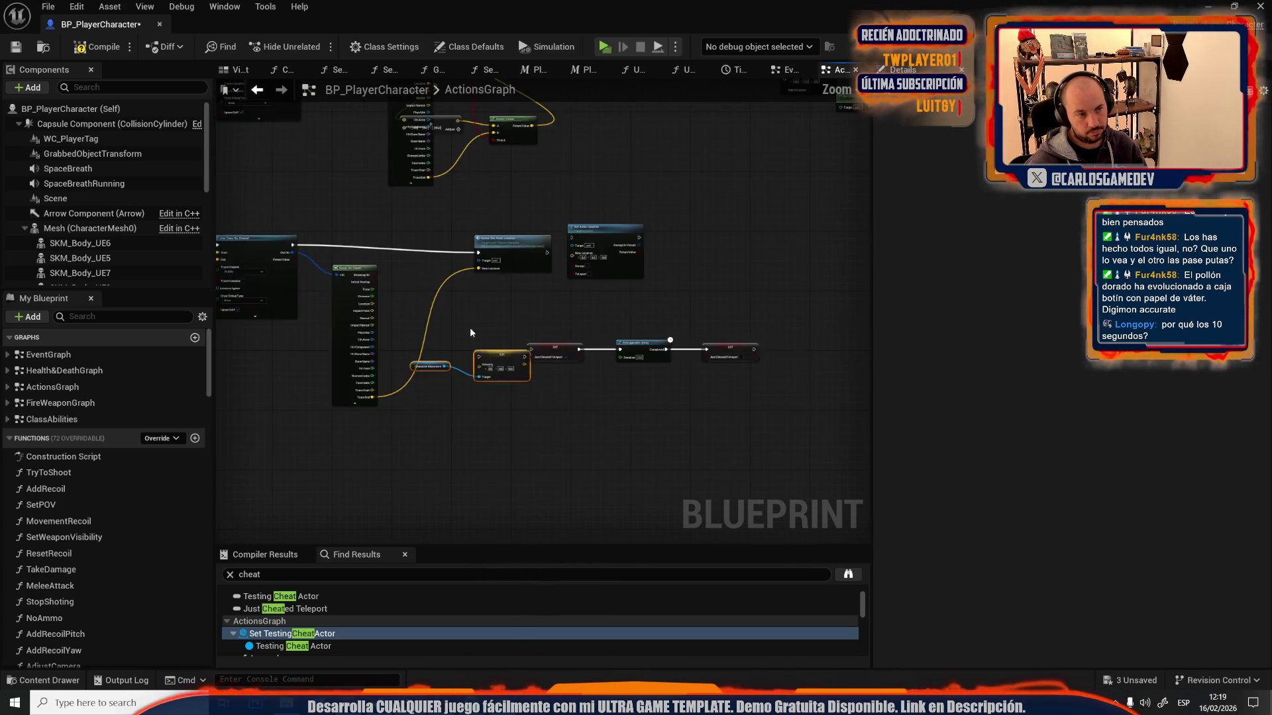
mouse_move(861, 503)
left_mouse_down()
mouse_move(752, 417)
mouse_move(779, 385)
mouse_move(632, 371)
left_mouse_up()
scroll(451, 378, "up", 3)
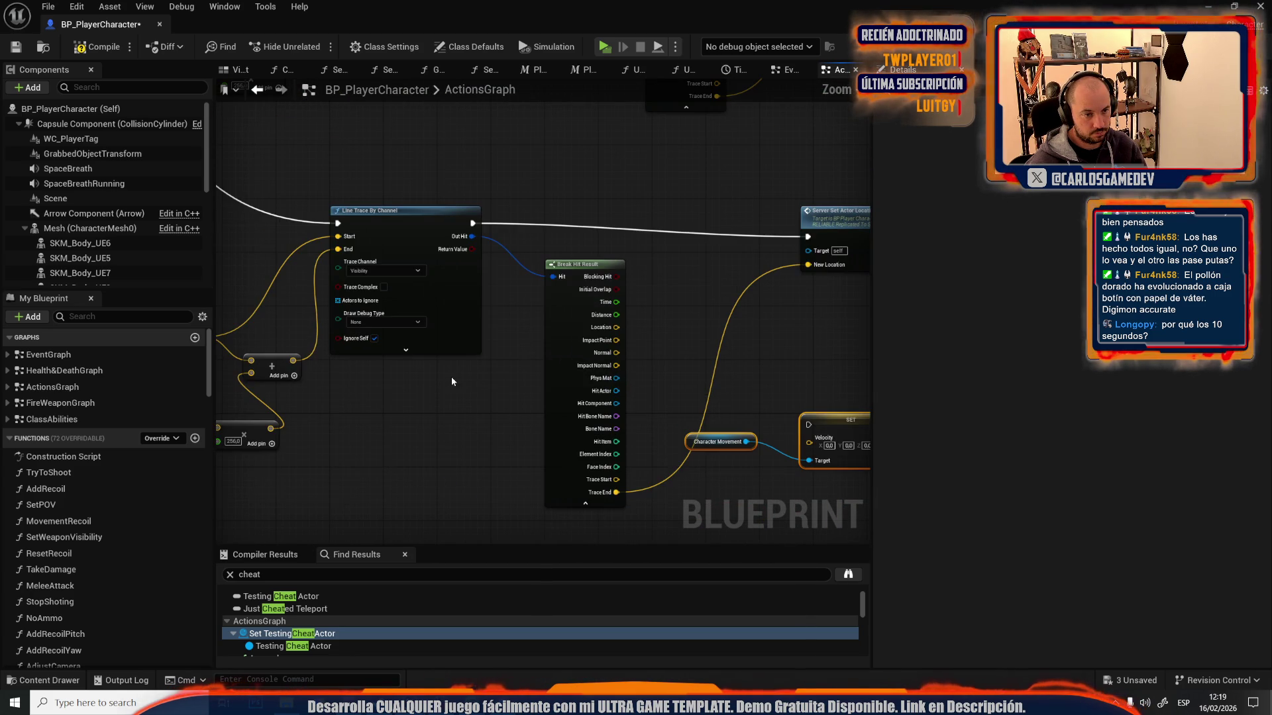
left_click_drag(725, 380, 635, 650)
mouse_move(633, 276)
left_mouse_down()
mouse_move(380, 445)
mouse_move(373, 411)
left_mouse_up()
scroll(380, 450, "up", 3)
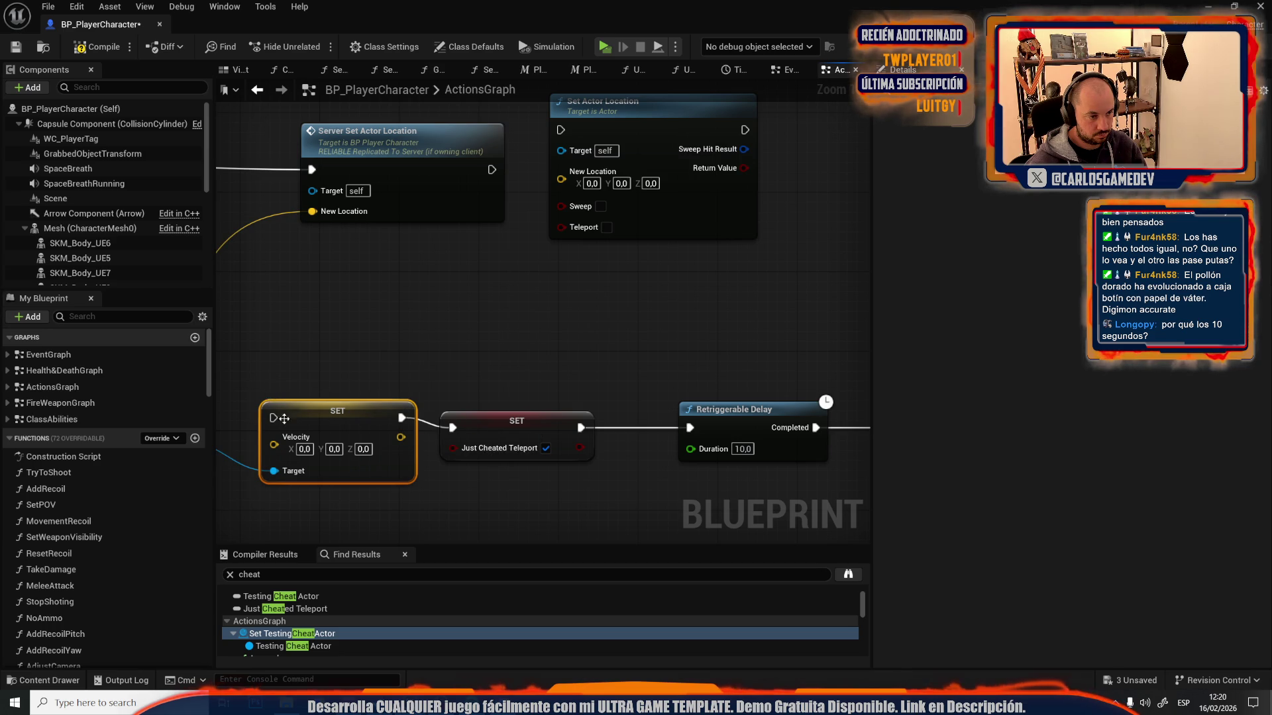
mouse_move(273, 418)
left_mouse_down()
mouse_move(497, 261)
mouse_move(491, 169)
left_mouse_up()
- Save the BP_PlayerCharacter blueprint and return to the web browser's address bar
scroll(493, 287, "down", 3)
left_click_drag(494, 287, 621, 354)
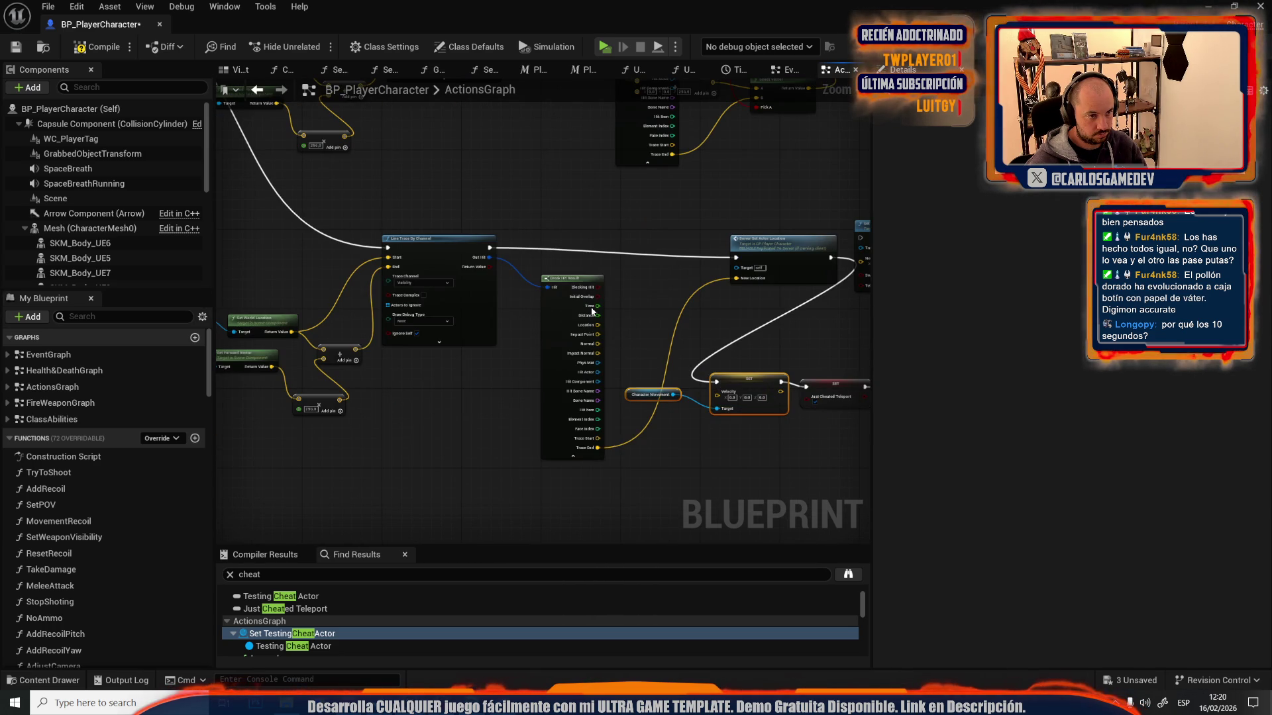
left_click_drag(419, 188, 585, 426)
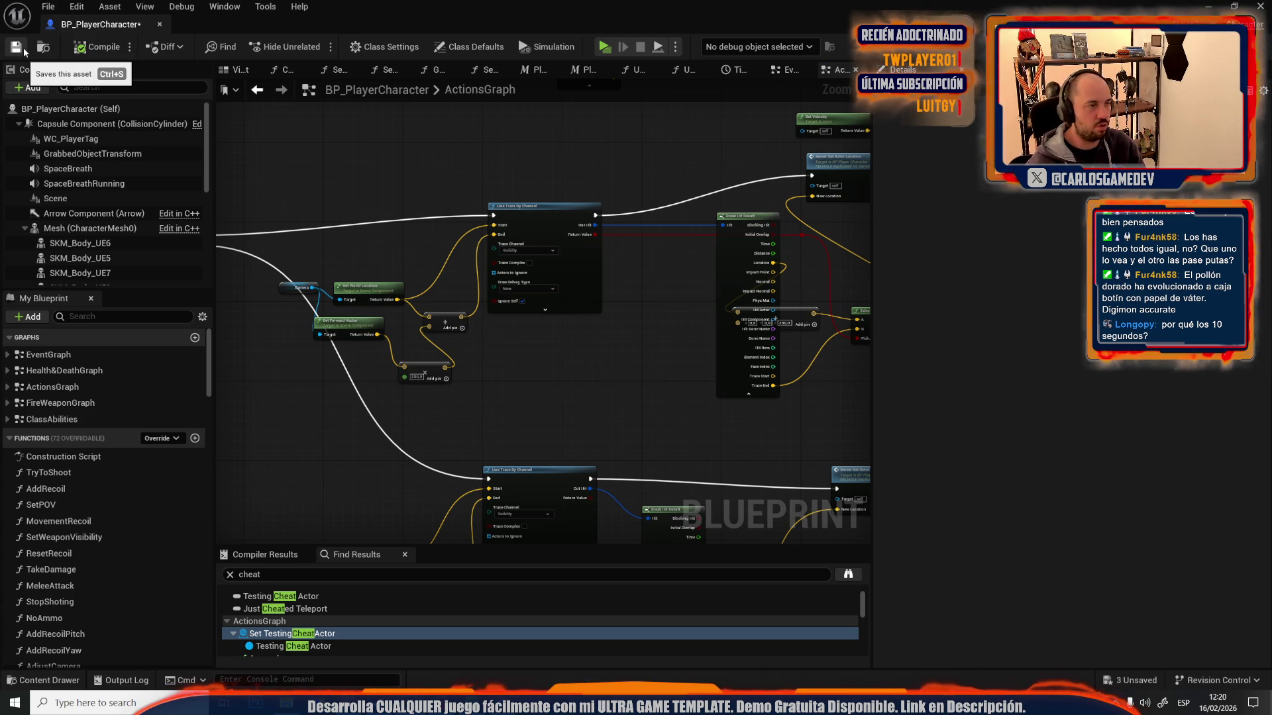
left_click(23, 48)
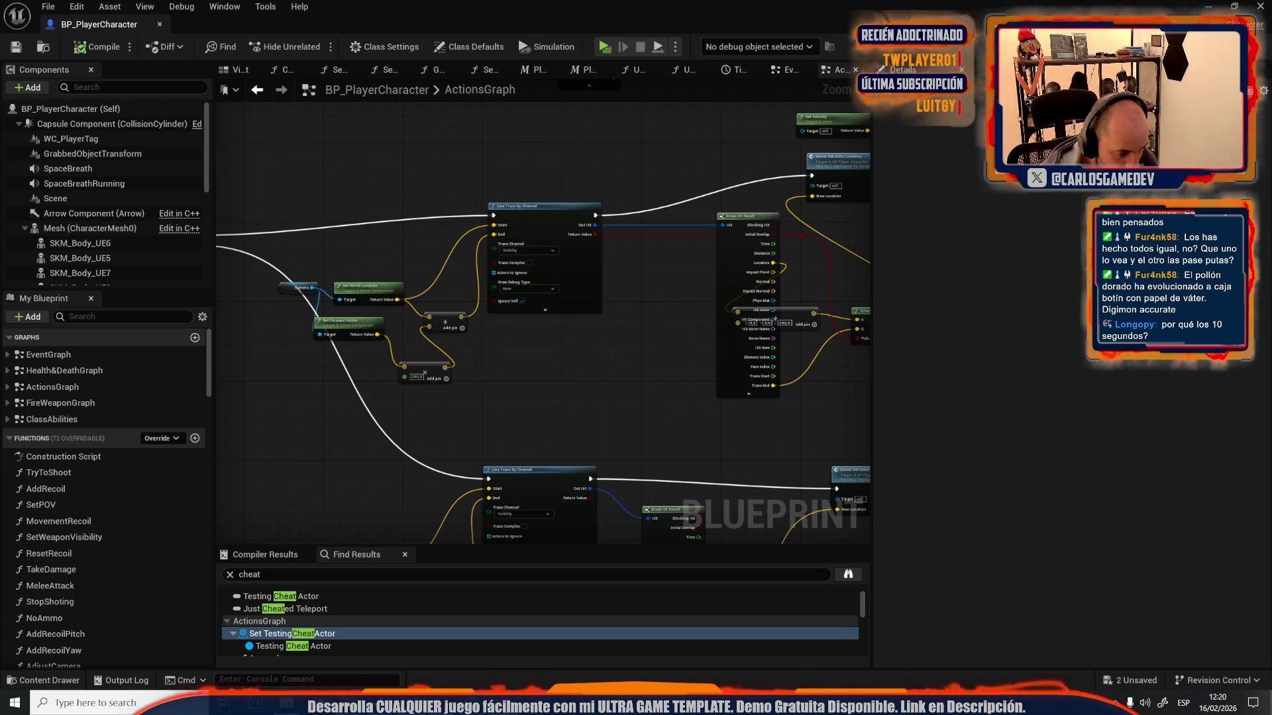
key("alt+Tab")
left_click(199, 39)
- Open the Coop_Moon_Localization spreadsheet from Google Drive's recent files
type("dr")
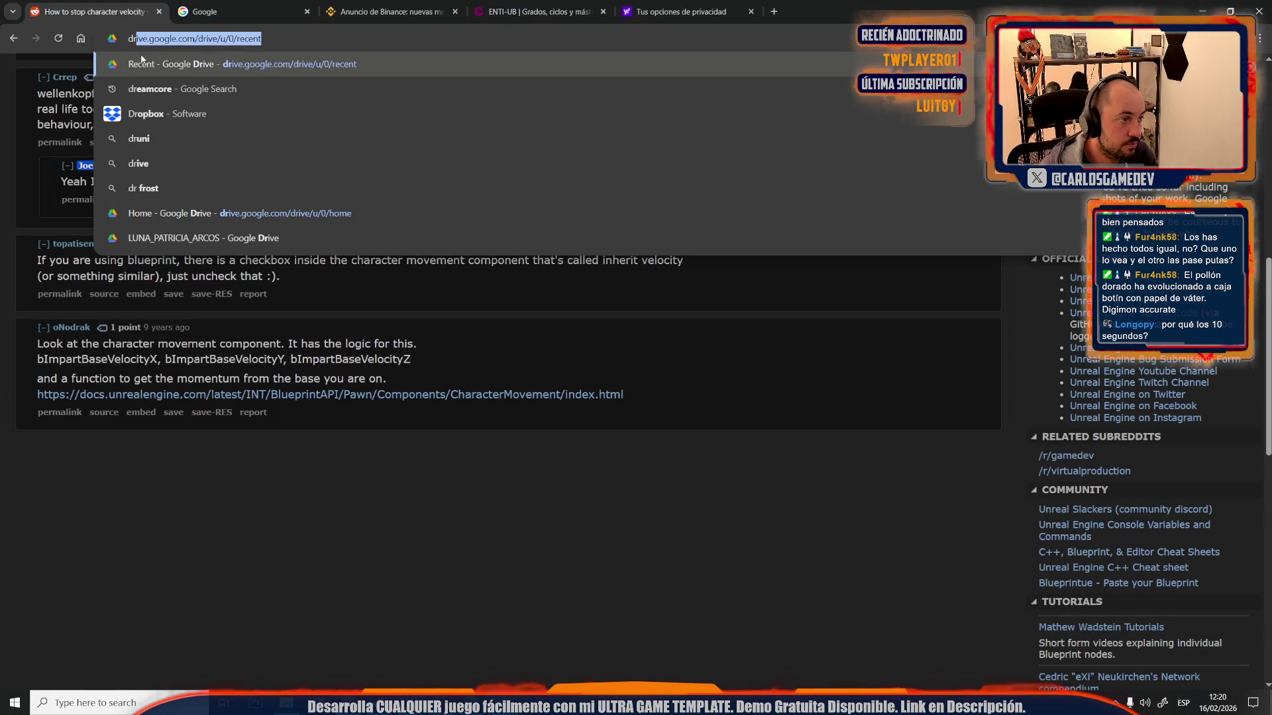
key("Return")
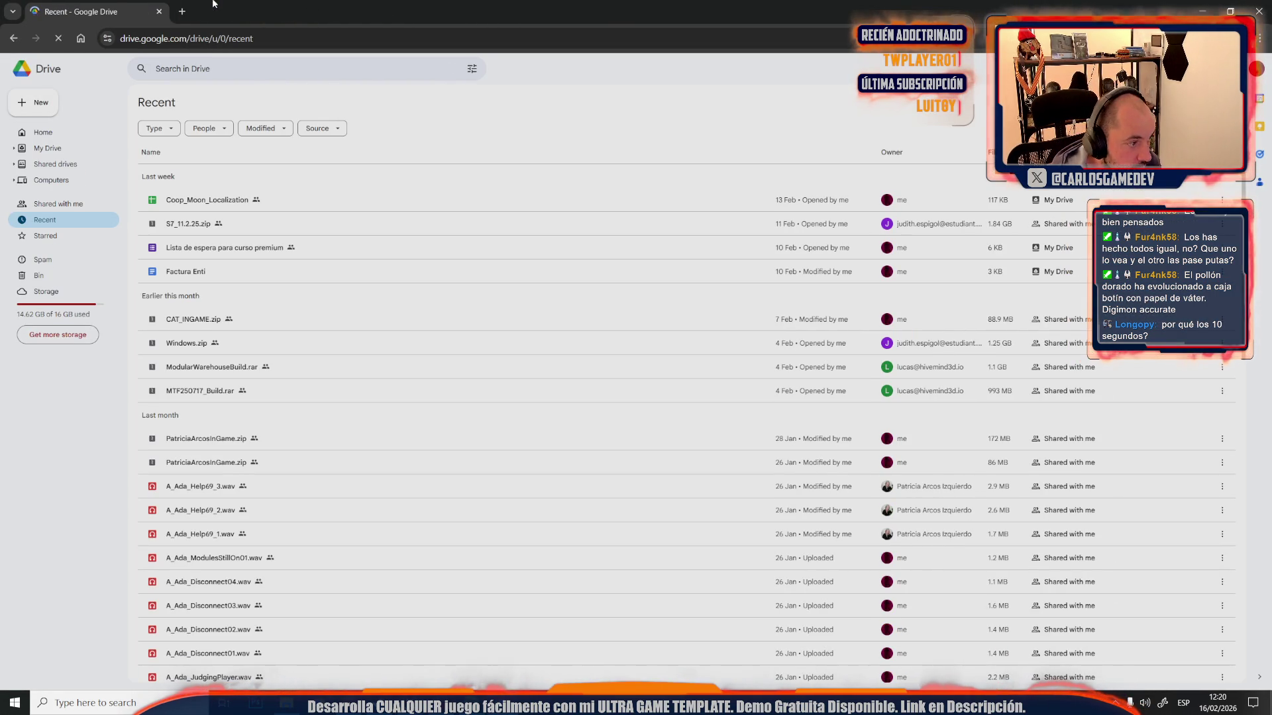
left_click(201, 192)
double_click(200, 188)
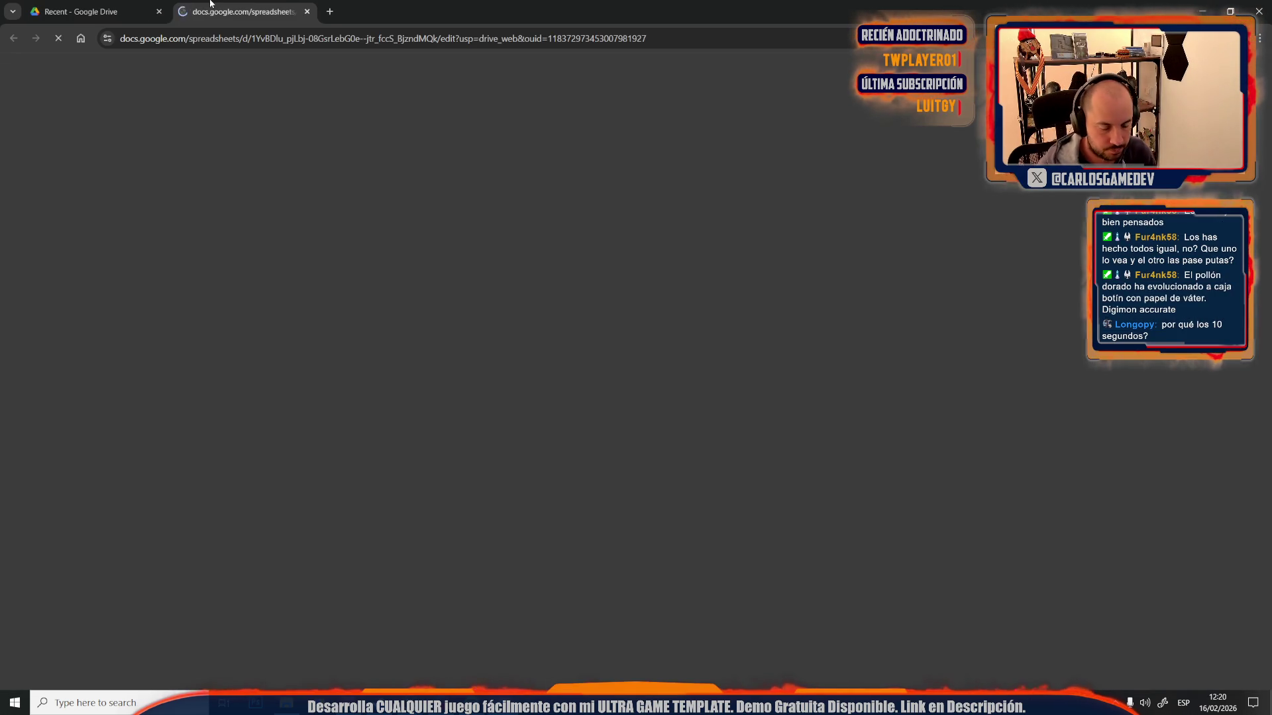
- Glance at the BP_PlayerCharacter and Moon-10-Mega-Crater editors, then return to the spreadsheet
mouse_move(286, 703)
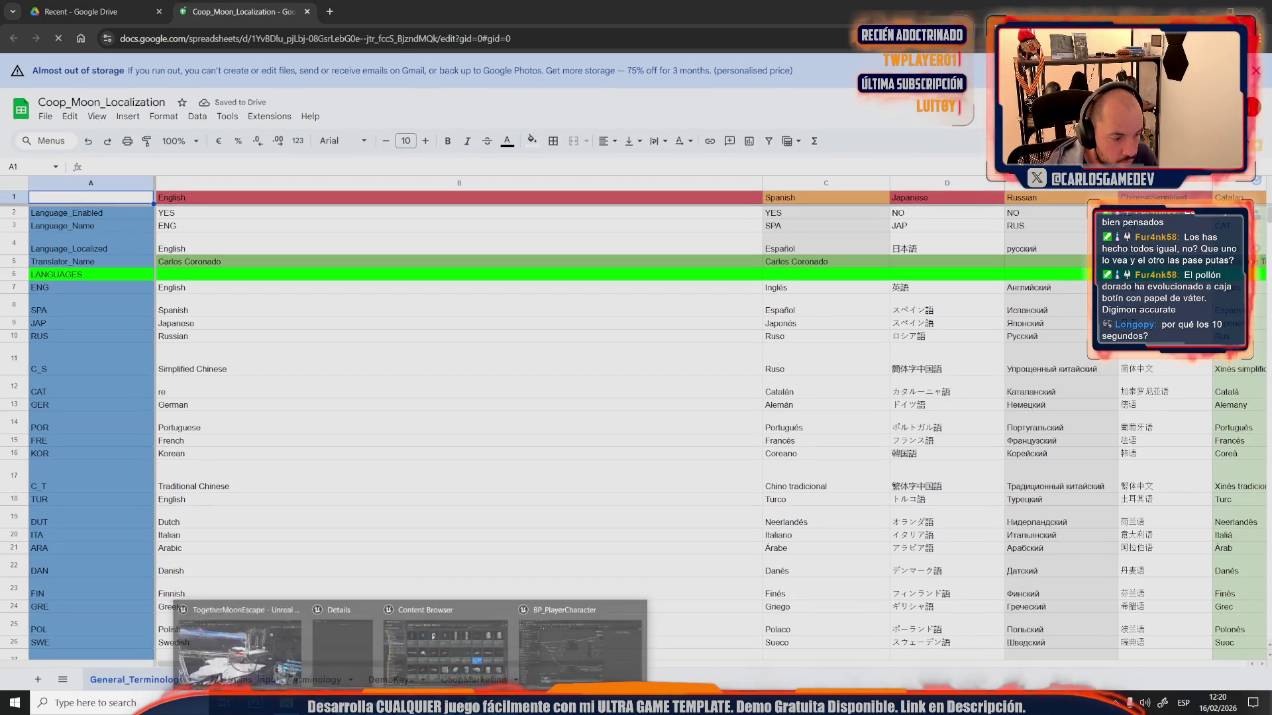
left_click(280, 622)
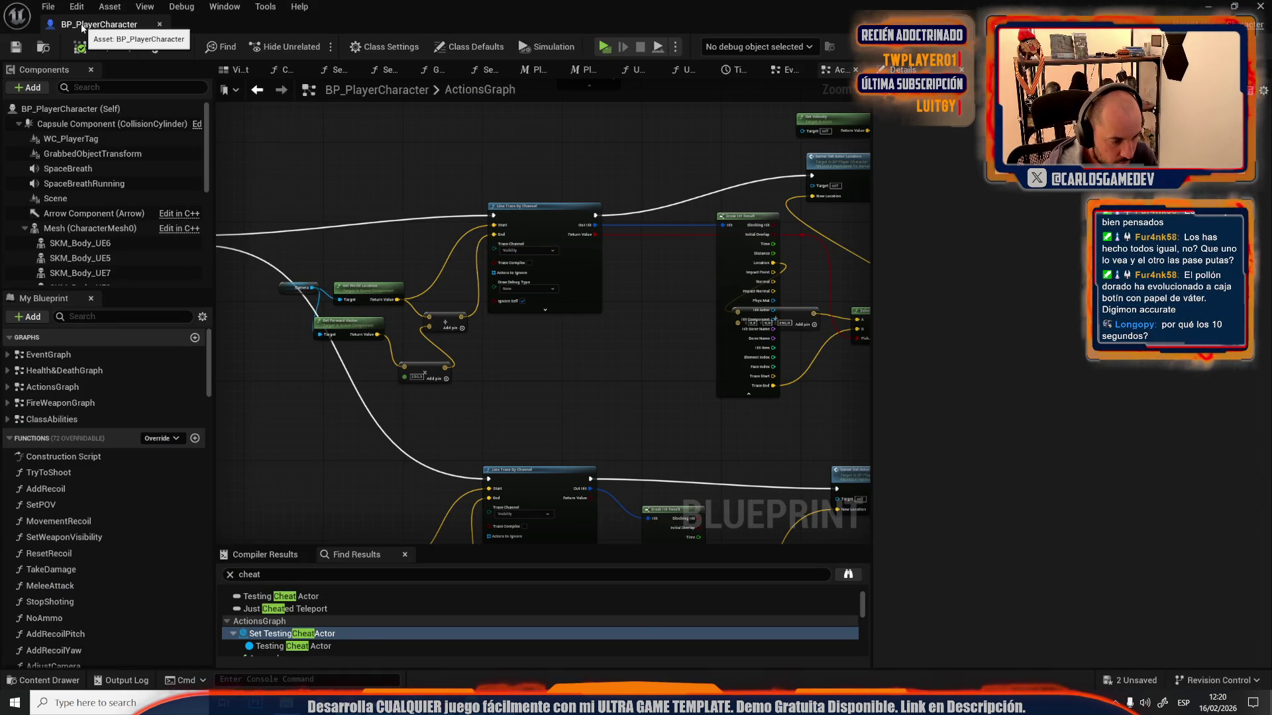
key("alt+Tab")
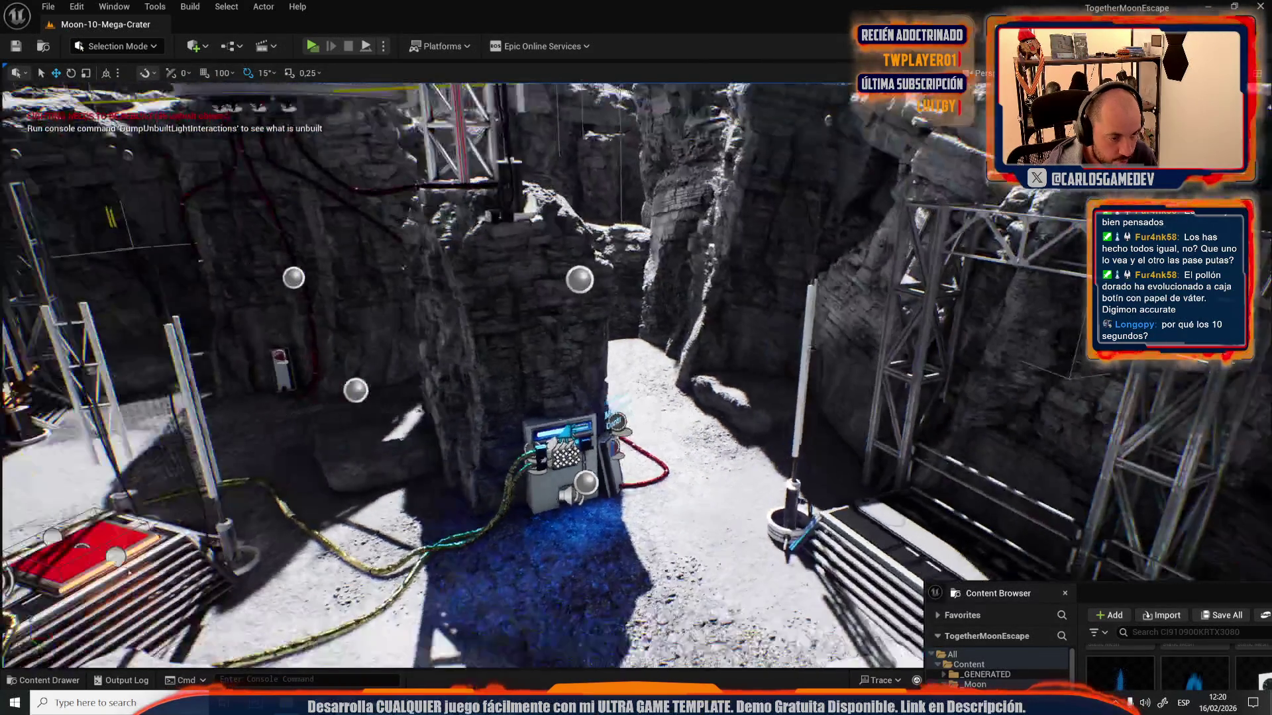
key("alt+Tab")
- Scroll to the achievements block and select the Ach_UseWc key in cell A633
scroll(336, 586, "down", 10)
scroll(336, 597, "down", 20)
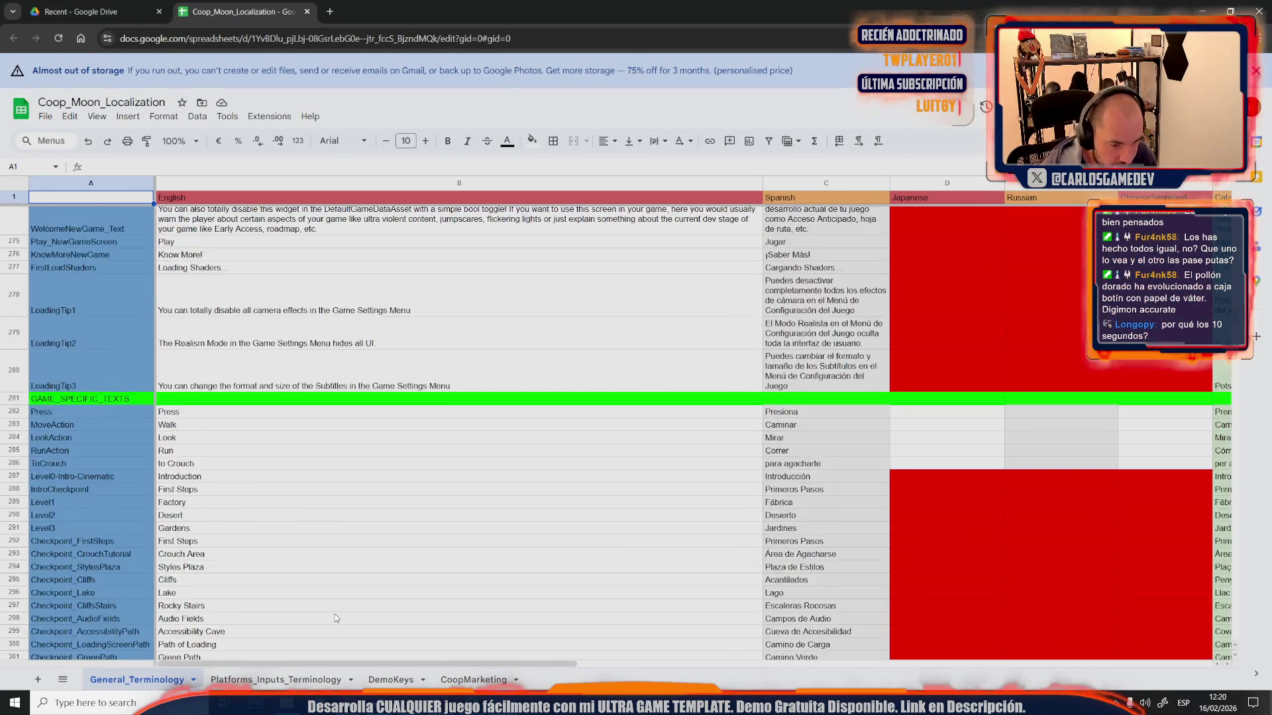
scroll(335, 618, "down", 15)
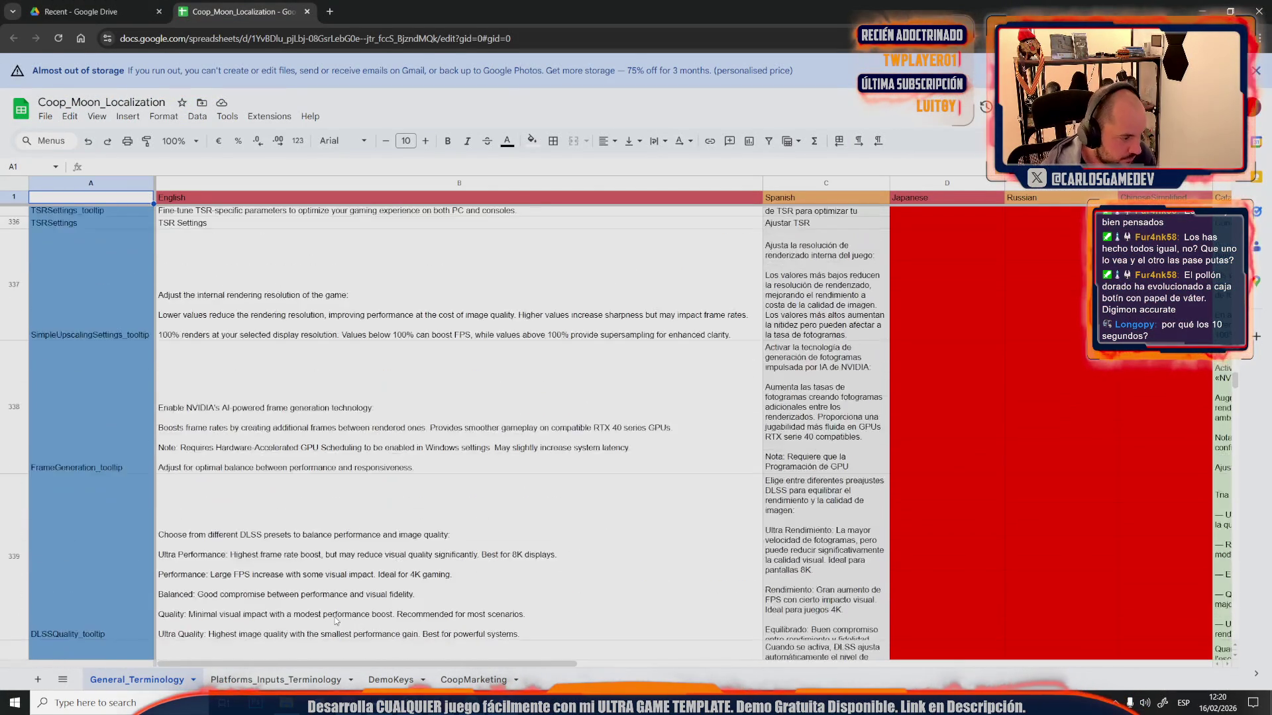
scroll(337, 622, "down", 20)
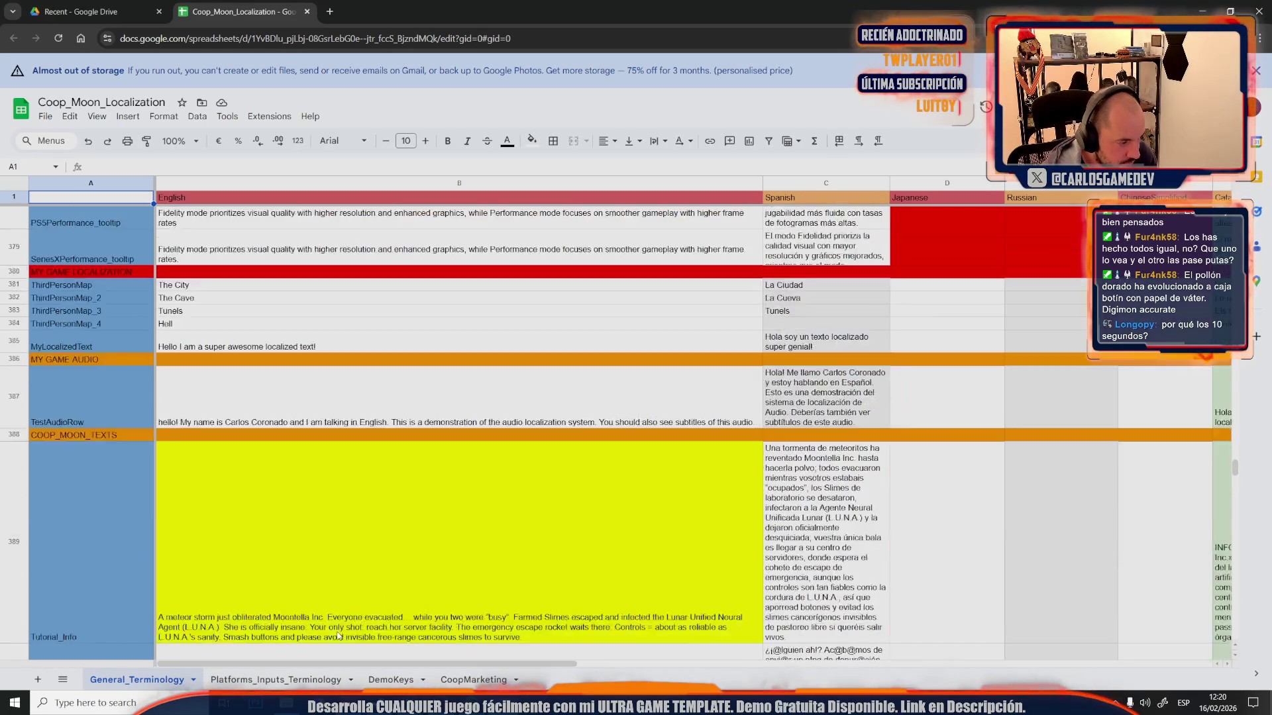
scroll(338, 636, "down", 20)
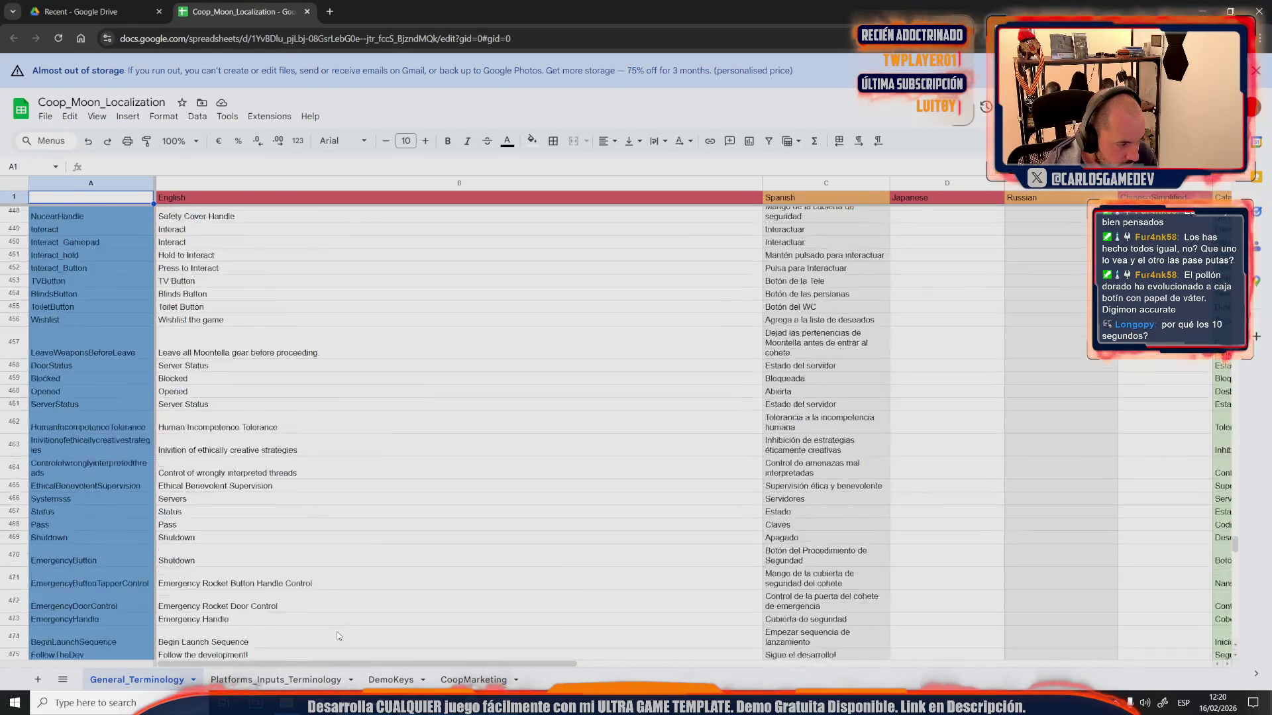
scroll(338, 625, "down", 15)
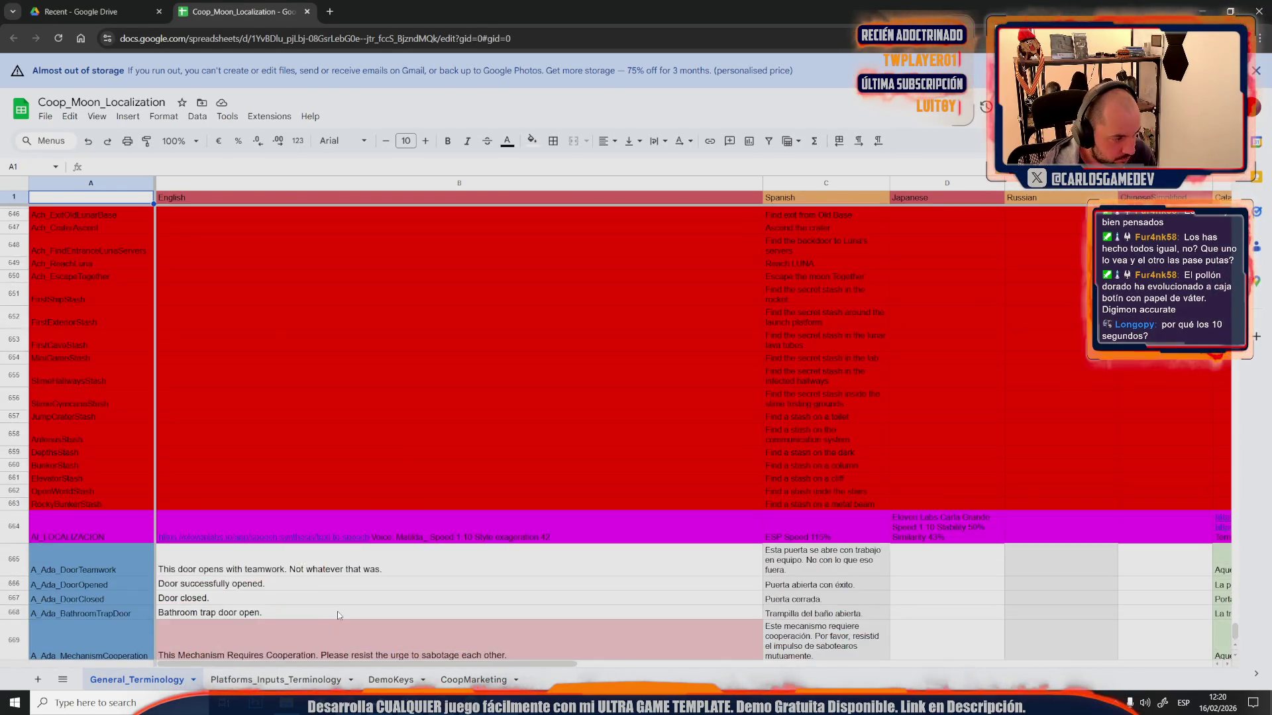
scroll(338, 615, "up", 3)
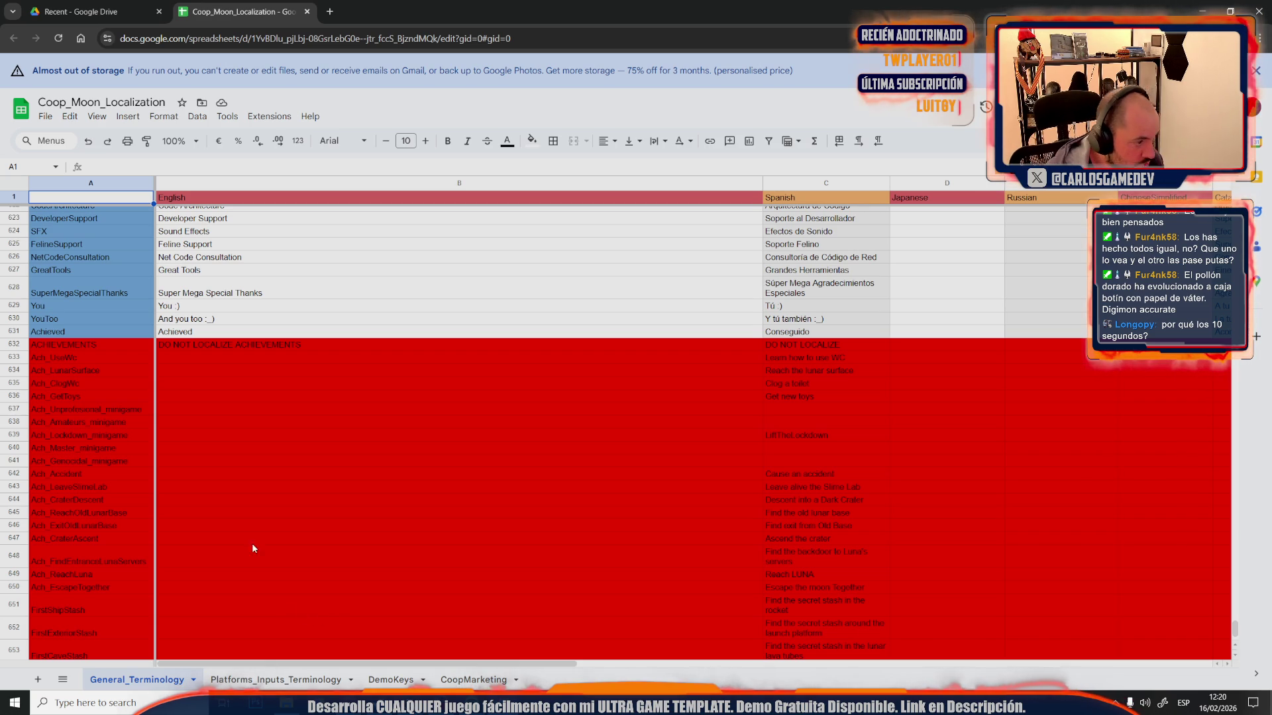
left_click(111, 356)
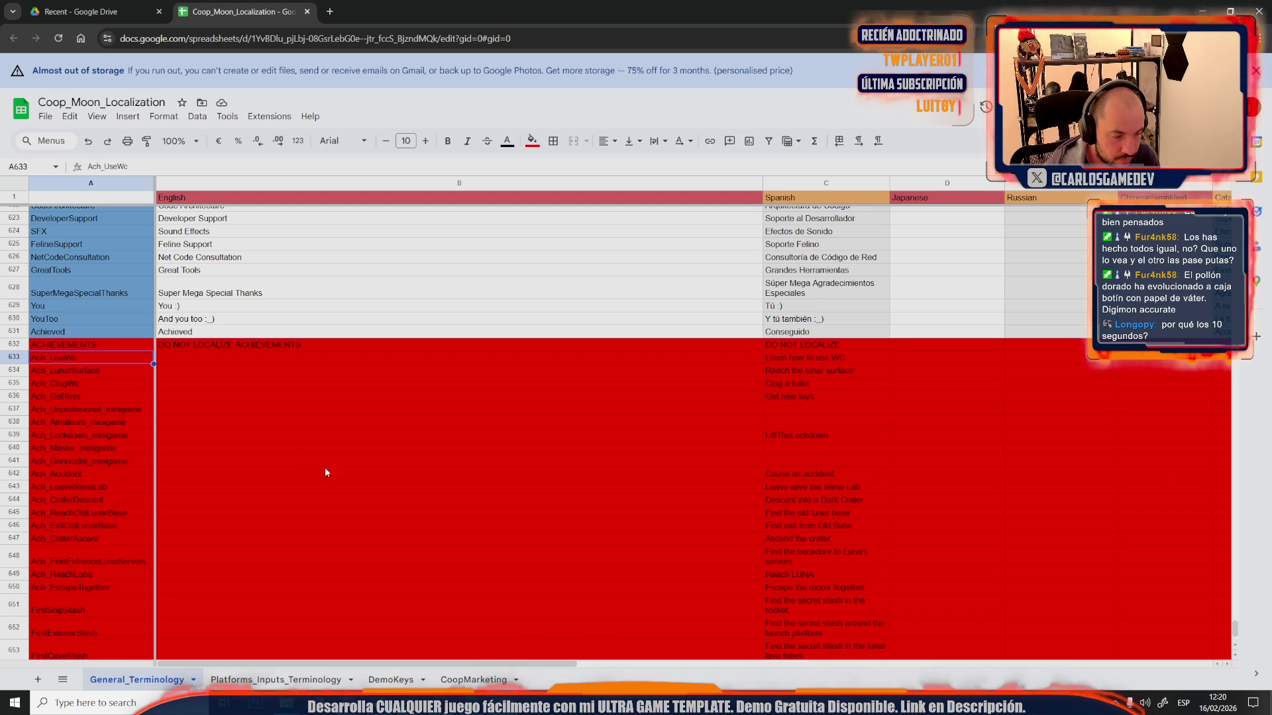
- Switch back to the Moon-10-Mega-Crater level in Unreal and widen the crater view
mouse_move(407, 704)
left_click(302, 675)
left_click_drag(532, 336, 450, 259)
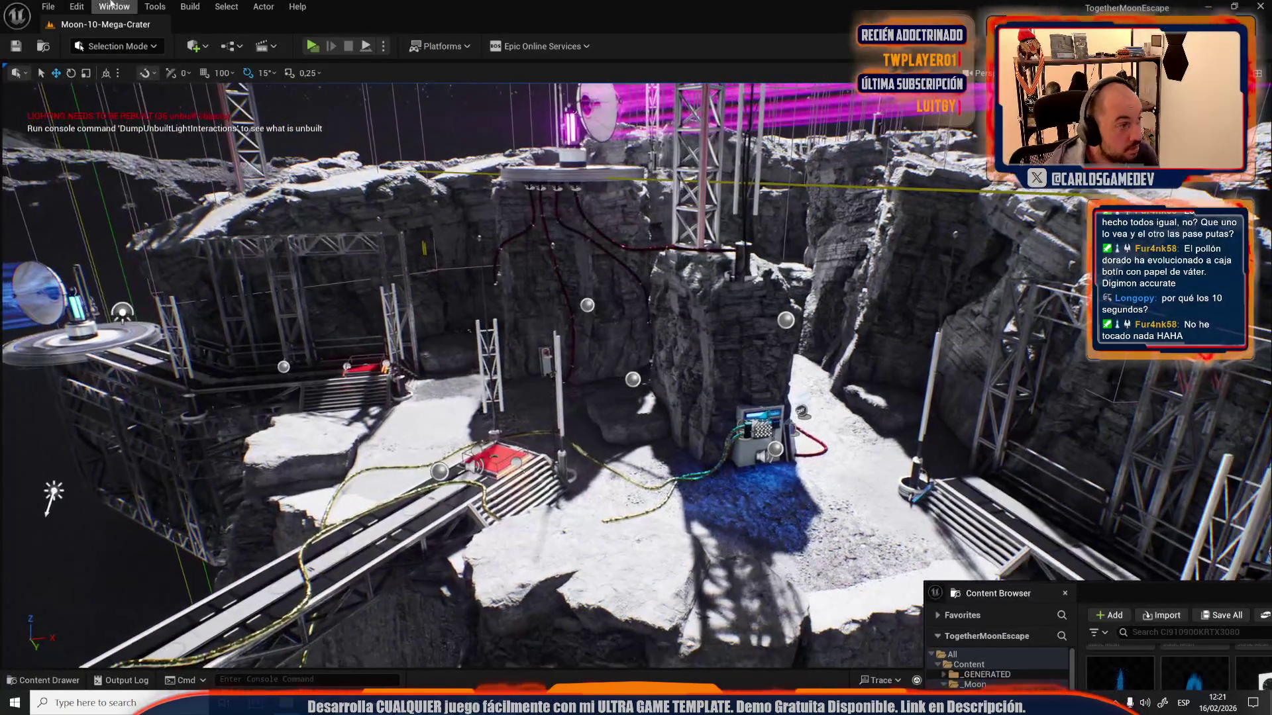
- Open the Moon-01-Starship level from the Maps folder, saving modified assets first
left_click(48, 7)
left_click(75, 70)
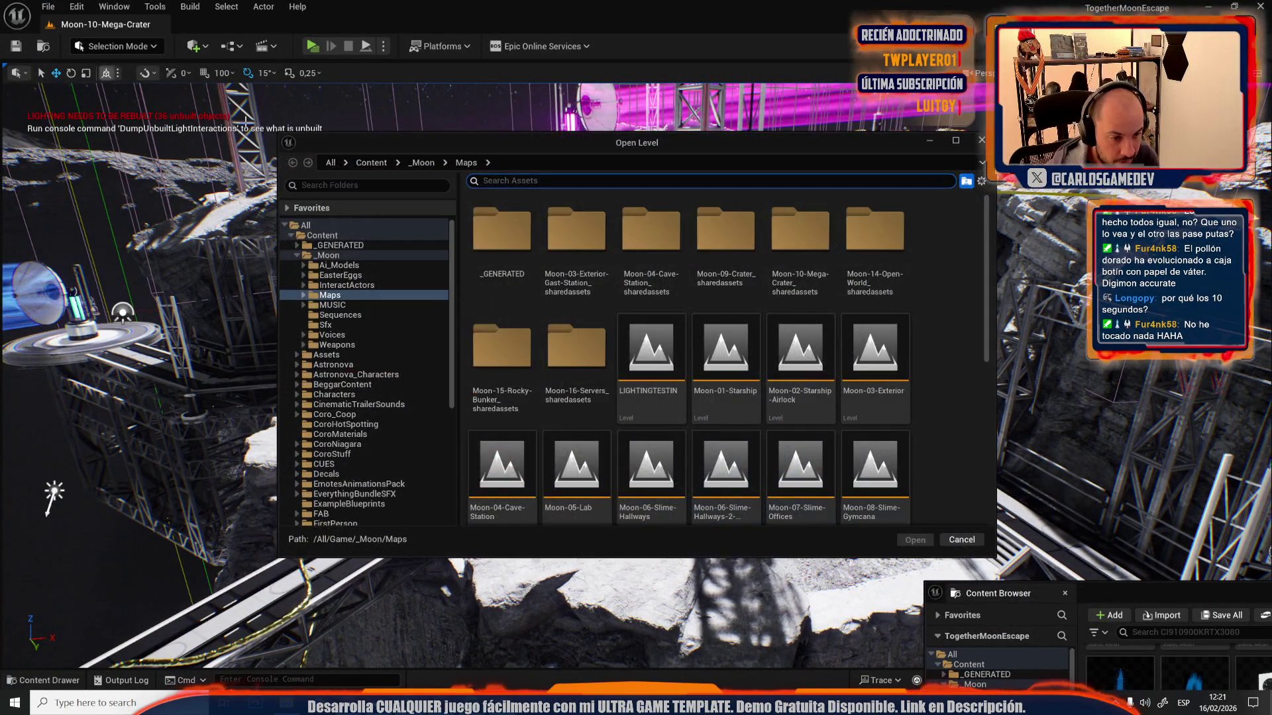
double_click(712, 363)
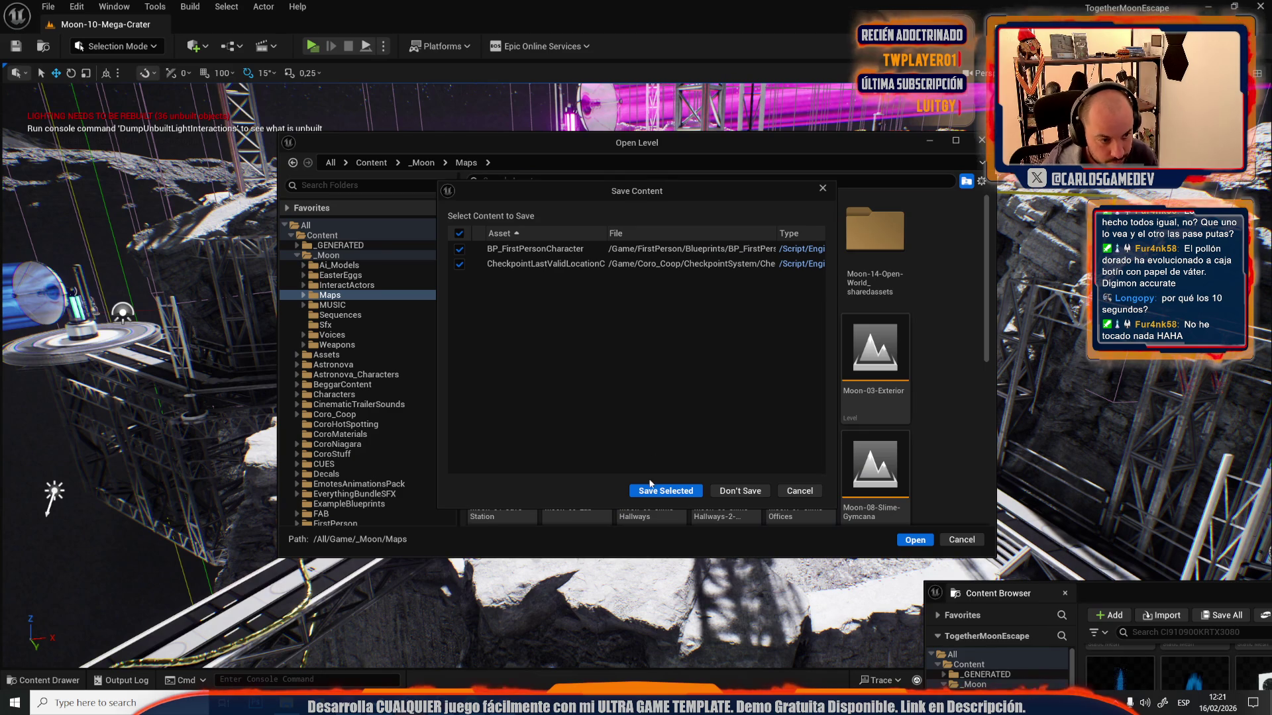
left_click(666, 491)
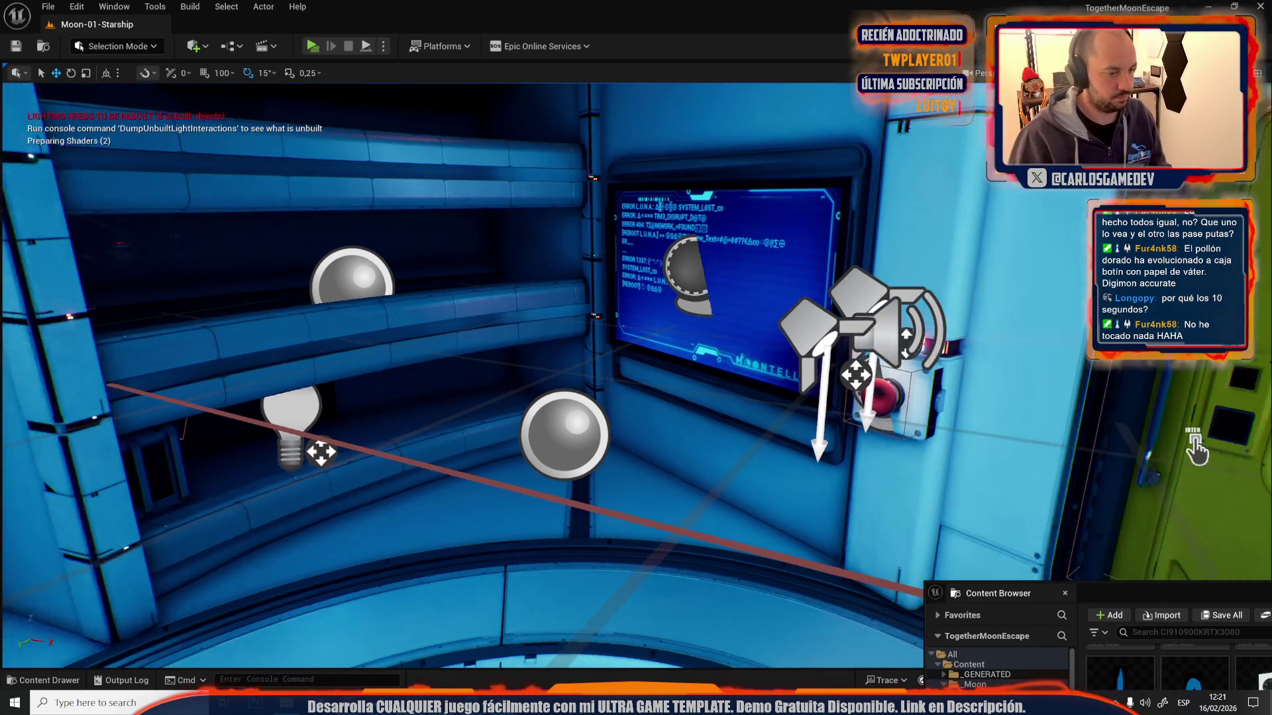
- Filter the Content Drawer by 'achi' and pick up the Achievement Trigger blueprint
key("ctrl+space")
left_click(325, 377)
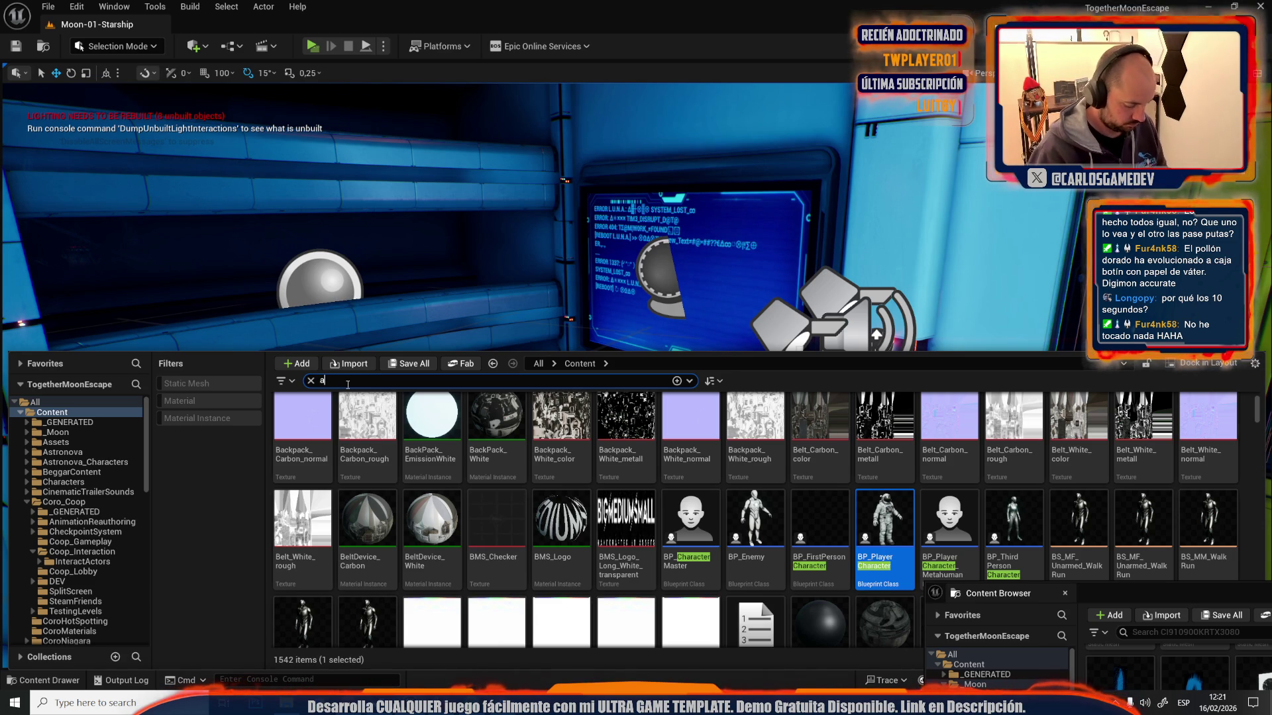
type("chi")
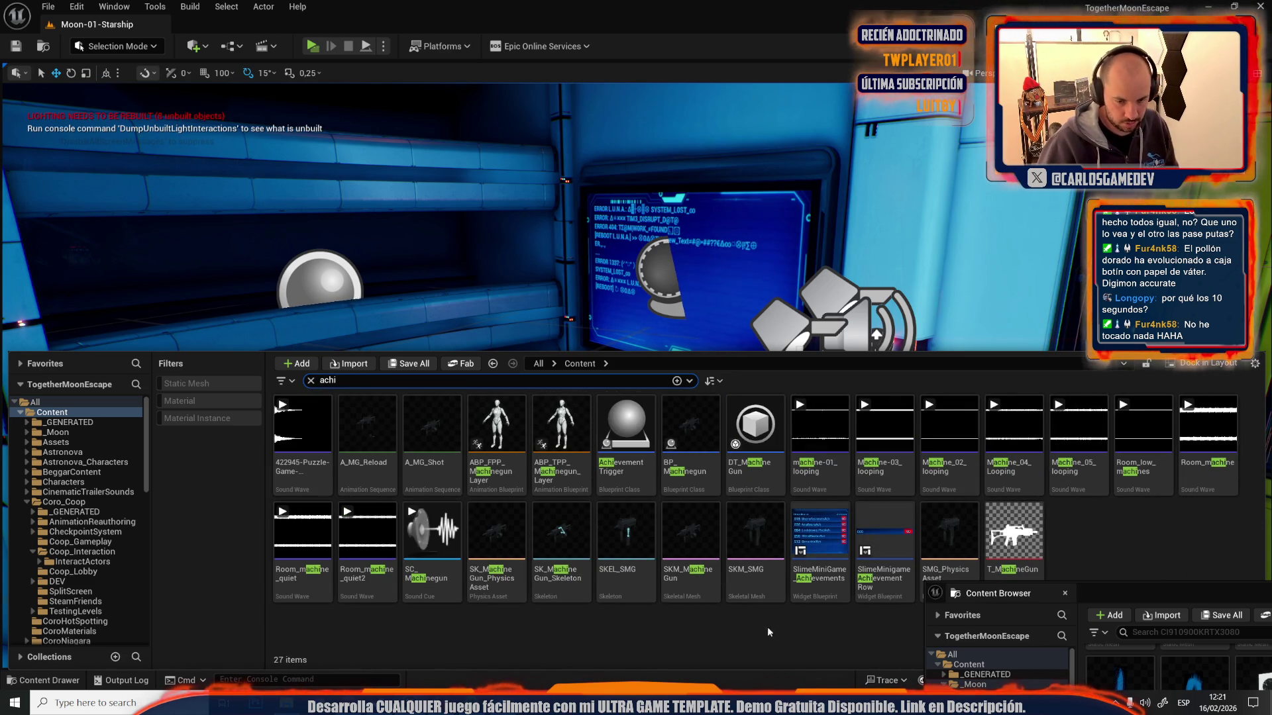
left_click(729, 644)
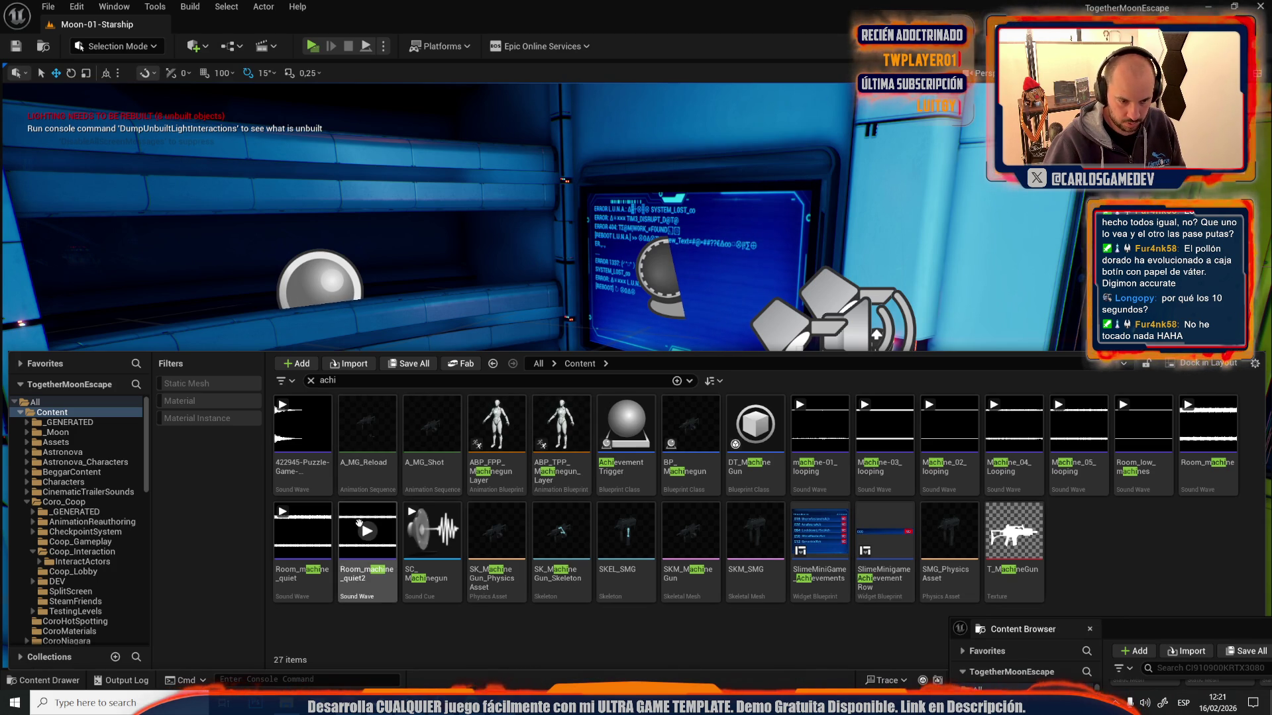
mouse_move(626, 431)
left_mouse_down()
mouse_move(284, 454)
mouse_move(355, 505)
left_mouse_up()
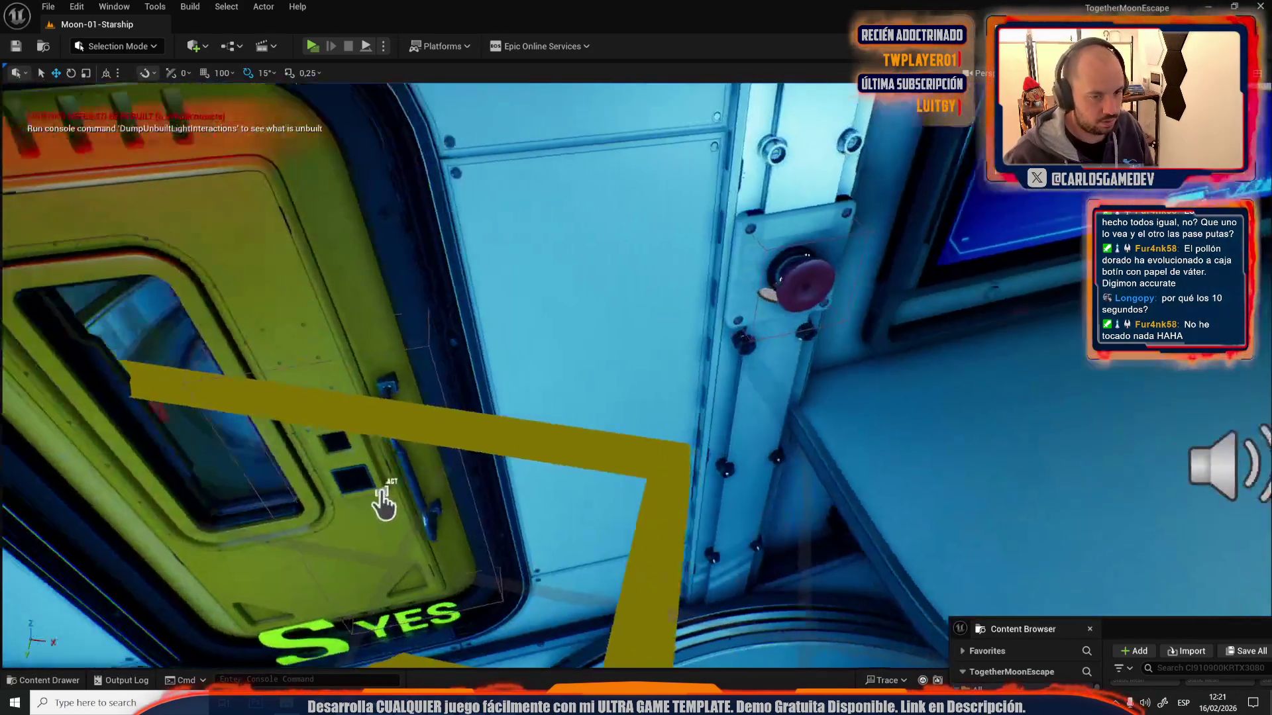
- Drop an Achievement Trigger from the Content Drawer into the Moon-01-Starship room
left_click_drag(802, 586, 475, 272)
key("ctrl+space")
mouse_move(626, 576)
left_mouse_down()
mouse_move(626, 457)
mouse_move(540, 407)
mouse_move(570, 477)
mouse_move(616, 507)
left_mouse_up()
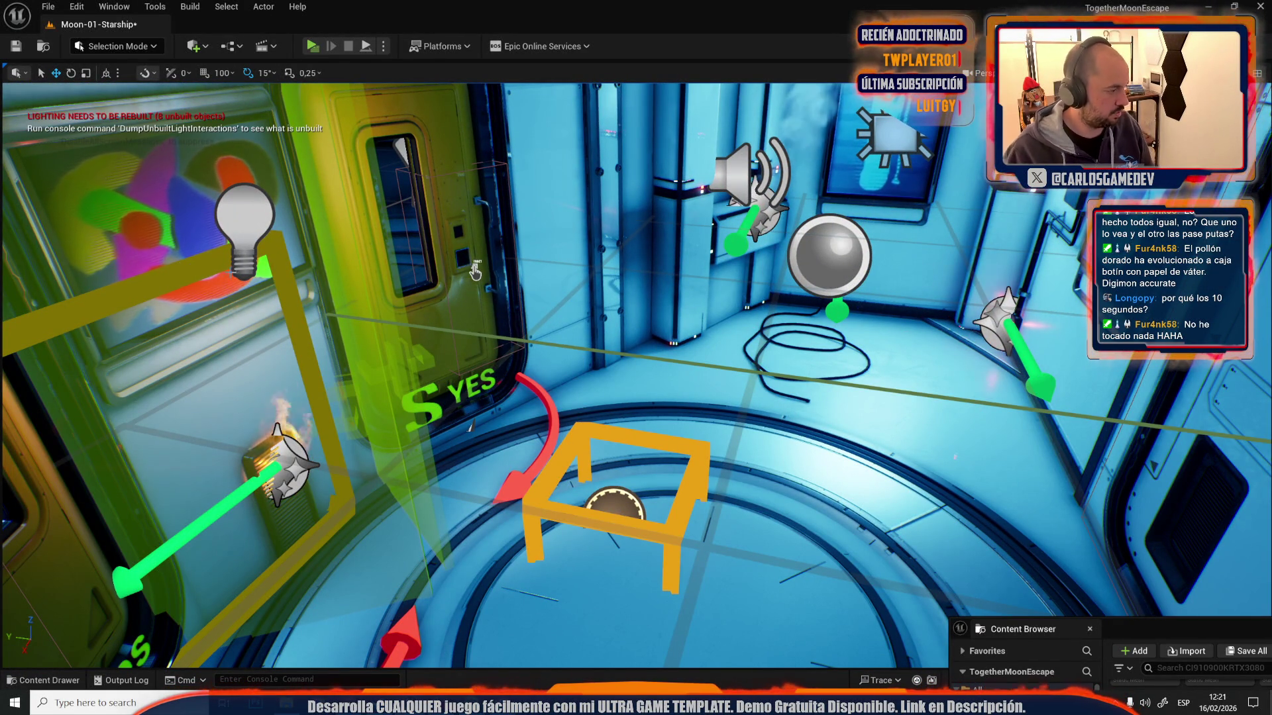
- Scale and move the trigger box to cover the area before the yellow doors, then edit its blueprint
key("Left")
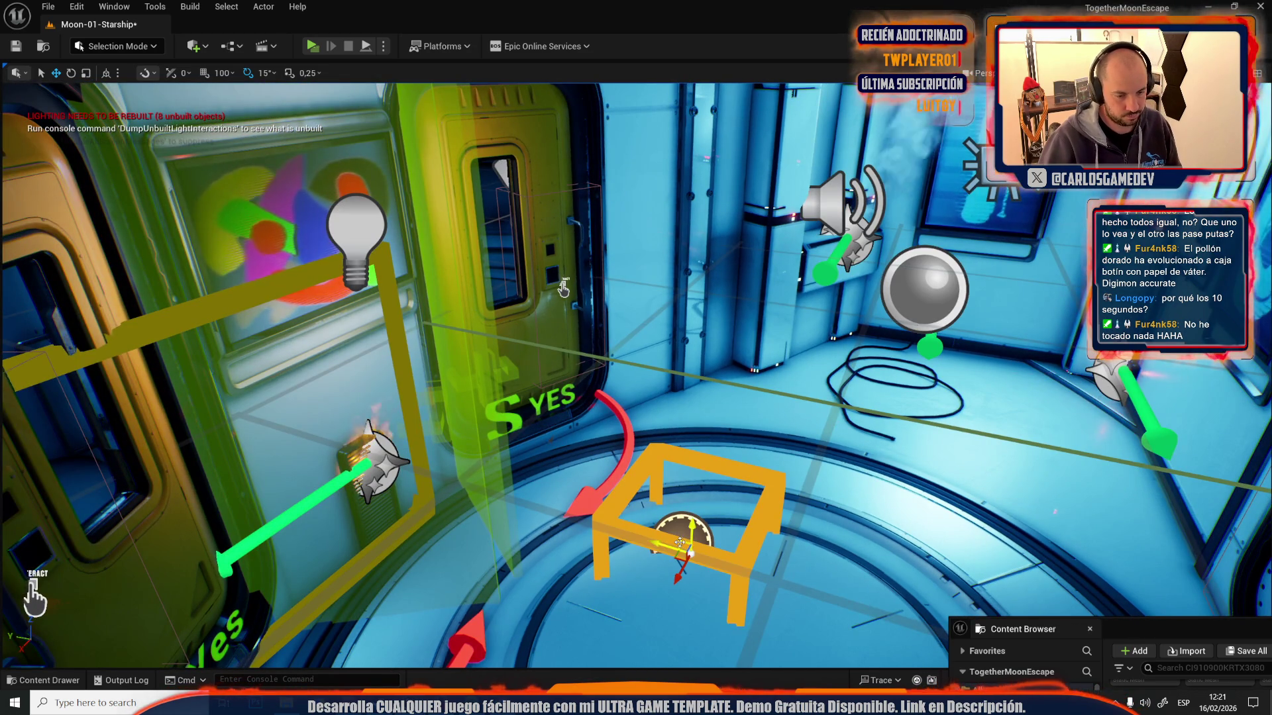
key("Left")
key("Left")
key("Left")
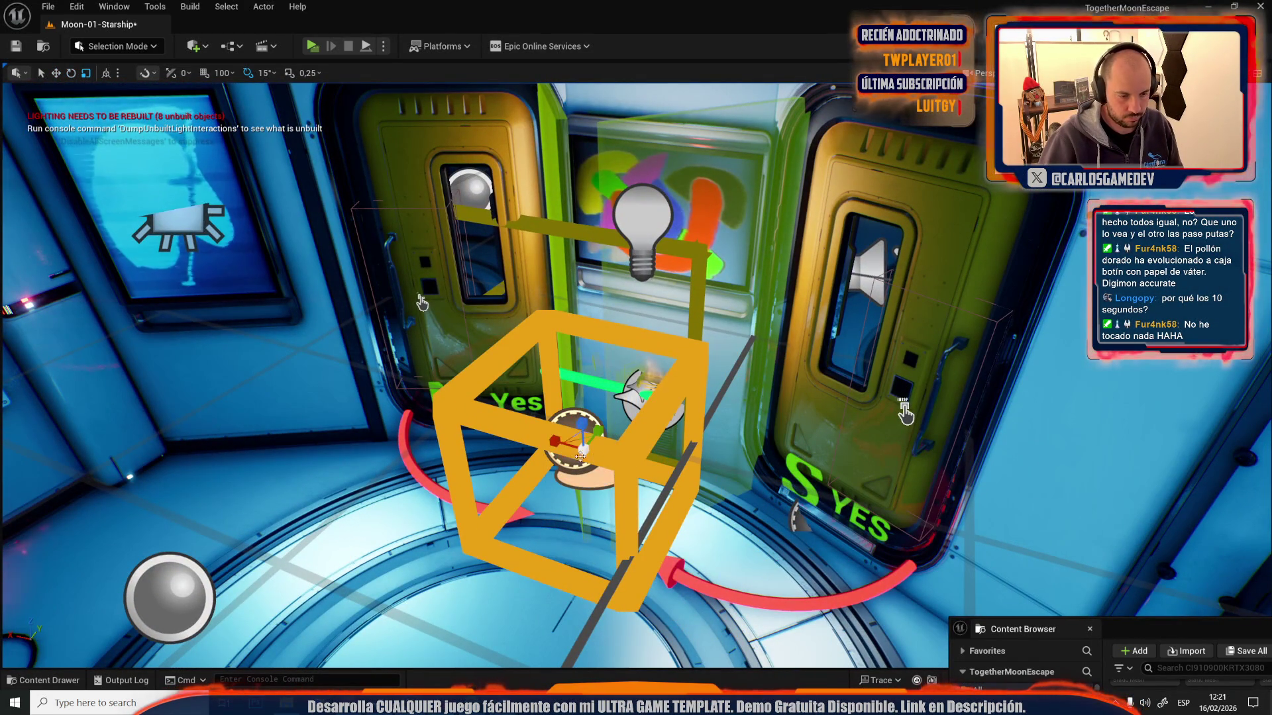
key("Left")
key("Left")
key("f")
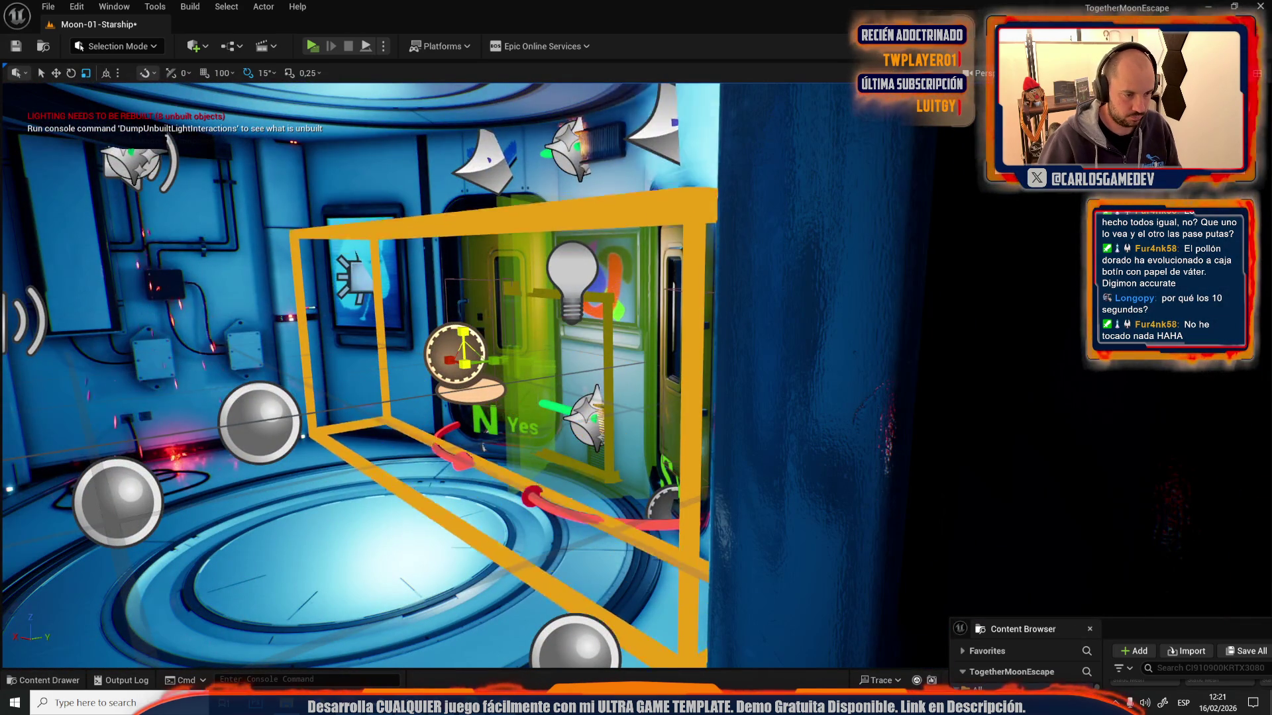
key("w")
key("Up")
key("f")
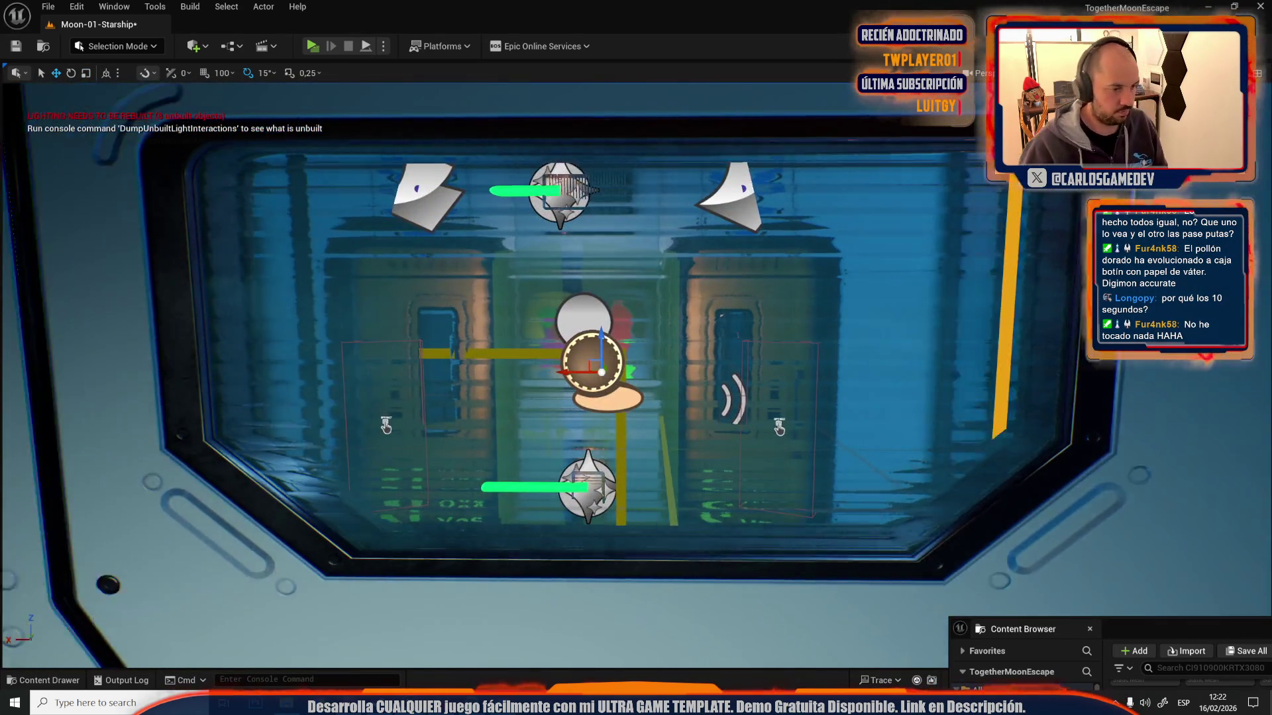
left_click_drag(636, 371, 604, 597)
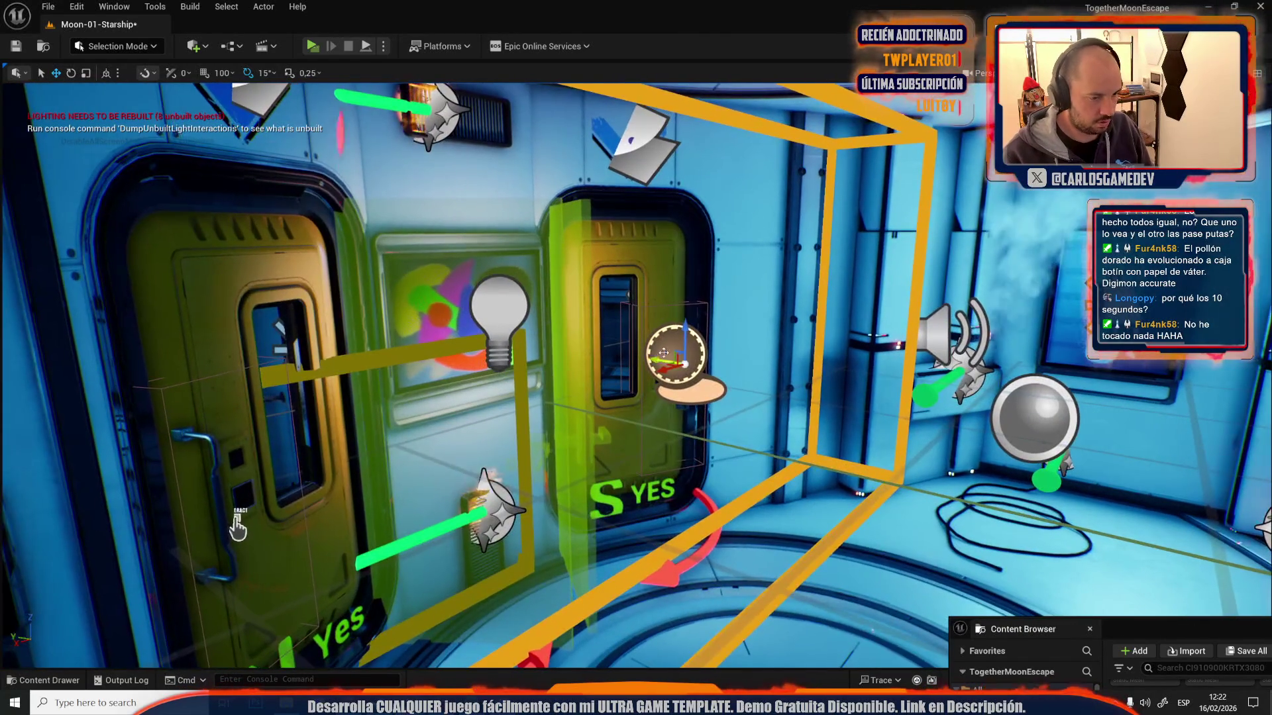
right_click(668, 266)
left_click(751, 320)
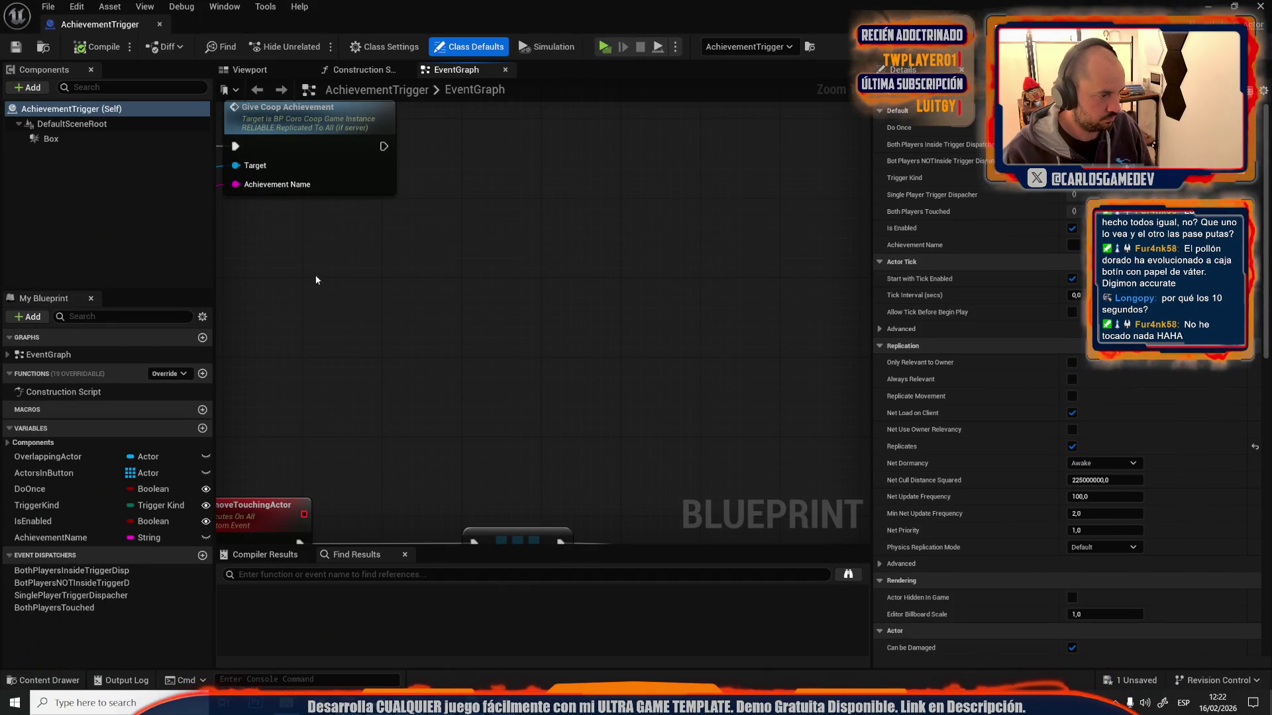
left_click(206, 537)
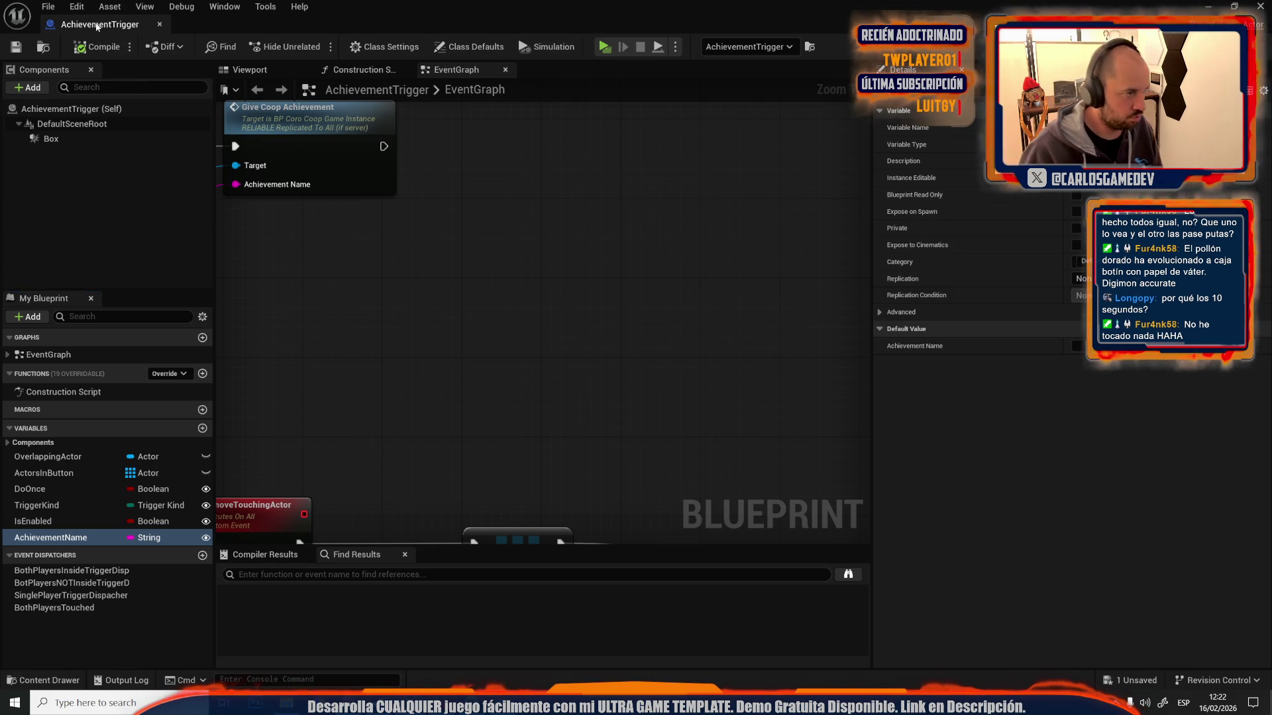
left_click(159, 24)
key("alt+Tab")
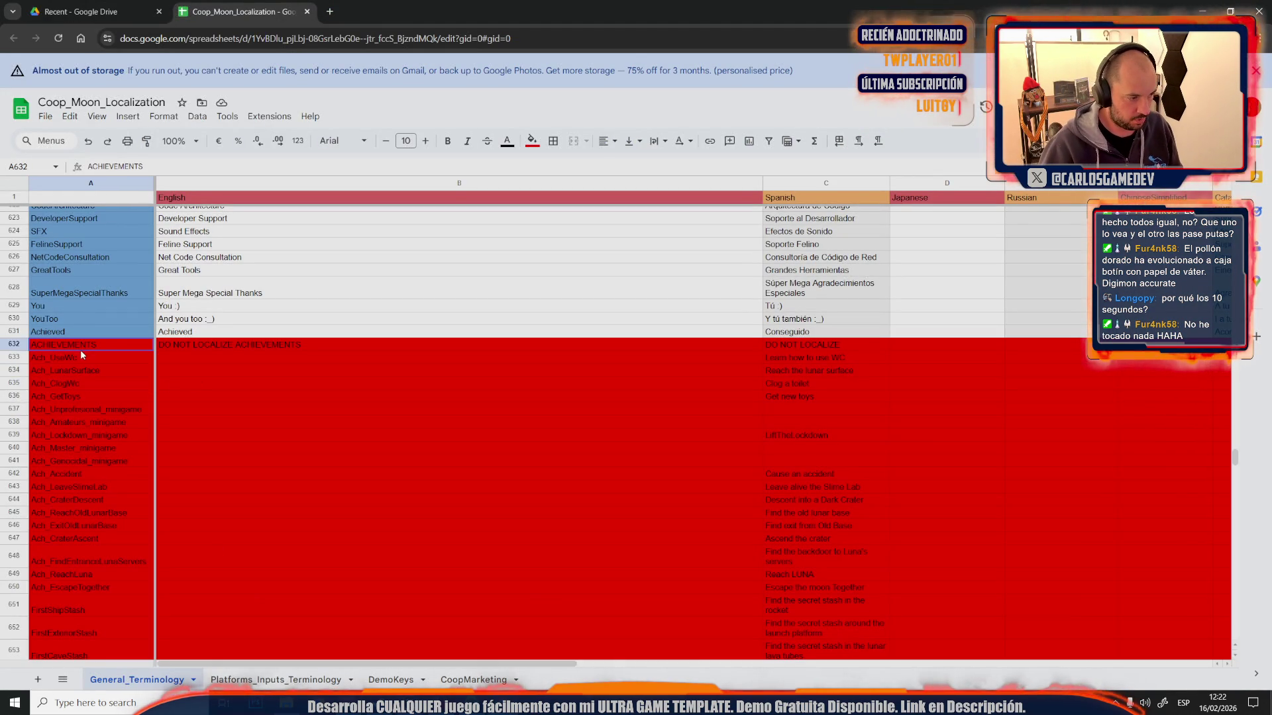
left_click(1216, 9)
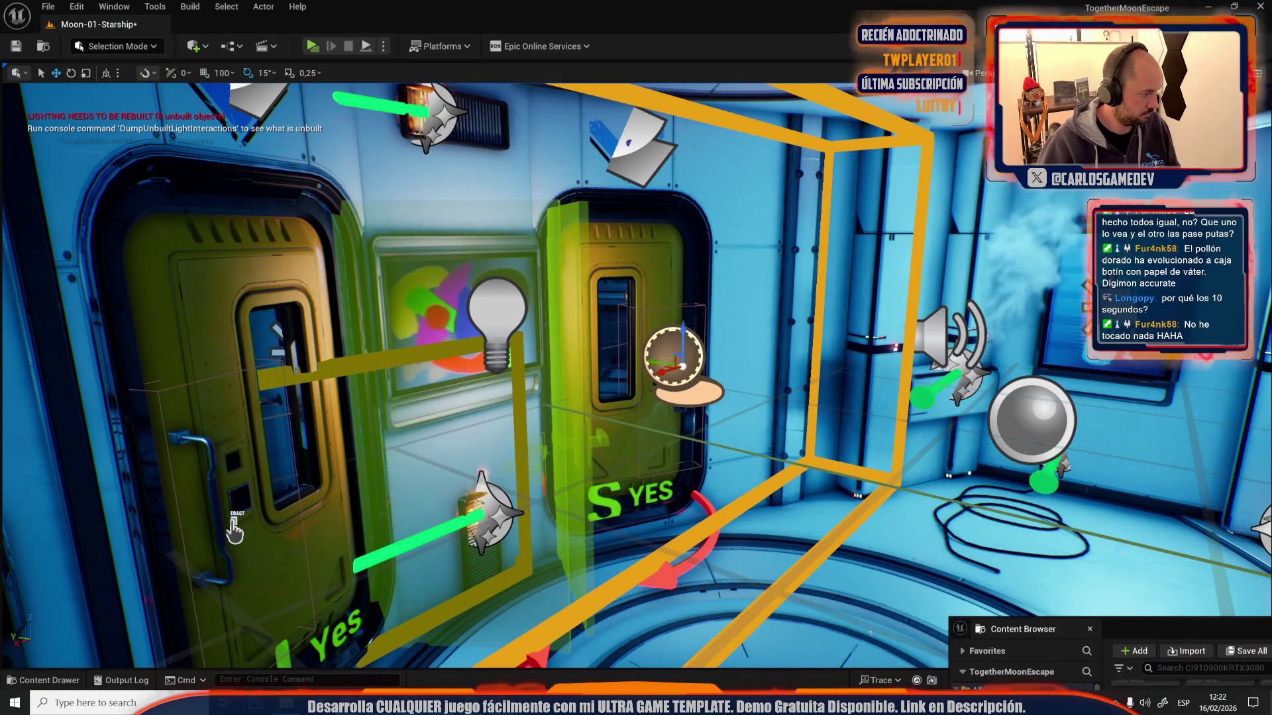
scroll(500, 434, "up", 5)
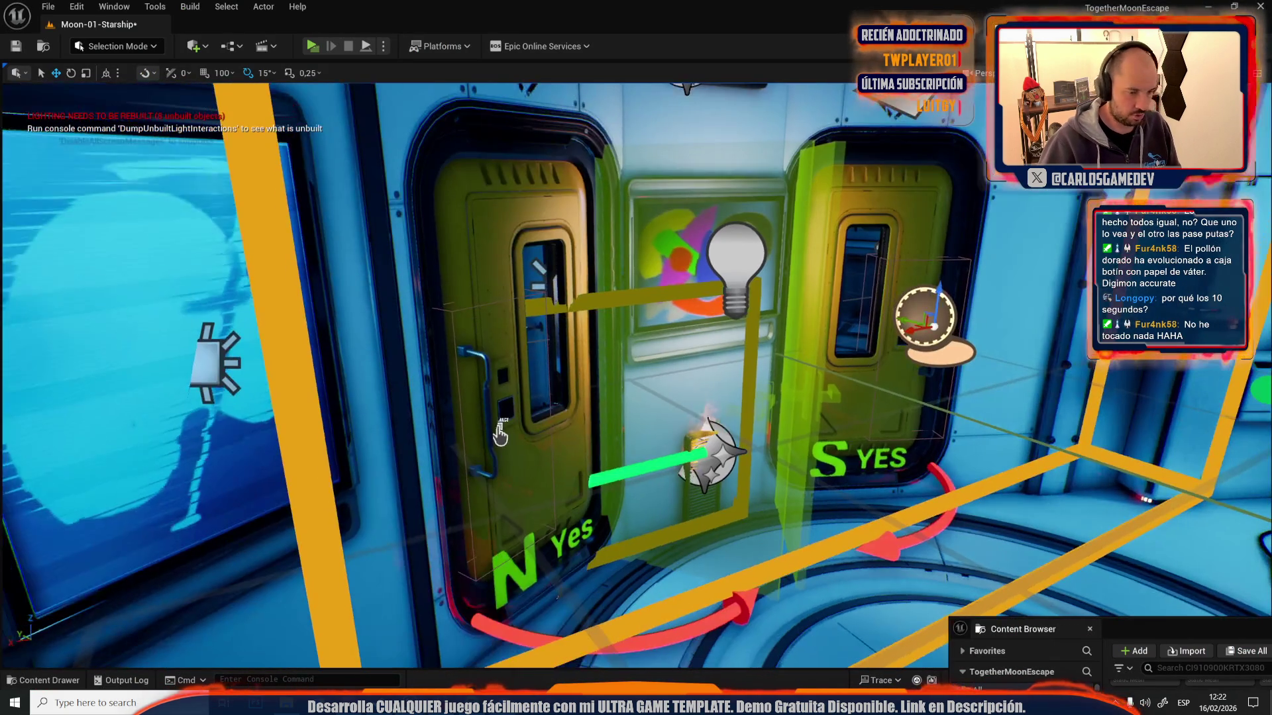
- Save the Moon-01-Starship level and select Ach_LunarSurface in sheet cell A634
key("ctrl+s")
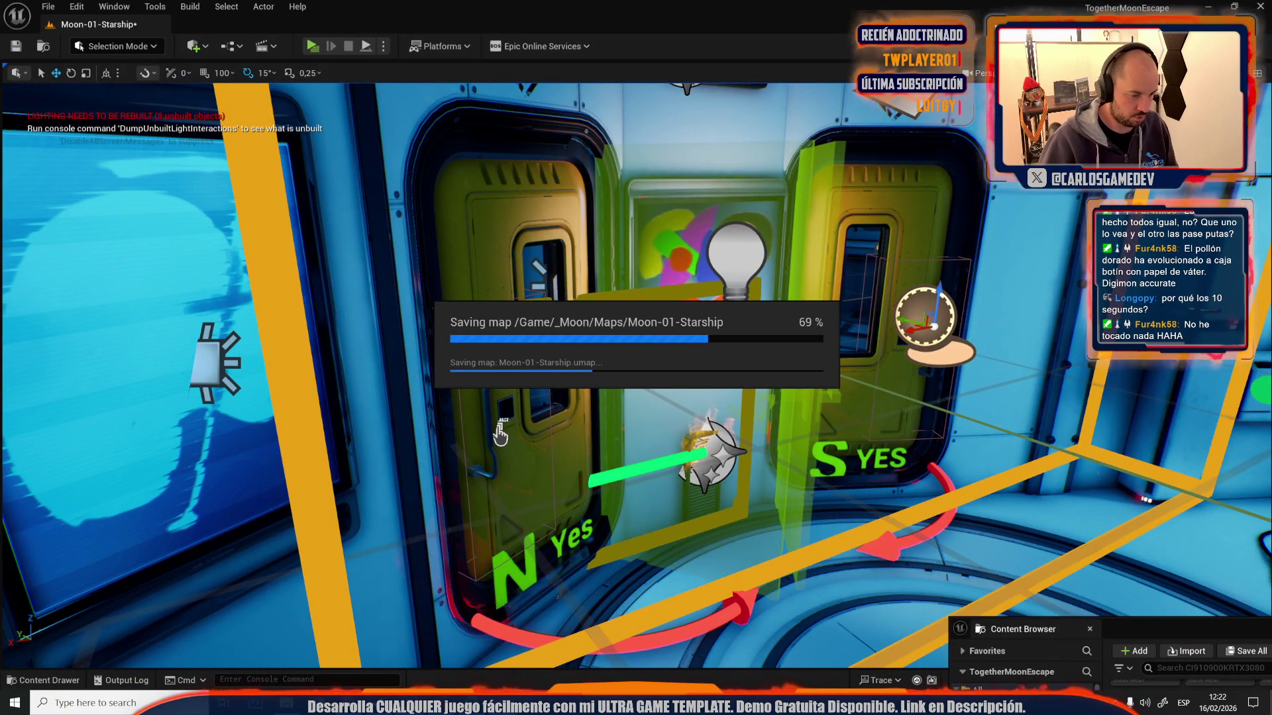
key("alt+Tab")
left_click(114, 373)
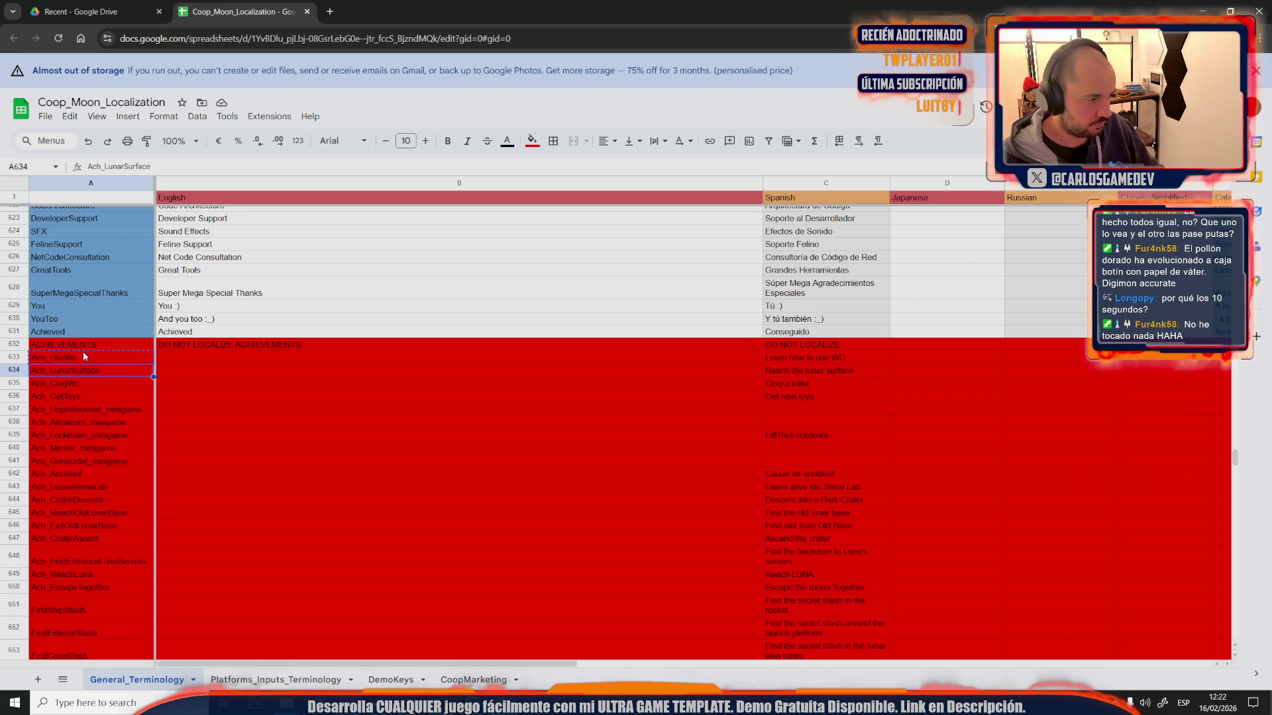
- Return to Unreal and bring up the Open Level list of maps
mouse_move(412, 702)
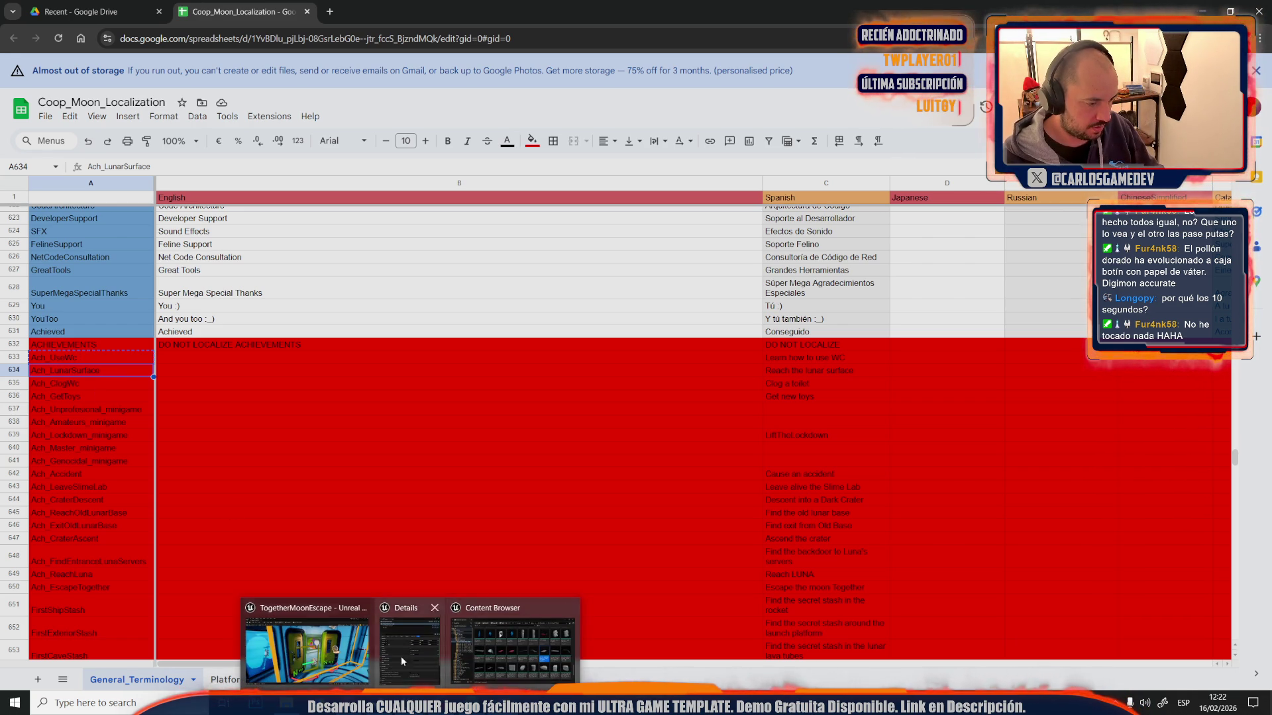
left_click(302, 637)
left_click_drag(302, 637, 357, 423)
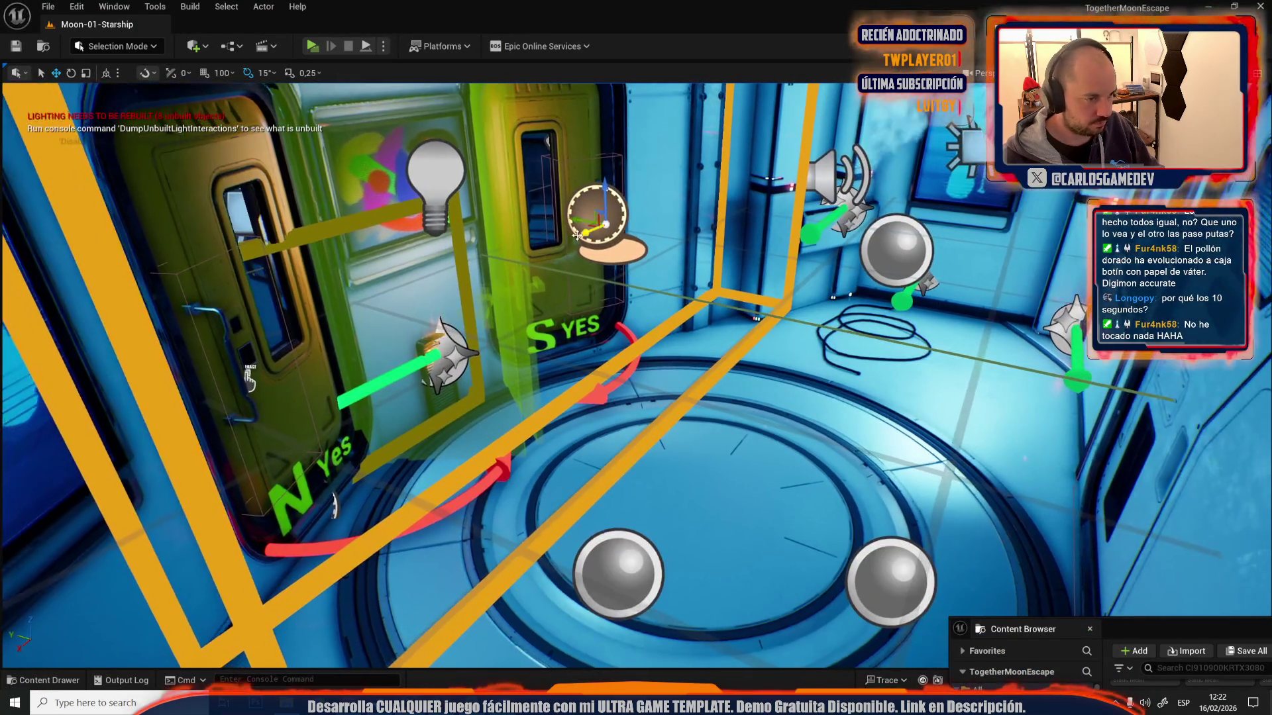
left_click(47, 6)
left_click(63, 68)
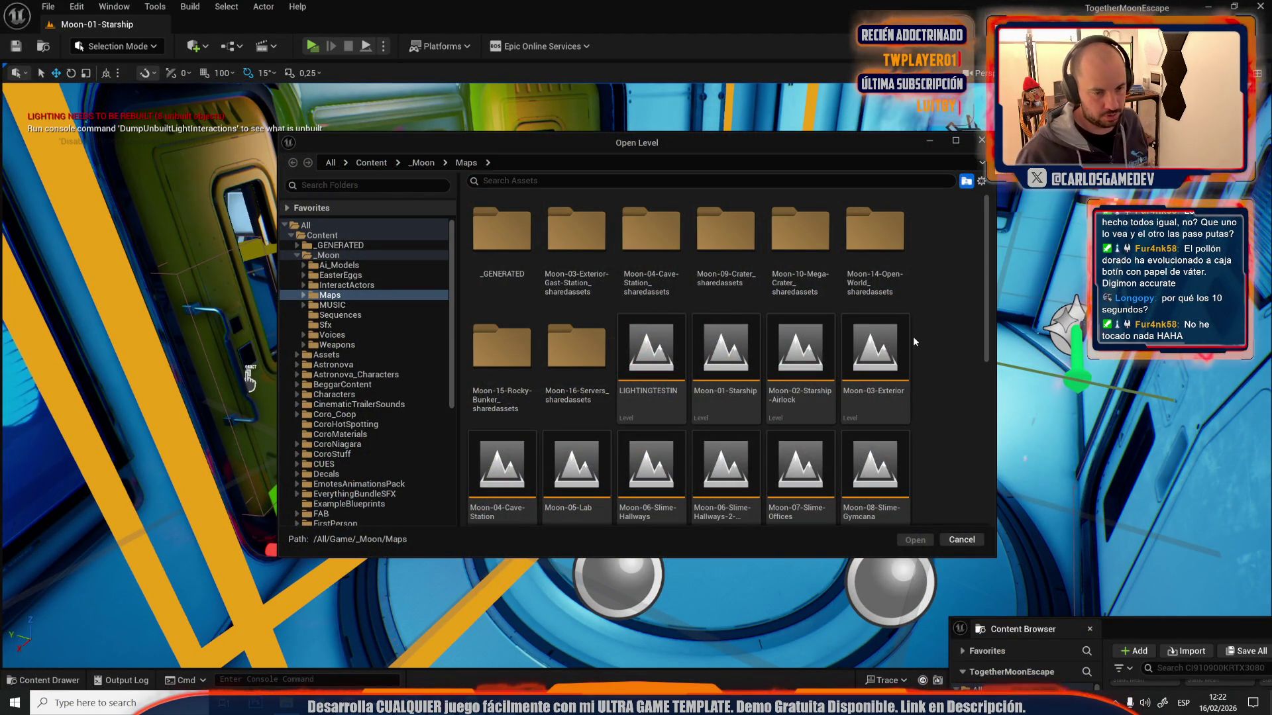
- Load Moon-03-Exterior from _Moon/Maps and fly the camera to the rocket on its launch pad
left_click(891, 340)
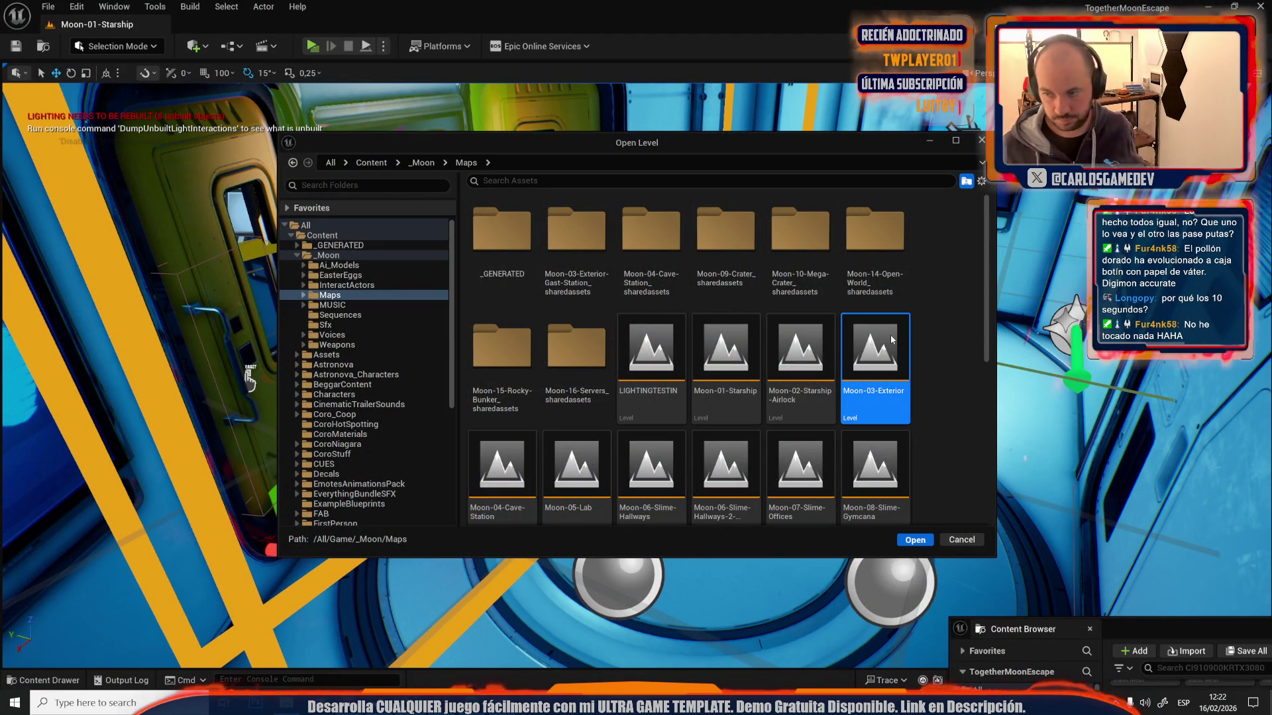
double_click(892, 340)
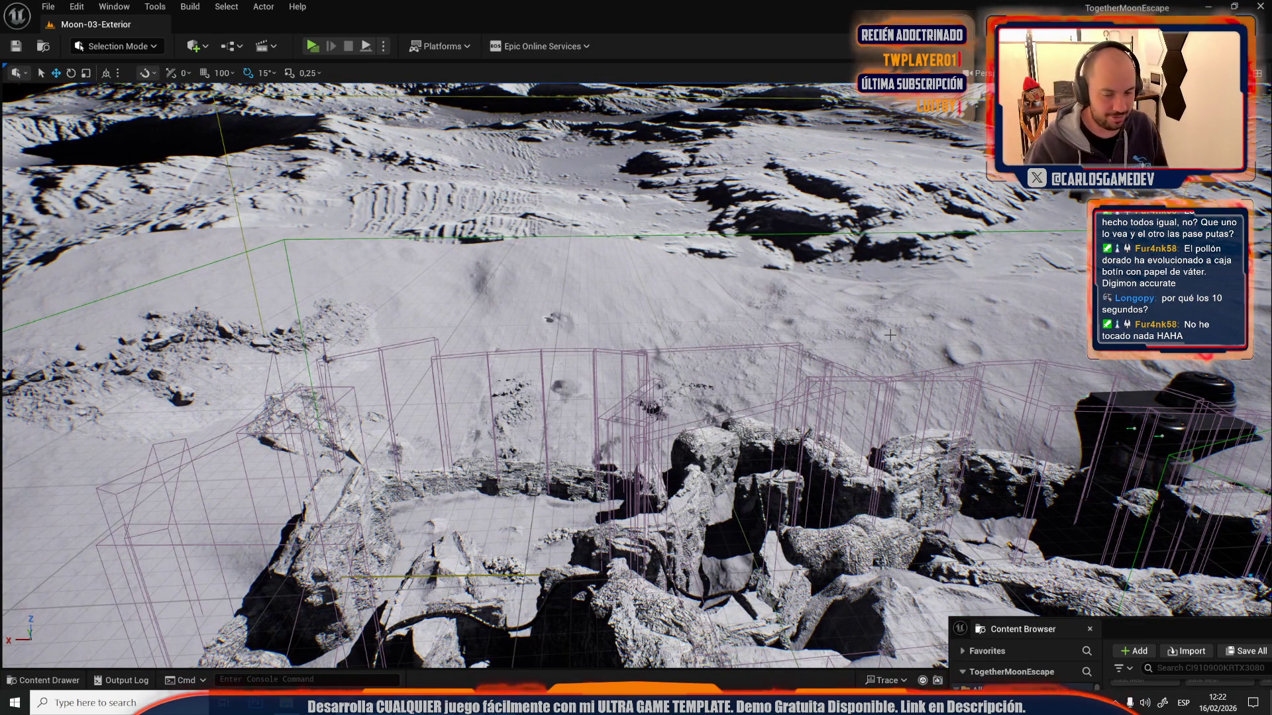
left_click_drag(841, 501, 841, 501)
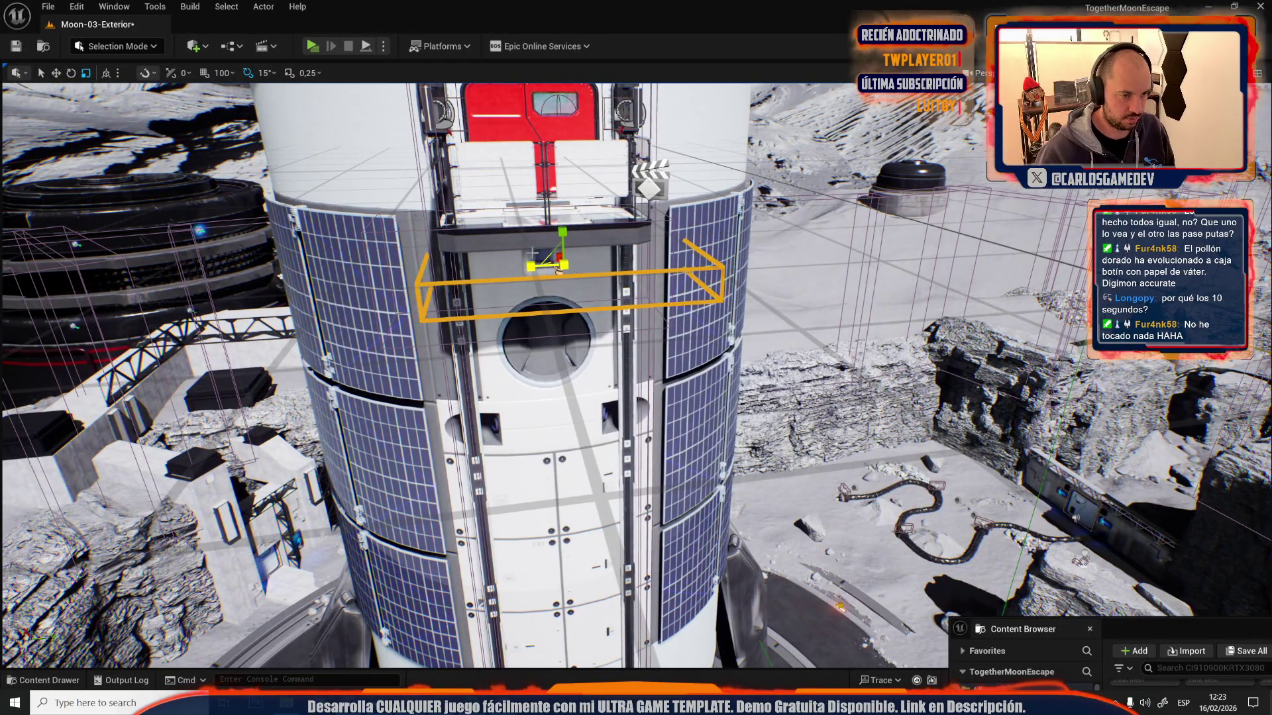
- Orbit the rocket tower and select its lift cage for a closer look
left_click_drag(636, 358, 318, 364)
key("e")
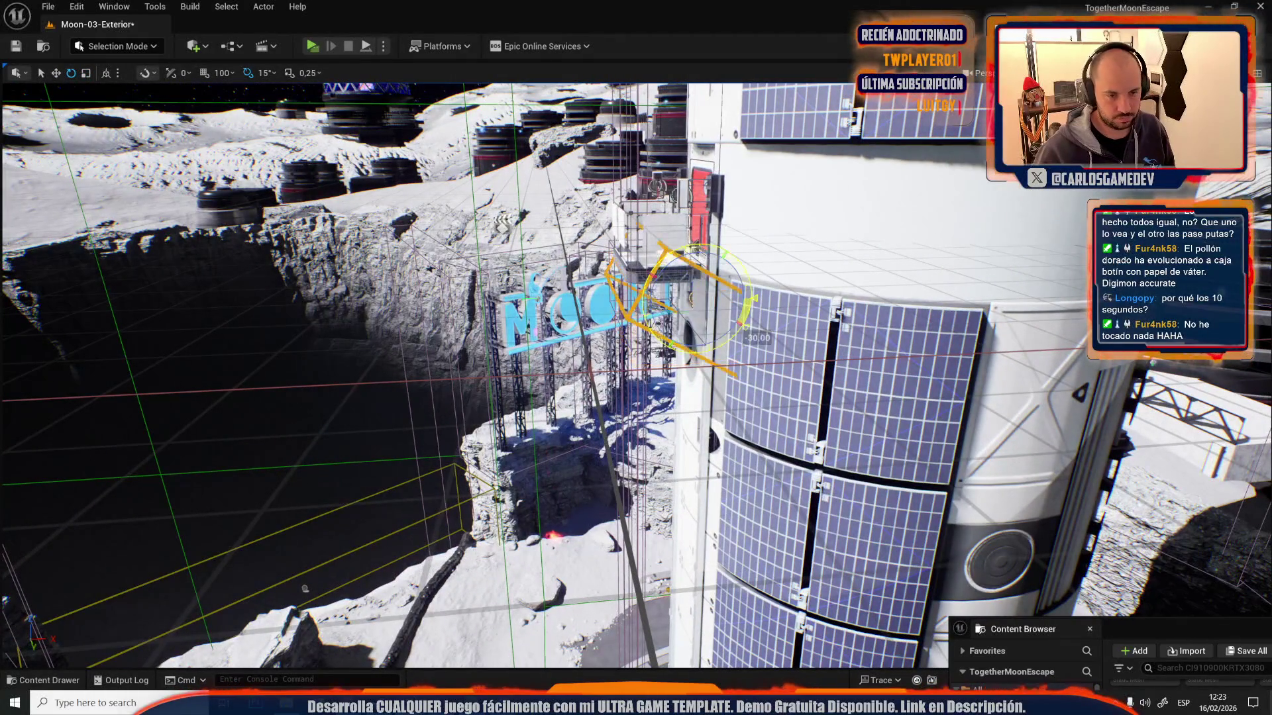
left_click_drag(636, 358, 596, 345)
left_click(682, 257)
key("w")
mouse_move(683, 257)
left_mouse_down()
mouse_move(622, 312)
mouse_move(531, 264)
left_mouse_up()
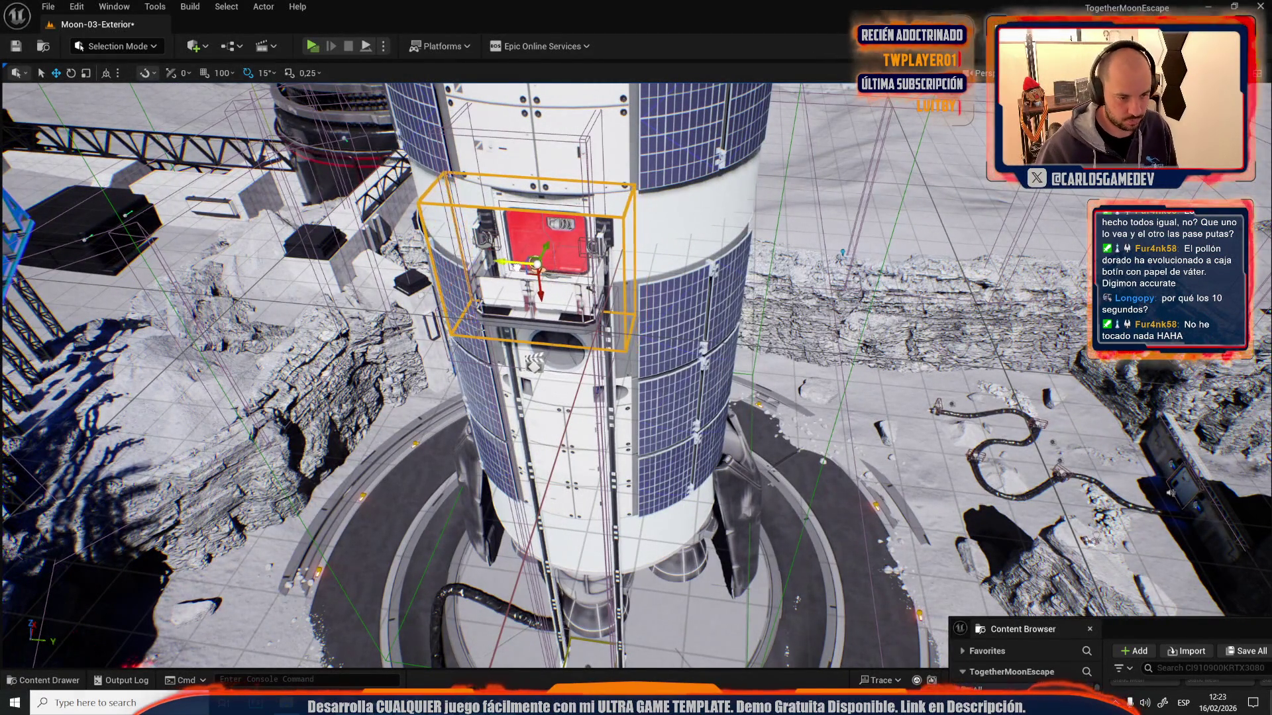
- Check the next achievement names in cells A635 and A634 of the localization sheet
key("alt+Tab")
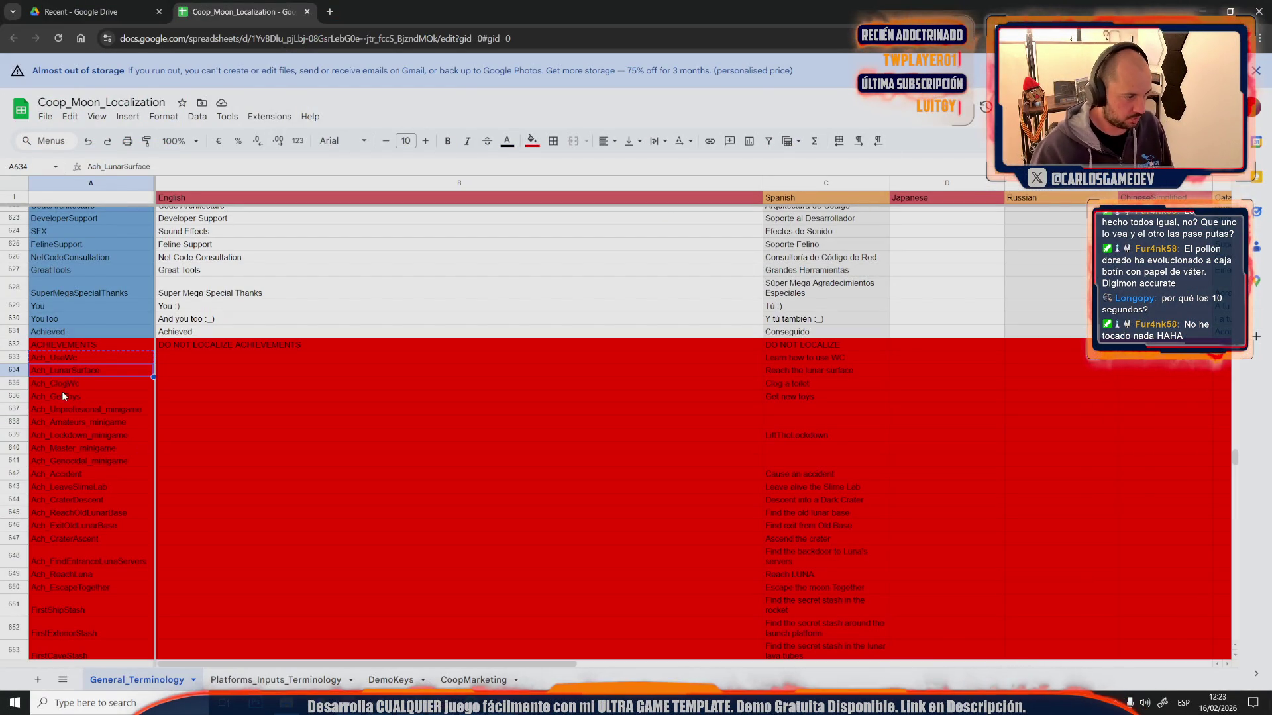
left_click(88, 383)
left_click(107, 372)
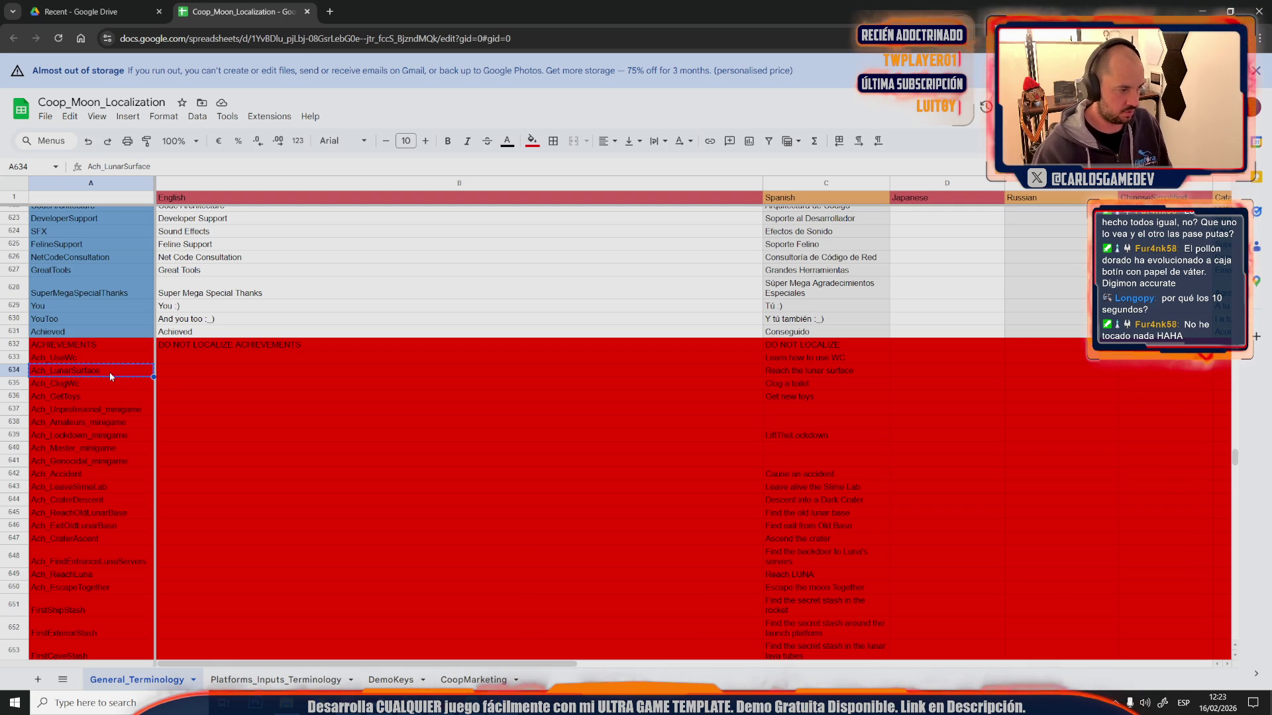
key("alt+Tab")
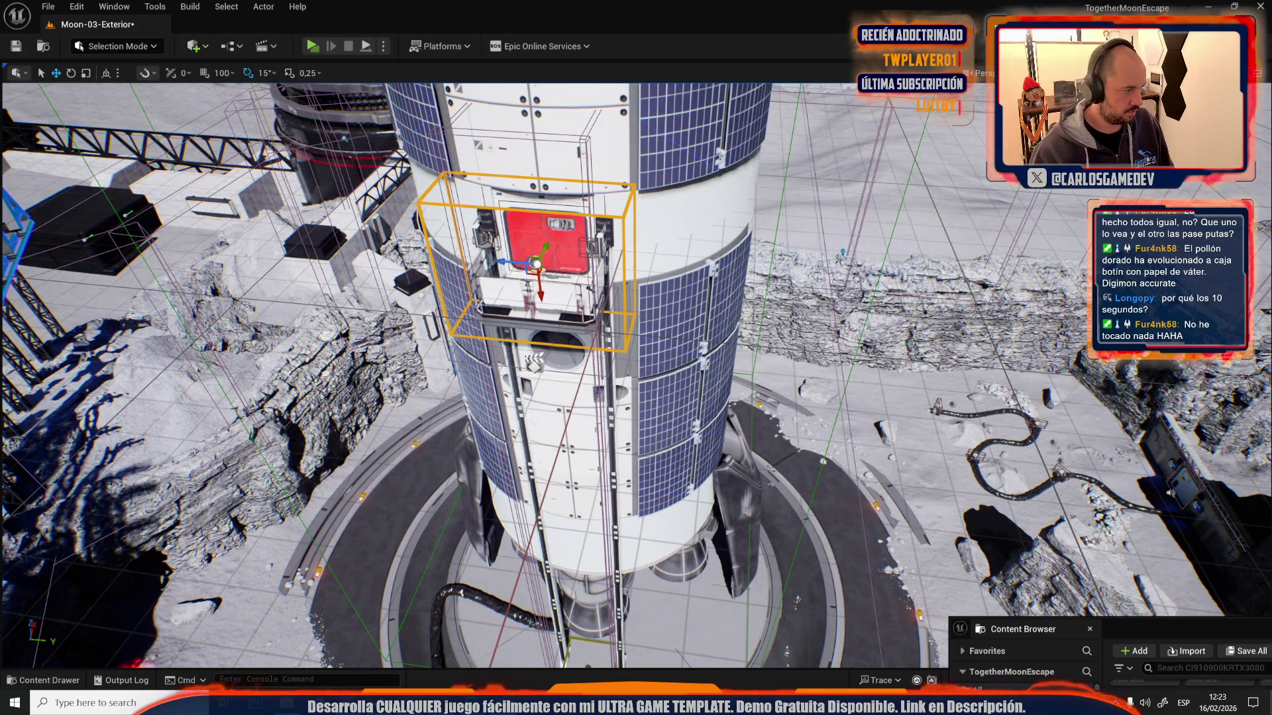
- Orbit closer to the lift cage, then bring up the Open Level list of Moon maps
left_click_drag(636, 397, 589, 396)
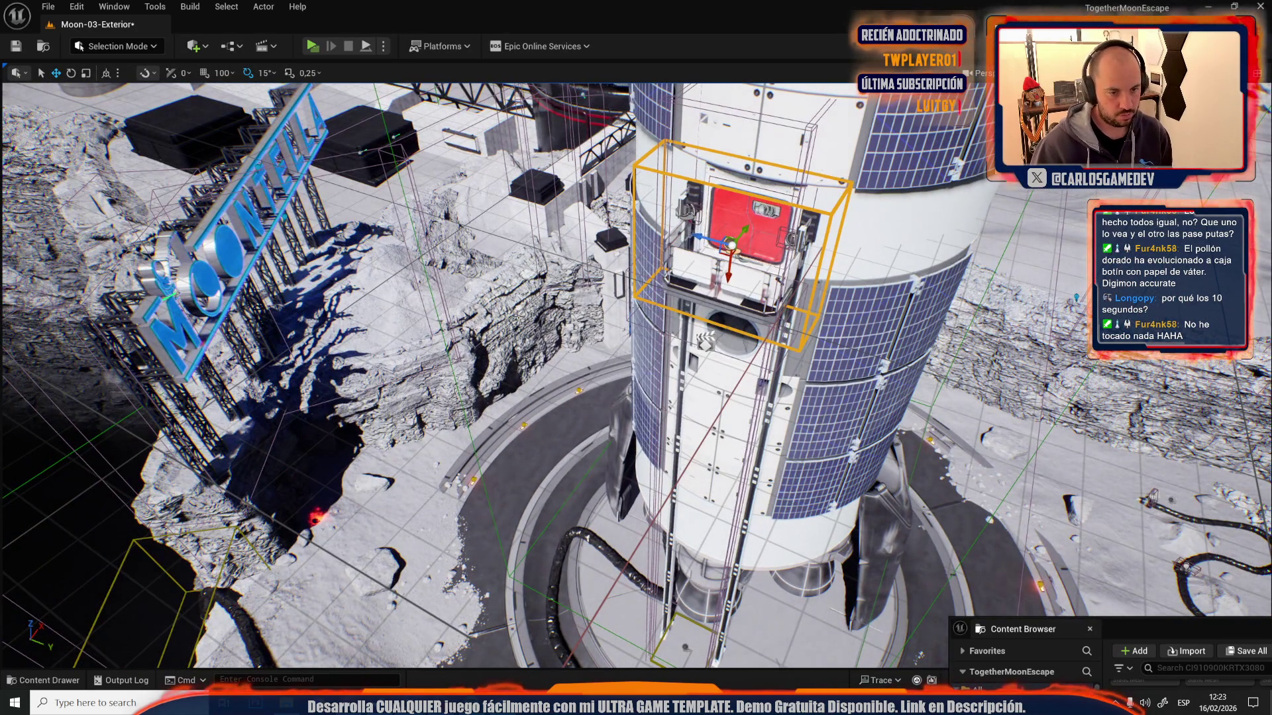
mouse_move(590, 396)
left_mouse_down()
mouse_move(609, 371)
mouse_move(599, 368)
left_mouse_up()
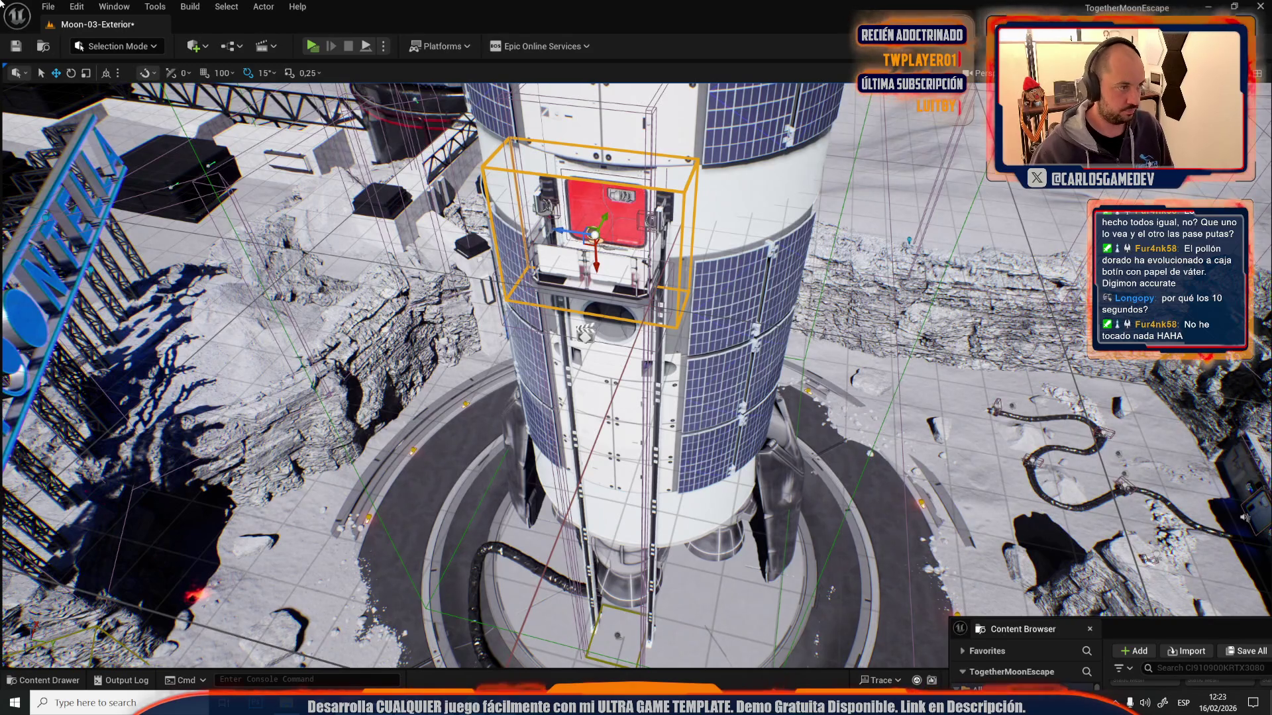
left_click(47, 7)
left_click(91, 70)
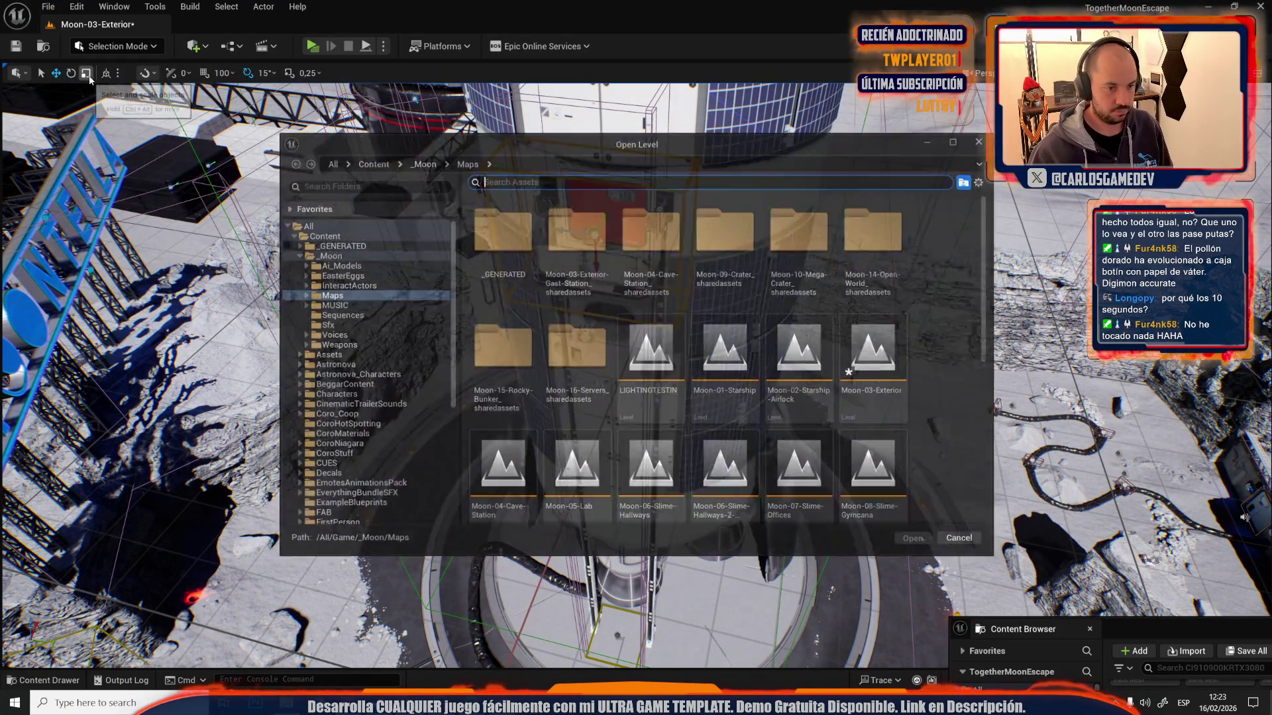
- Choose Moon-04-Cave-Station, save Moon-03-Exterior via Save Selected, and load the cave station map
double_click(502, 473)
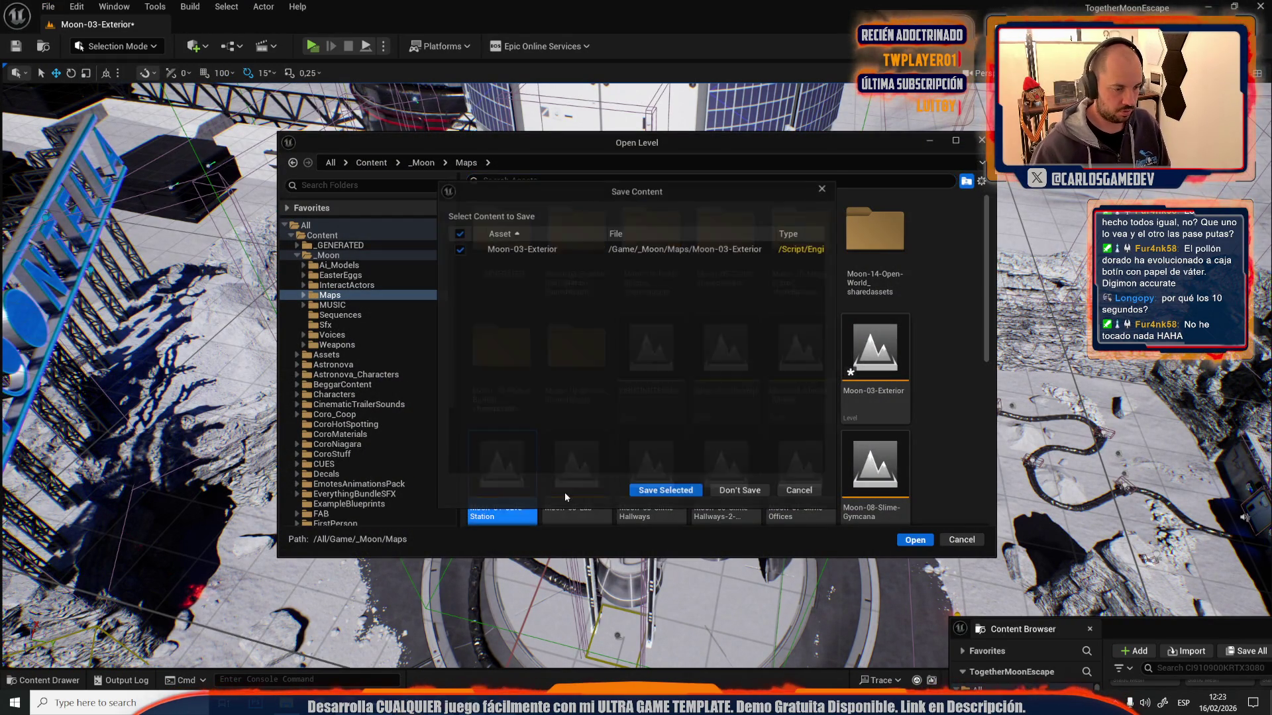
left_click(663, 493)
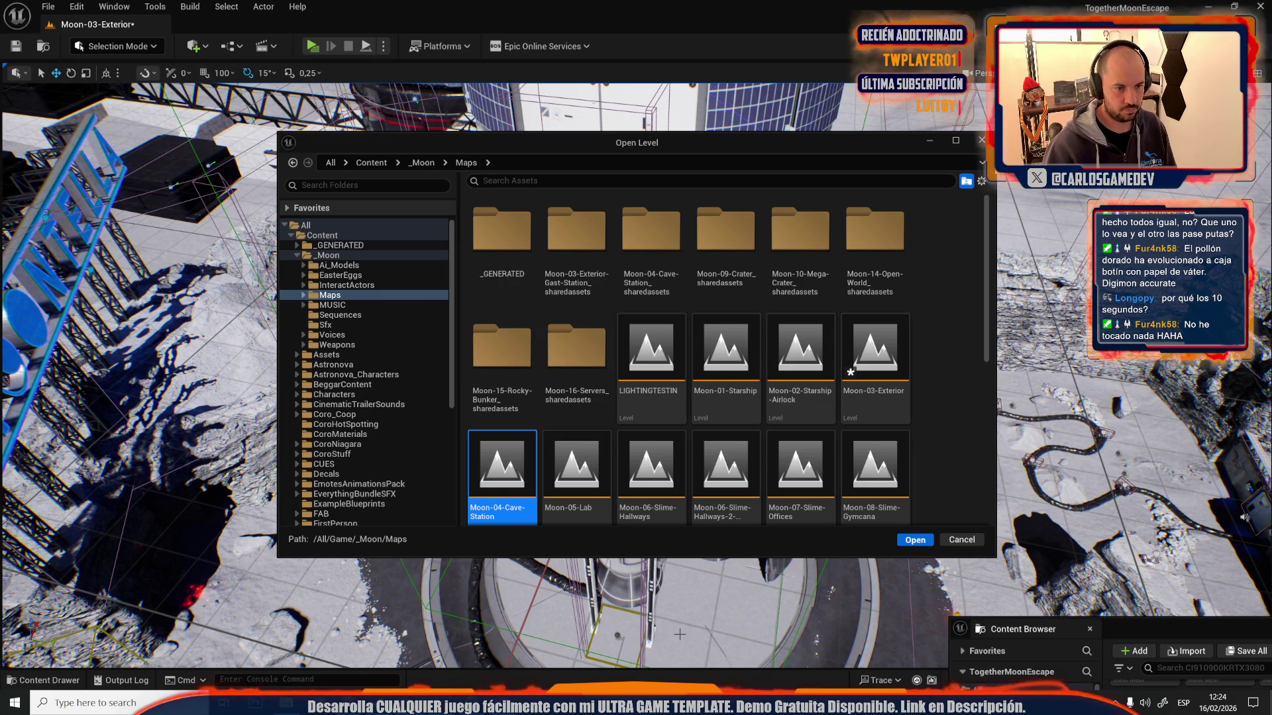
key("Return")
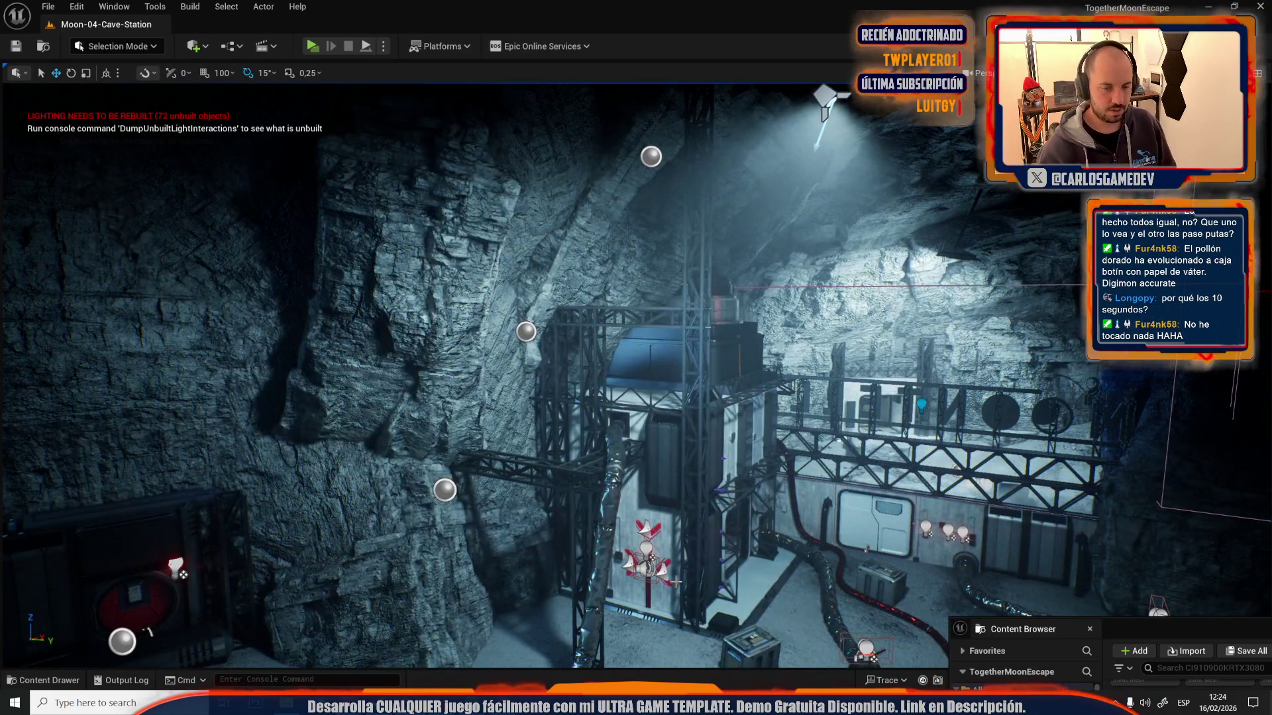
- Focus the interact object beside the toilet and jump to its LeverCompletedDispatcher event in the level blueprint
mouse_move(674, 581)
left_mouse_down()
mouse_move(543, 582)
mouse_move(622, 580)
mouse_move(563, 583)
mouse_move(609, 573)
mouse_move(566, 581)
mouse_move(579, 574)
mouse_move(501, 366)
mouse_move(590, 365)
mouse_move(744, 408)
mouse_move(861, 397)
left_mouse_up()
left_click(534, 346)
key("f")
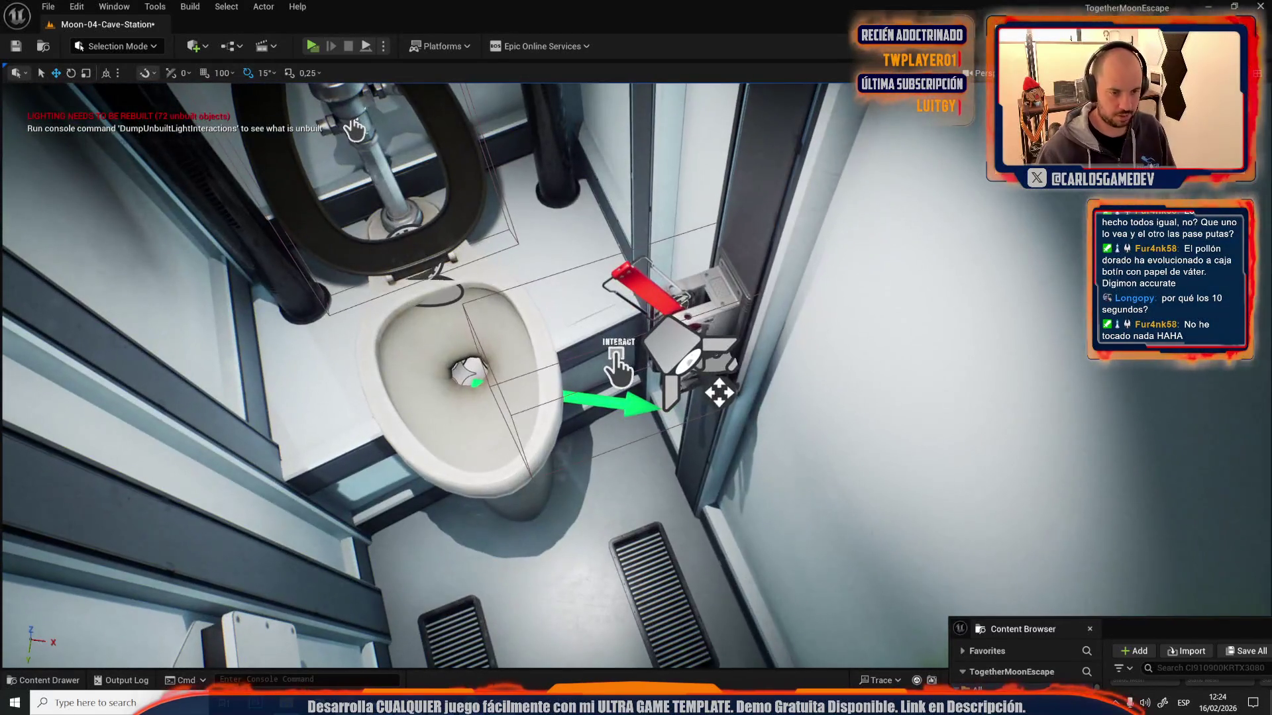
left_click(264, 7)
mouse_move(409, 443)
mouse_move(416, 384)
left_click(494, 407)
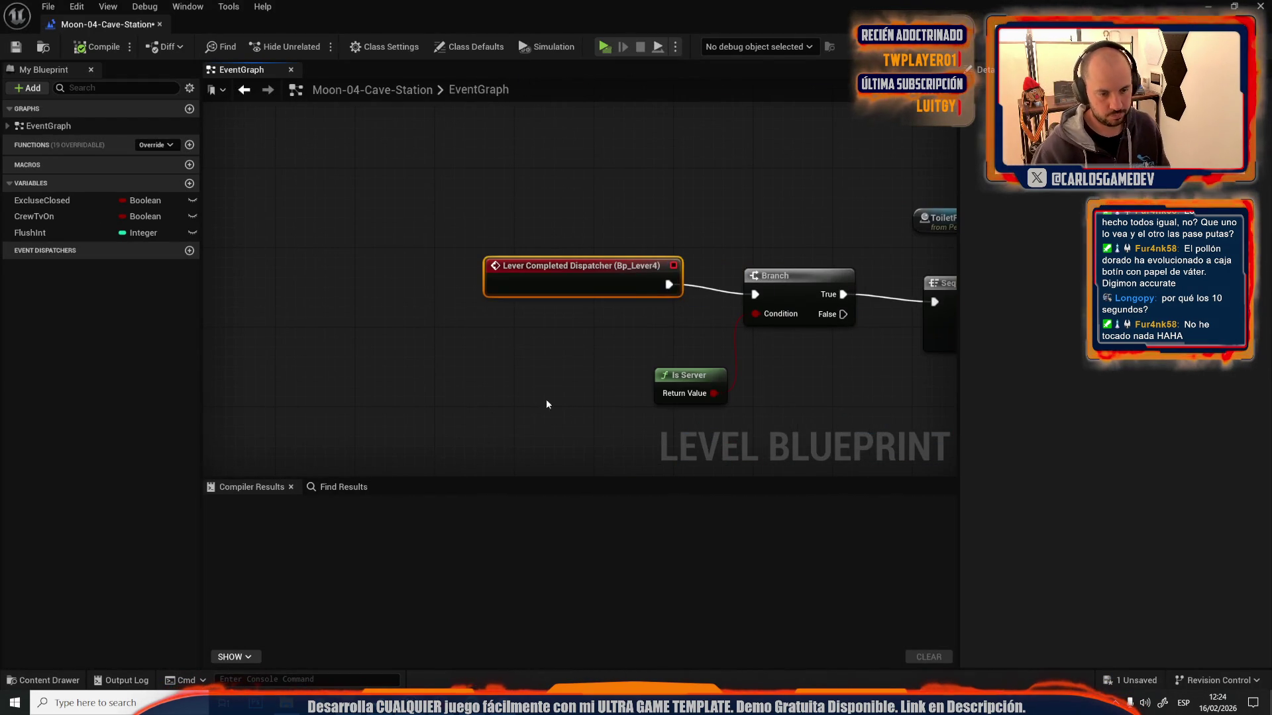
- Bring the dispatcher, branch and sequence nodes into view, then re-jump to the toilet's Lever Completed Dispatcher event
left_click_drag(789, 210, 594, 186)
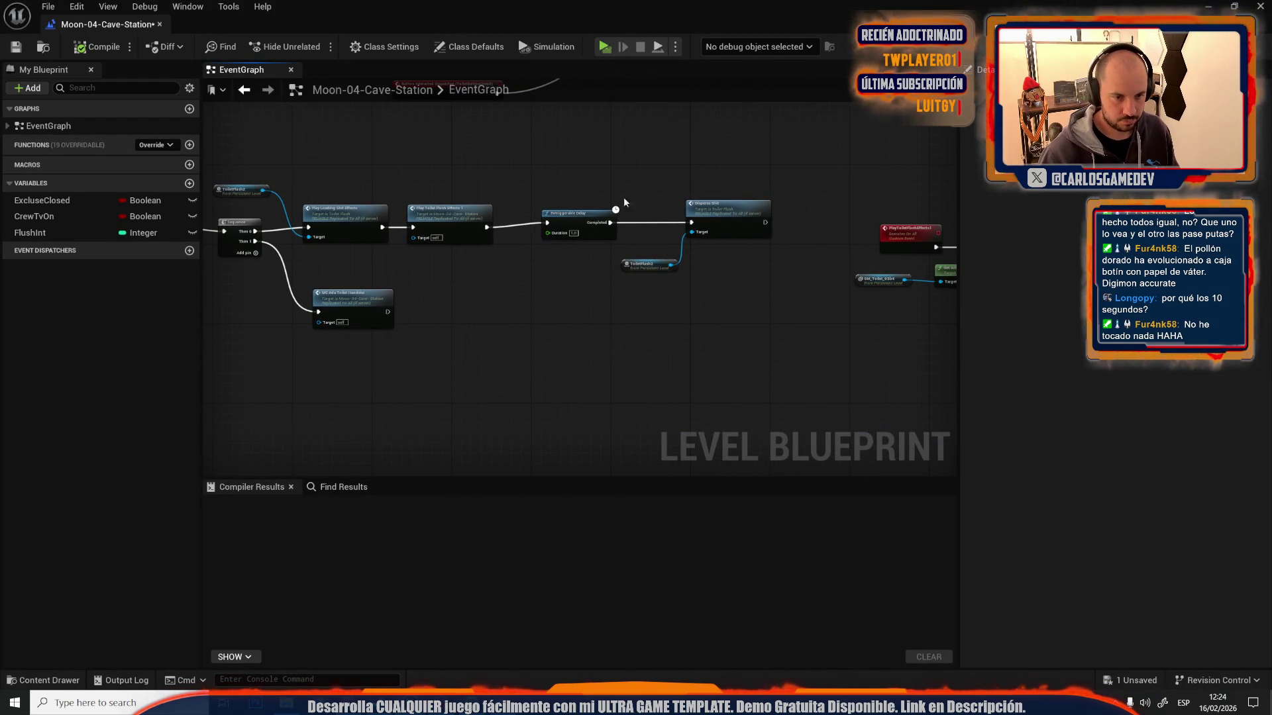
scroll(339, 328, "up", 2)
left_click_drag(339, 329, 604, 318)
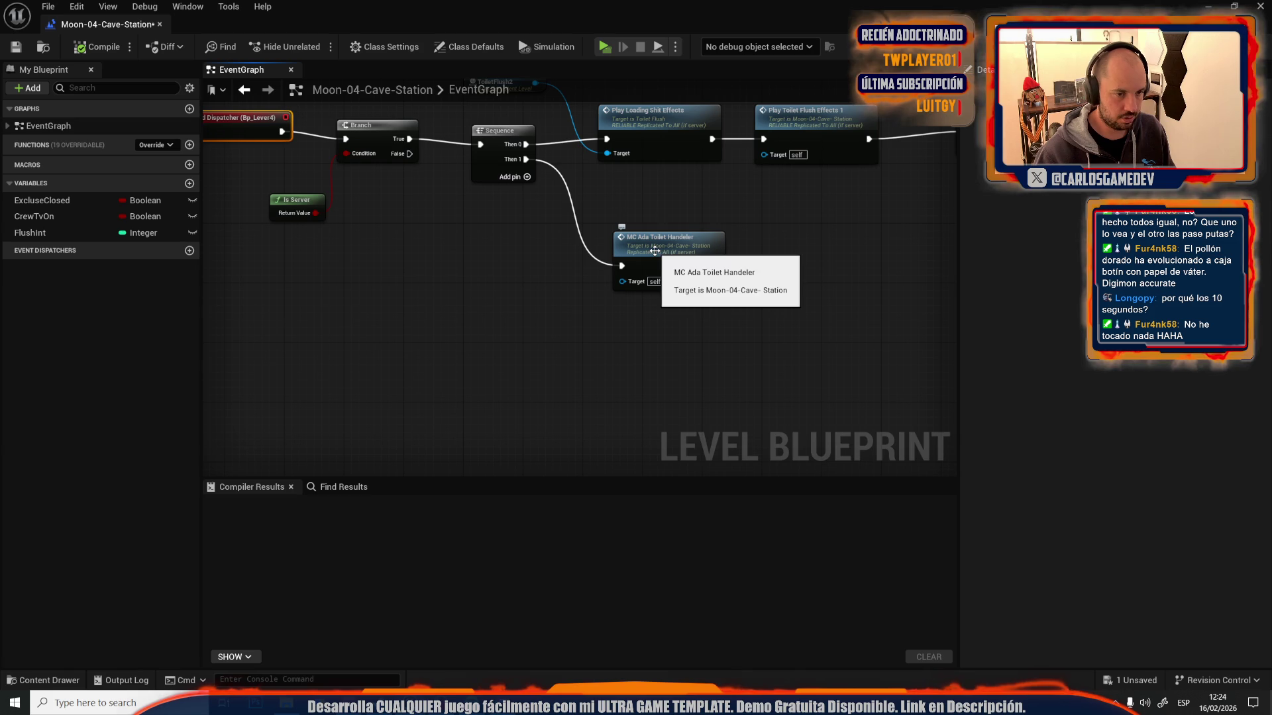
double_click(646, 13)
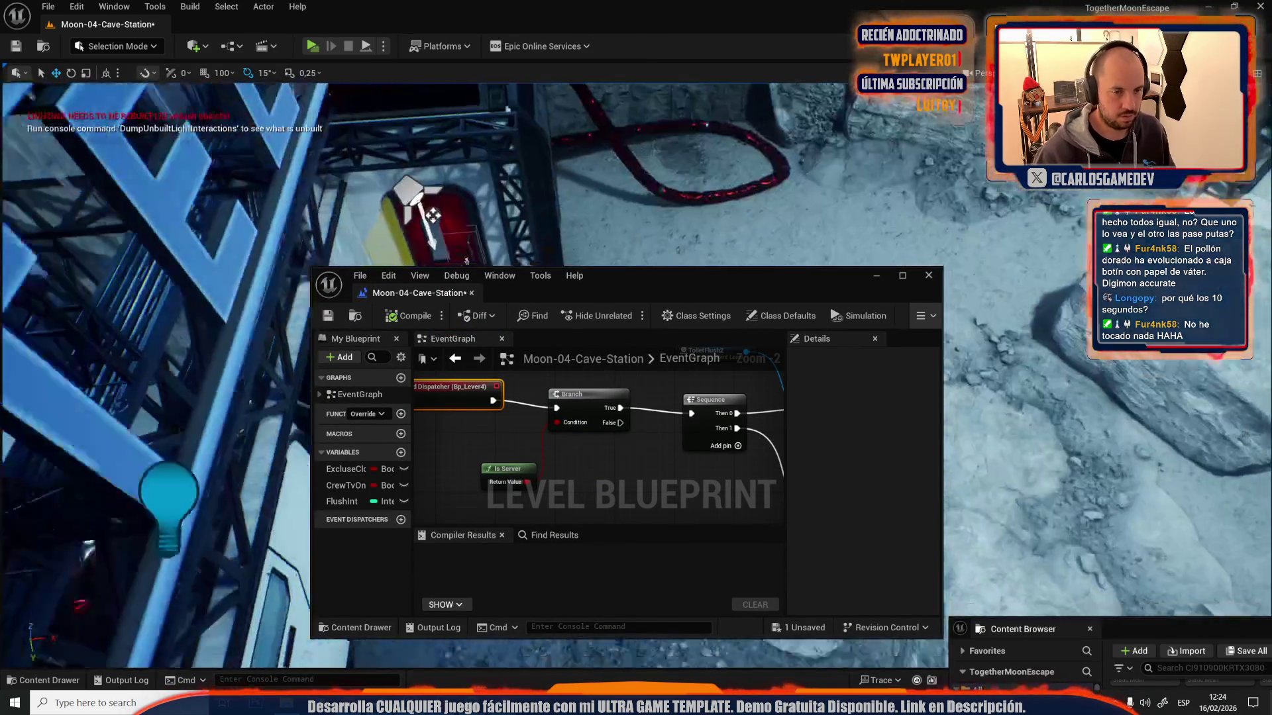
left_click_drag(431, 215, 432, 215)
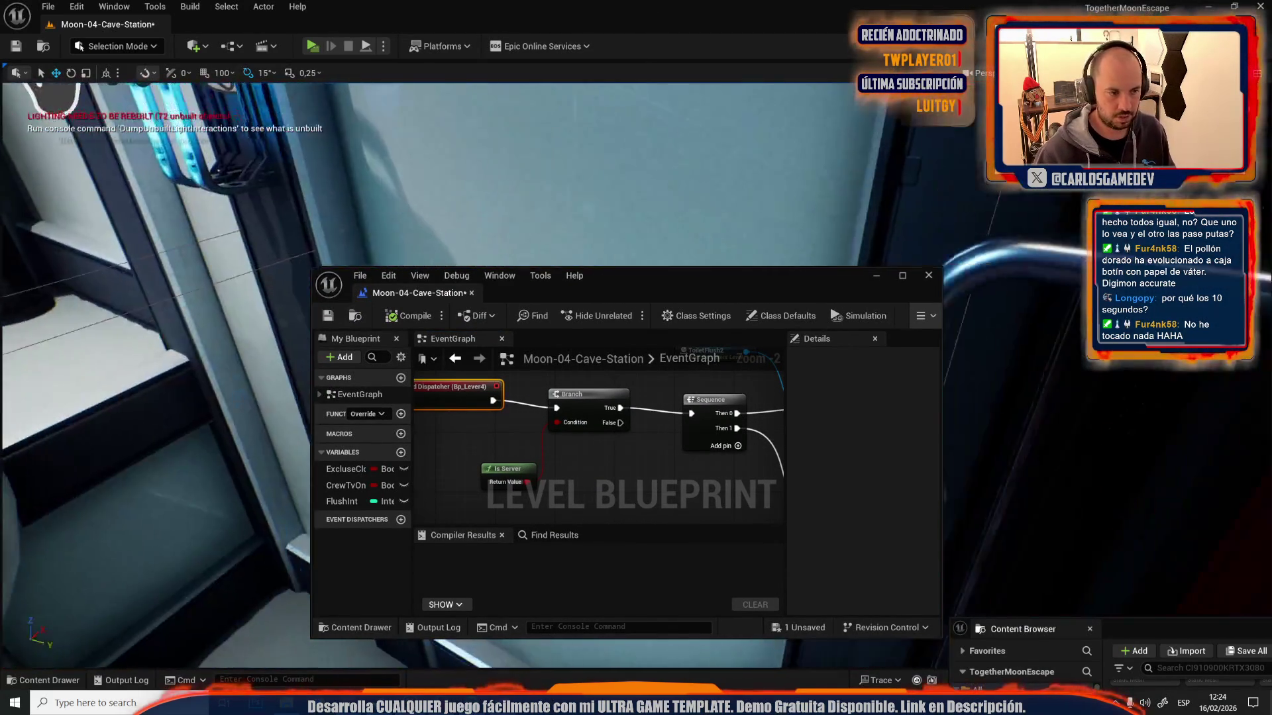
left_click_drag(452, 136, 452, 136)
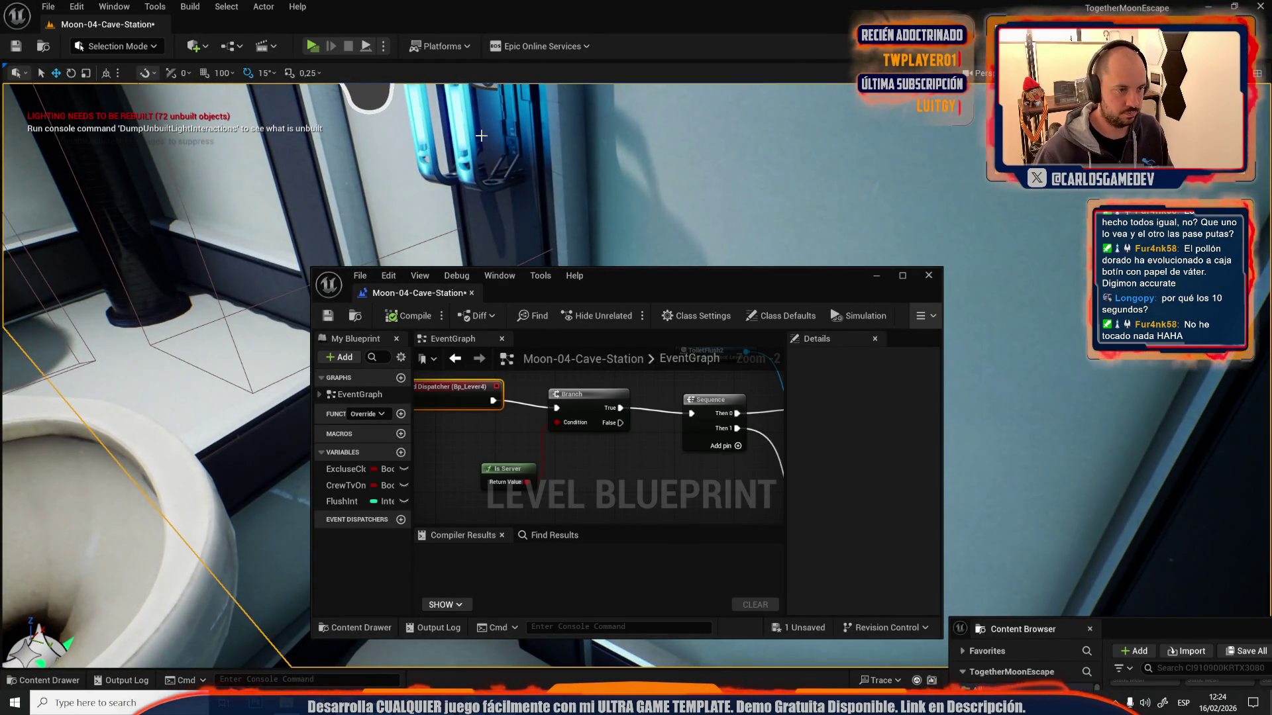
left_click(264, 6)
mouse_move(472, 388)
left_click(547, 405)
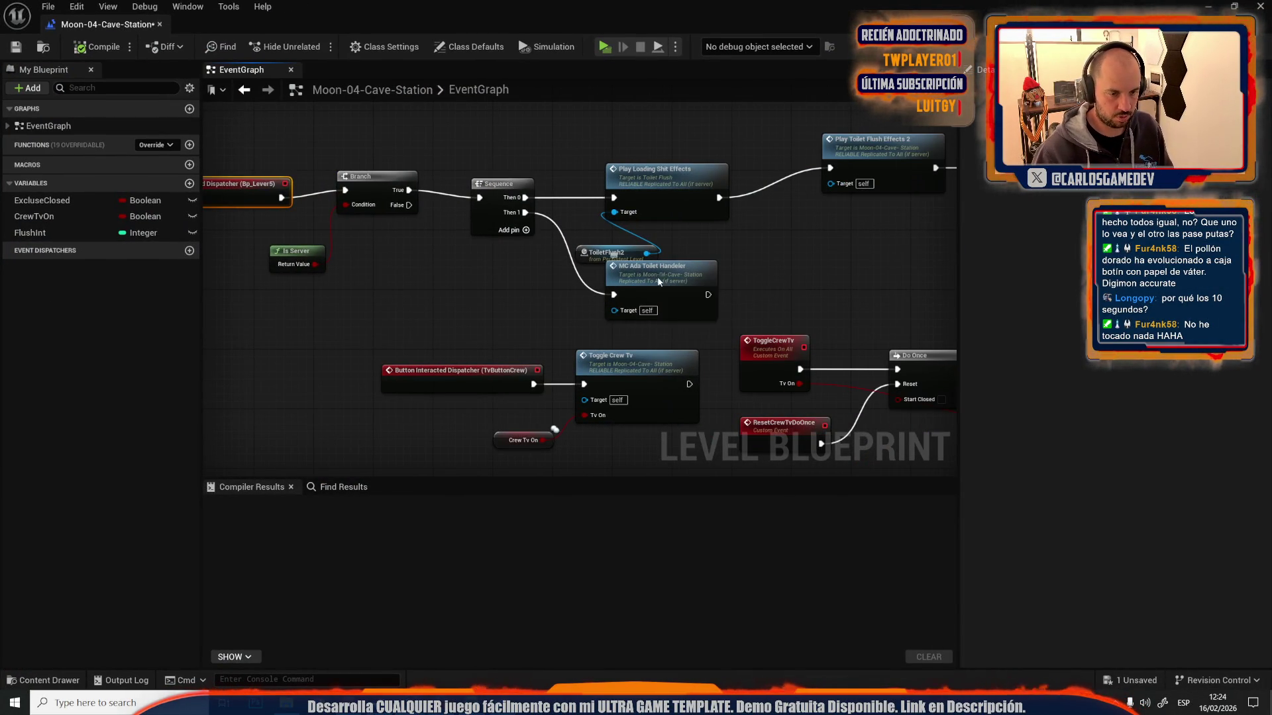
- Inspect the MC_ada_ToiletHandeler custom event and its Play Subtitled Audio nodes
double_click(657, 276)
left_click_drag(603, 236, 260, 178)
scroll(259, 179, "up", 1)
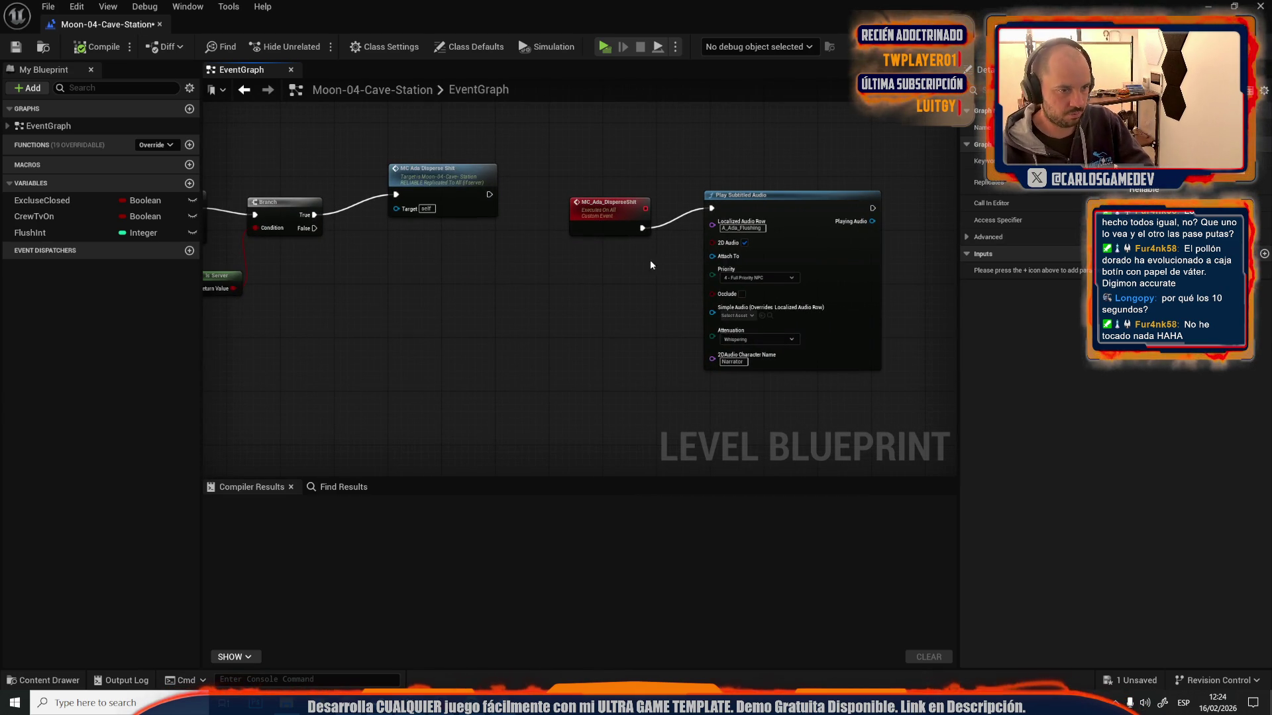
- Select the red trigger box, add its reference to the graph, and open the AchievementTrigger blueprint
mouse_move(662, 7)
left_mouse_down()
mouse_move(662, 281)
mouse_move(689, 404)
left_mouse_up()
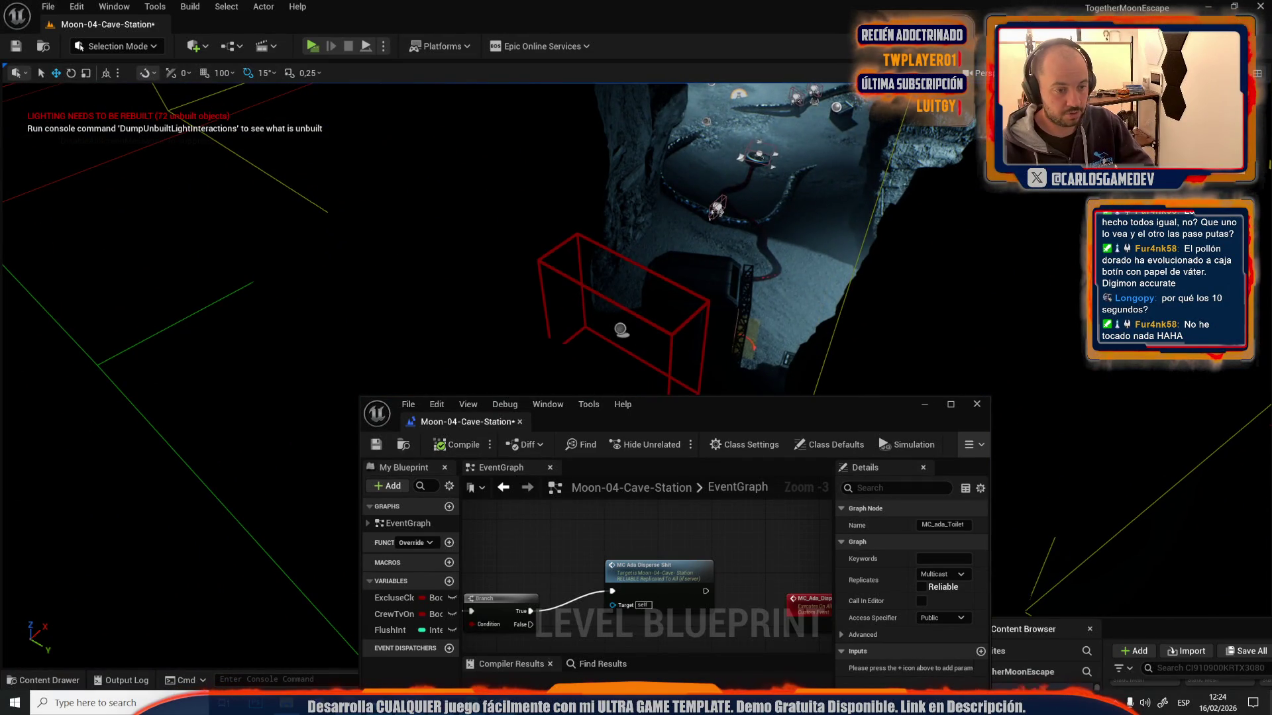
left_click(621, 330)
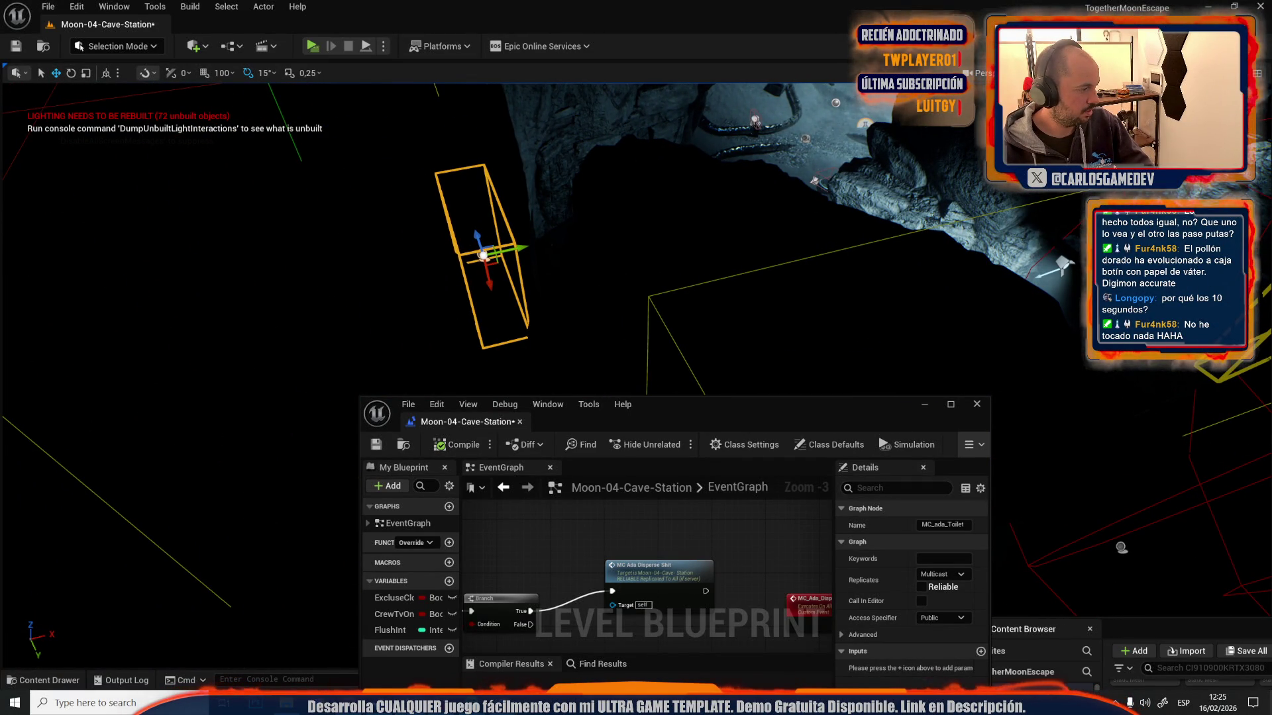
double_click(797, 403)
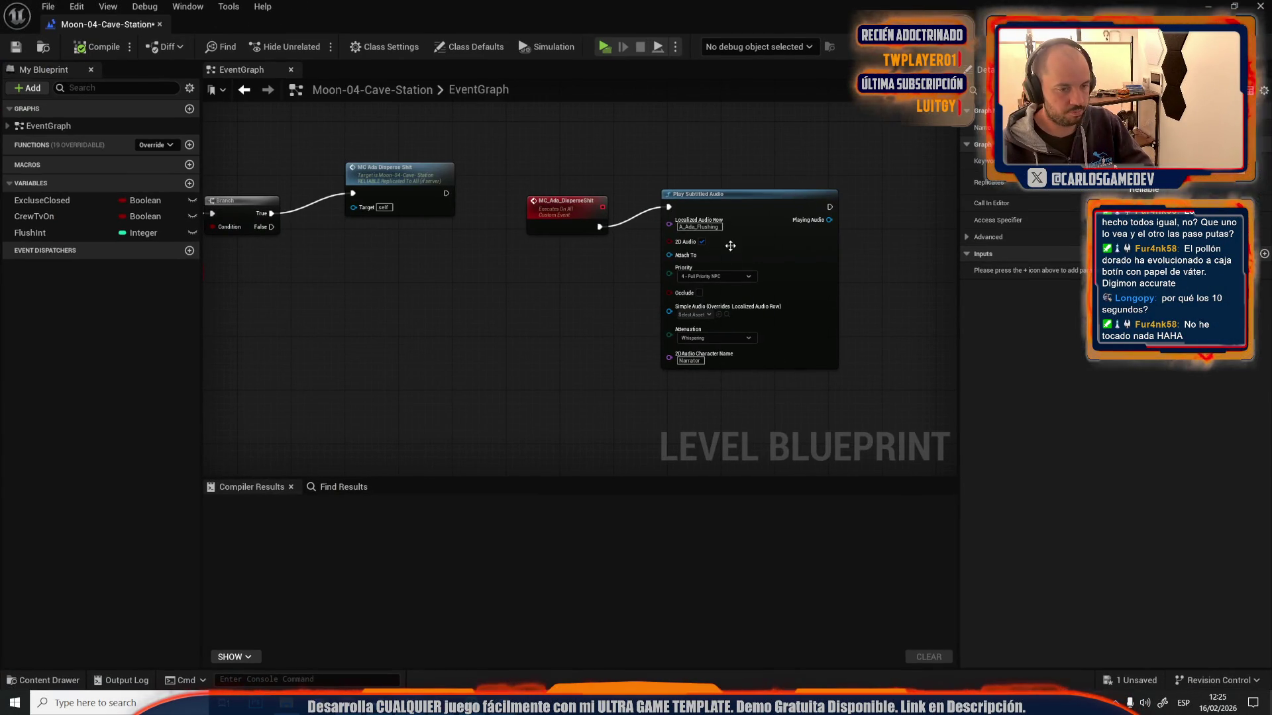
left_click_drag(855, 250, 613, 213)
right_click(613, 213)
left_click(687, 278)
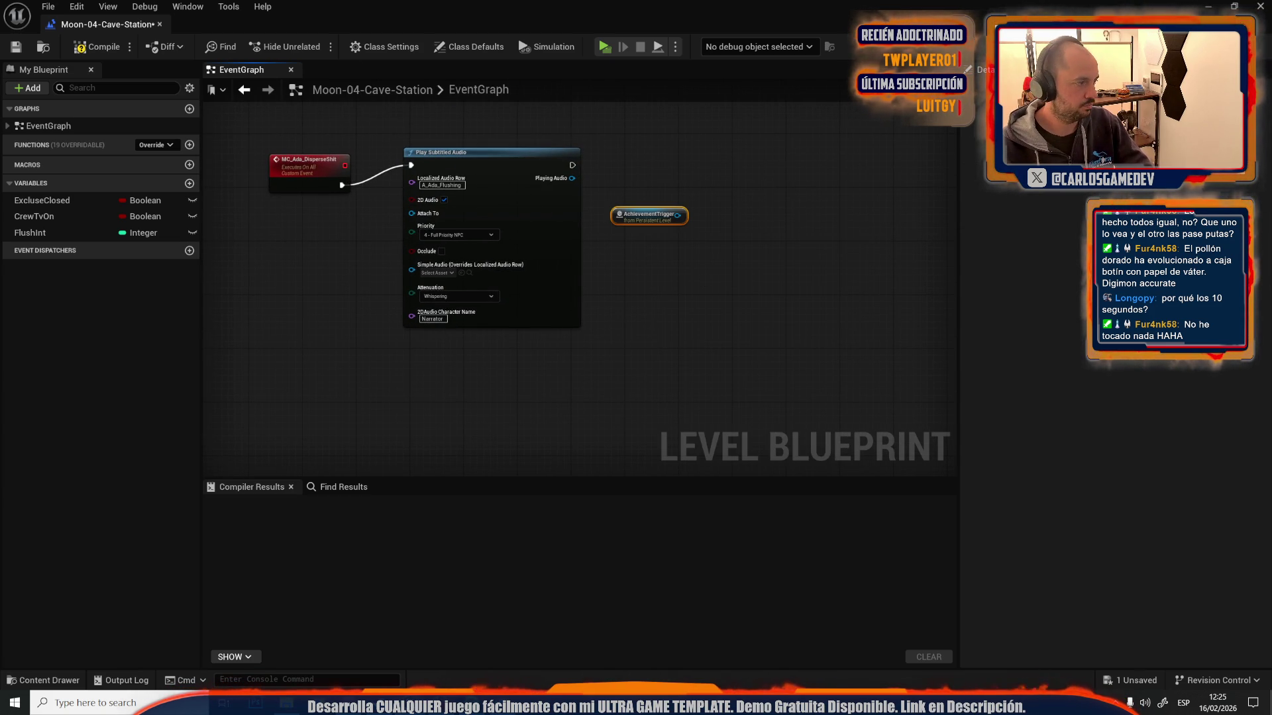
double_click(647, 216)
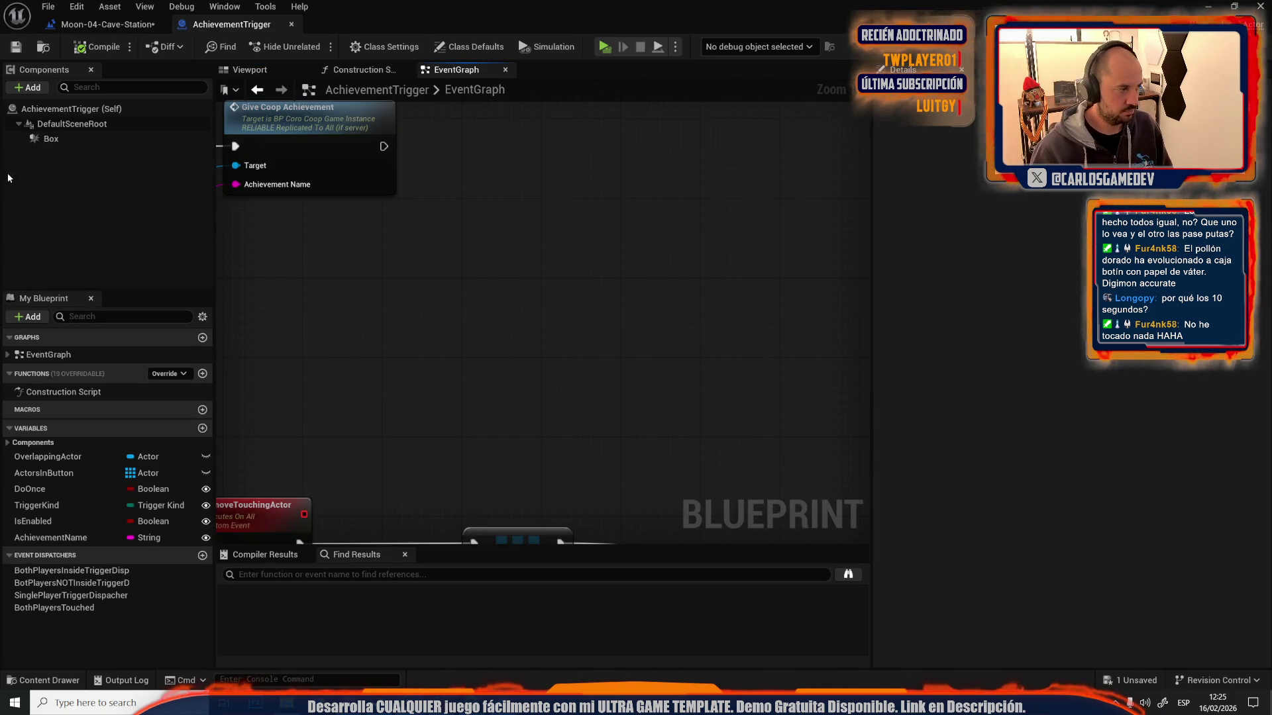
- Add a Multicast custom event MC_ForceGiveAchievement wired into Give Coop Achievement
scroll(280, 236, "down", 4)
scroll(599, 229, "up", 2)
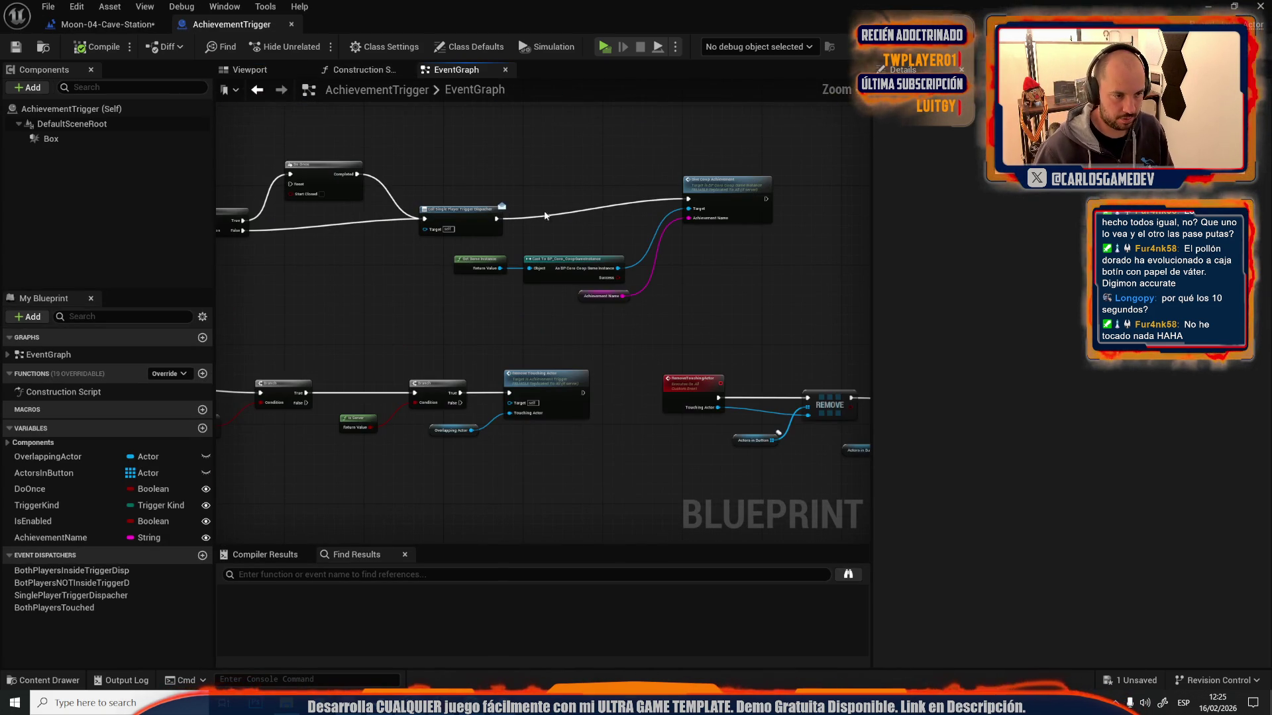
left_click_drag(503, 170, 408, 192)
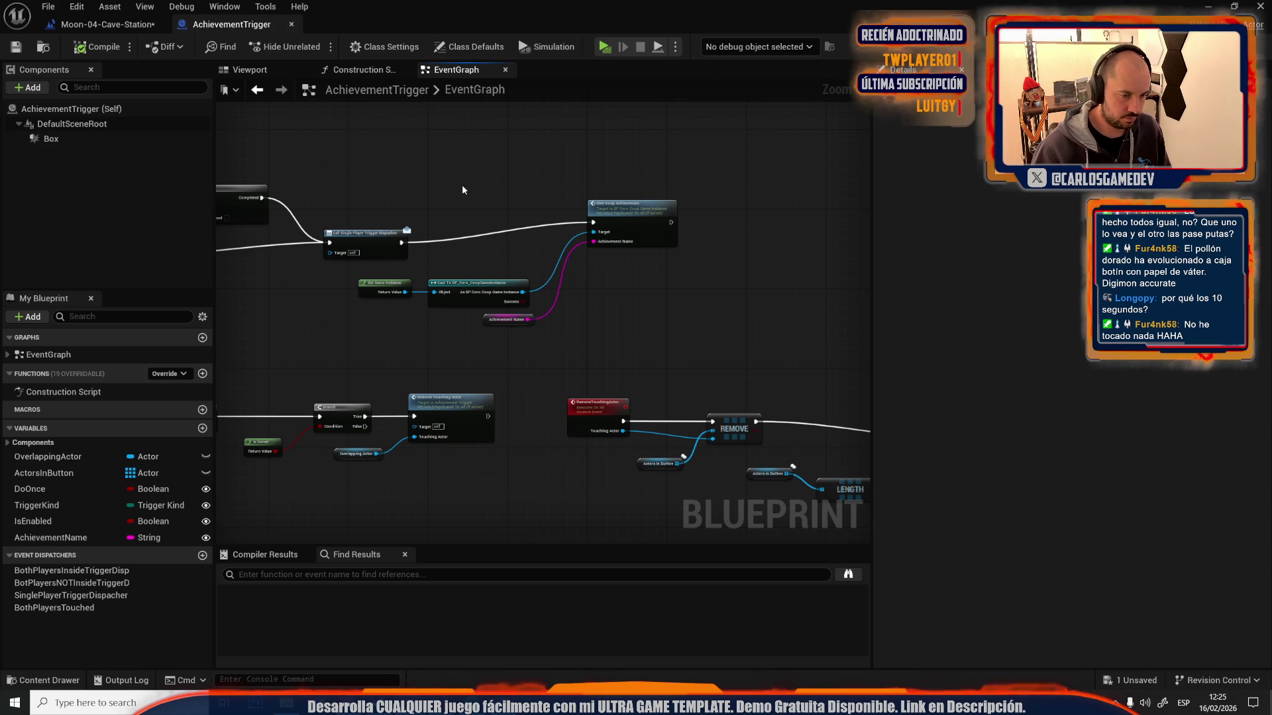
right_click(457, 160)
type("custom")
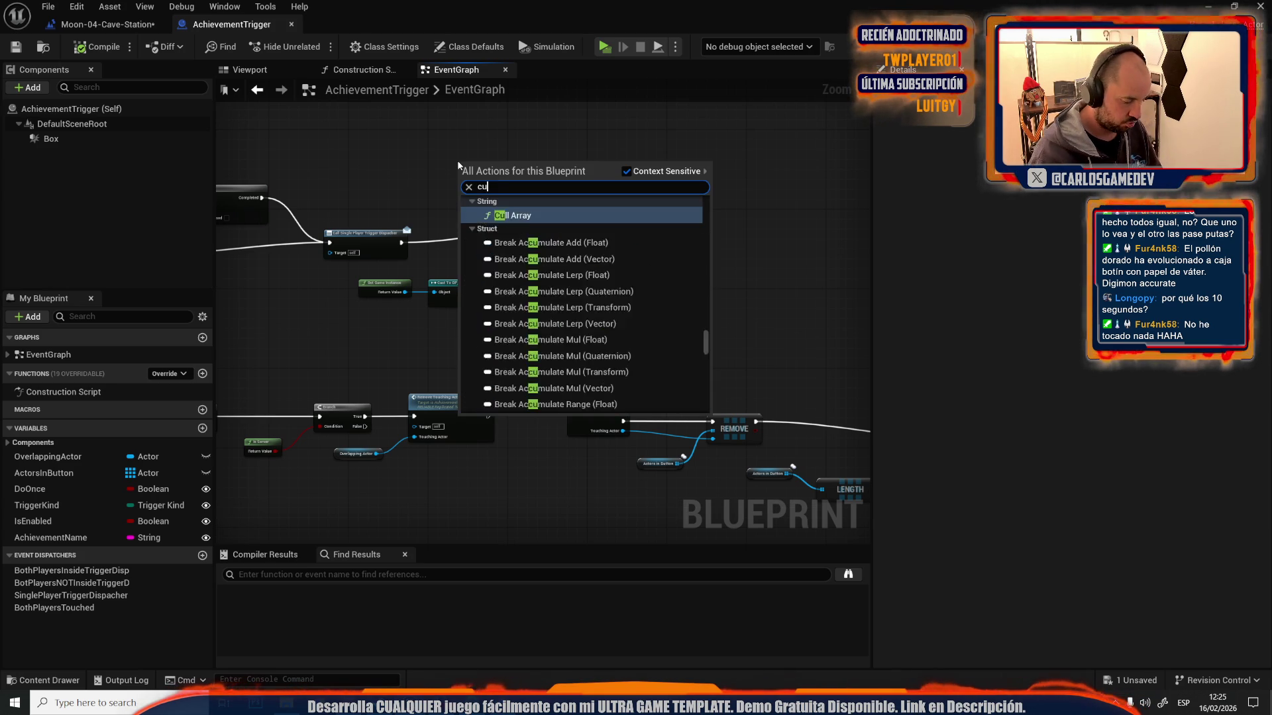
key("Return")
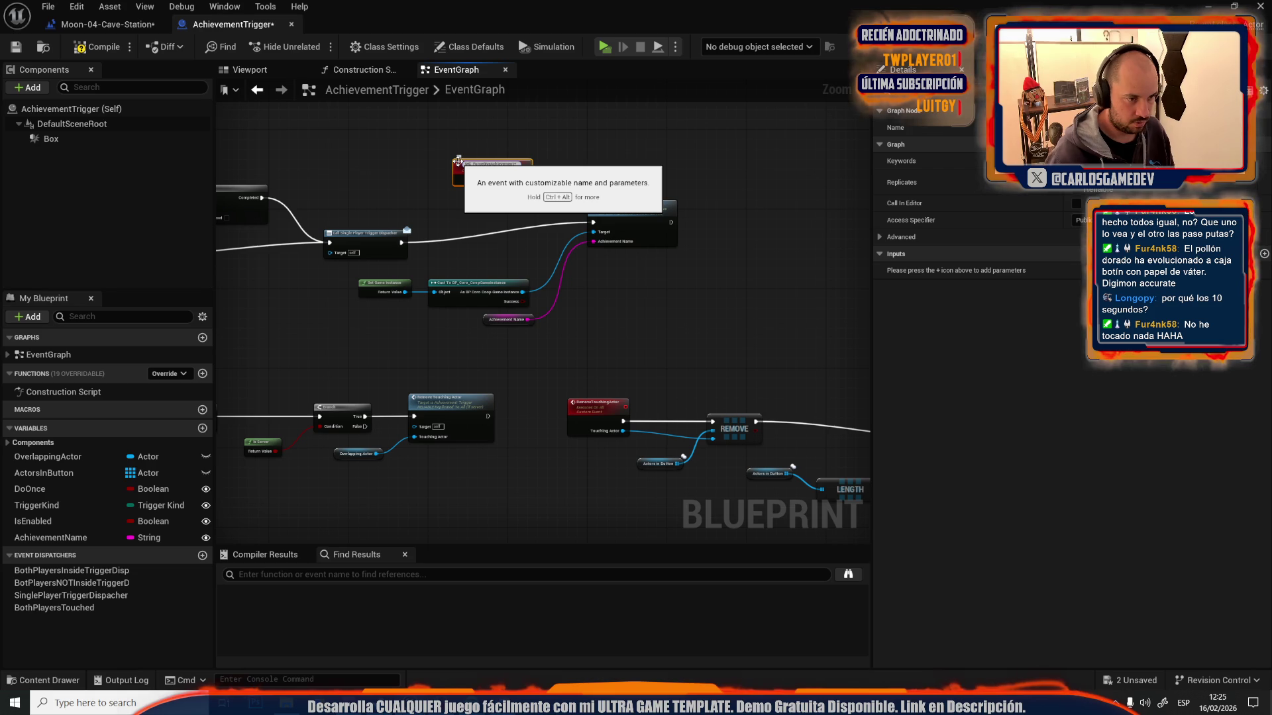
key("Return")
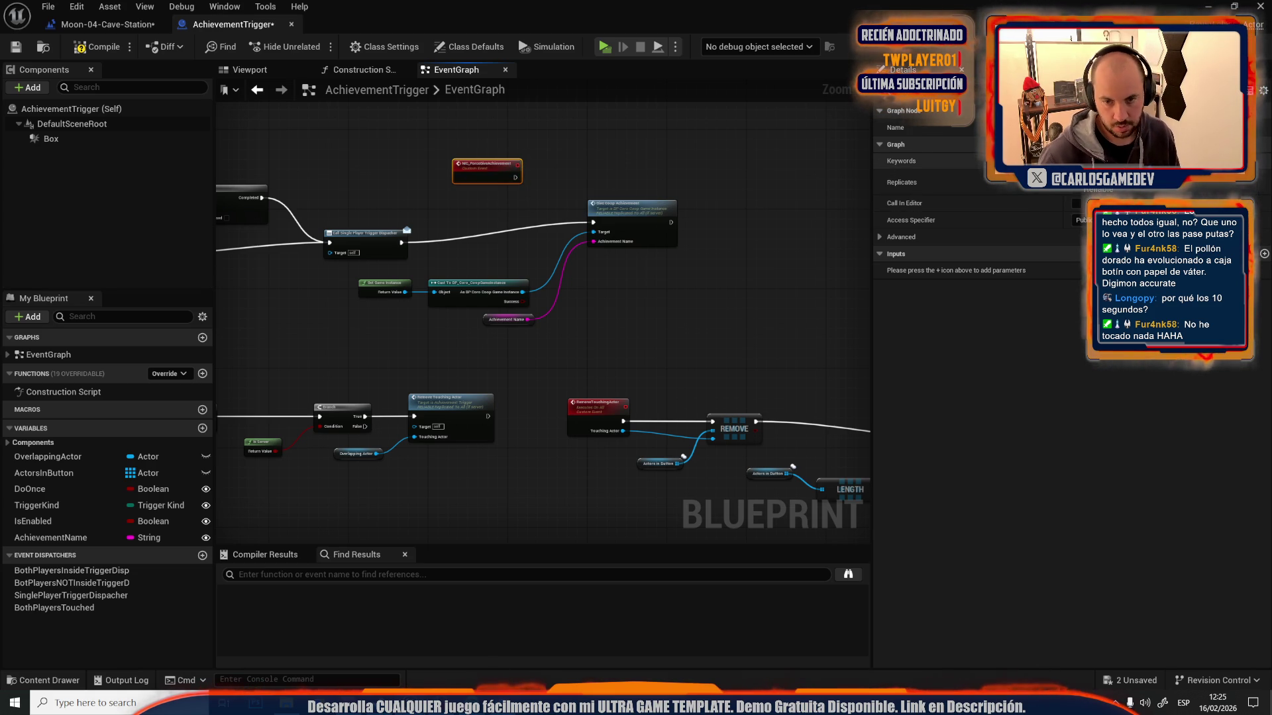
left_click(1120, 182)
left_click(1120, 199)
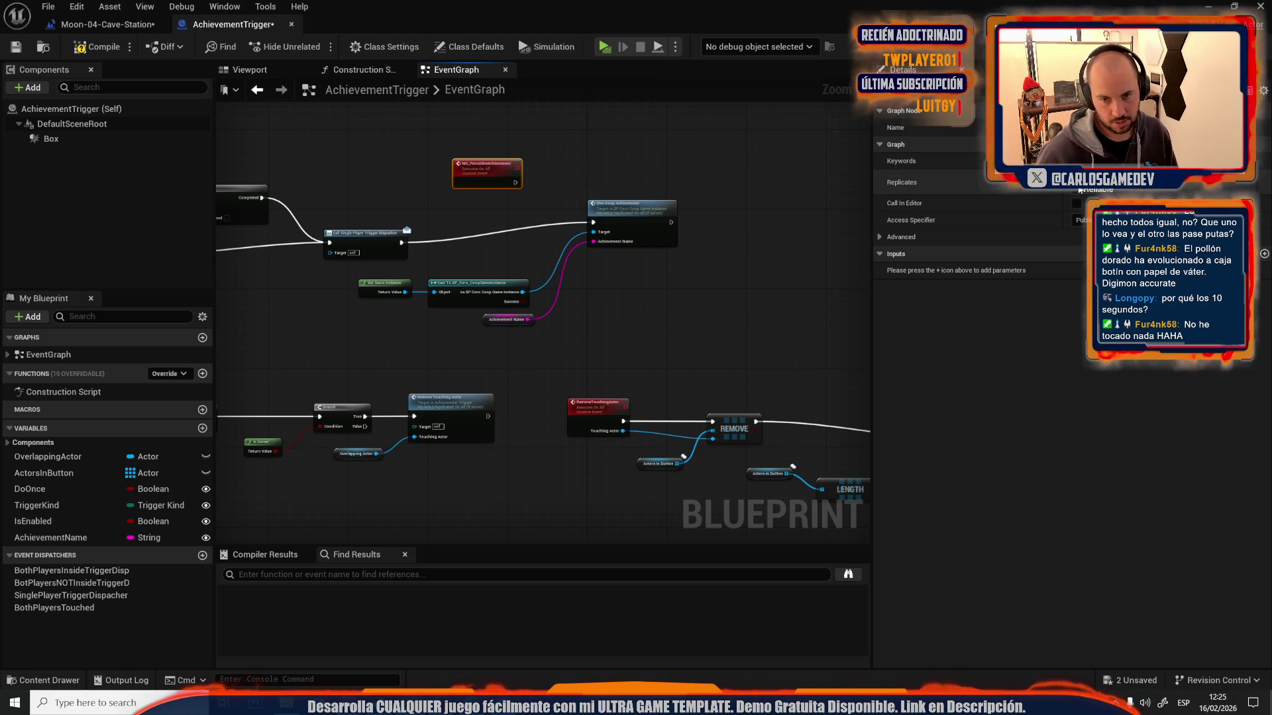
scroll(493, 176, "up", 3)
left_click_drag(534, 179, 662, 250)
- Compile and save AchievementTrigger, check the Ach_ClogWc sheet row, then search 'give a' from the trigger reference
left_click(109, 47)
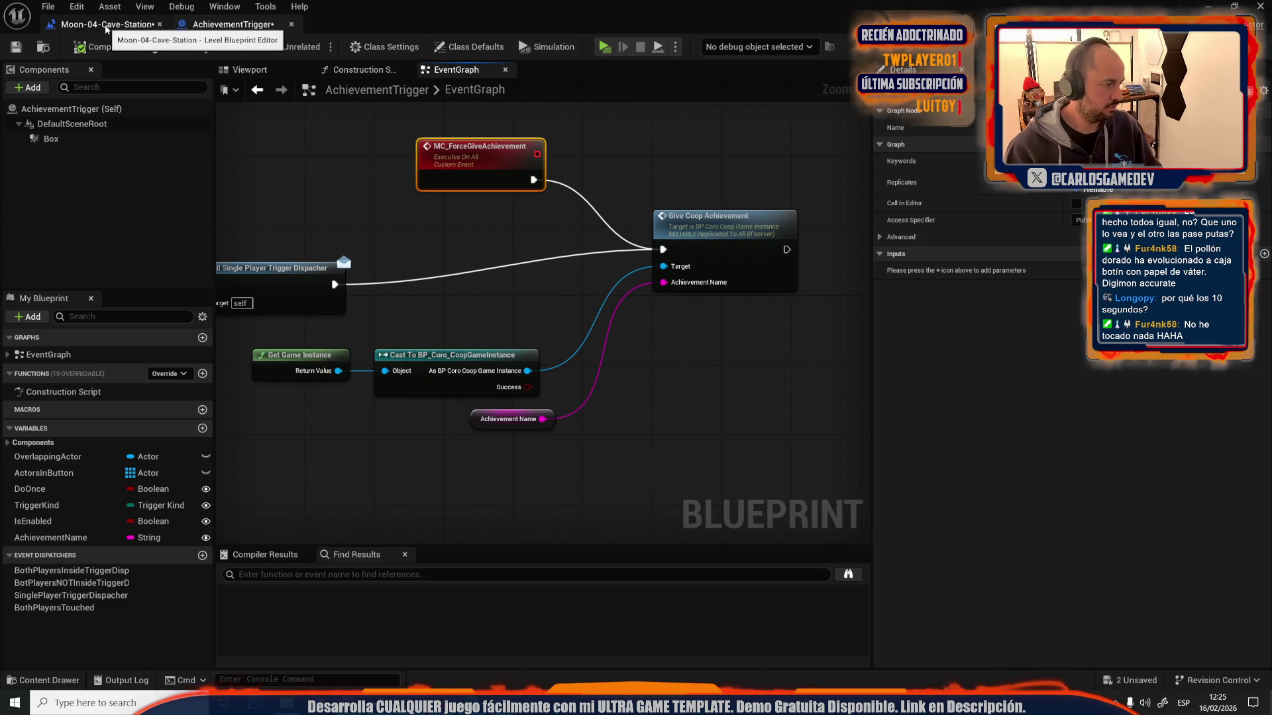
key("alt+Tab")
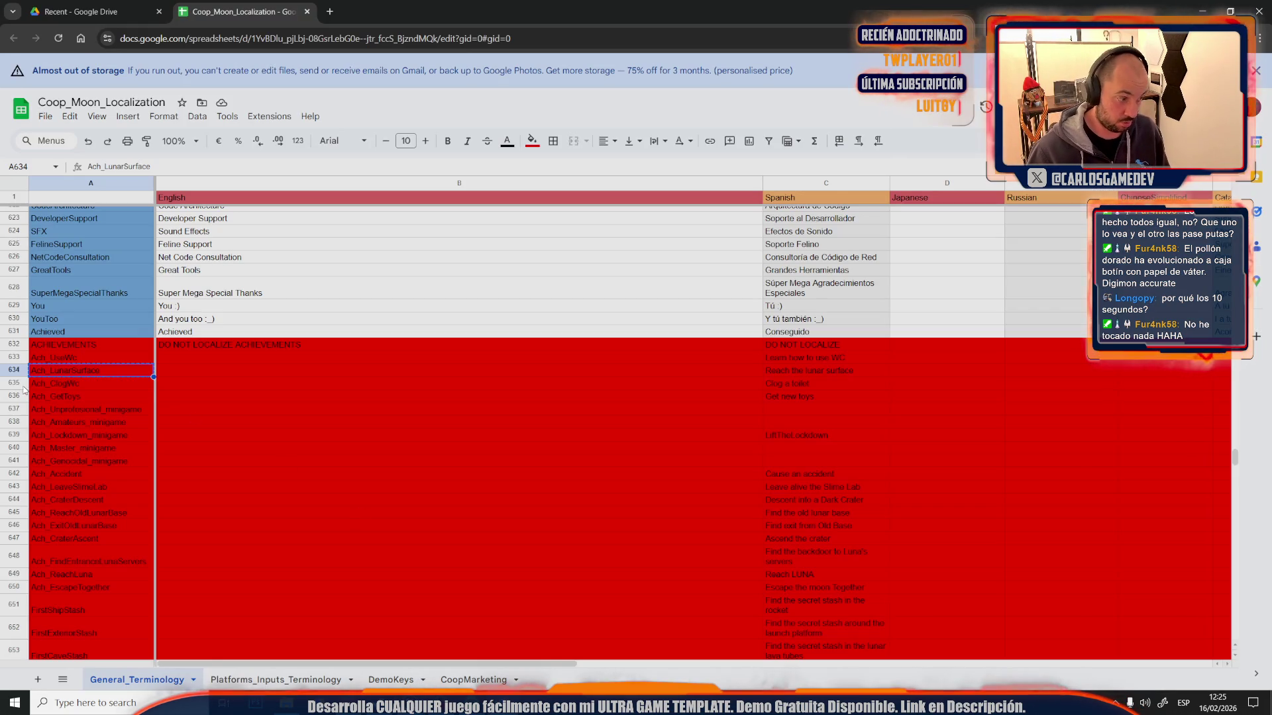
key("Down")
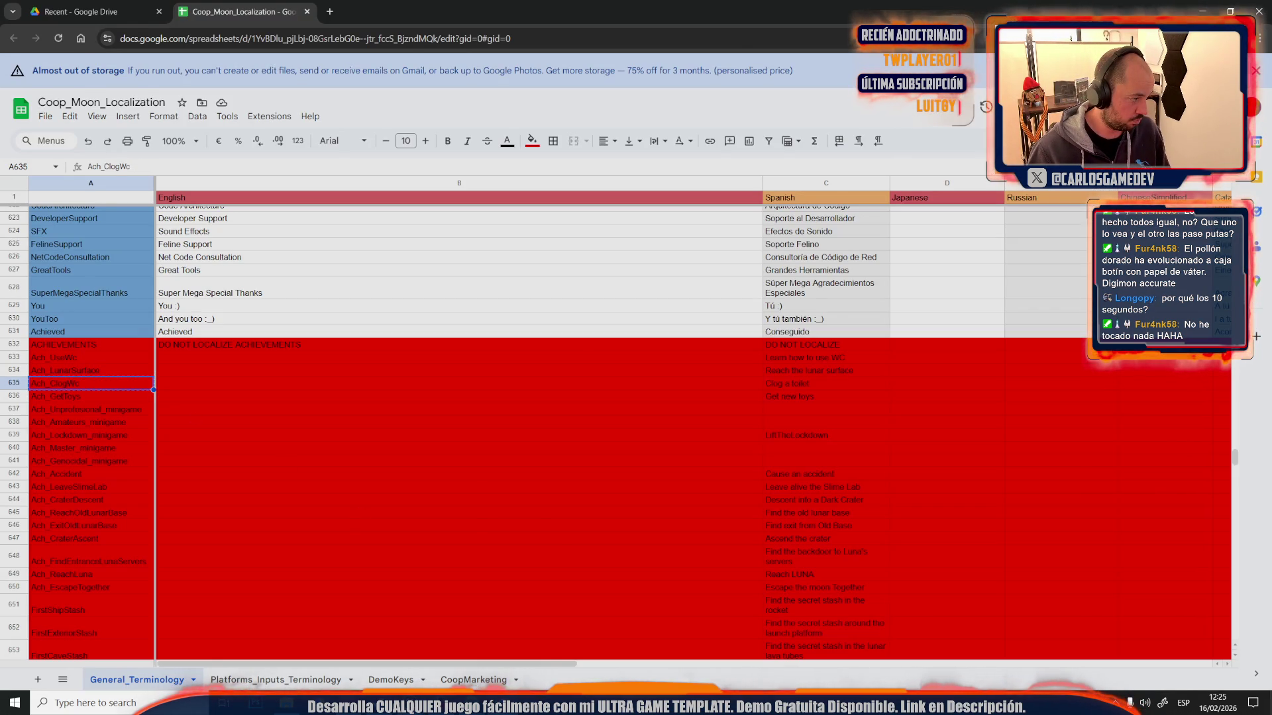
key("alt+Tab")
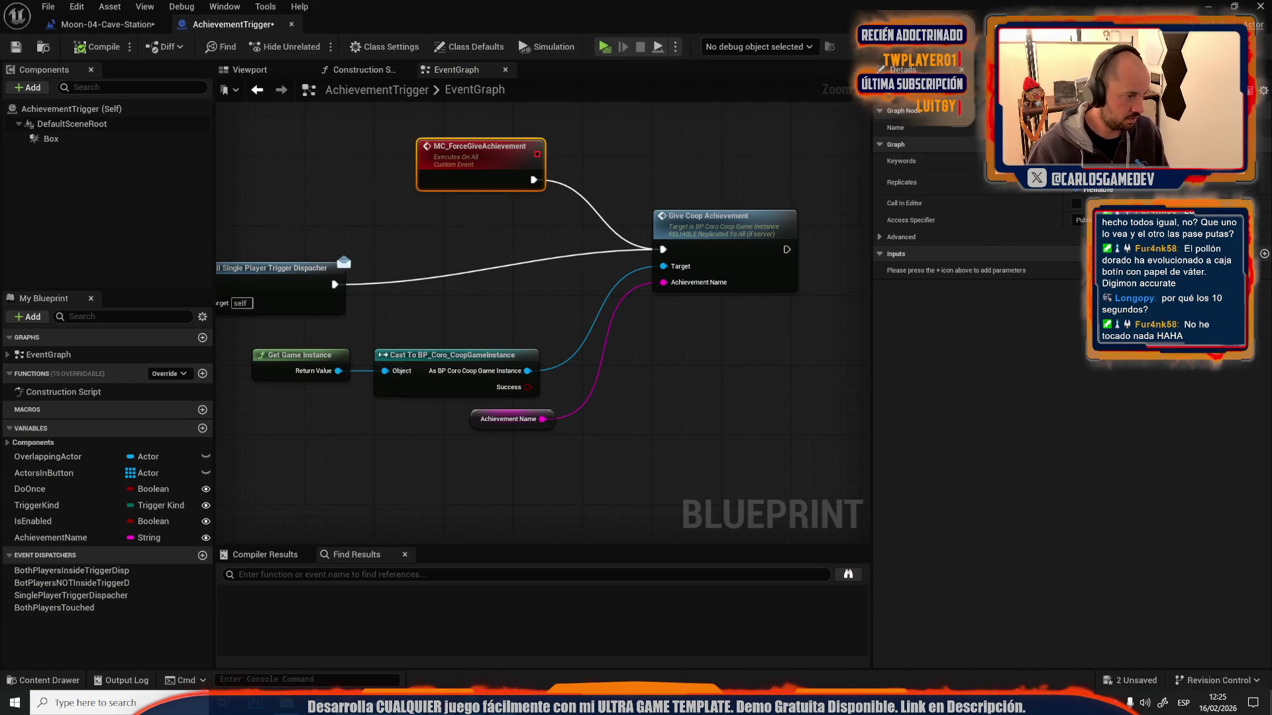
left_click(20, 50)
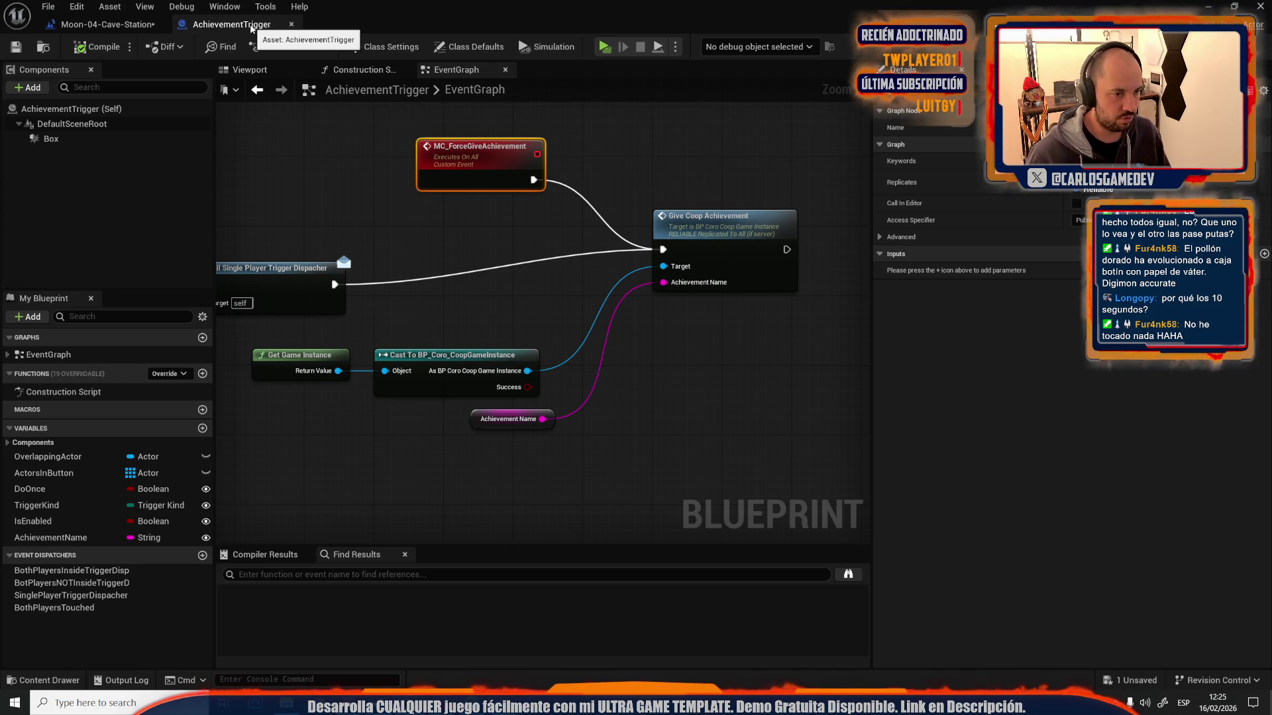
left_click(291, 23)
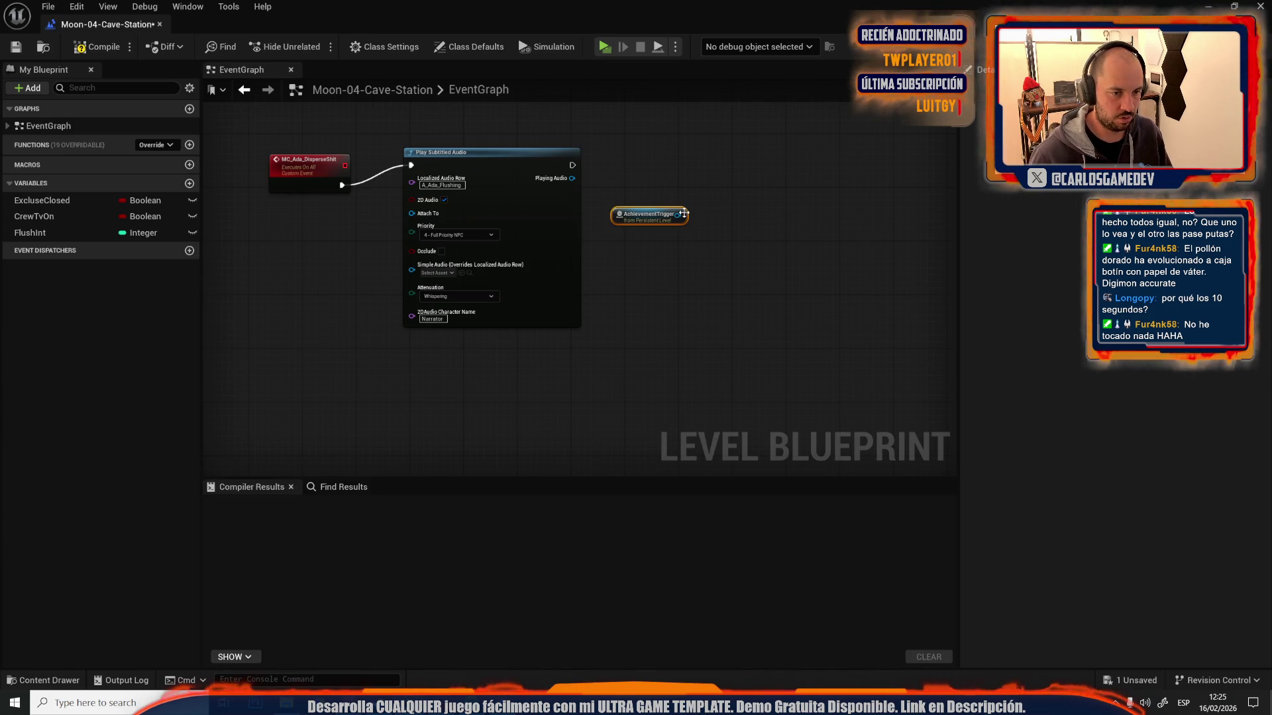
left_click_drag(685, 215, 746, 196)
type("gi")
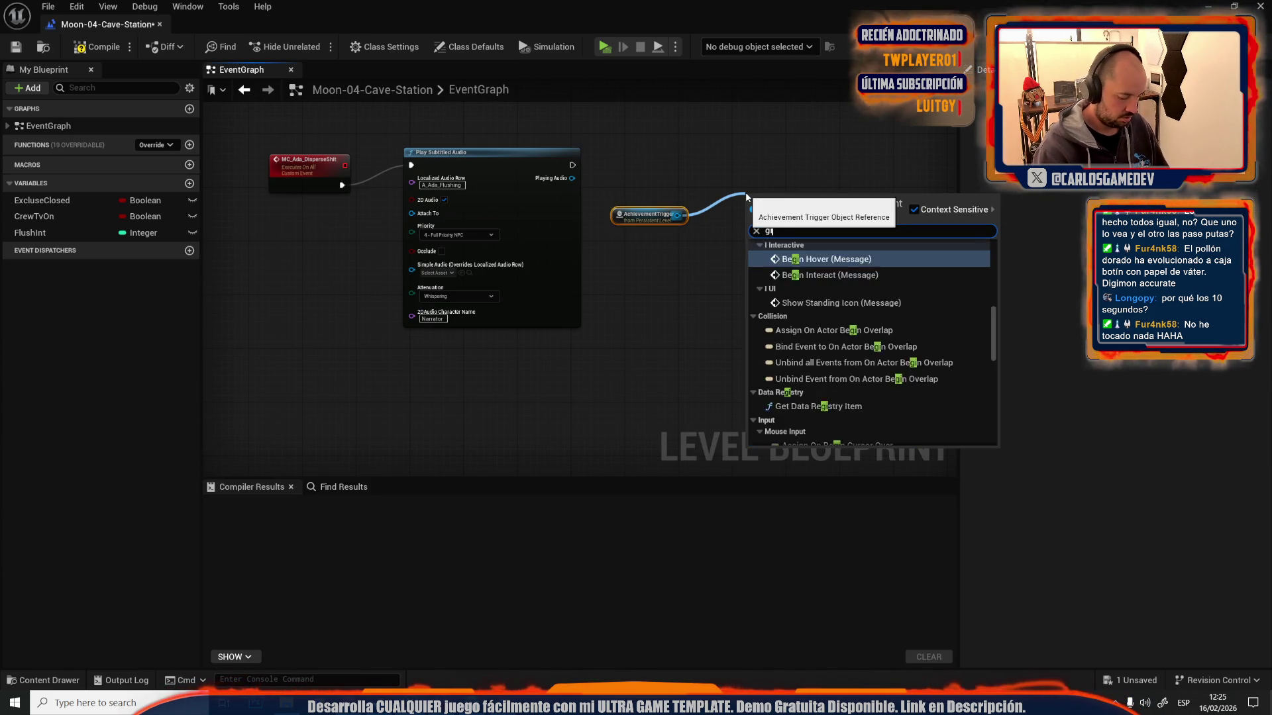